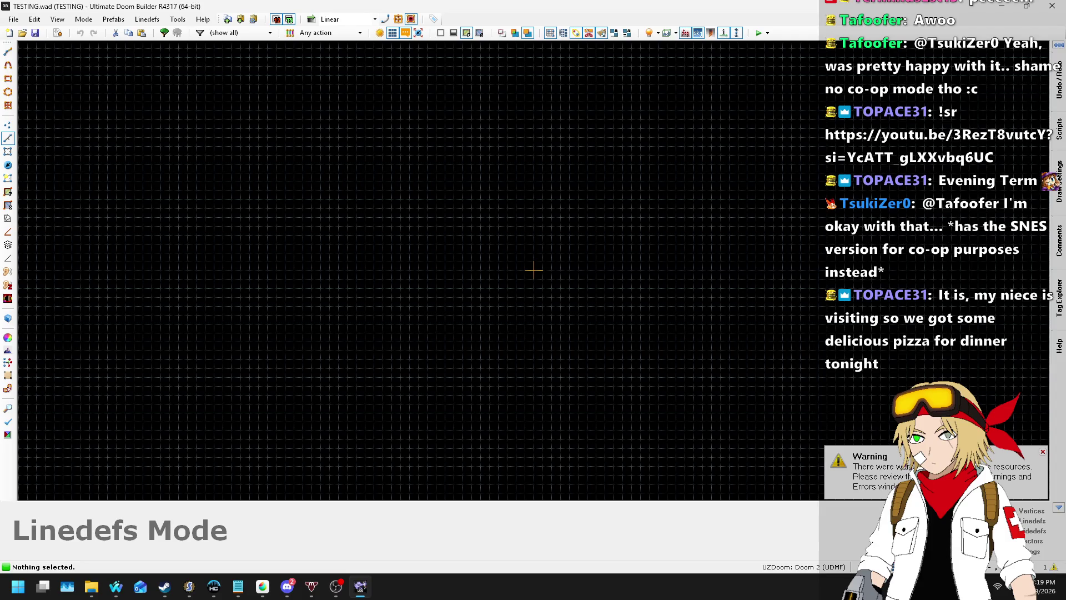
- Open the Errors and Warnings list and select the 'skybox creation failed' warning about missing Sky1
{"action": "left_click", "coordinate": [287, 587]}
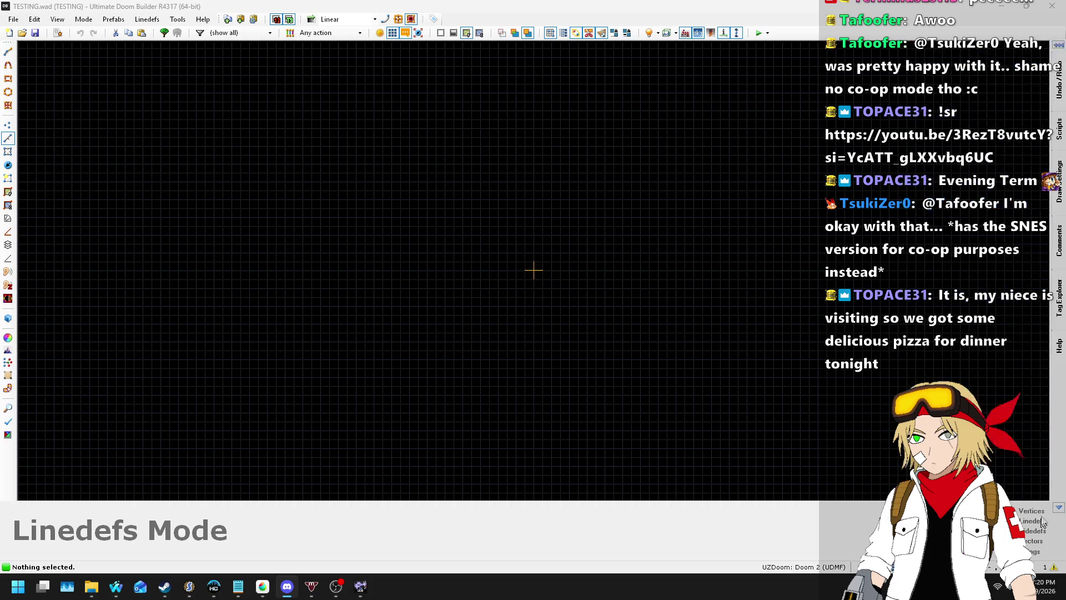
{"action": "left_click", "coordinate": [1054, 567]}
{"action": "left_click", "coordinate": [483, 185]}
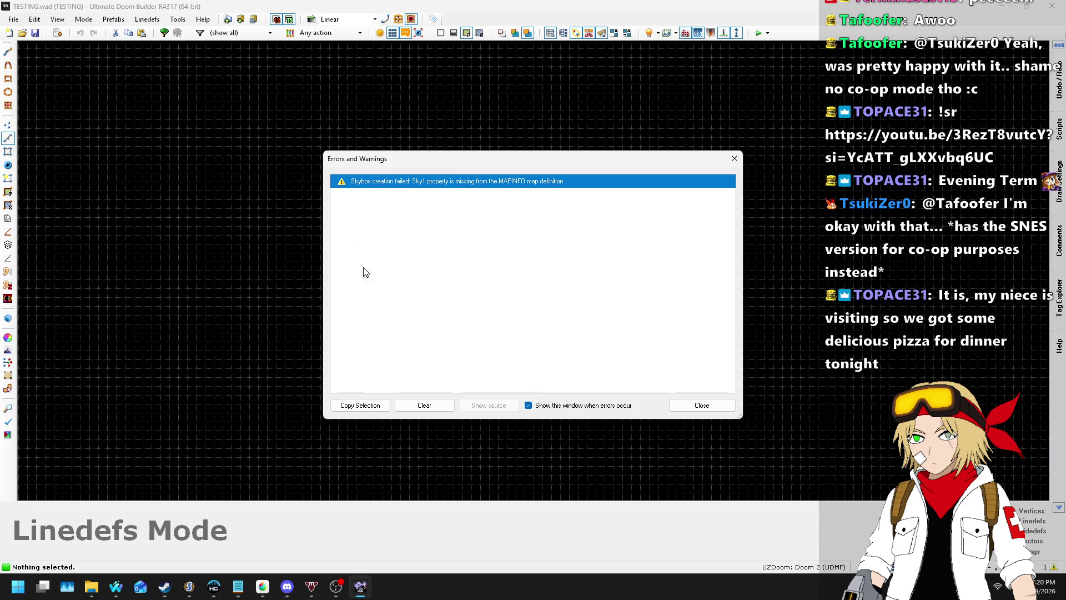
- Switch to SLADE and open zmapinfo.txt from te13-bustin-alpha1.pk3
{"action": "left_click", "coordinate": [189, 588]}
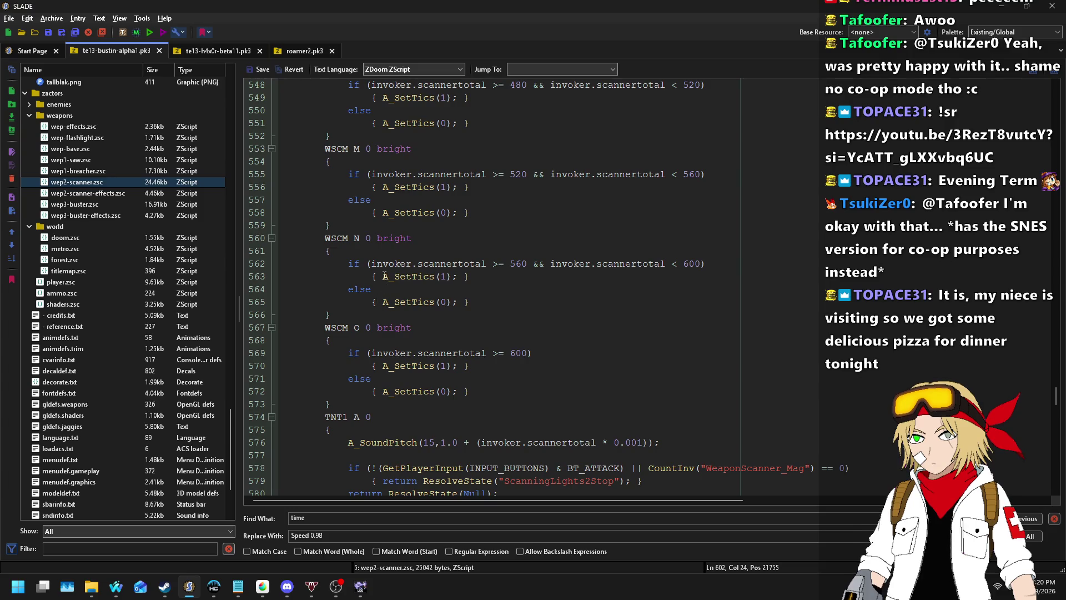
{"action": "scroll", "coordinate": [189, 277], "scroll_direction": "down", "scroll_amount": 3}
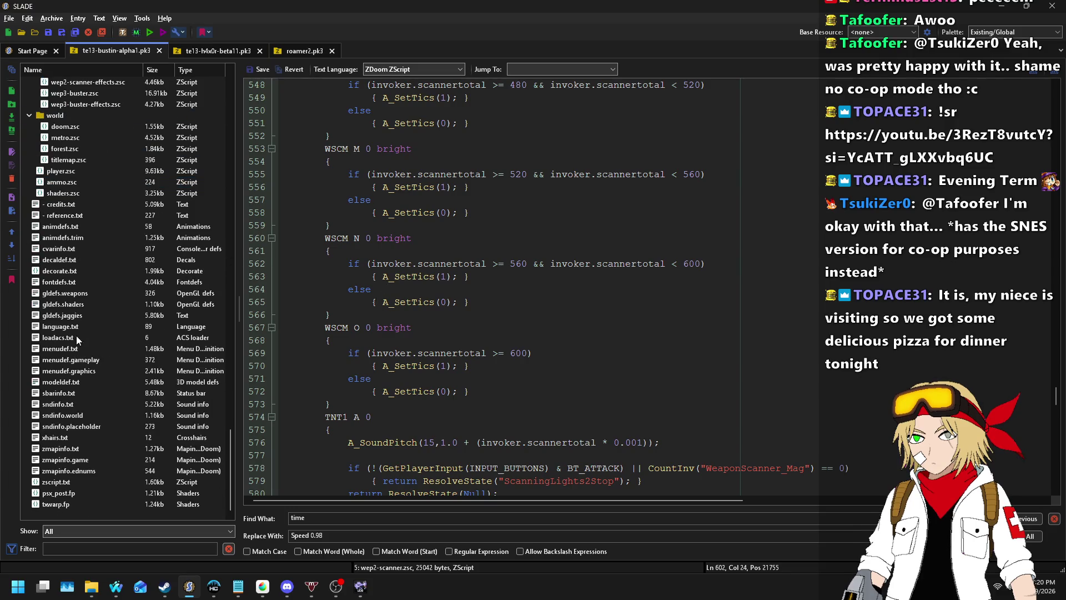
{"action": "left_click", "coordinate": [79, 449]}
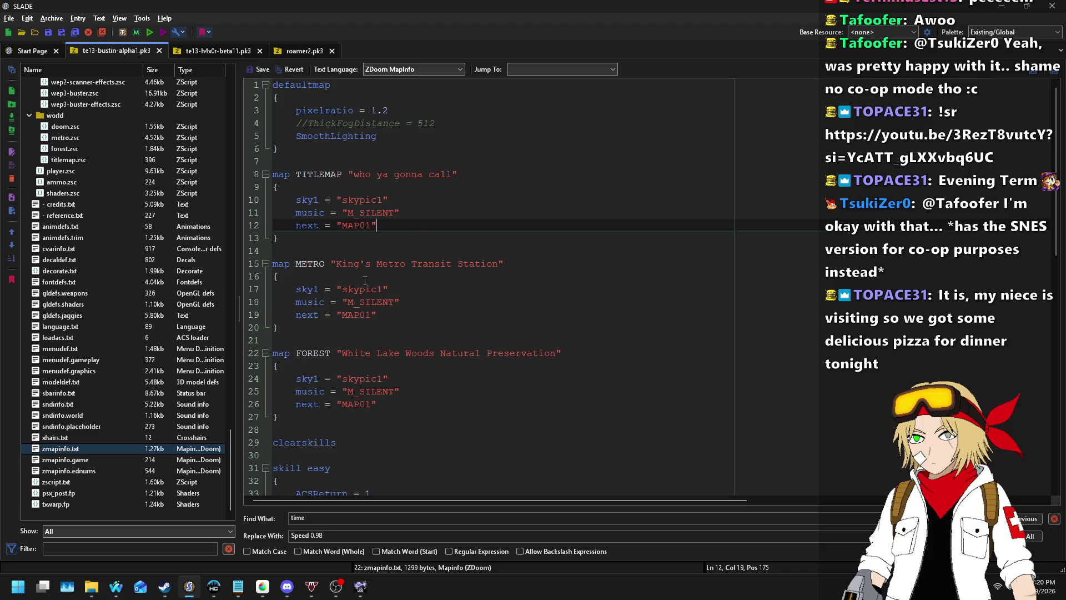
- Copy the FOREST map block and paste it after the TITLEMAP block
{"action": "left_click_drag", "start_coordinate": [327, 326], "coordinate": [297, 417]}
{"action": "key", "text": "ctrl+c"}
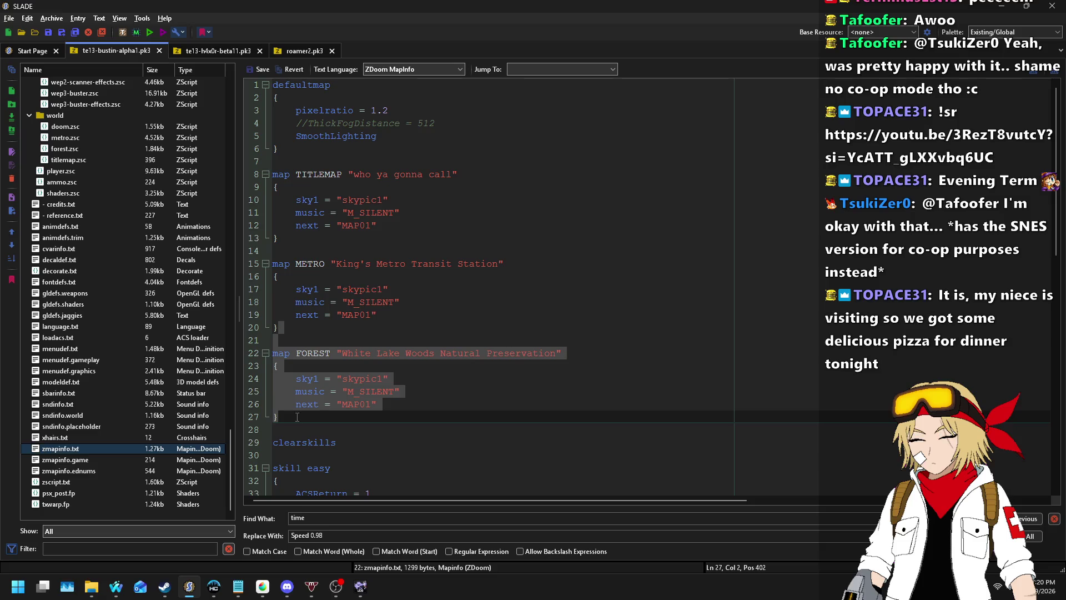
{"action": "left_click", "coordinate": [308, 242]}
{"action": "key", "text": "ctrl+v"}
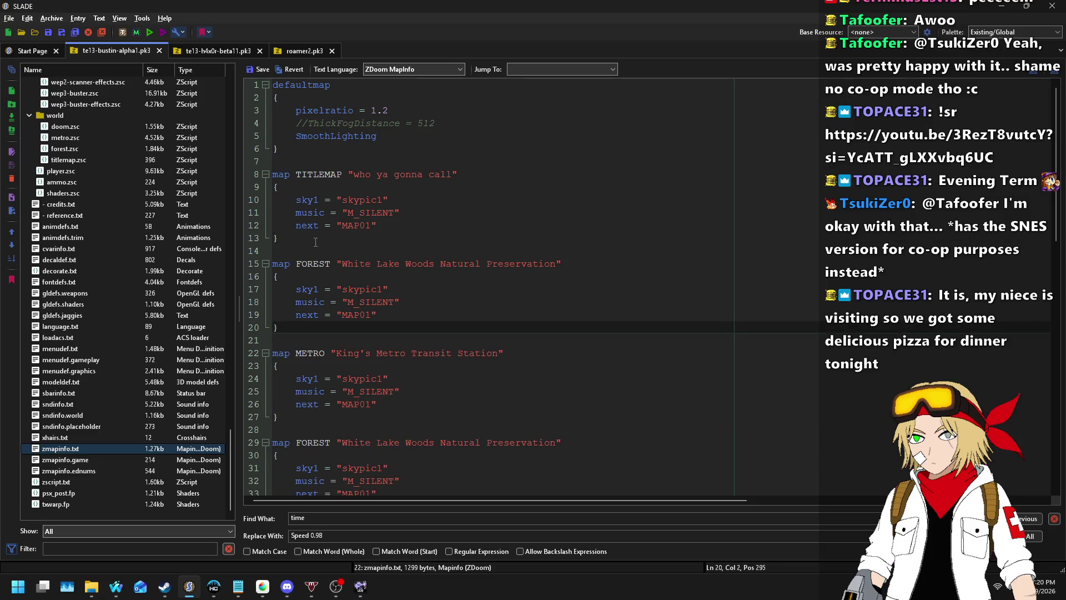
- Rename the pasted block's map from FOREST to TESTING and select its title text
{"action": "left_click", "coordinate": [342, 263]}
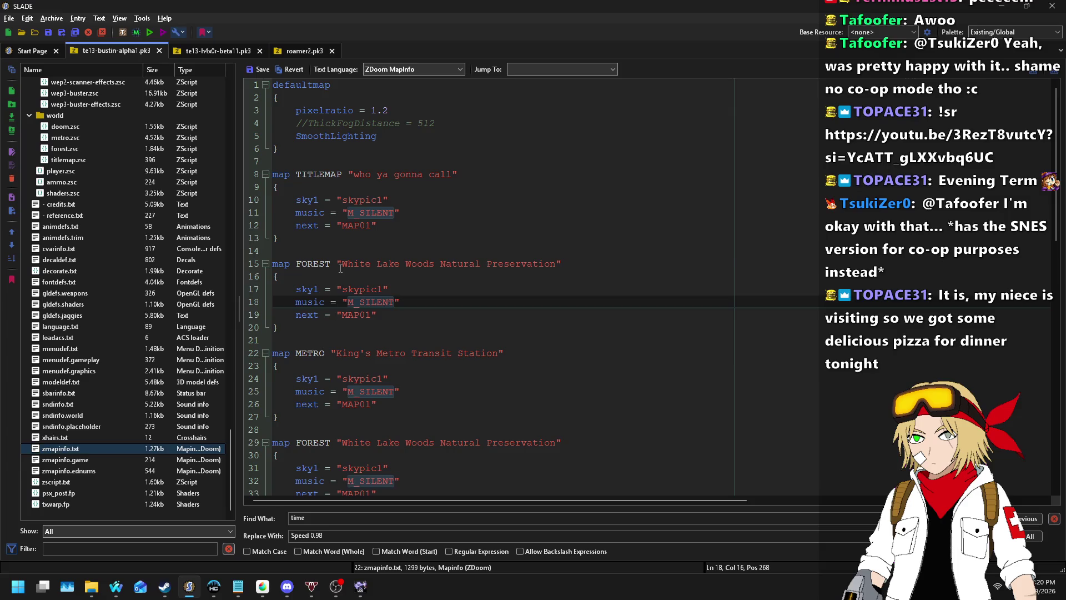
{"action": "key", "text": "Left"}
{"action": "key", "text": "Left"}
{"action": "key", "text": "ctrl+shift+Left"}
{"action": "type", "text": "TESTING"}
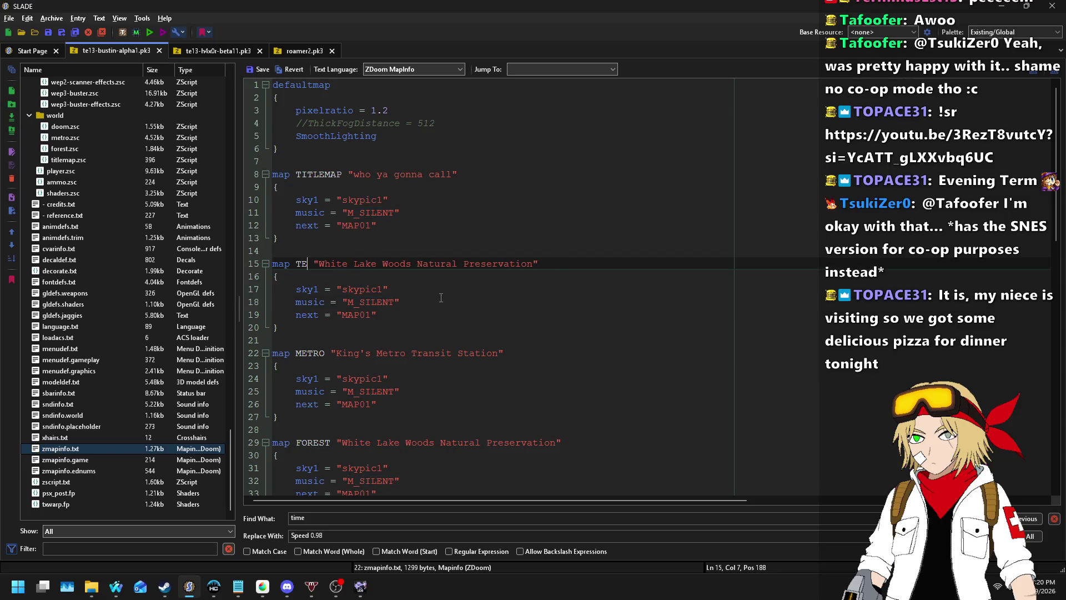
{"action": "key", "text": "ctrl+Left"}
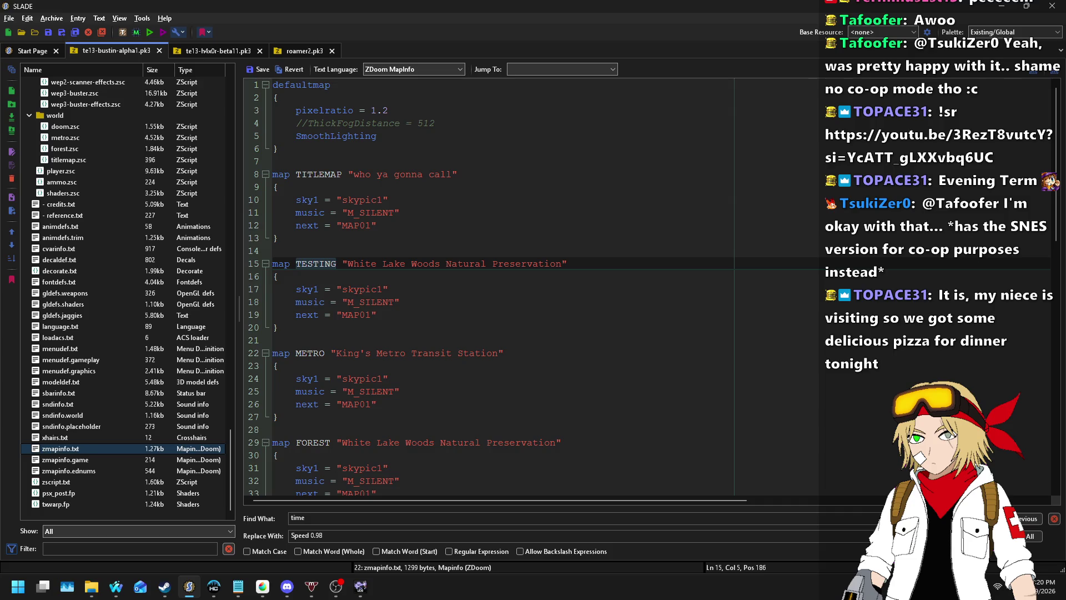
{"action": "key", "text": "alt+Tab"}
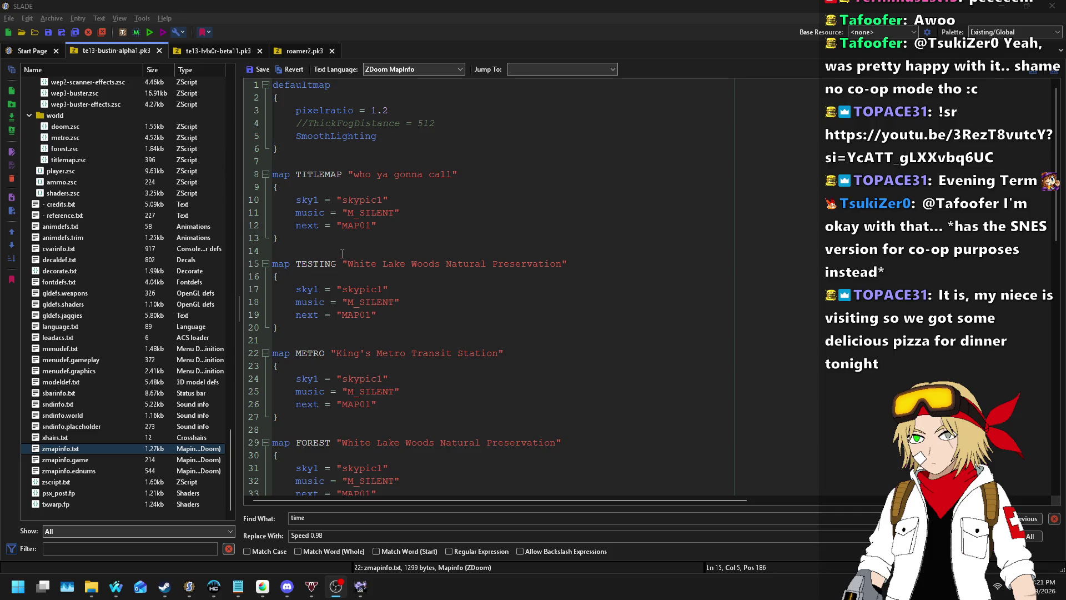
{"action": "left_click_drag", "start_coordinate": [349, 264], "coordinate": [562, 264]}
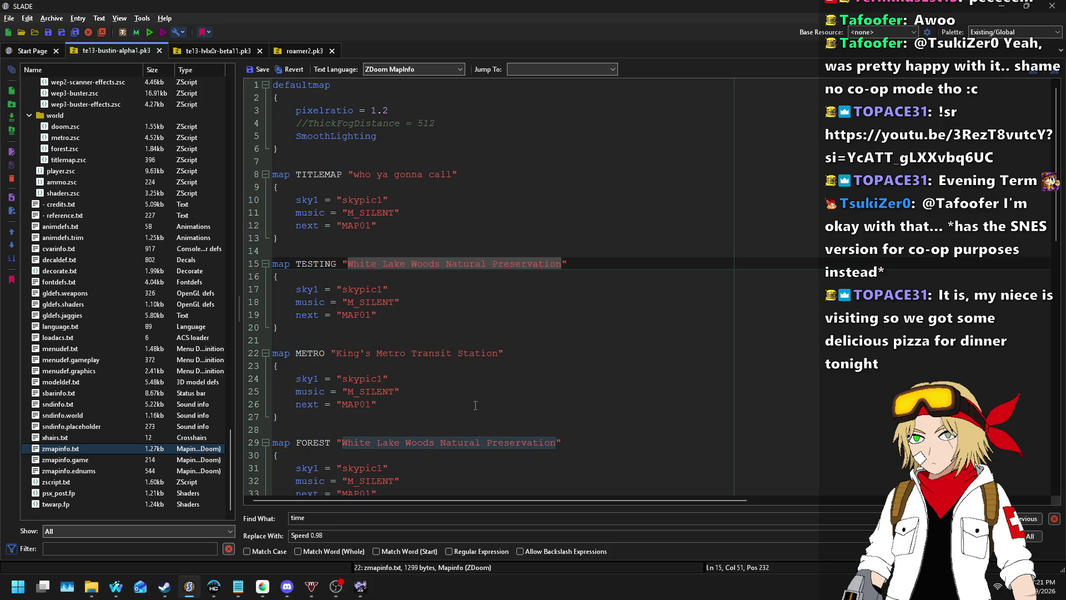
- Retitle the TESTING map 'Journey of a Thousand Miles, Etc, Etc'
{"action": "type", "text": "Abandone"}
{"action": "key", "text": "ctrl+shift+Left"}
{"action": "type", "text": "Repurposed Barn"}
{"action": "key", "text": "ctrl+shift+Left"}
{"action": "key", "text": "ctrl+shift+Left"}
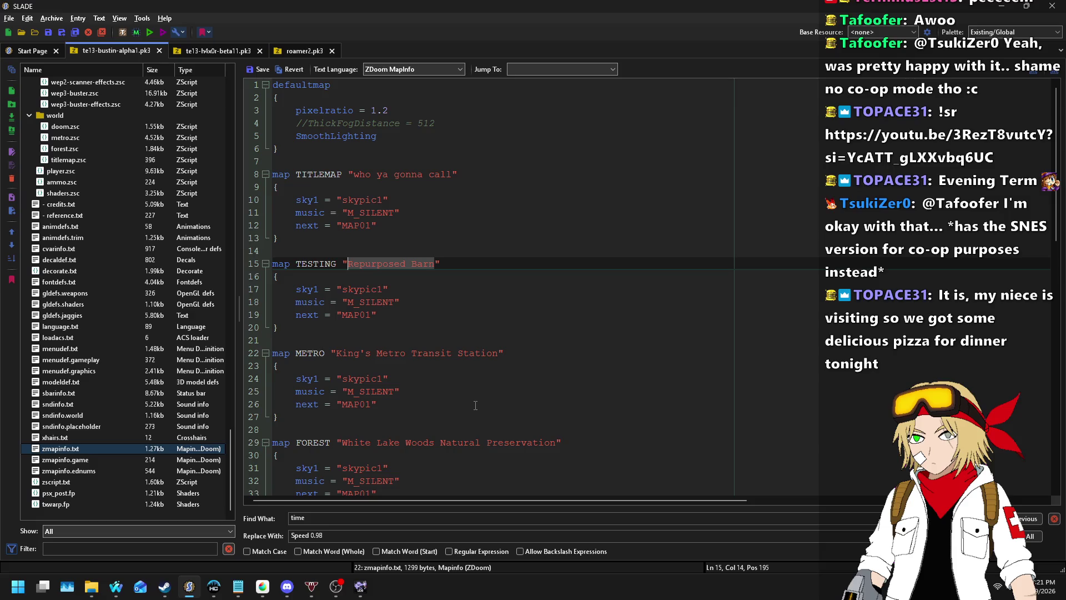
{"action": "type", "text": "Home Away From "}
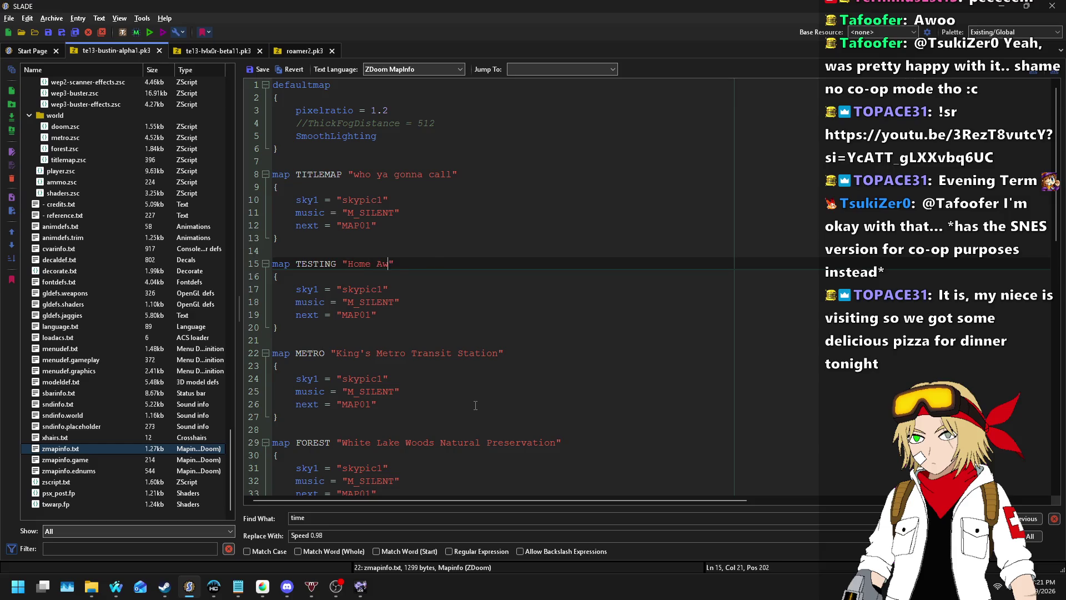
{"action": "type", "text": "Home"}
{"action": "key", "text": "ctrl+shift+Left"}
{"action": "key", "text": "ctrl+shift+Left"}
{"action": "key", "text": "ctrl+shift+Left"}
{"action": "type", "text": "Journey of a Thousand Miles, Etc, Et"}
{"action": "key", "text": "Down"}
{"action": "key", "text": "Down"}
{"action": "key", "text": "Down"}
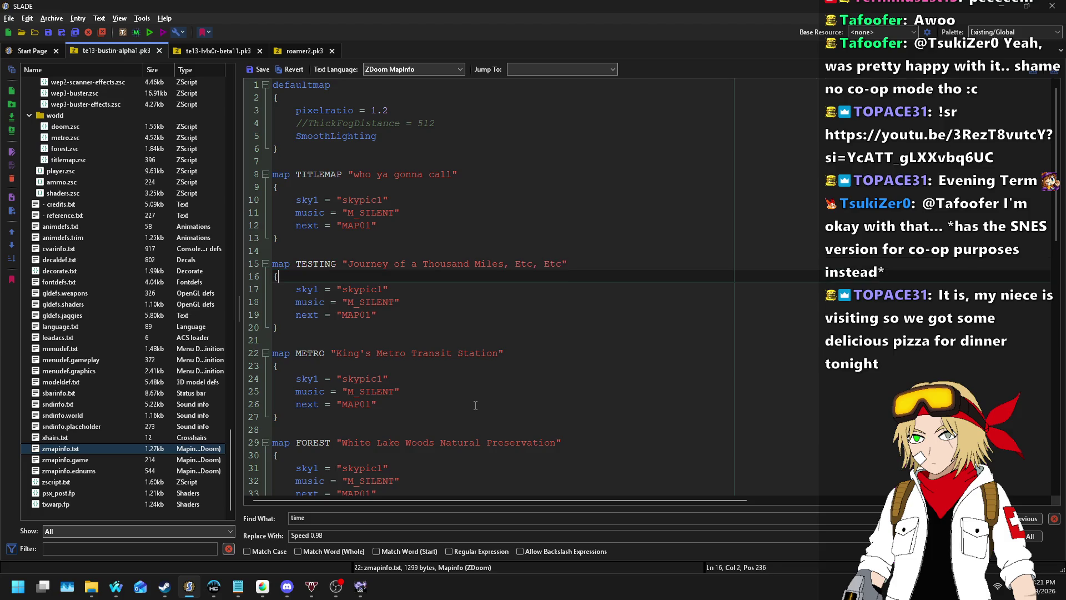
{"action": "key", "text": "Left"}
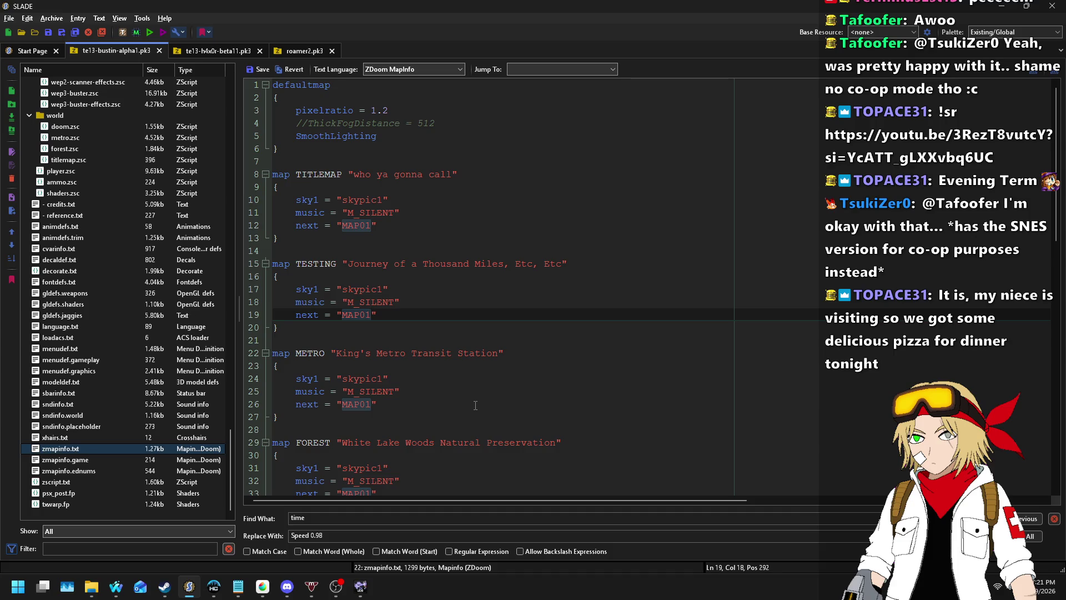
- Save zmapinfo.txt, open menudef.txt, and return to Ultimate Doom Builder
{"action": "scroll", "coordinate": [459, 389], "scroll_direction": "down", "scroll_amount": 2}
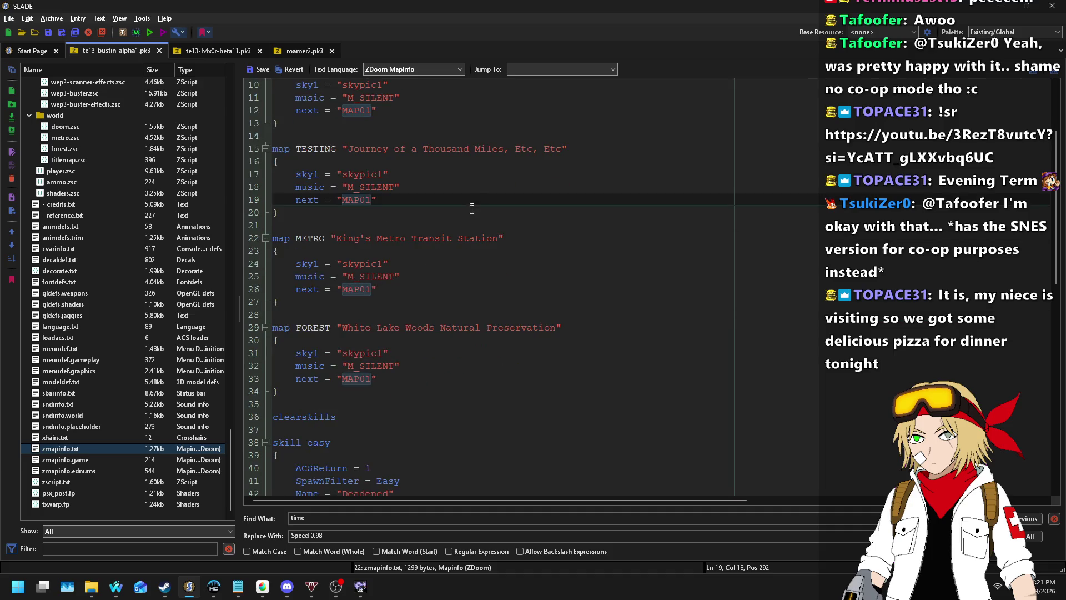
{"action": "left_click", "coordinate": [254, 69]}
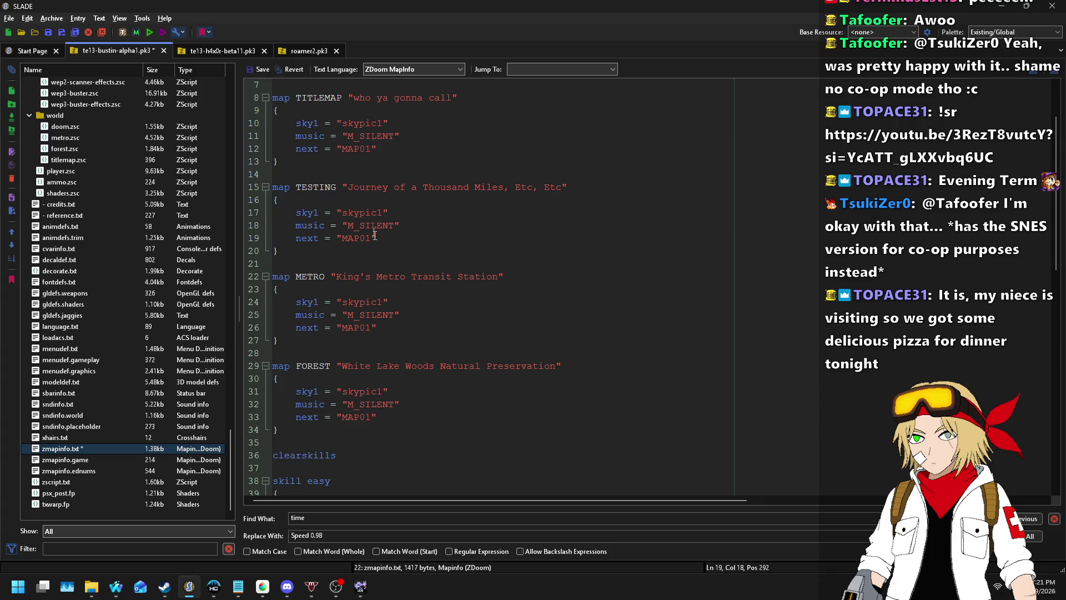
{"action": "double_click", "coordinate": [331, 189]}
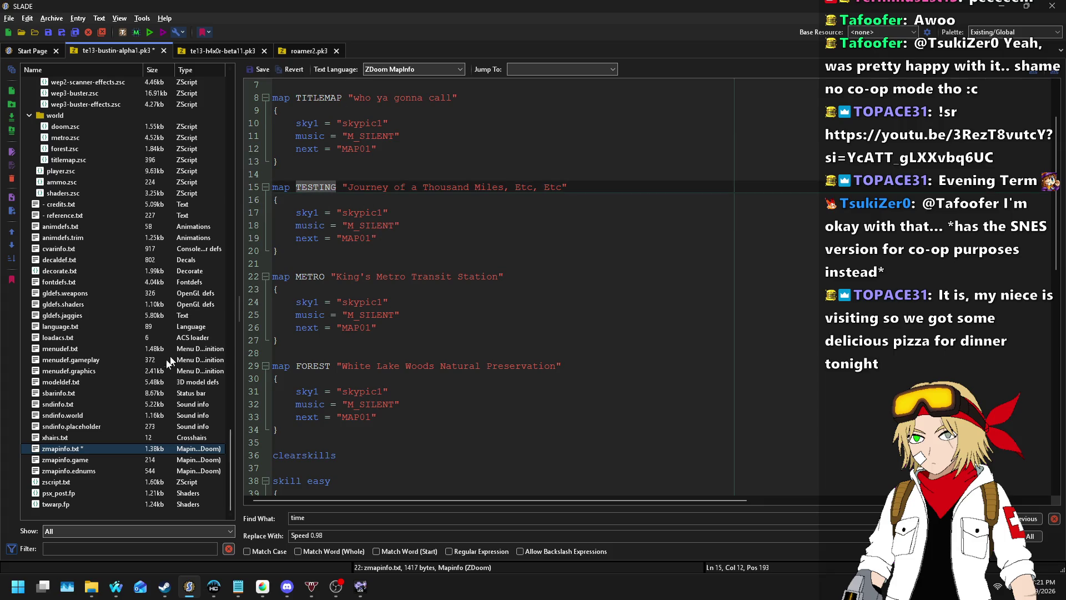
{"action": "left_click", "coordinate": [146, 349]}
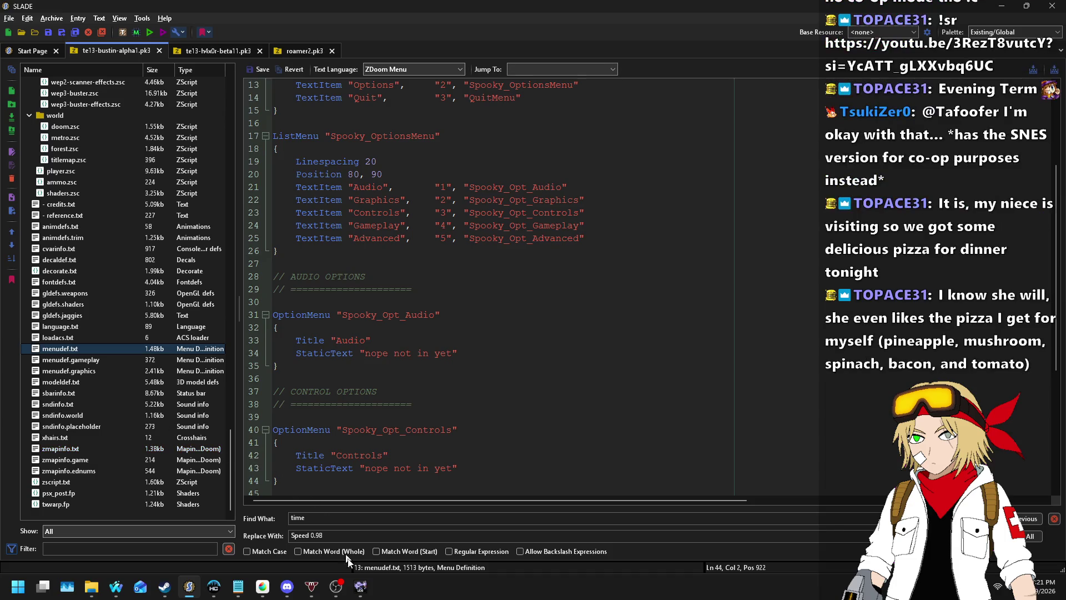
{"action": "left_click", "coordinate": [361, 586]}
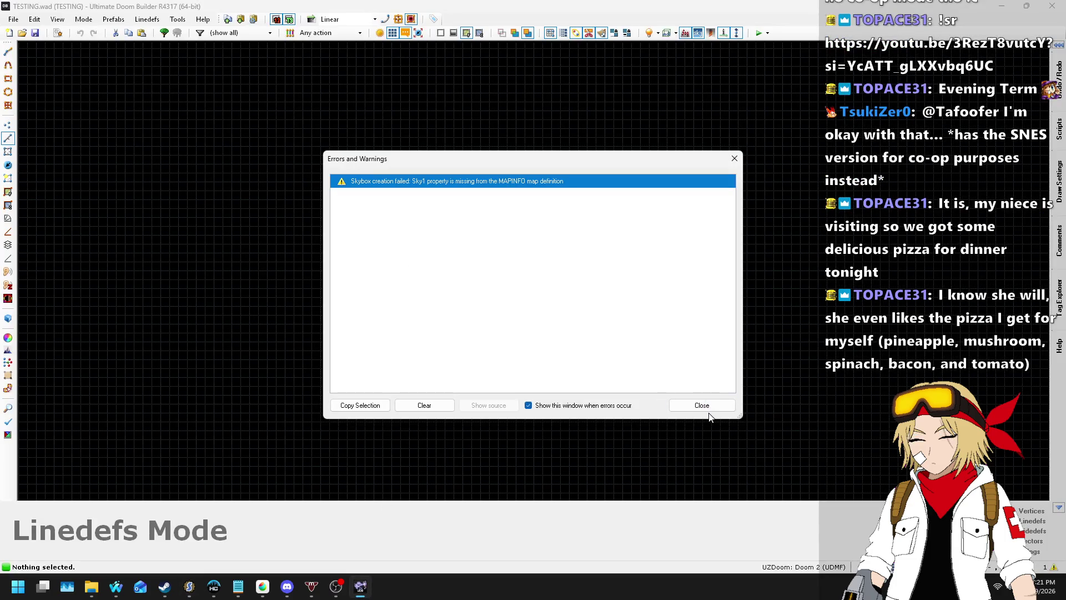
- Close the warnings list and reload resources to pick up the new MAPINFO
{"action": "left_click", "coordinate": [702, 405]}
{"action": "left_click", "coordinate": [178, 19]}
{"action": "left_click", "coordinate": [200, 28]}
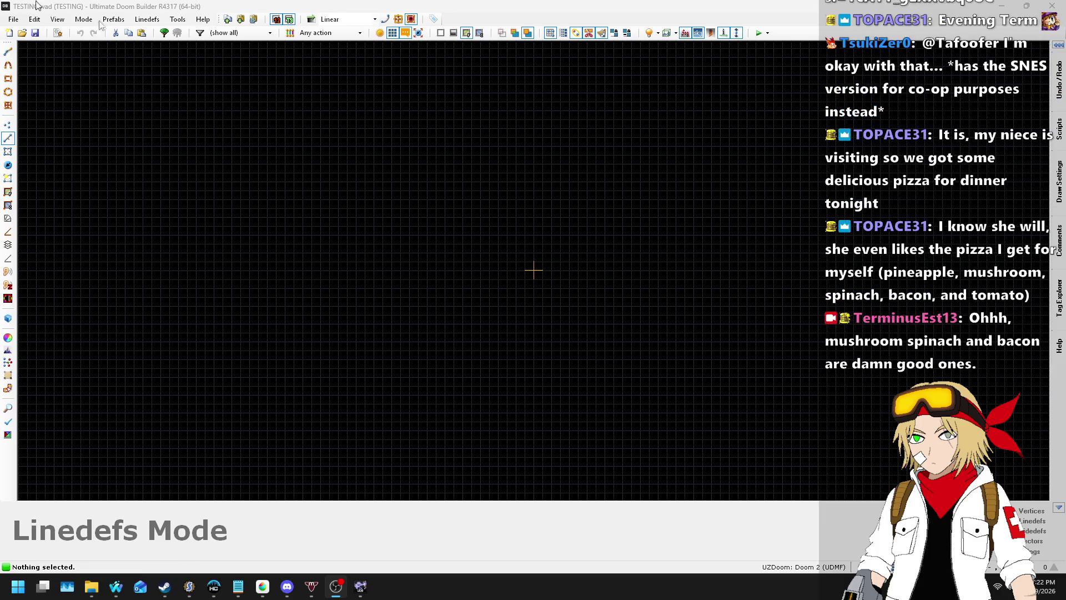
{"action": "left_click", "coordinate": [236, 70]}
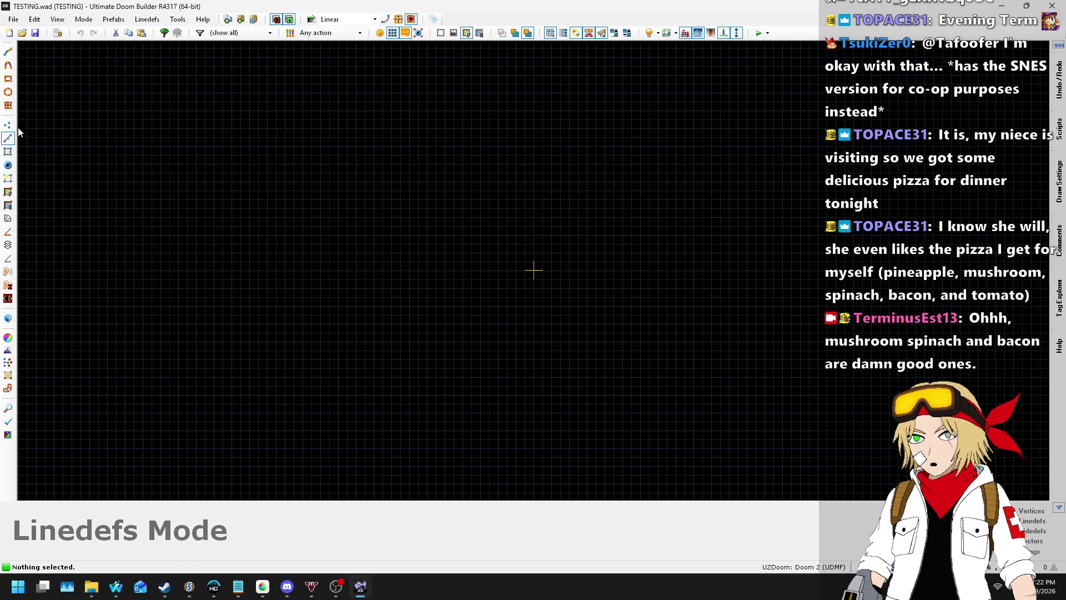
- Draw a 512×512 square sector on a coarser grid, then view Nightbot's song requests
{"action": "left_click", "coordinate": [866, 567]}
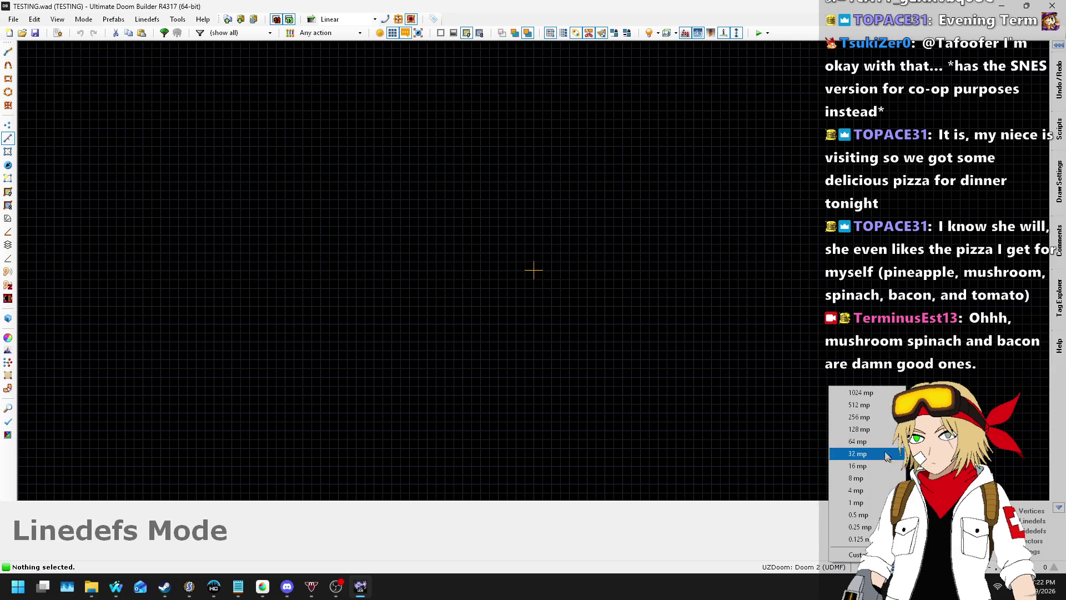
{"action": "left_click", "coordinate": [878, 422]}
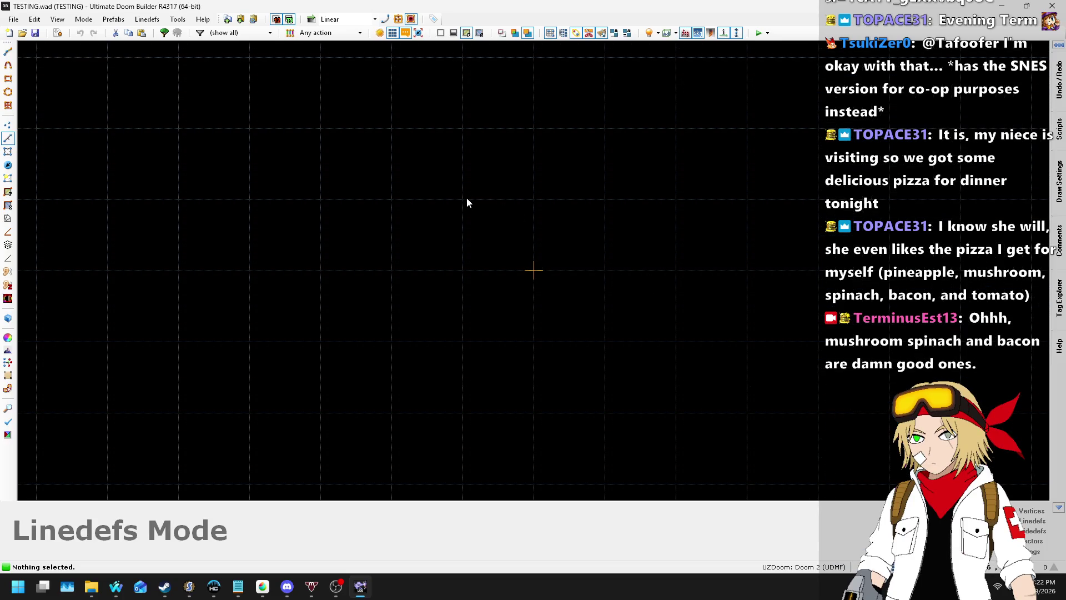
{"action": "key", "text": "space"}
{"action": "left_click", "coordinate": [604, 199]}
{"action": "left_click", "coordinate": [605, 341]}
{"action": "left_click", "coordinate": [486, 334]}
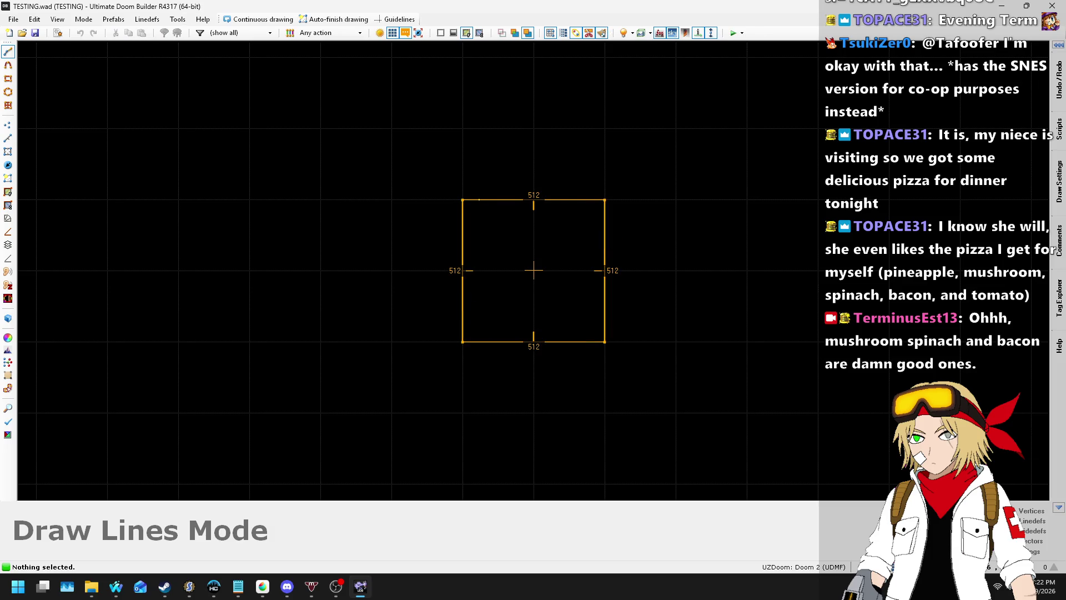
{"action": "left_click", "coordinate": [464, 201]}
{"action": "mouse_move", "coordinate": [116, 586]}
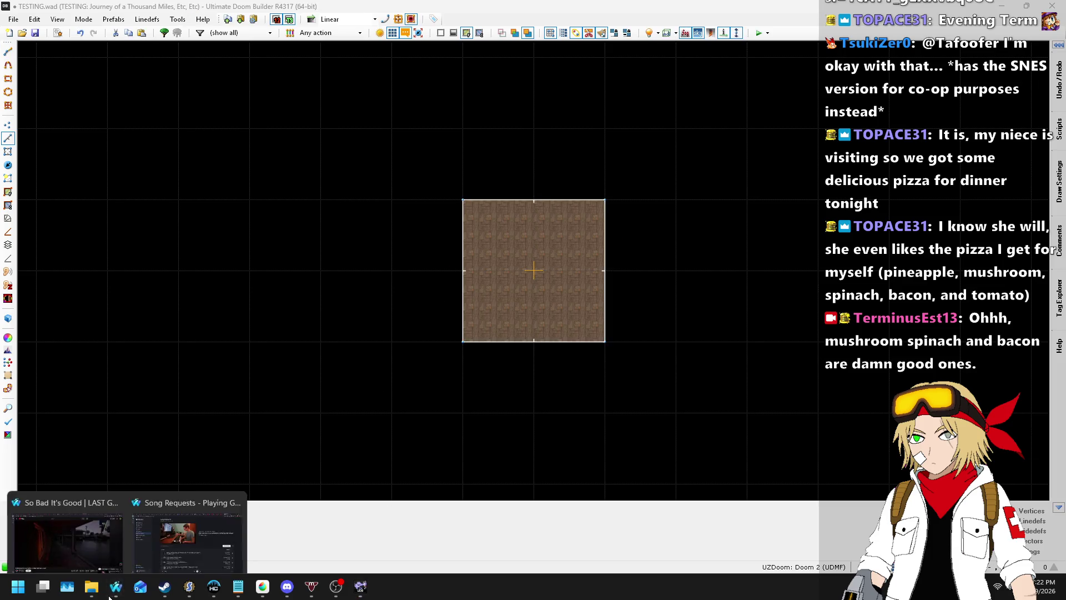
{"action": "left_click", "coordinate": [181, 535]}
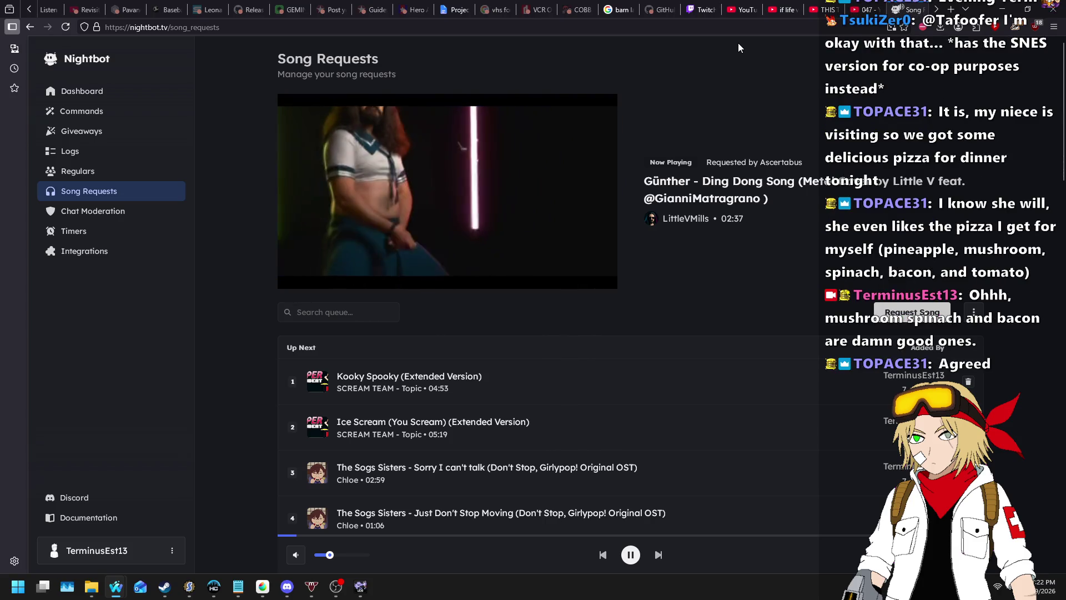
{"action": "left_click", "coordinate": [611, 8]}
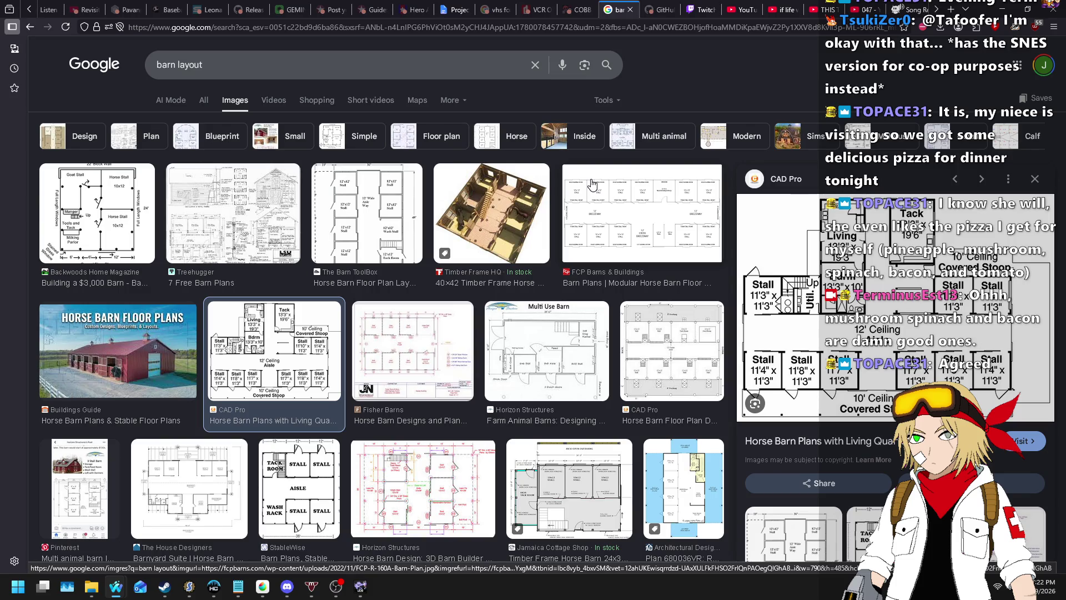
{"action": "right_click", "coordinate": [889, 283]}
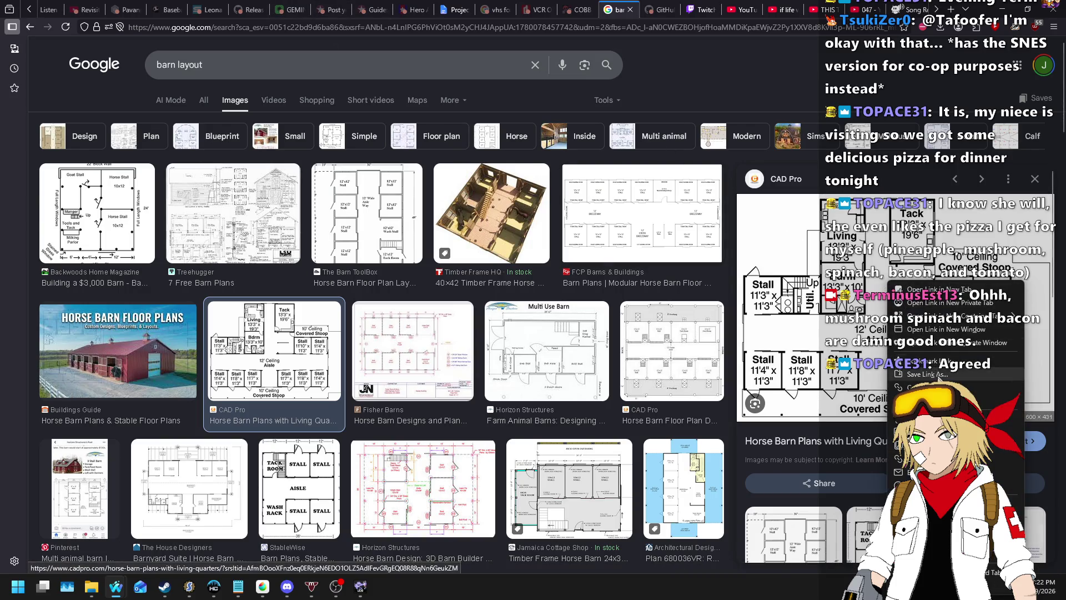
{"action": "left_click", "coordinate": [933, 289]}
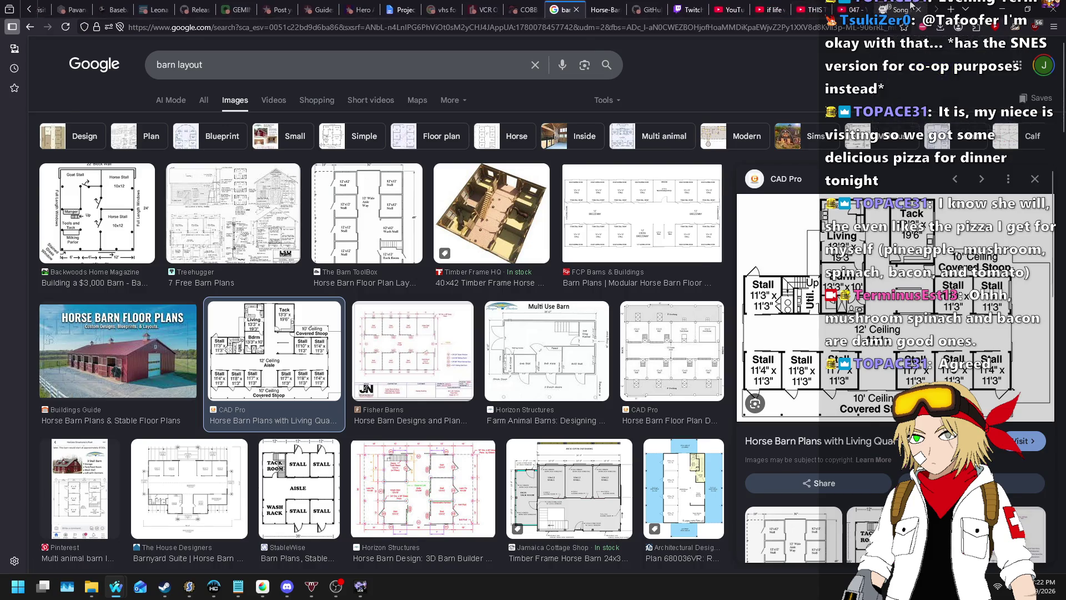
{"action": "left_click", "coordinate": [913, 6]}
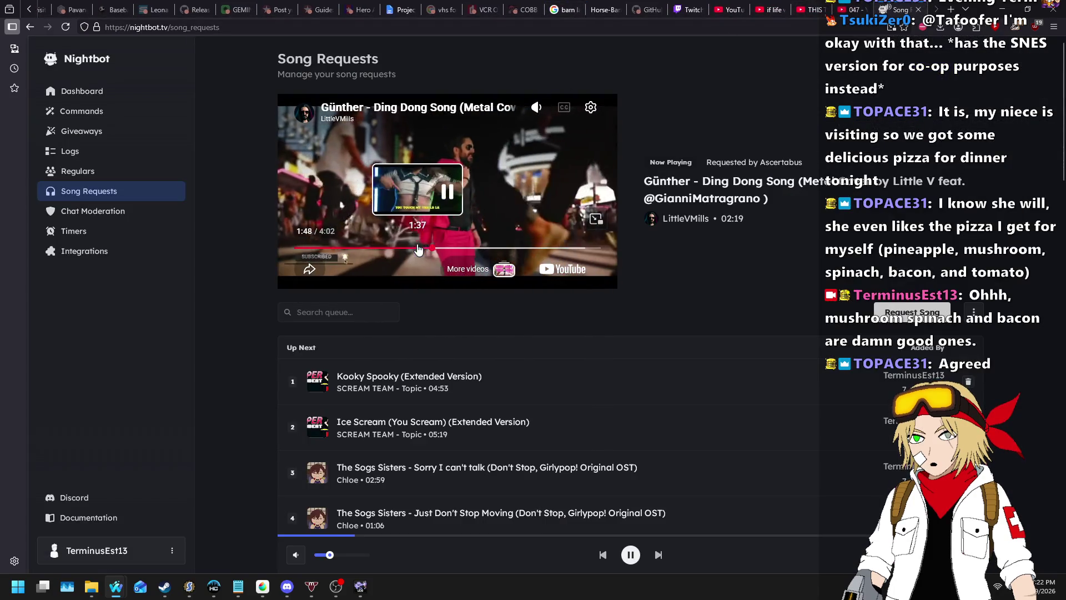
{"action": "left_click", "coordinate": [419, 248]}
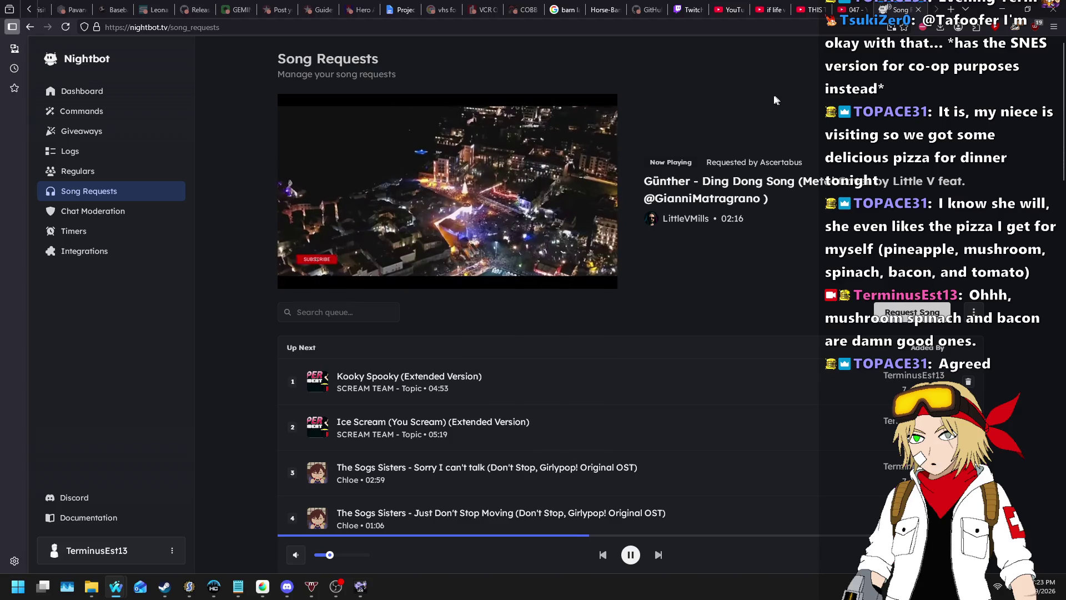
{"action": "left_click", "coordinate": [569, 6]}
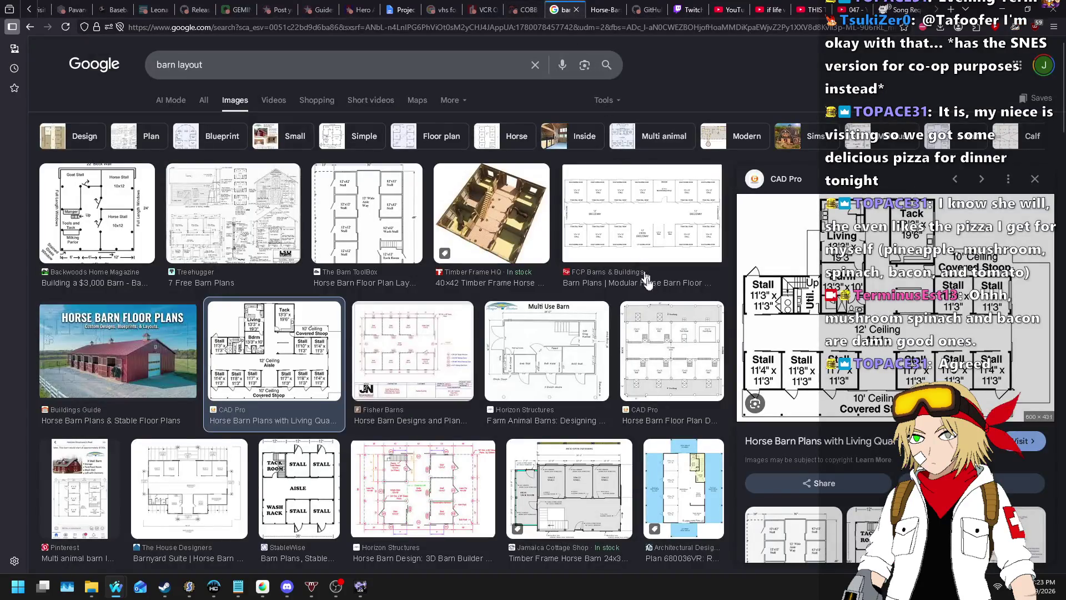
{"action": "scroll", "coordinate": [367, 278], "scroll_direction": "down", "scroll_amount": 4}
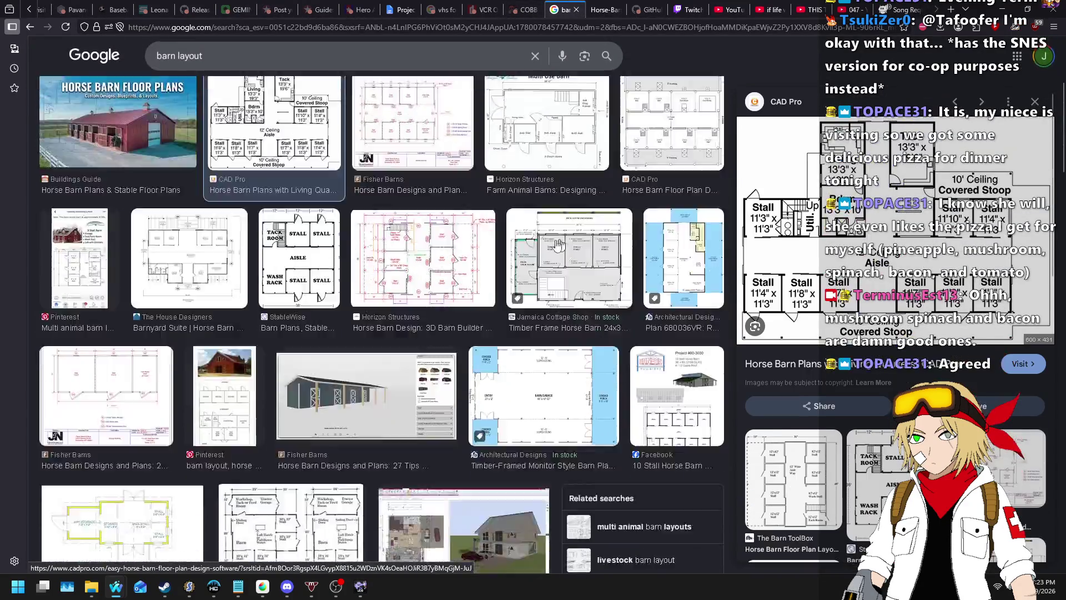
{"action": "left_click", "coordinate": [368, 278]}
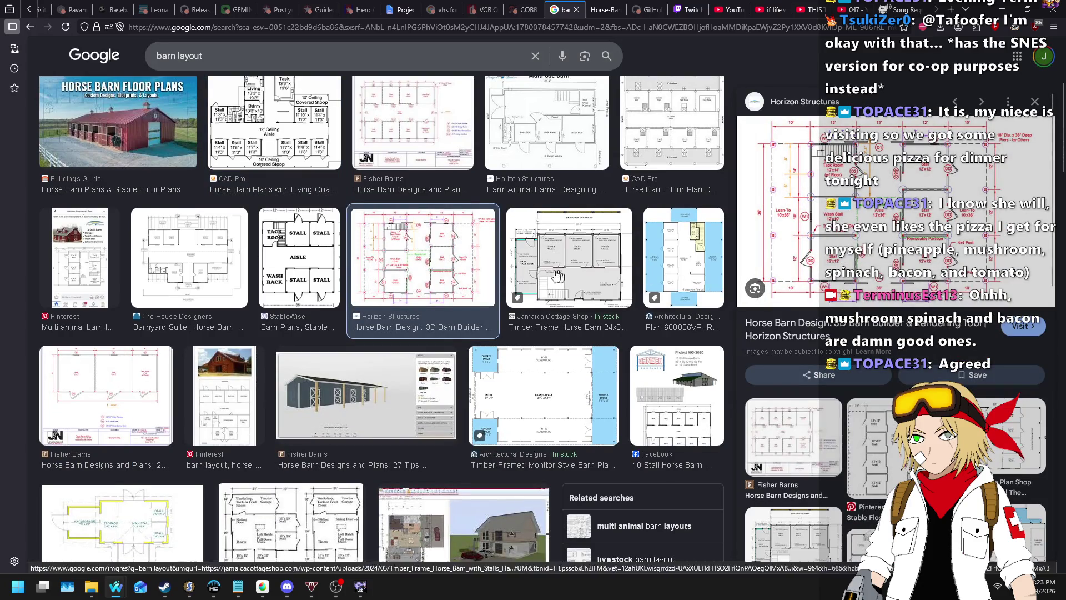
{"action": "scroll", "coordinate": [104, 195], "scroll_direction": "down", "scroll_amount": 4}
{"action": "left_click", "coordinate": [272, 292]}
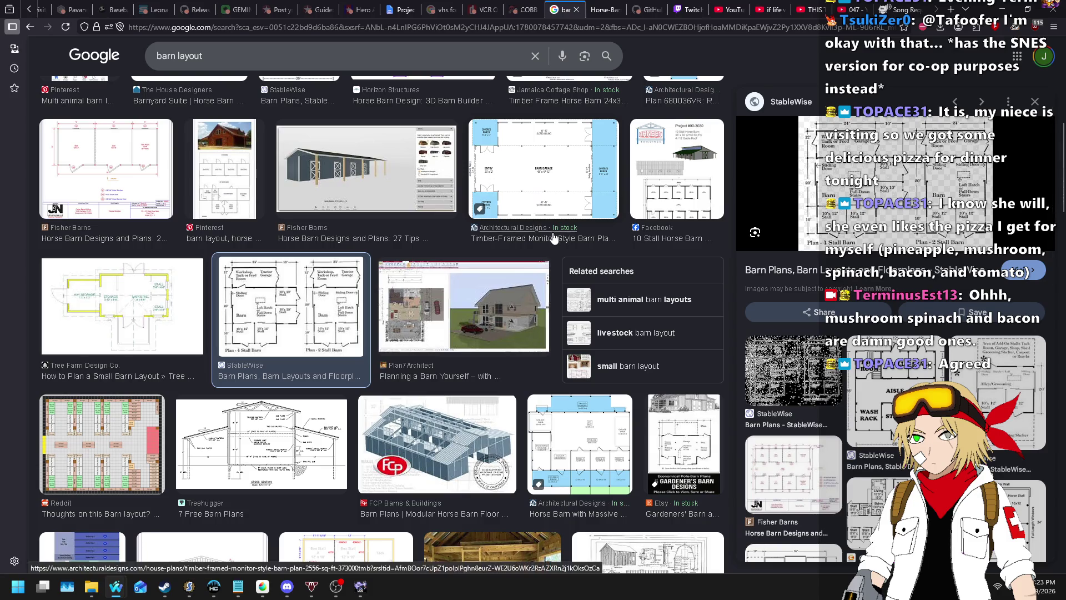
{"action": "scroll", "coordinate": [581, 246], "scroll_direction": "down", "scroll_amount": 2}
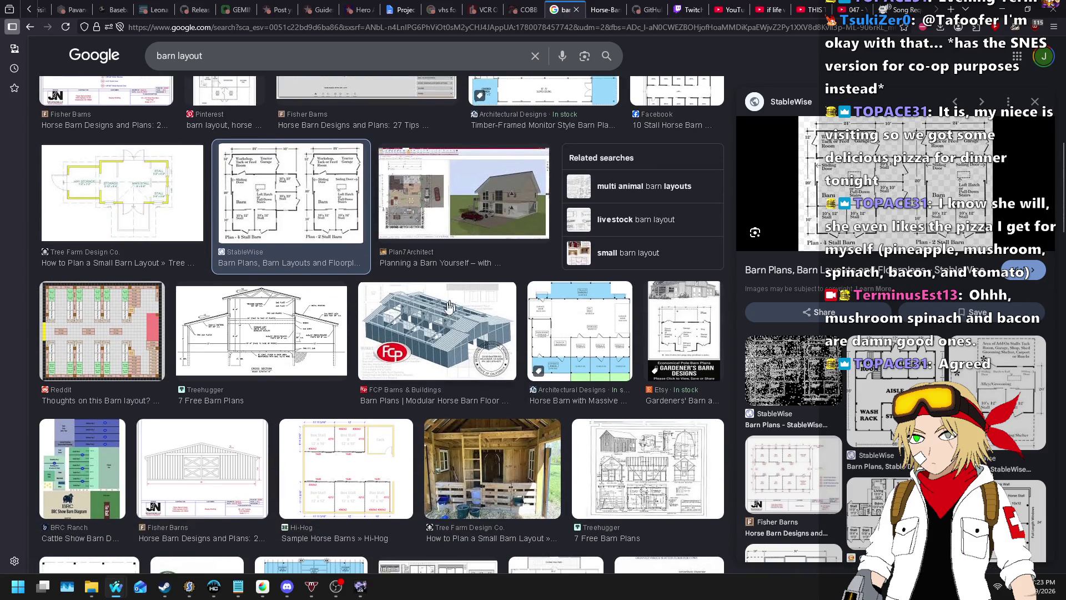
{"action": "scroll", "coordinate": [273, 334], "scroll_direction": "down", "scroll_amount": 3}
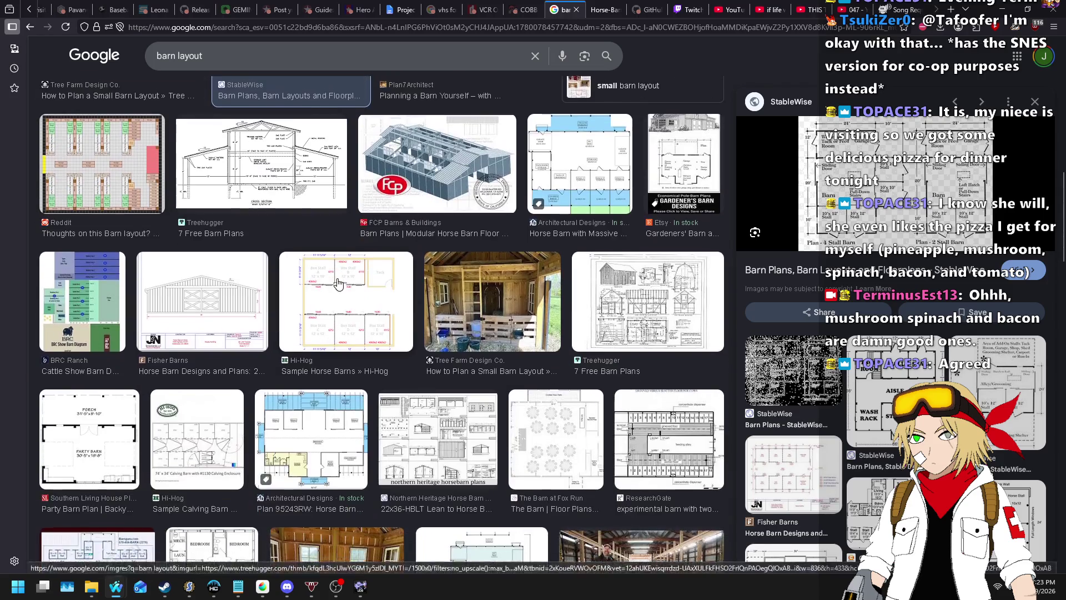
{"action": "left_click", "coordinate": [604, 308]}
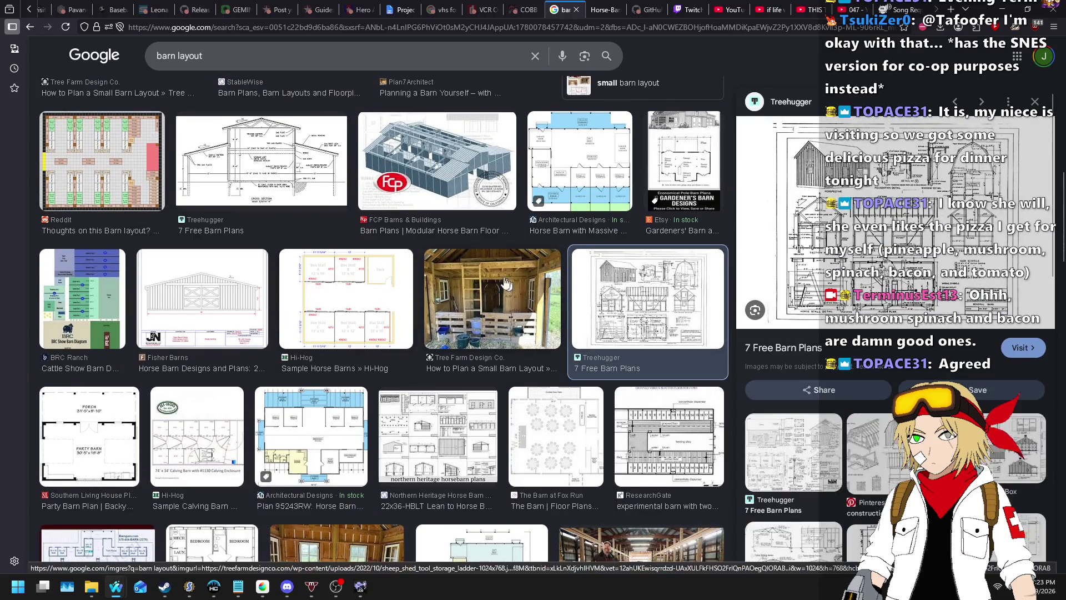
{"action": "middle_click", "coordinate": [908, 191]}
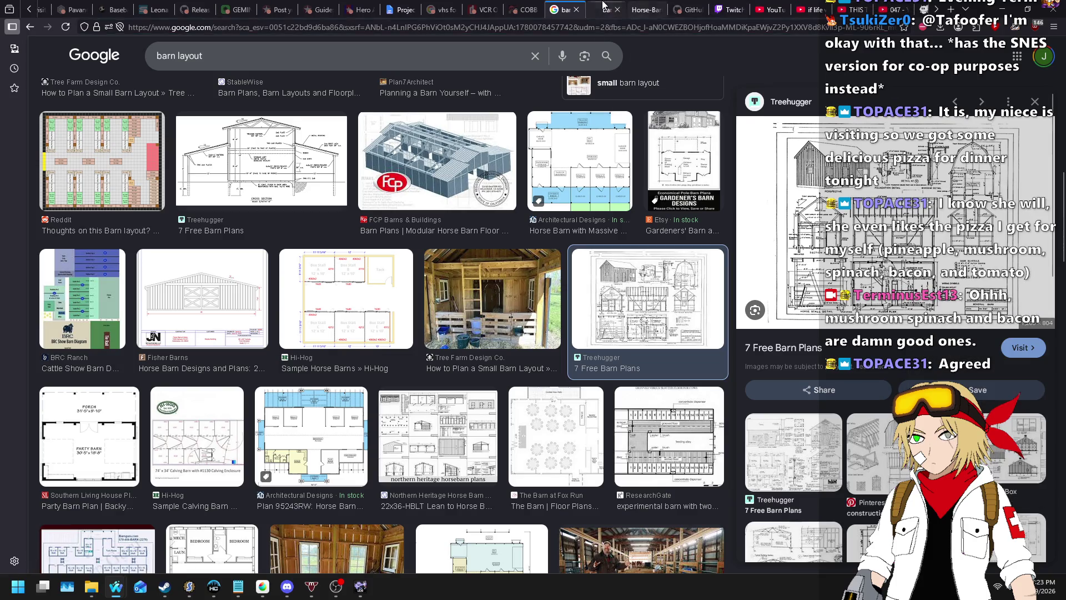
{"action": "left_click", "coordinate": [604, 8]}
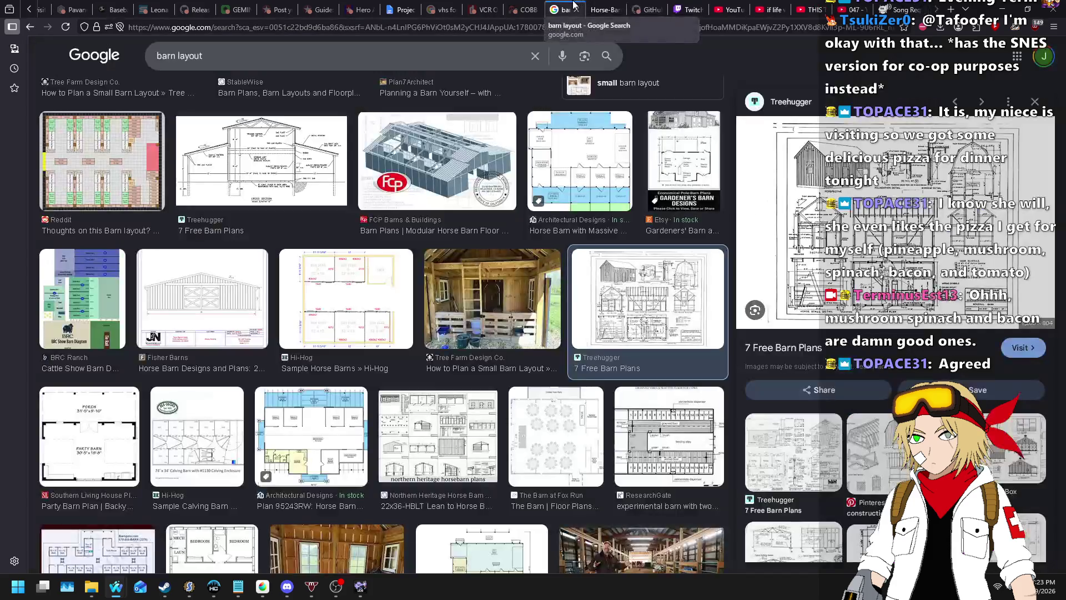
{"action": "middle_click", "coordinate": [597, 8]}
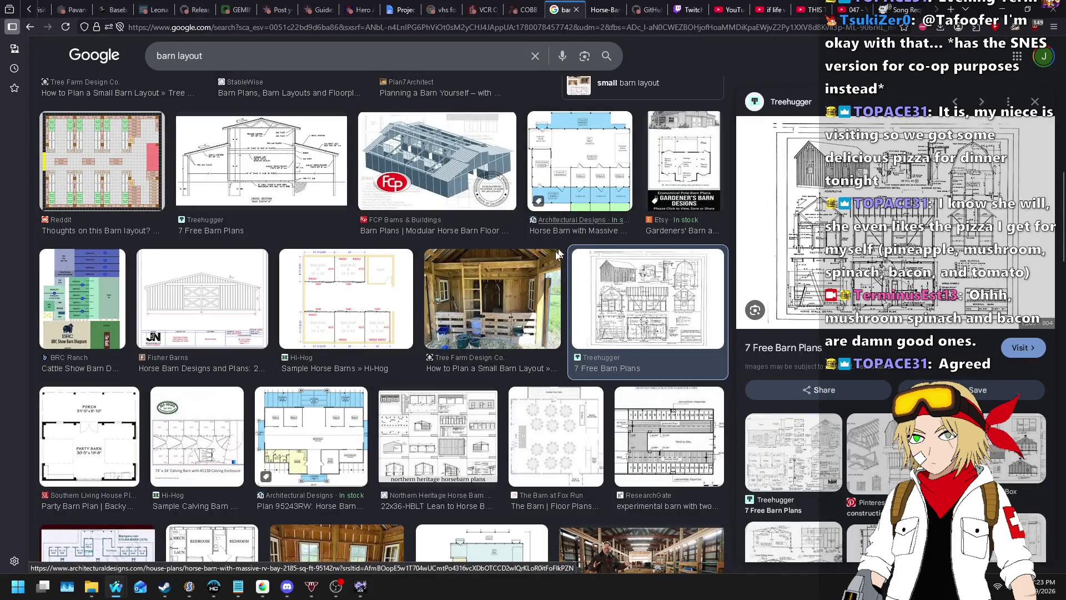
{"action": "mouse_move", "coordinate": [238, 586]}
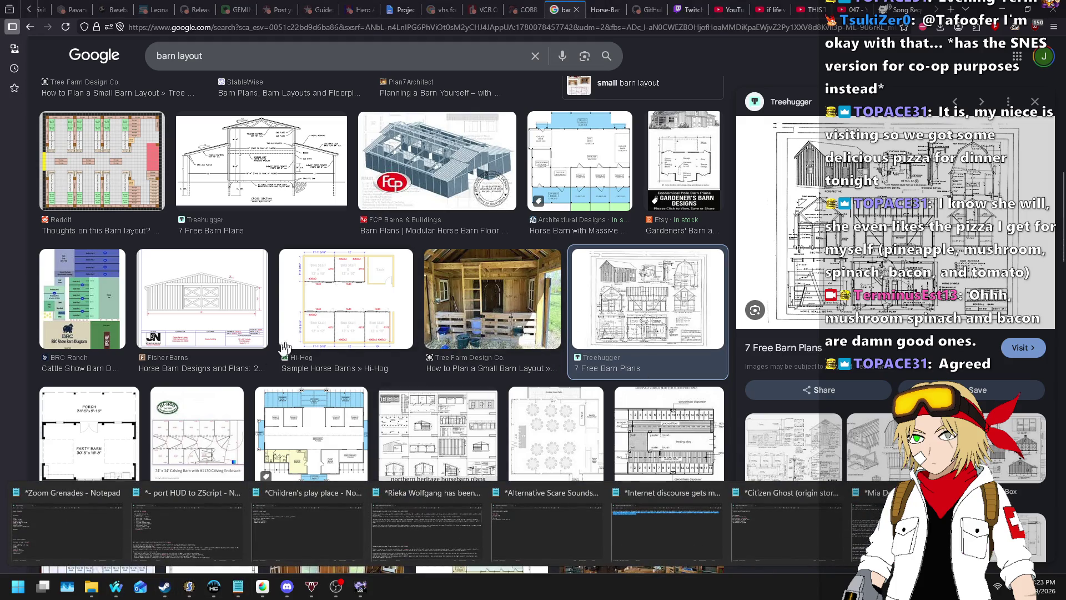
{"action": "left_click", "coordinate": [187, 528]}
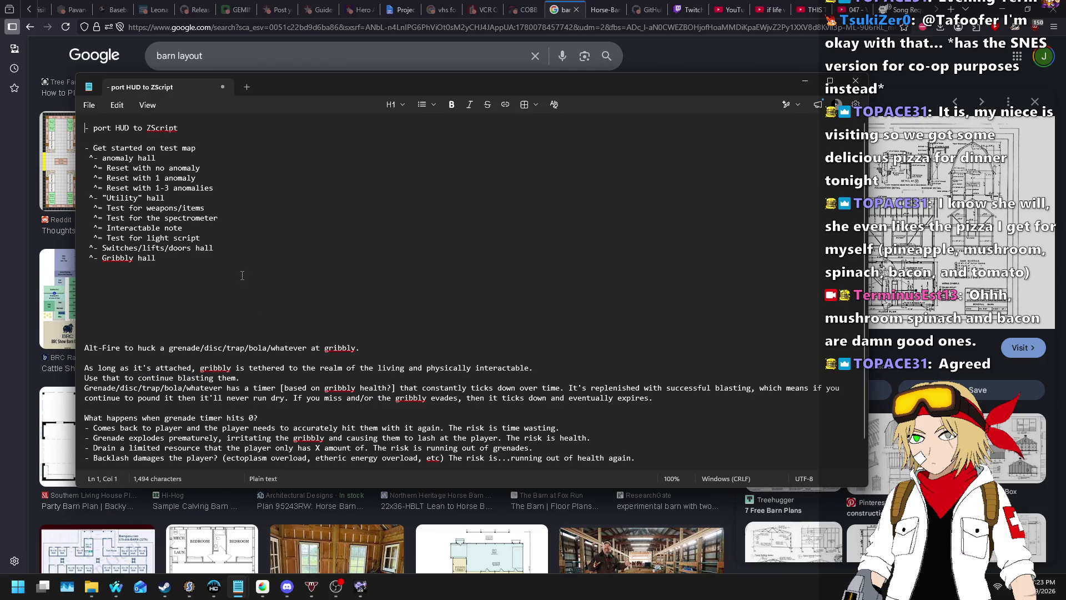
{"action": "scroll", "coordinate": [242, 275], "scroll_direction": "up", "scroll_amount": 4, "text": "ctrl"}
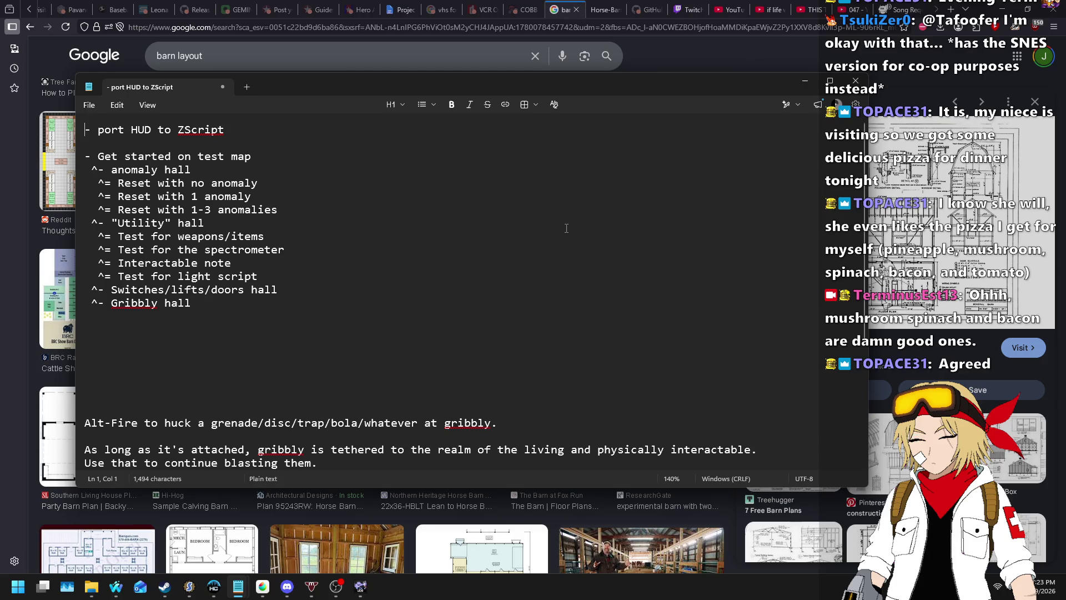
{"action": "left_click", "coordinate": [897, 8]}
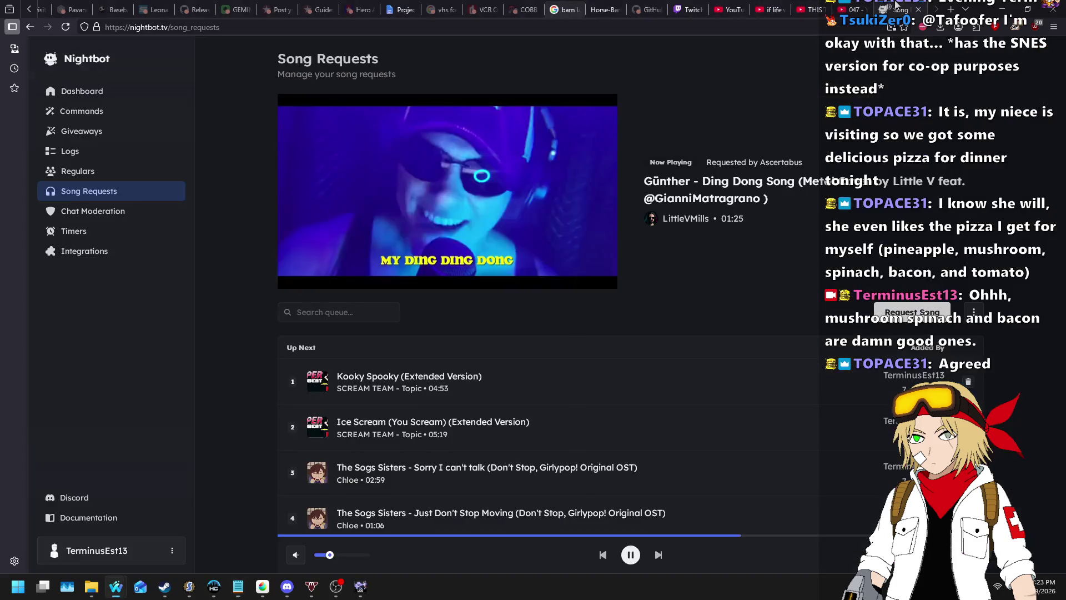
{"action": "left_click", "coordinate": [361, 587]}
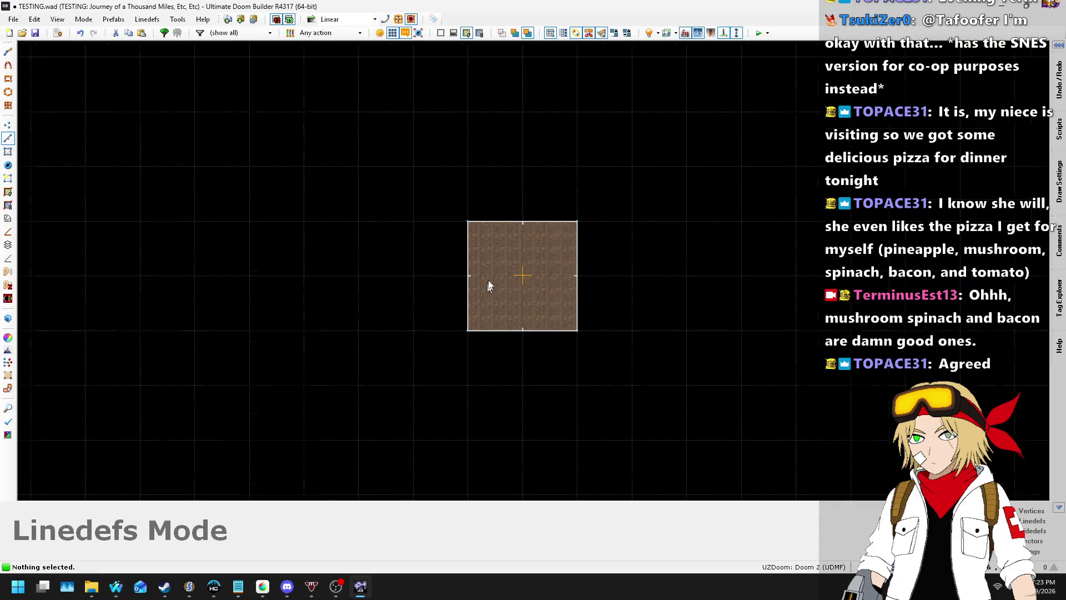
- Draw 256-unit-deep sectors against the square's north and east edges
{"action": "key", "text": "d"}
{"action": "left_click", "coordinate": [463, 149]}
{"action": "left_click", "coordinate": [606, 149]}
{"action": "left_click", "coordinate": [606, 221]}
{"action": "left_click", "coordinate": [464, 221]}
{"action": "key", "text": "d"}
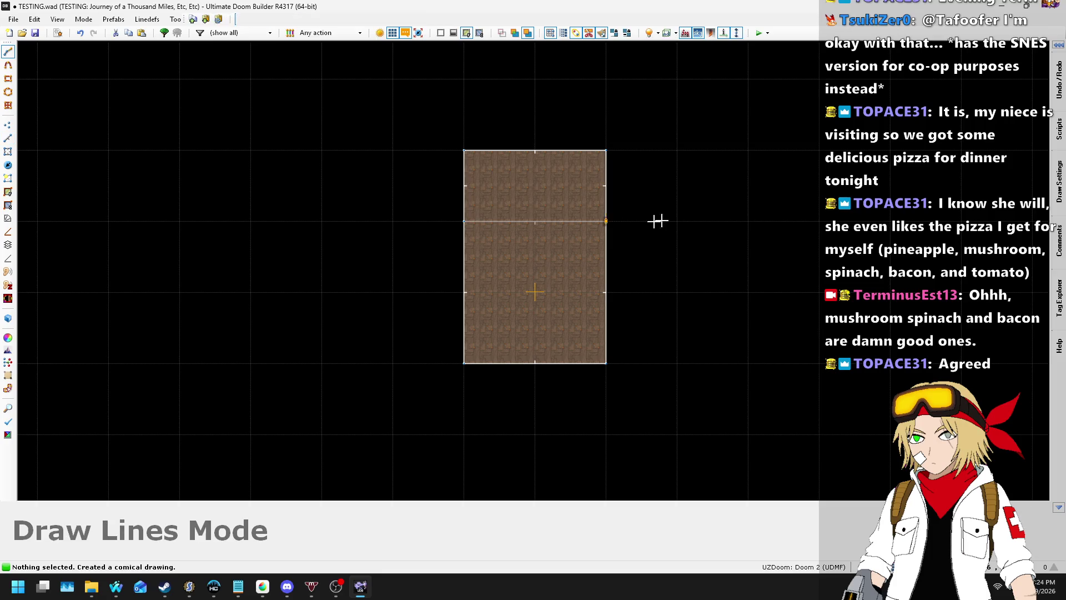
{"action": "left_click", "coordinate": [606, 221]}
{"action": "left_click", "coordinate": [677, 221]}
{"action": "left_click", "coordinate": [677, 364]}
{"action": "left_click", "coordinate": [606, 363]}
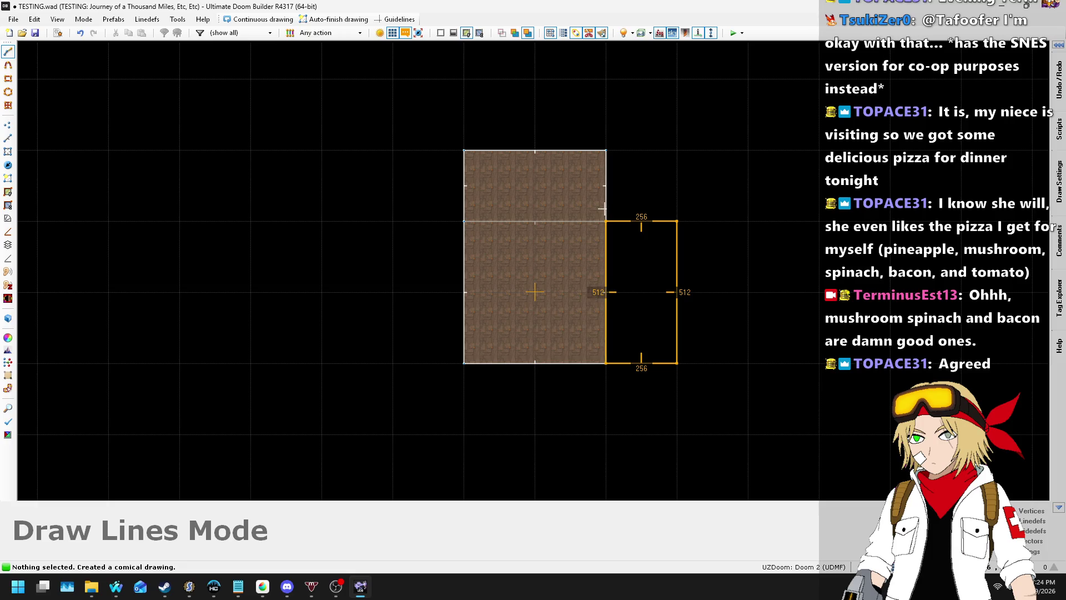
{"action": "left_click", "coordinate": [606, 221]}
- Draw 256-unit-deep sectors against the square's west and south edges, completing the cross
{"action": "key", "text": "d"}
{"action": "left_click", "coordinate": [463, 363]}
{"action": "left_click", "coordinate": [393, 363]}
{"action": "left_click", "coordinate": [392, 221]}
{"action": "left_click", "coordinate": [463, 221]}
{"action": "left_click", "coordinate": [464, 363]}
{"action": "key", "text": "d"}
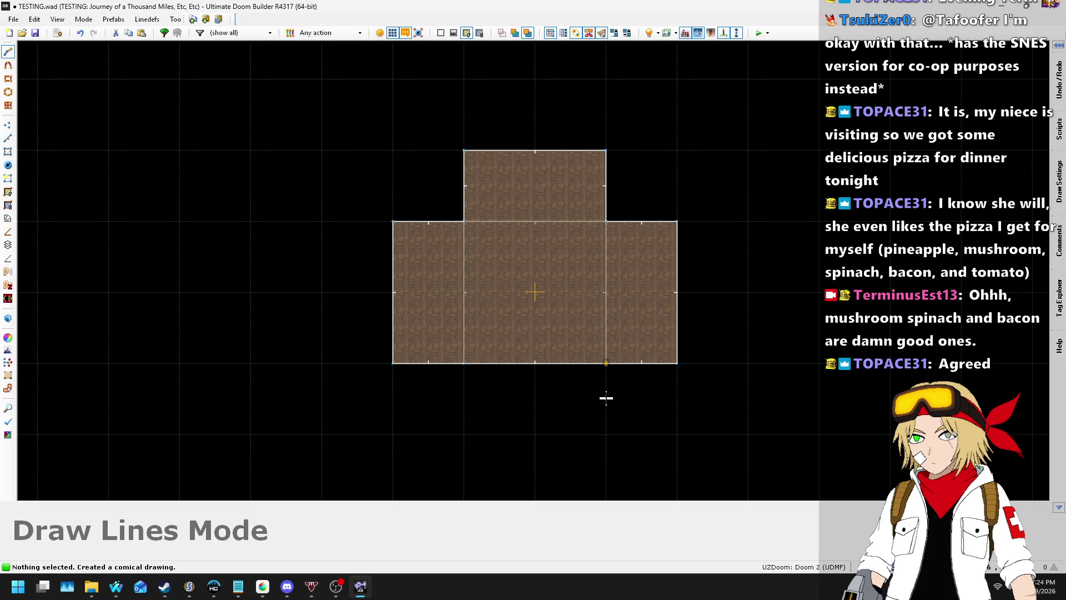
{"action": "left_click", "coordinate": [606, 364]}
{"action": "left_click", "coordinate": [606, 434]}
{"action": "left_click", "coordinate": [463, 435]}
{"action": "left_click", "coordinate": [464, 363]}
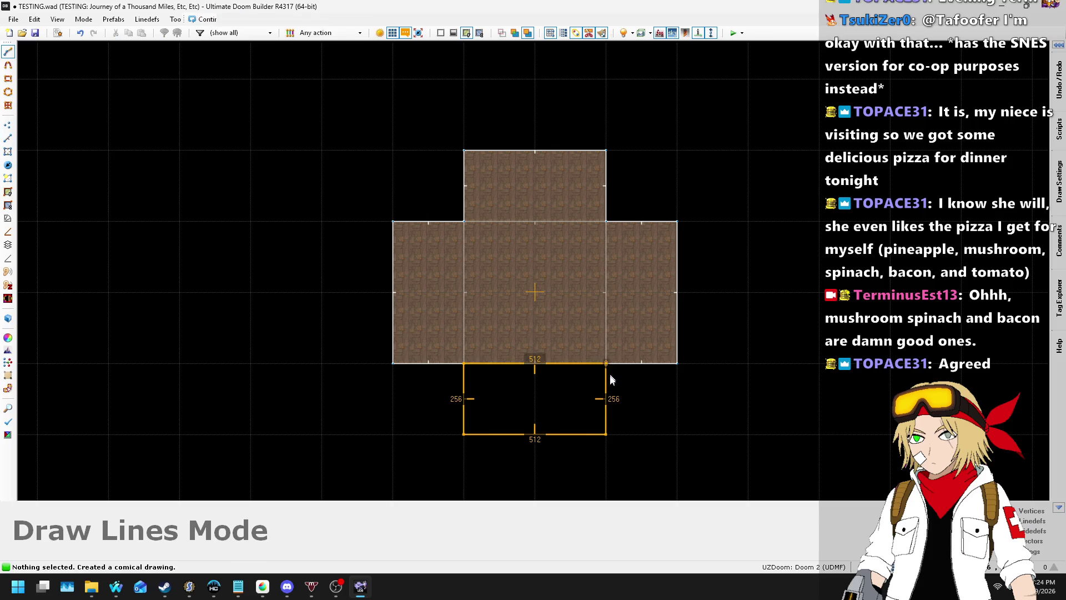
{"action": "left_click", "coordinate": [609, 368]}
{"action": "key", "text": "alt+Tab"}
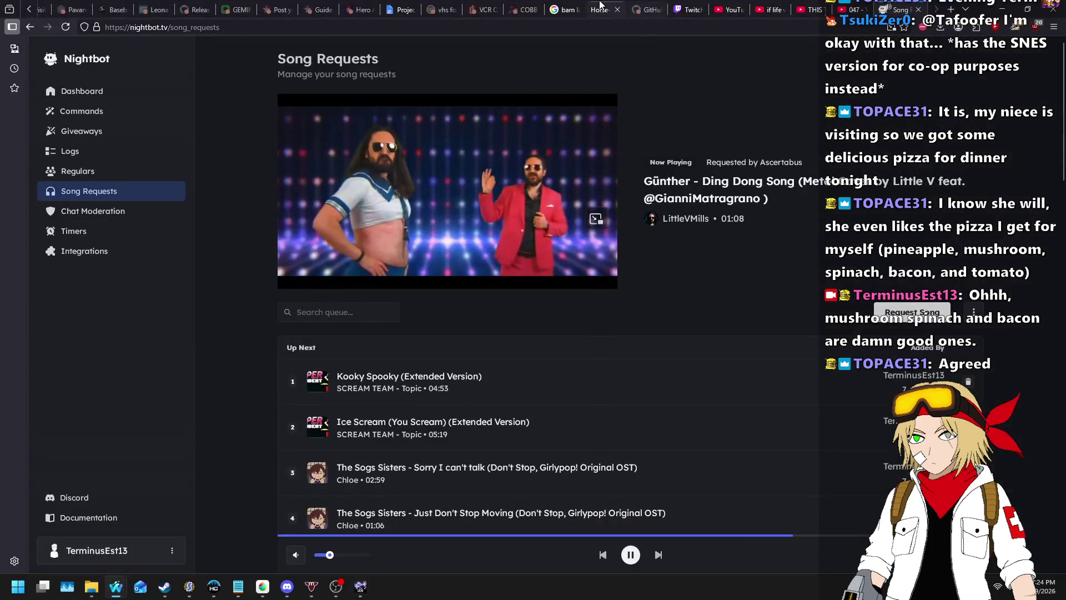
- View the enlarged horse-barn floor plan in Chrome, then return to Doom Builder
{"action": "scroll", "coordinate": [626, 342], "scroll_direction": "up", "scroll_amount": 3, "text": "ctrl"}
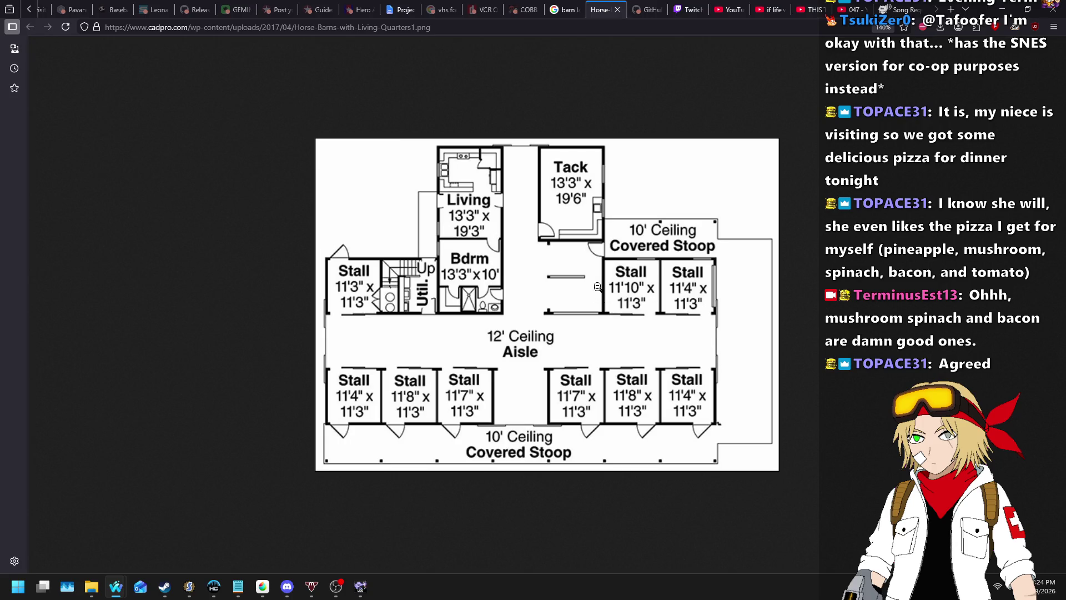
{"action": "key", "text": "alt+Tab"}
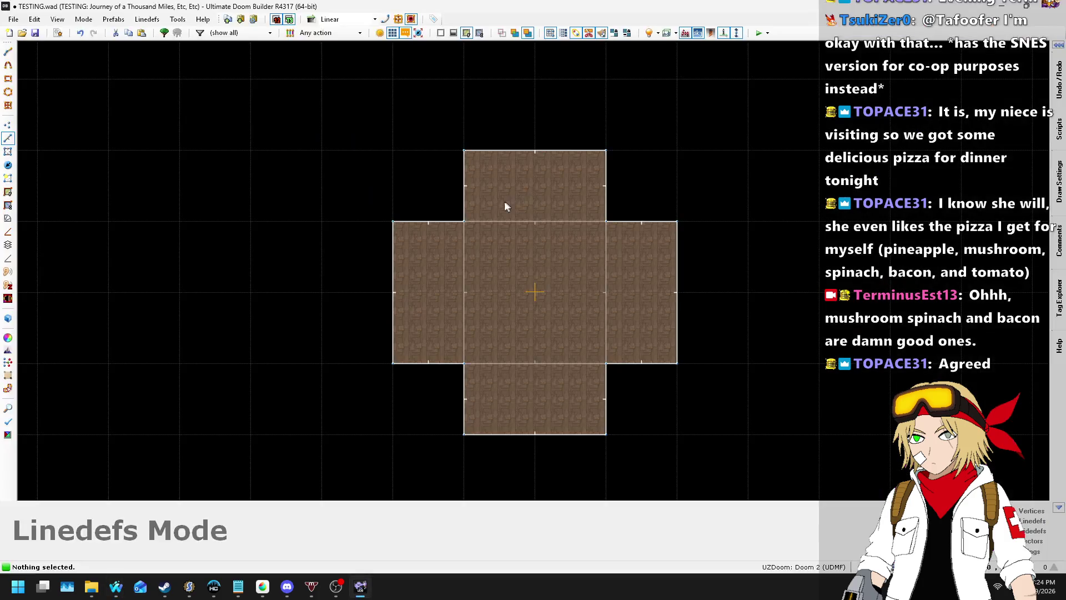
- Make the existing map thing the Player 1 start
{"action": "scroll", "coordinate": [378, 281], "scroll_direction": "down", "scroll_amount": 2}
{"action": "scroll", "coordinate": [408, 238], "scroll_direction": "down", "scroll_amount": 1}
{"action": "scroll", "coordinate": [426, 261], "scroll_direction": "up", "scroll_amount": 2}
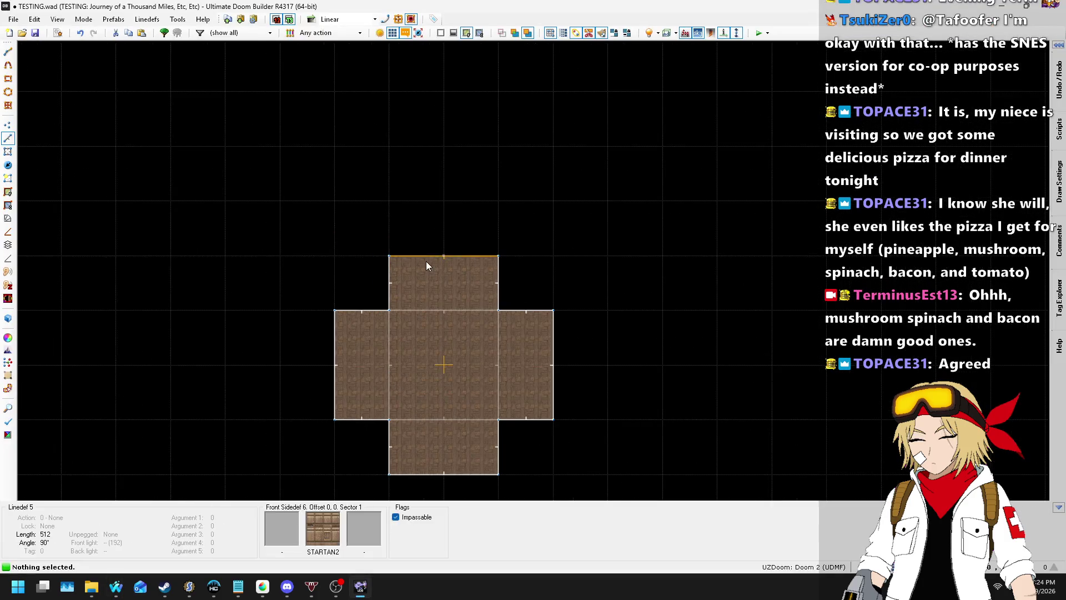
{"action": "left_click", "coordinate": [7, 166]}
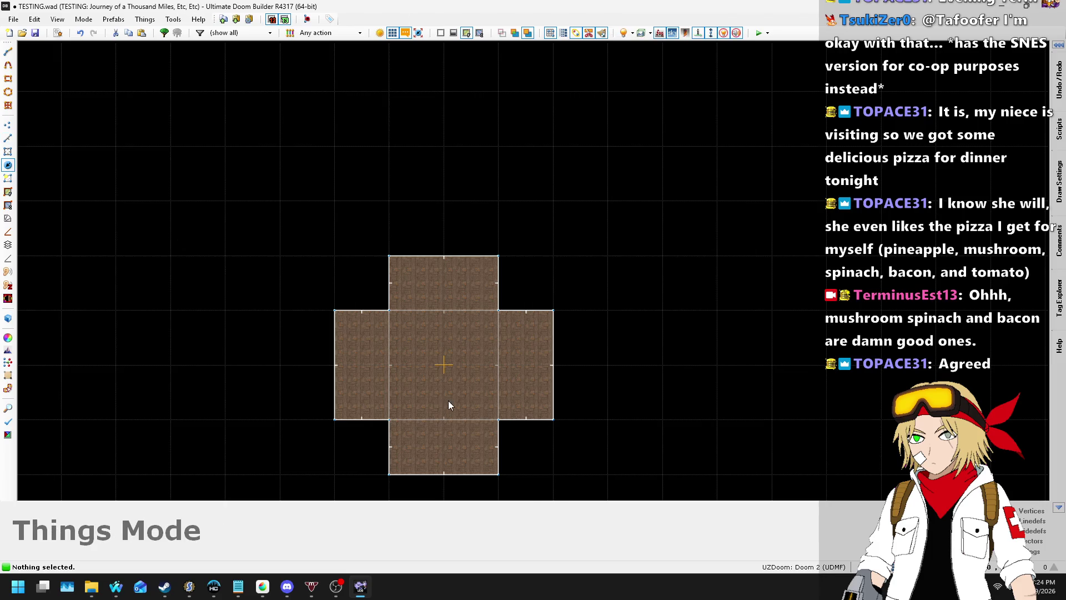
{"action": "scroll", "coordinate": [448, 401], "scroll_direction": "up", "scroll_amount": 3}
{"action": "double_click", "coordinate": [452, 210]}
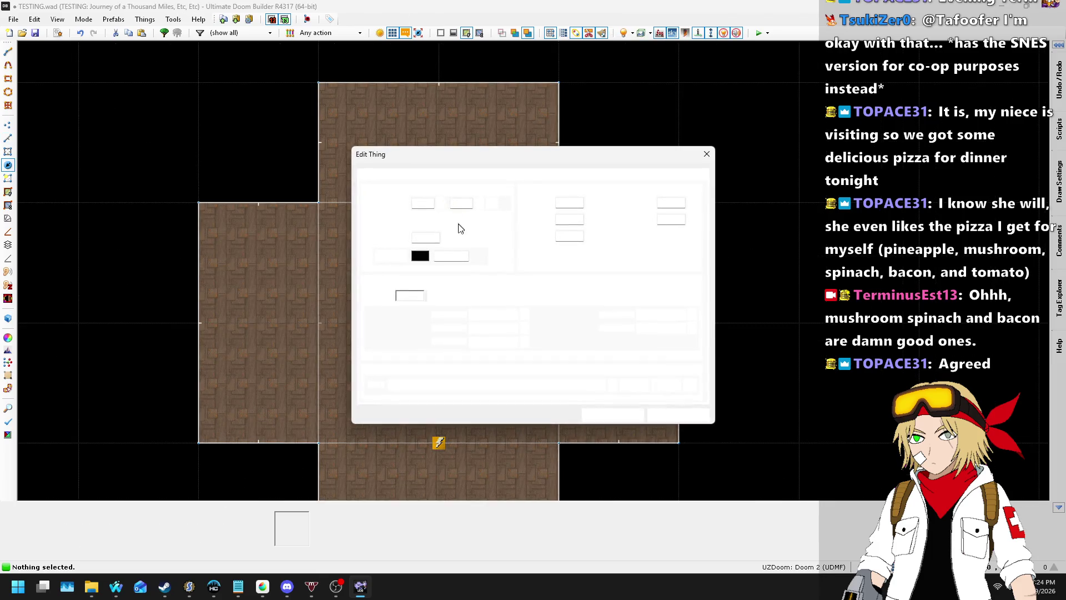
{"action": "left_click", "coordinate": [391, 177]}
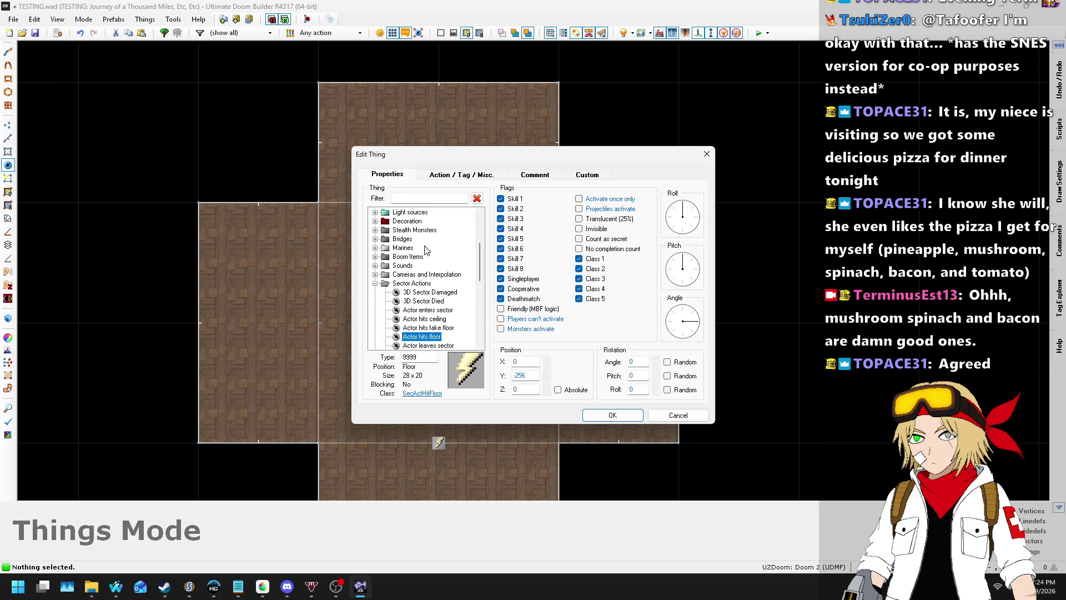
{"action": "left_click", "coordinate": [375, 222]}
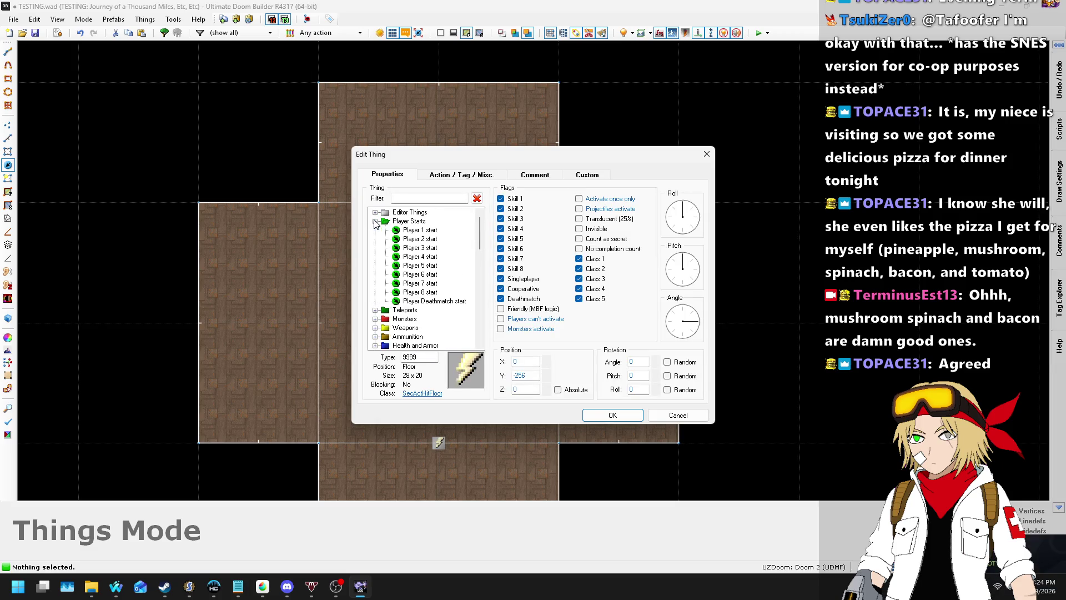
{"action": "left_click", "coordinate": [424, 233]}
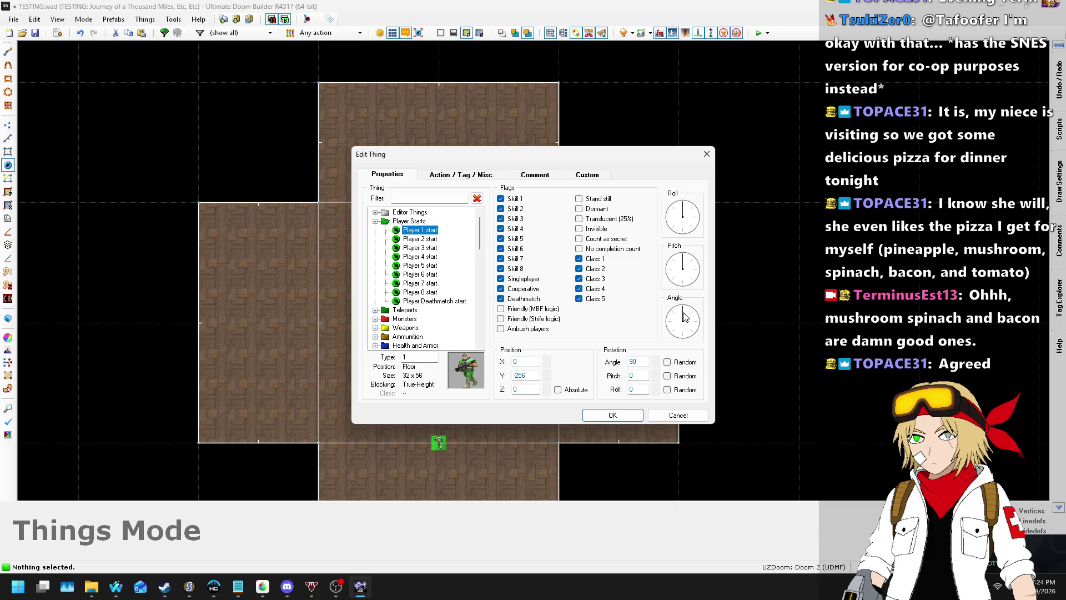
{"action": "left_click", "coordinate": [613, 415]}
- Move the player start up into the middle sector on a 16 mp grid
{"action": "mouse_move", "coordinate": [439, 443]}
{"action": "left_mouse_down"}
{"action": "mouse_move", "coordinate": [440, 382]}
{"action": "mouse_move", "coordinate": [439, 417]}
{"action": "left_mouse_up"}
{"action": "left_click", "coordinate": [872, 567]}
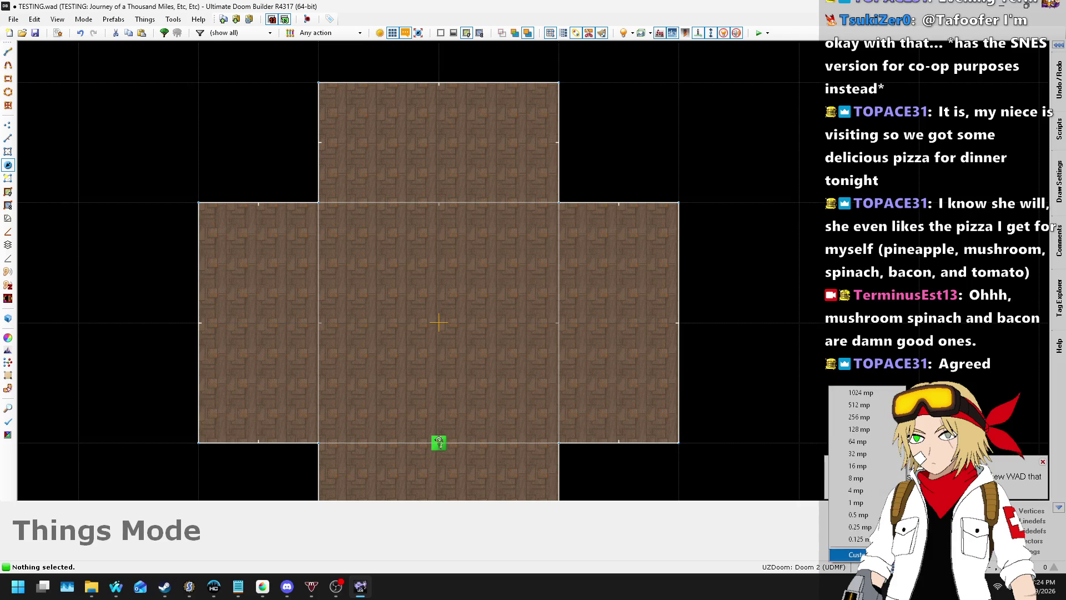
{"action": "left_click", "coordinate": [856, 468]}
{"action": "left_click_drag", "start_coordinate": [439, 443], "coordinate": [438, 405]}
{"action": "scroll", "coordinate": [442, 302], "scroll_direction": "down", "scroll_amount": 5}
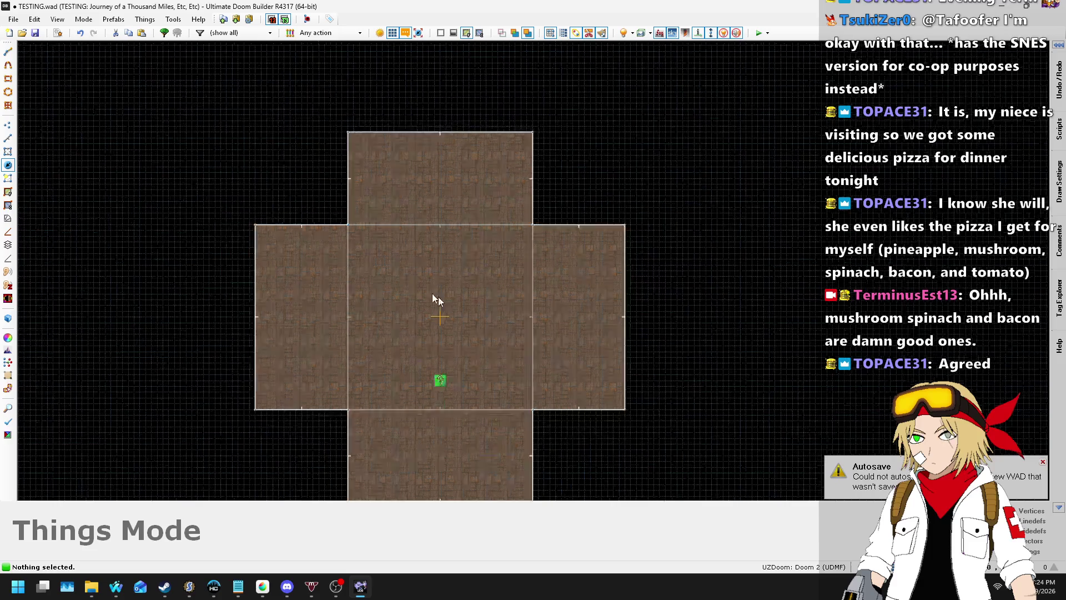
- On a 128-unit grid, double the north arm's length and widen the west and east arms
{"action": "left_click", "coordinate": [8, 138]}
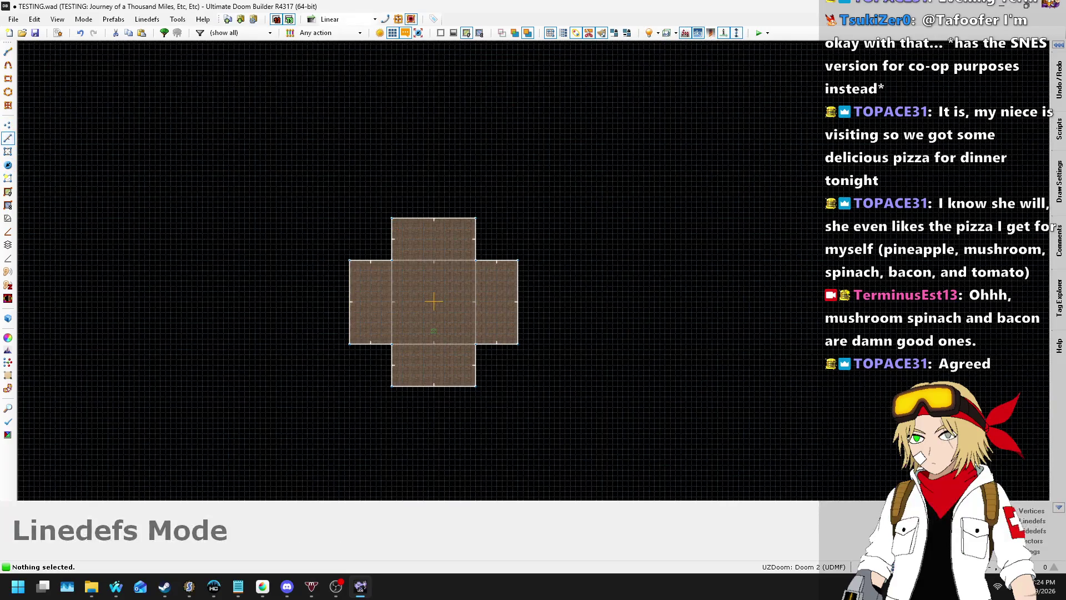
{"action": "left_click", "coordinate": [853, 567]}
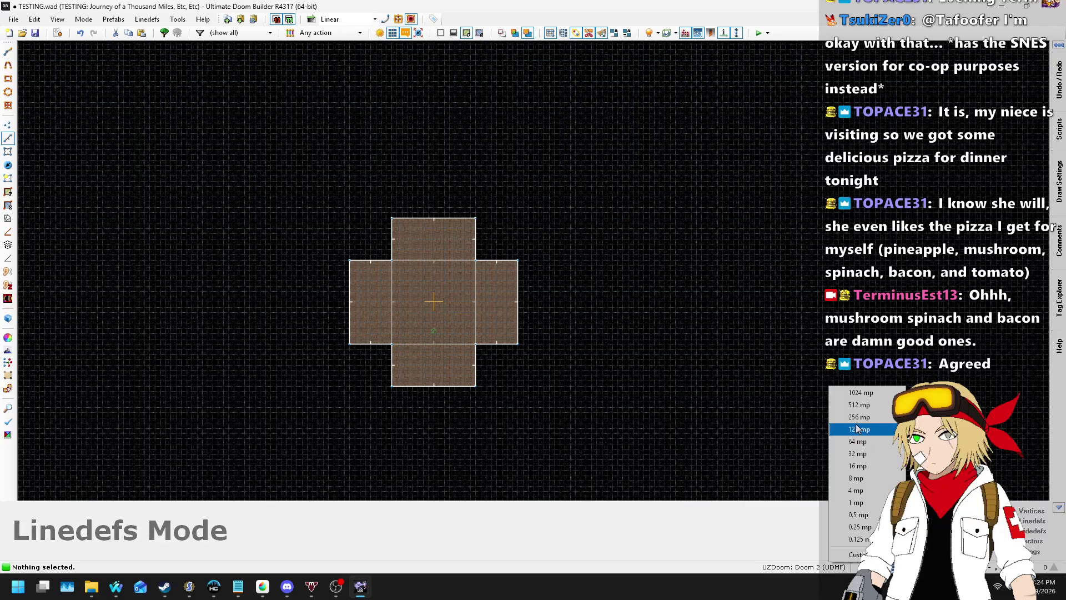
{"action": "left_click", "coordinate": [858, 429]}
{"action": "left_click_drag", "start_coordinate": [428, 218], "coordinate": [425, 176]}
{"action": "left_click_drag", "start_coordinate": [354, 307], "coordinate": [310, 298]}
{"action": "left_click_drag", "start_coordinate": [522, 295], "coordinate": [557, 296]}
- Check the barn floor plan, then bring up Save Map As
{"action": "key", "text": "alt+Tab"}
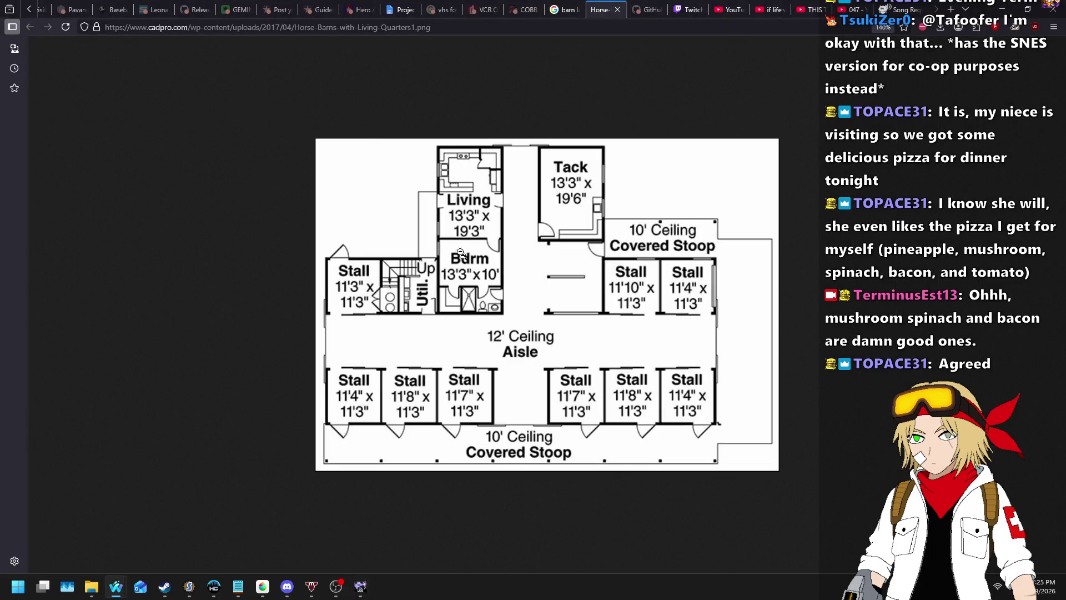
{"action": "key", "text": "alt+Tab"}
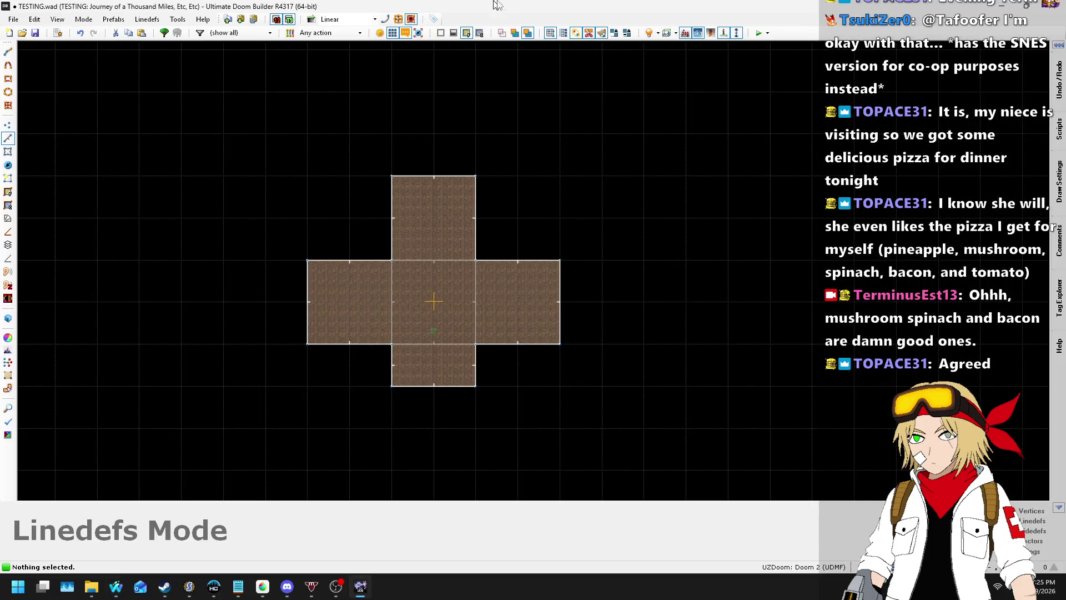
{"action": "key", "text": "ctrl+shift+s"}
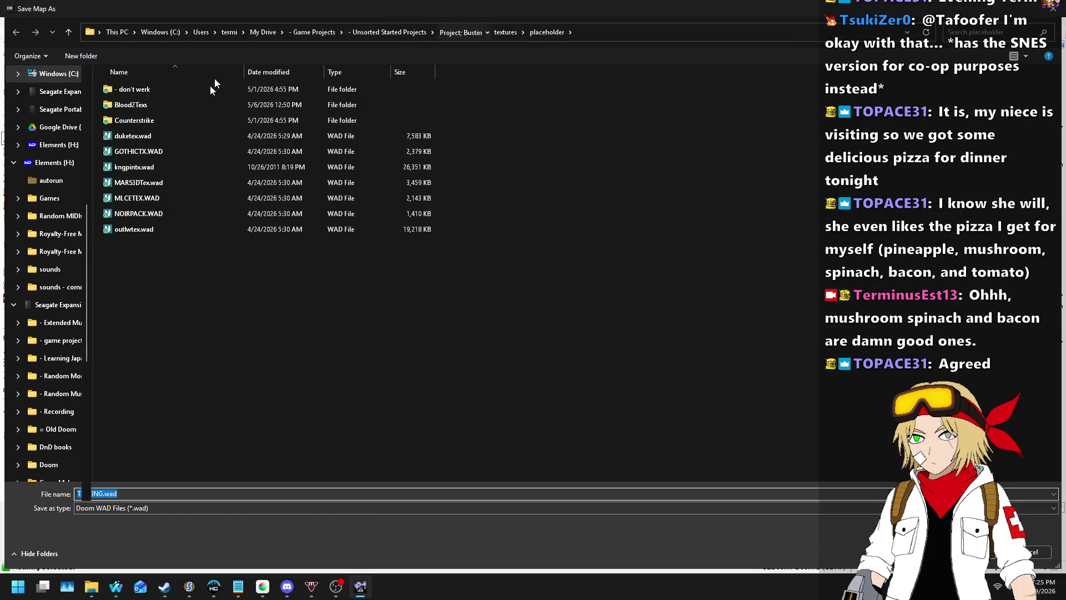
- Create a 'testing' folder in the project's maps folder and save the map there as TESTING.wad
{"action": "double_click", "coordinate": [128, 135]}
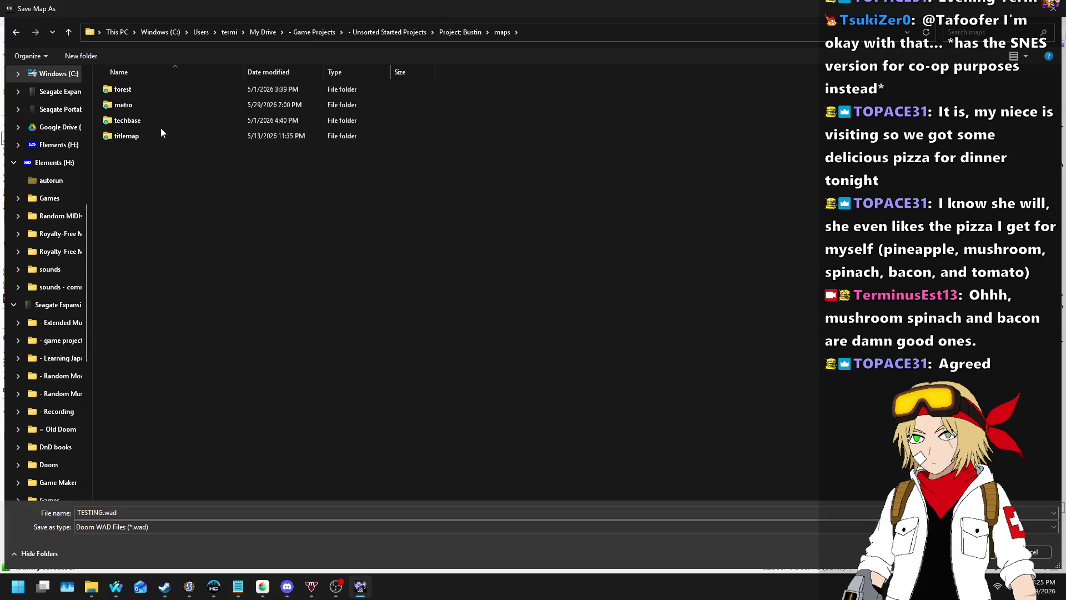
{"action": "right_click", "coordinate": [164, 180]}
{"action": "mouse_move", "coordinate": [310, 312]}
{"action": "left_click", "coordinate": [346, 309]}
{"action": "type", "text": "ting"}
{"action": "key", "text": "Return"}
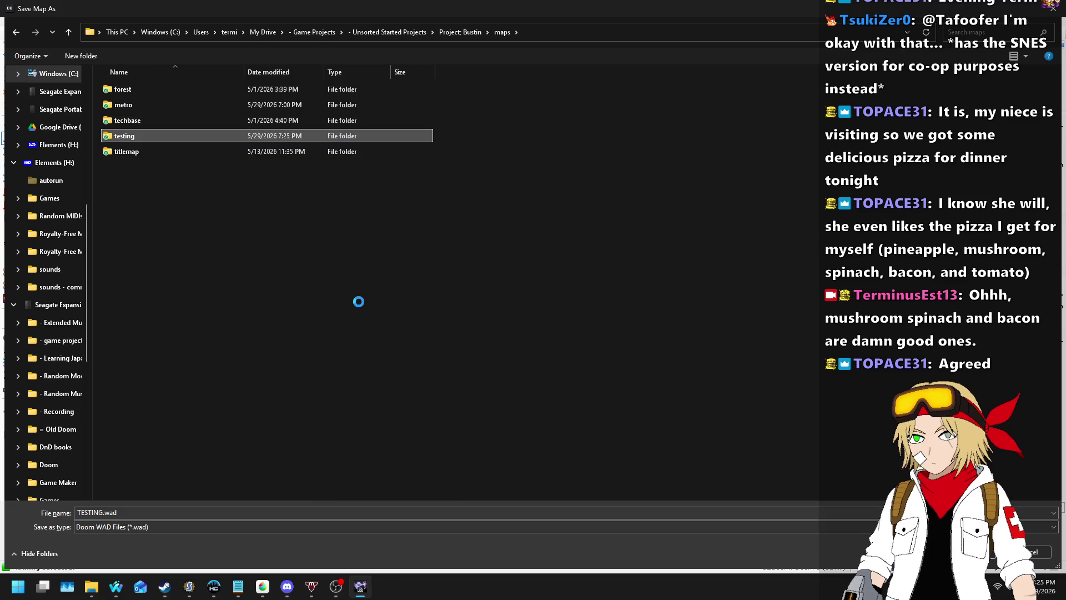
{"action": "key", "text": "Return"}
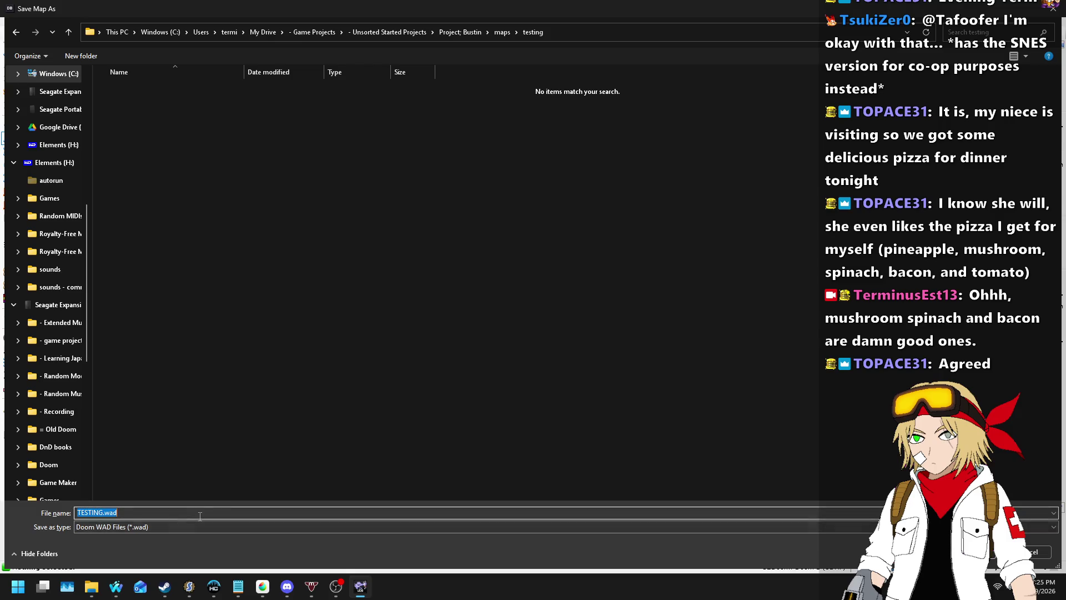
{"action": "key", "text": "Return"}
{"action": "key", "text": "F9"}
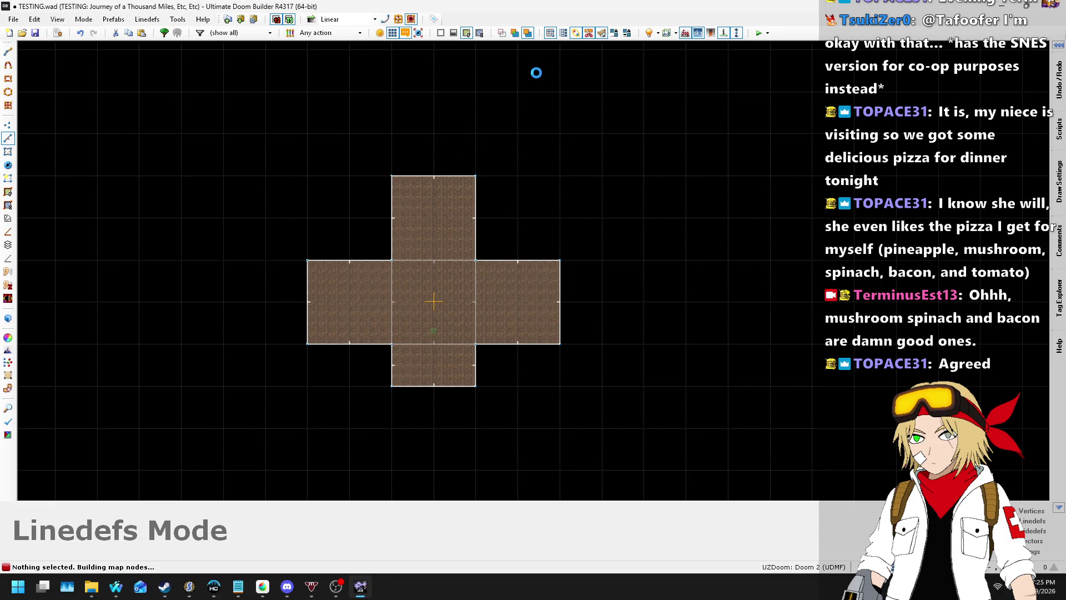
- Launch the map in GZDoom and walk around the cross-shaped rooms
{"action": "left_click", "coordinate": [758, 35]}
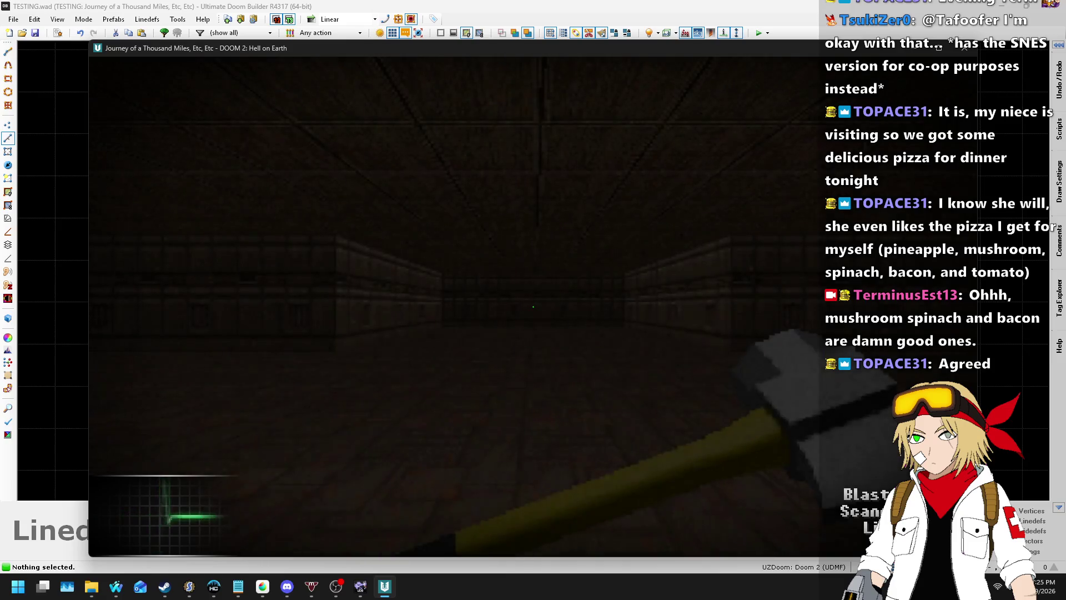
{"action": "key", "text": "w"}
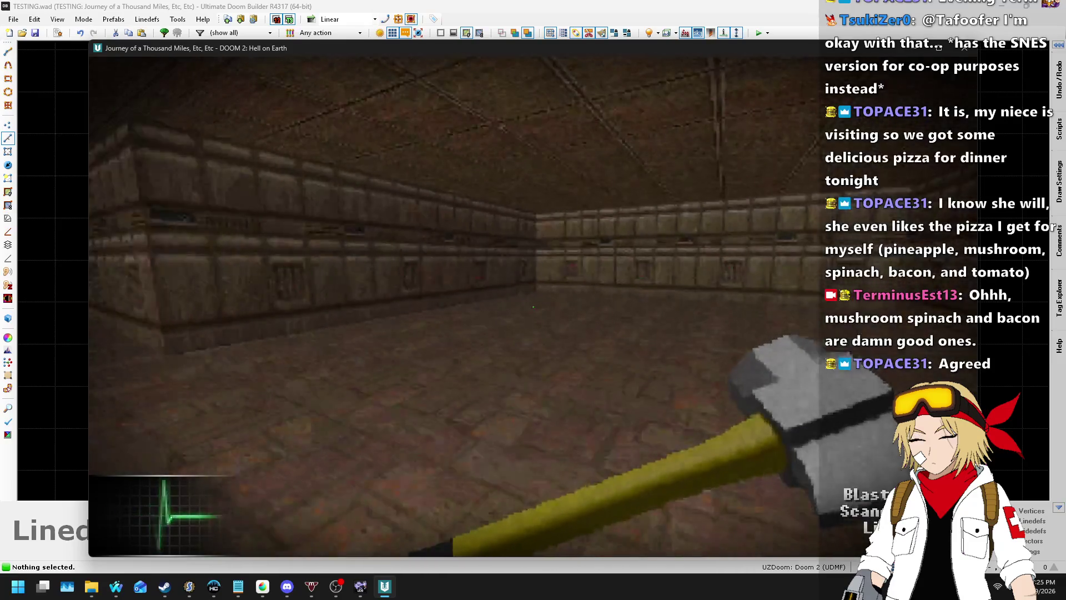
{"action": "key", "text": "w"}
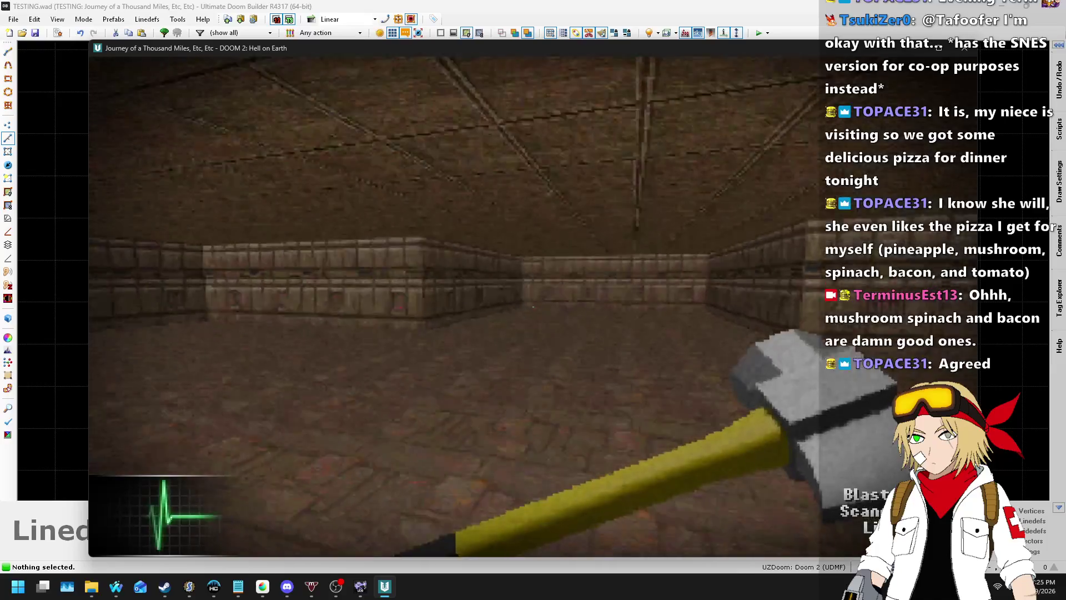
{"action": "key", "text": "w"}
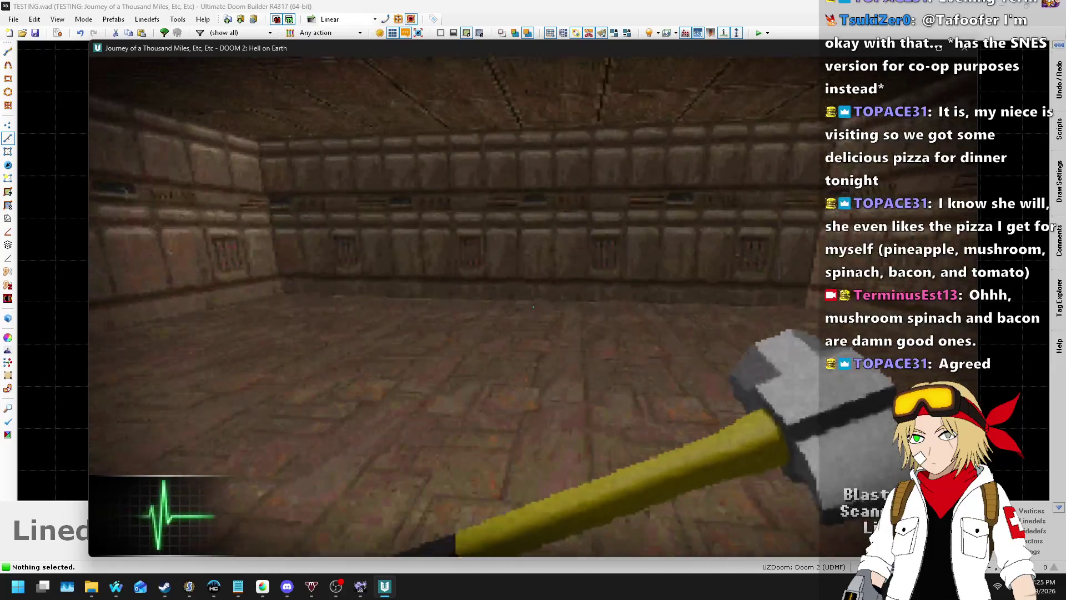
{"action": "key", "text": "w"}
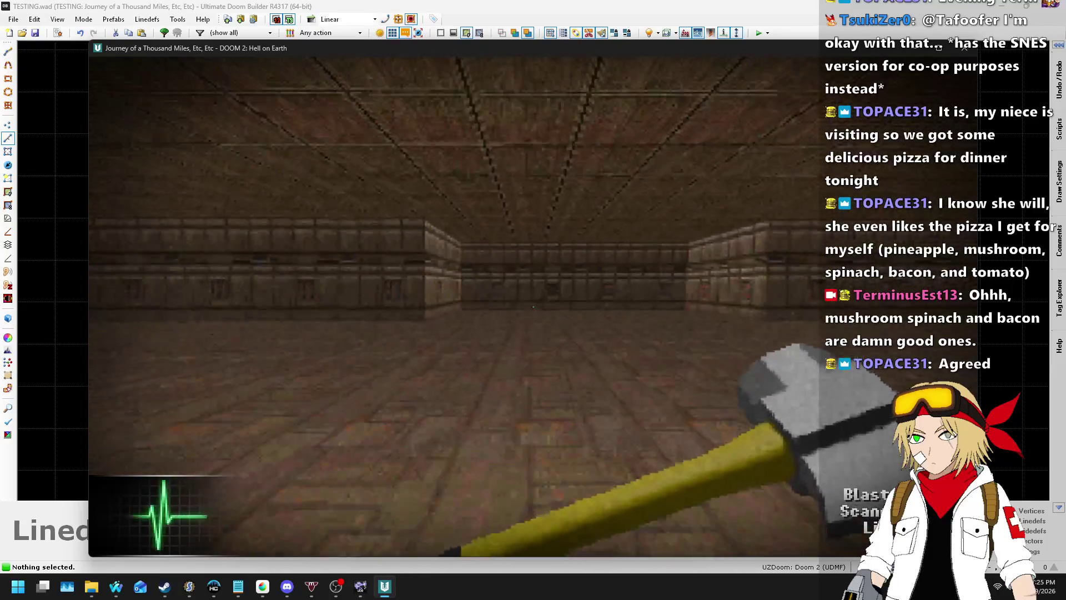
{"action": "key", "text": "Escape"}
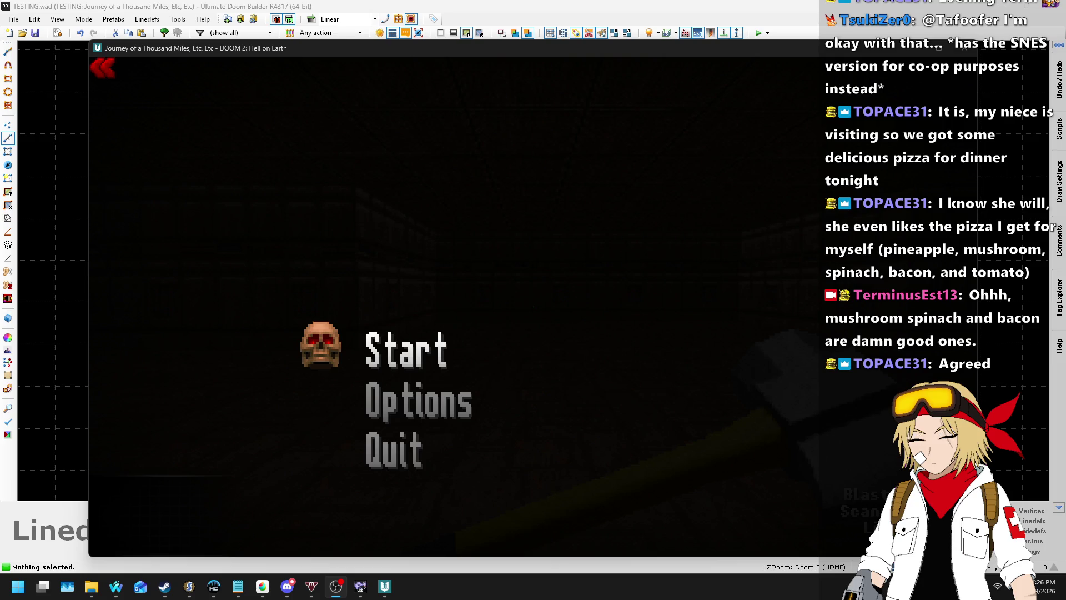
- Go fullscreen, switch weapons, walk the corridor into the next room, and open the menu
{"action": "key", "text": "alt+Return"}
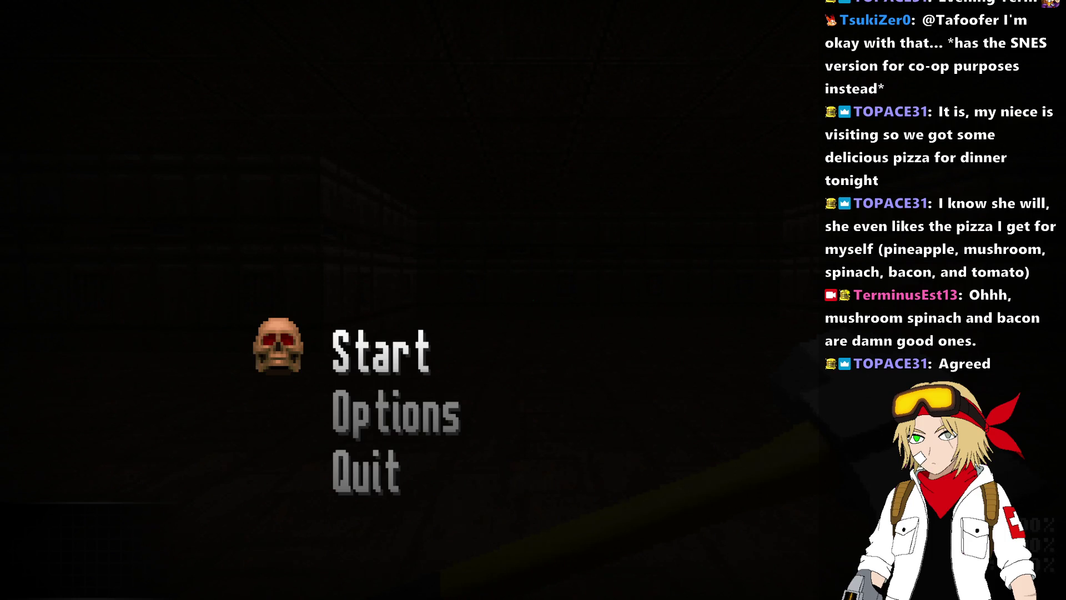
{"action": "key", "text": "Return"}
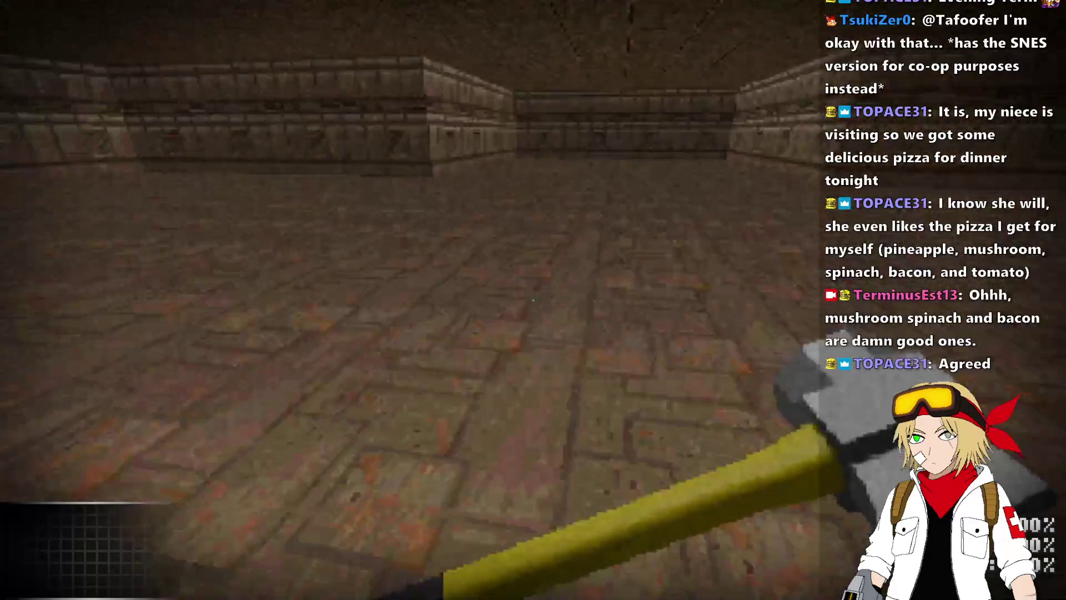
{"action": "key", "text": "1"}
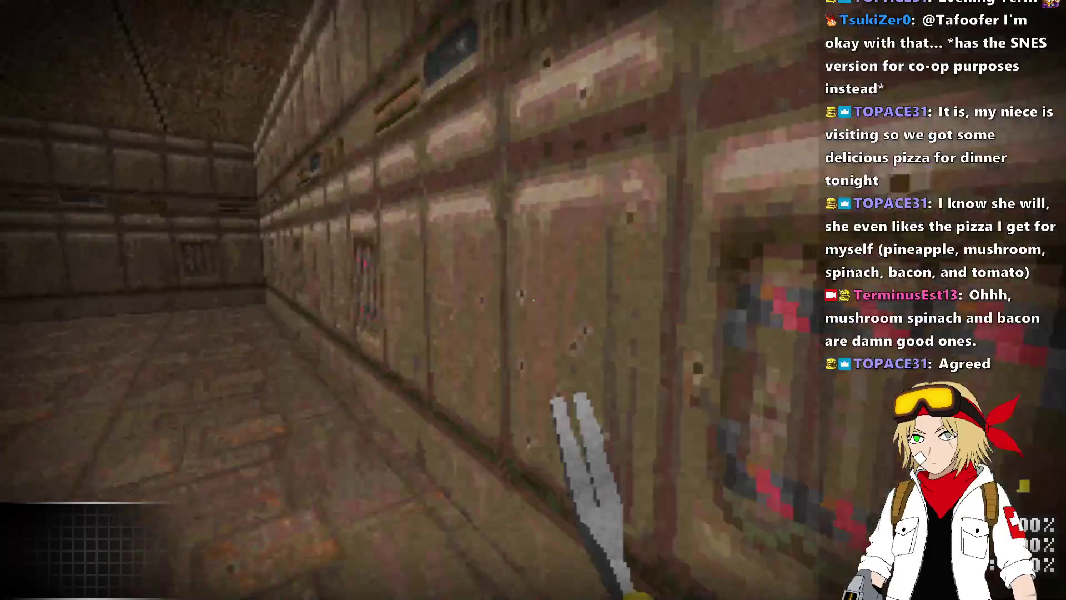
{"action": "key", "text": "Right"}
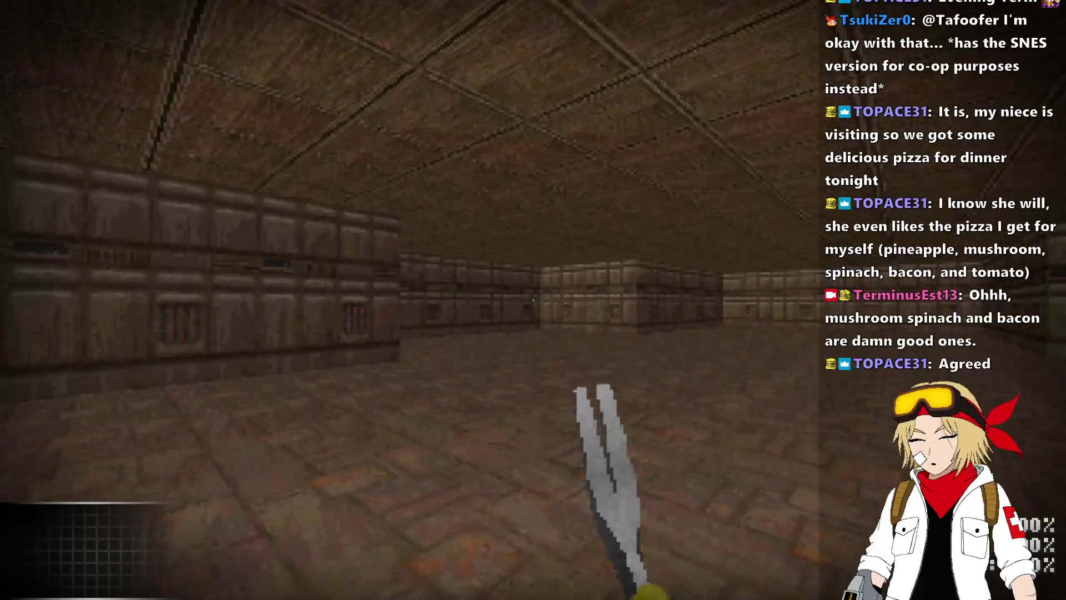
{"action": "key", "text": "a"}
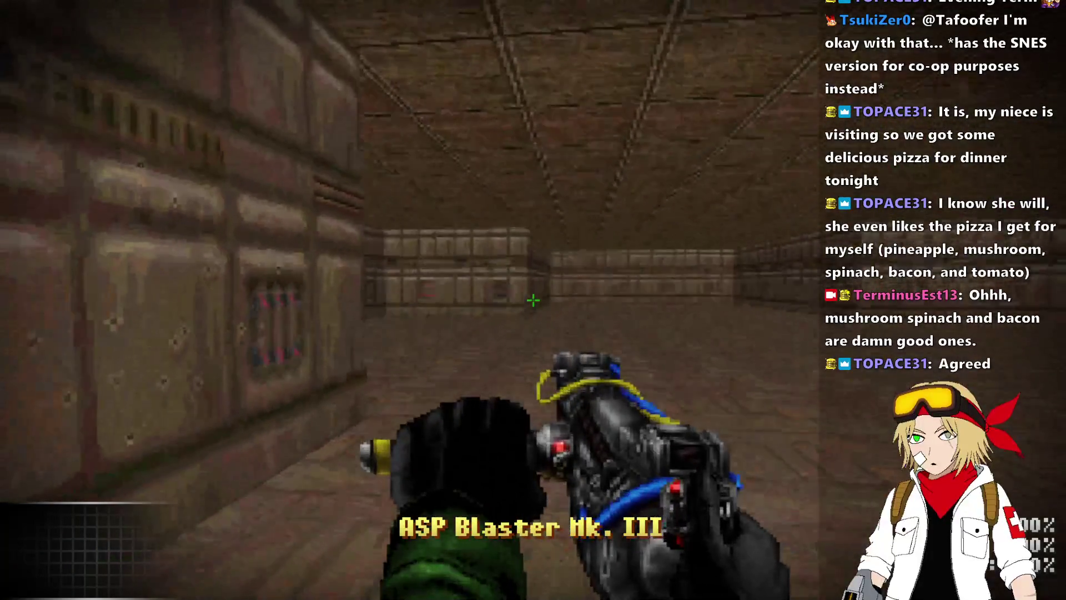
{"action": "key", "text": "w"}
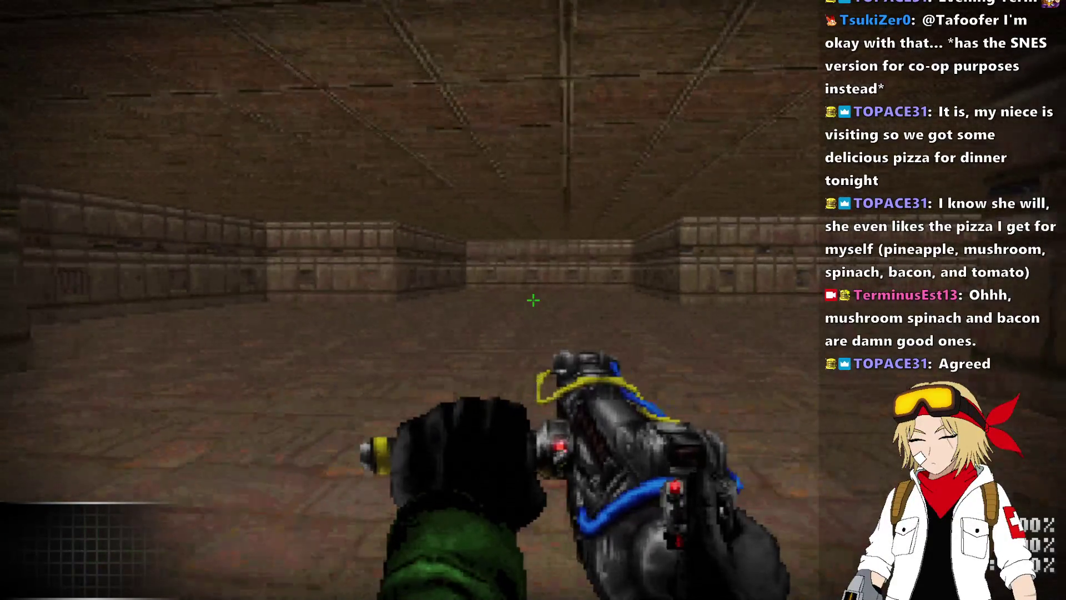
{"action": "key", "text": "d"}
{"action": "key", "text": "a"}
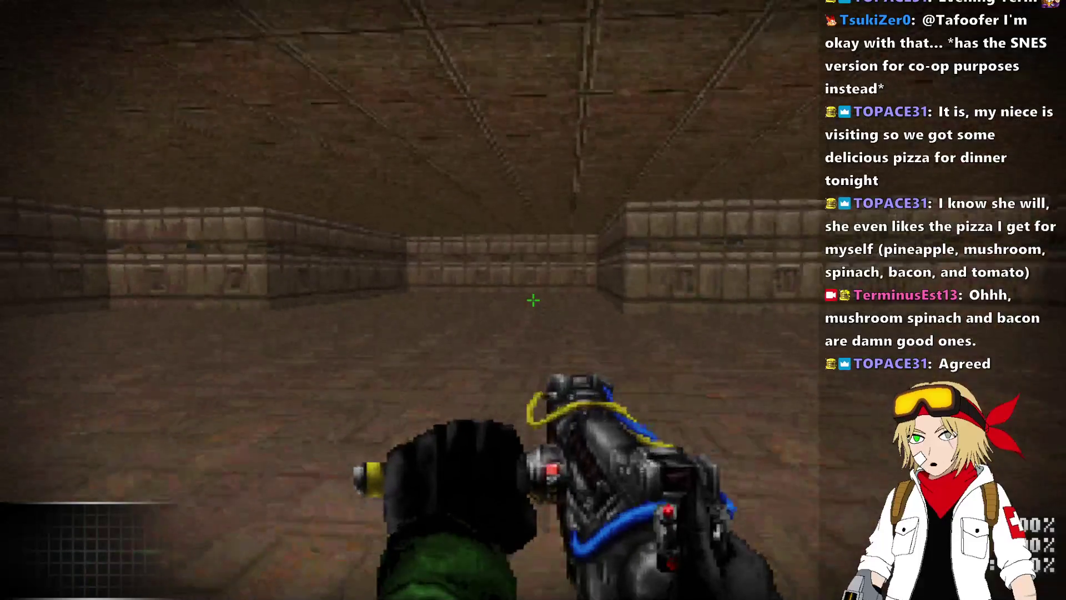
{"action": "key", "text": "w"}
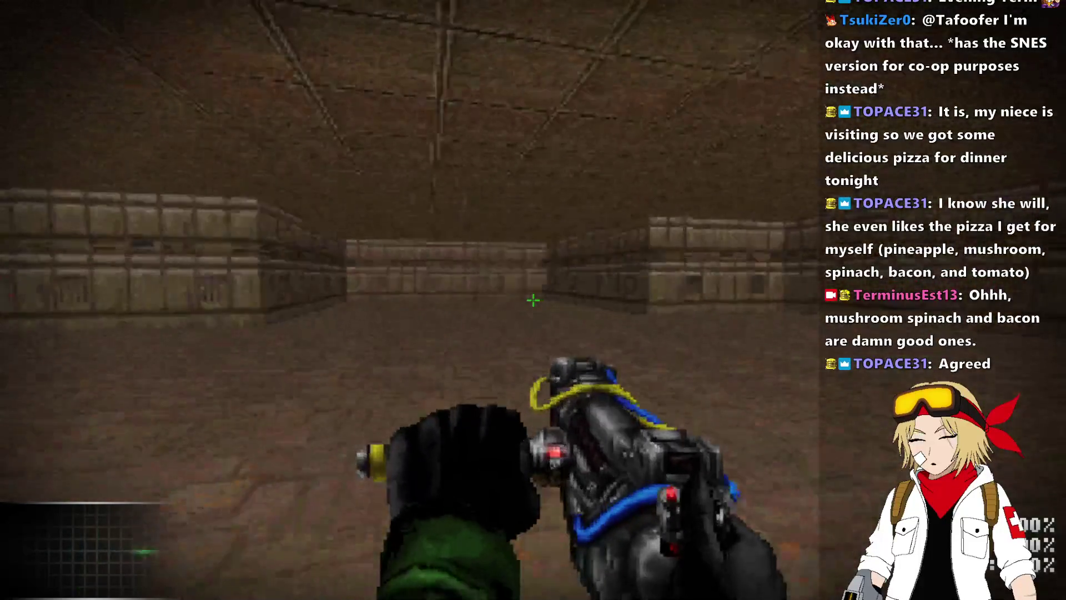
{"action": "key", "text": "Escape"}
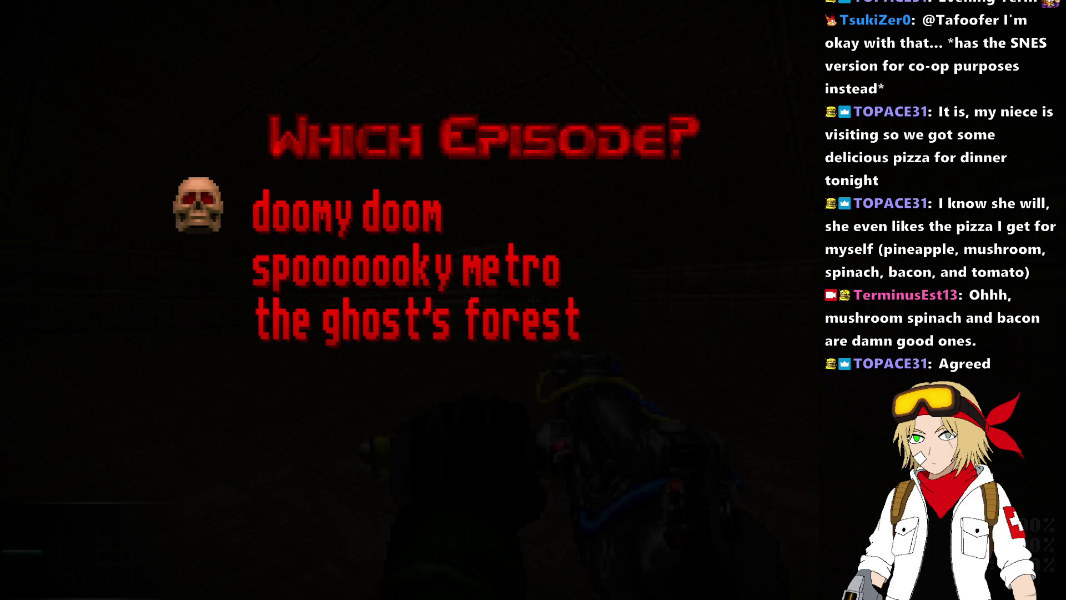
- Start a level from the episode menu, walk down the tiled corridor and equip the ASP Blaster Mk. III
{"action": "key", "text": "Escape"}
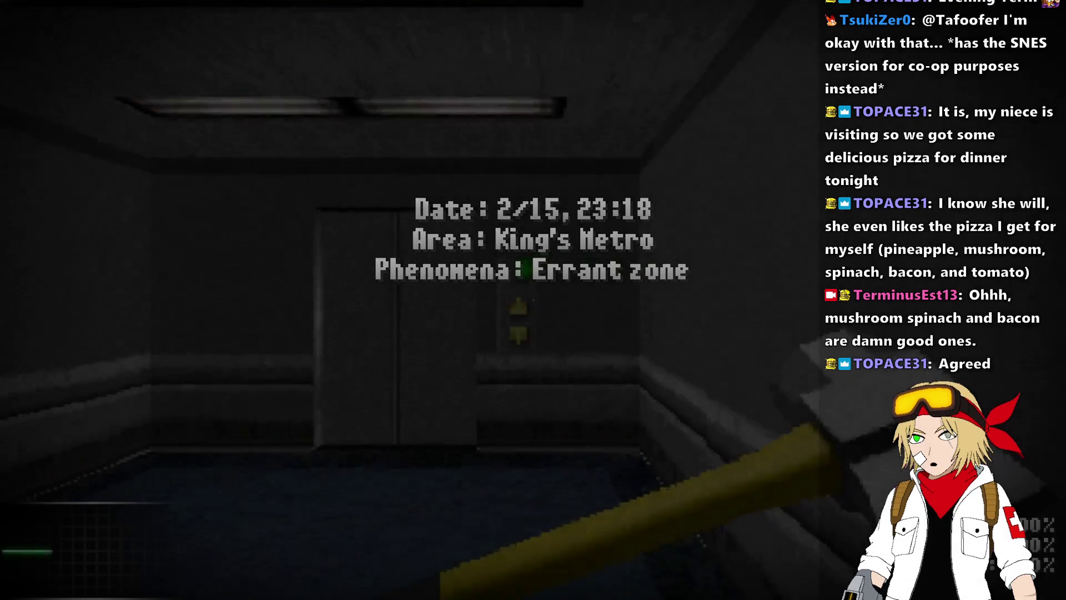
{"action": "key", "text": "w"}
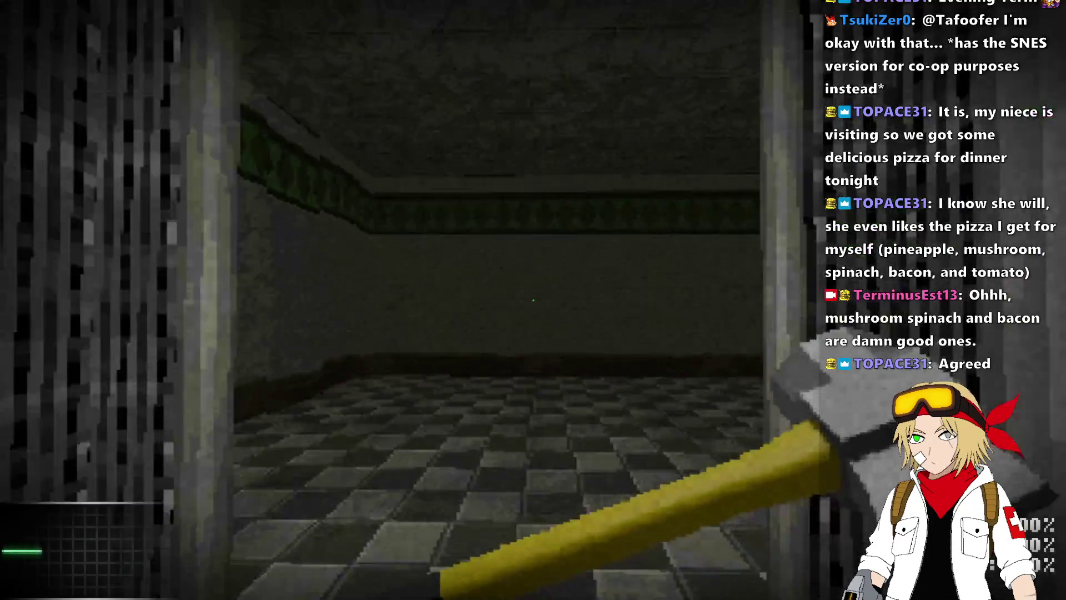
{"action": "key", "text": "w"}
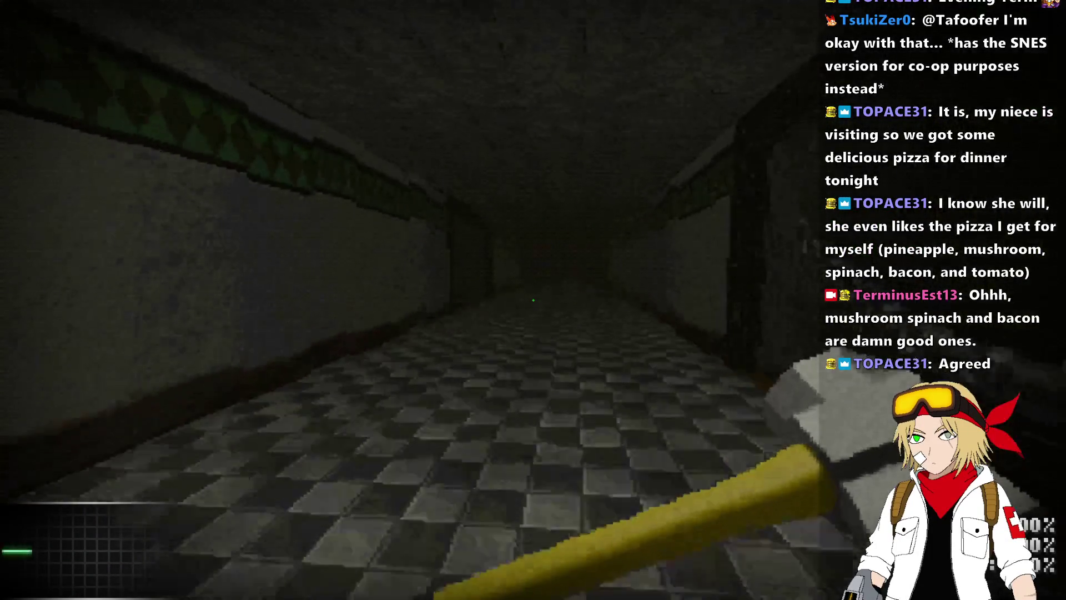
{"action": "key", "text": "w"}
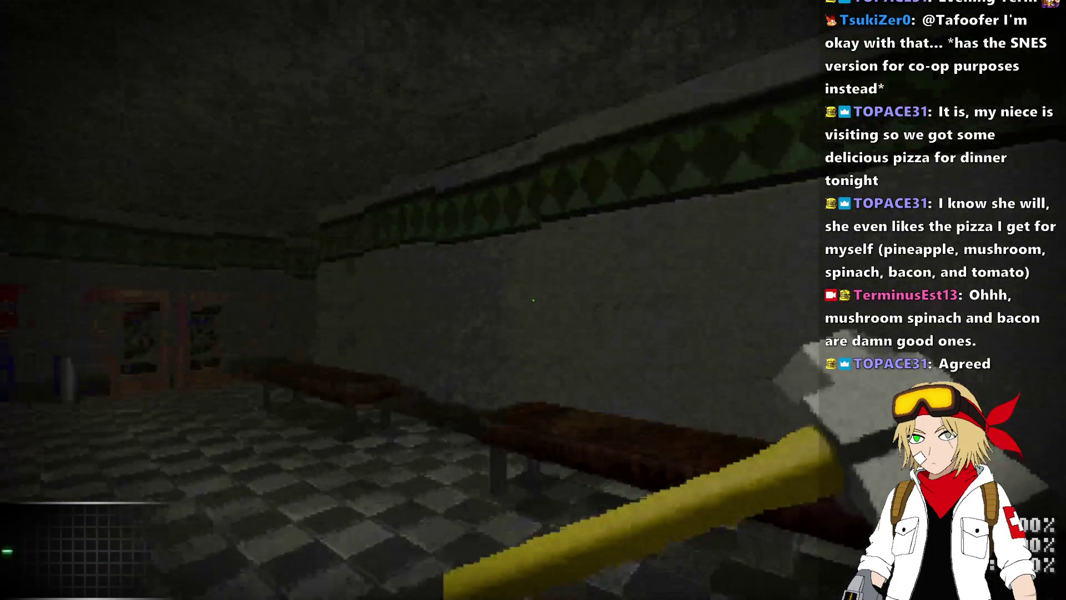
{"action": "key", "text": "2"}
- Walk through the long dark corridor and dark room, then past the poster room
{"action": "key", "text": "w"}
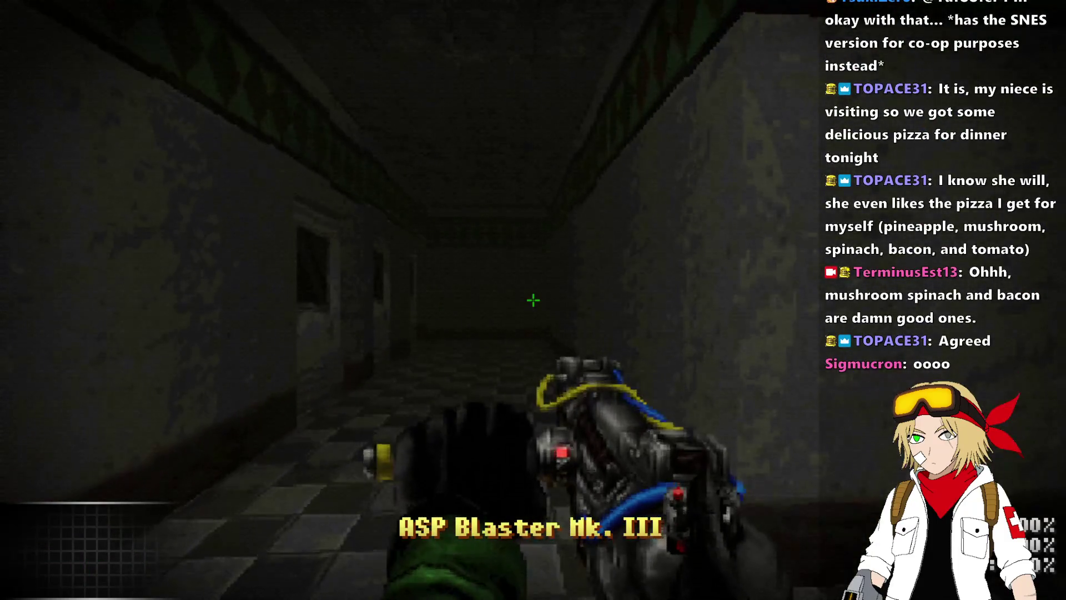
{"action": "key", "text": "w"}
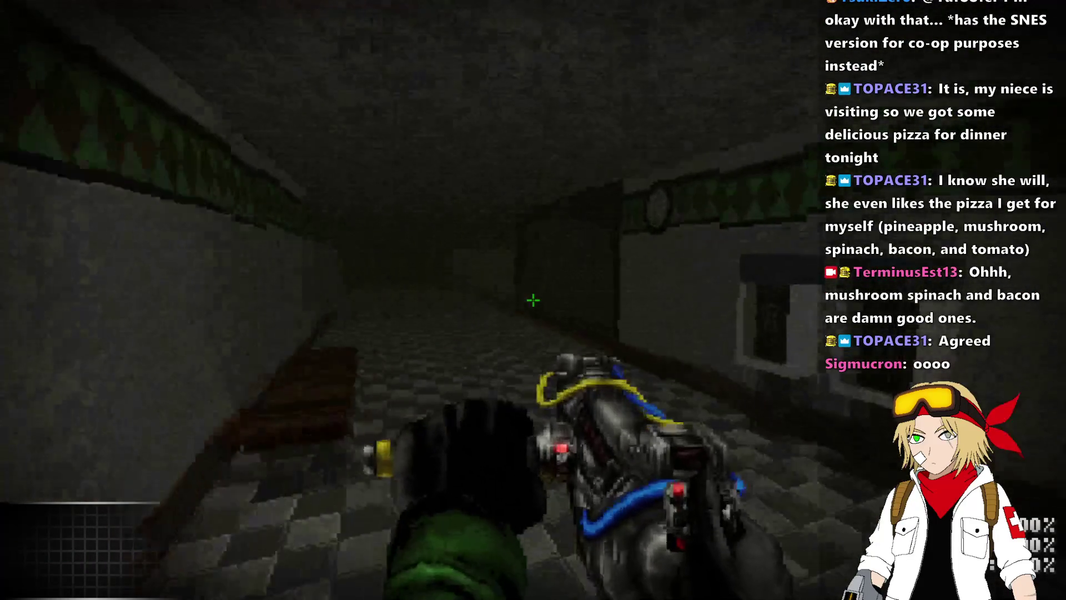
{"action": "key", "text": "w"}
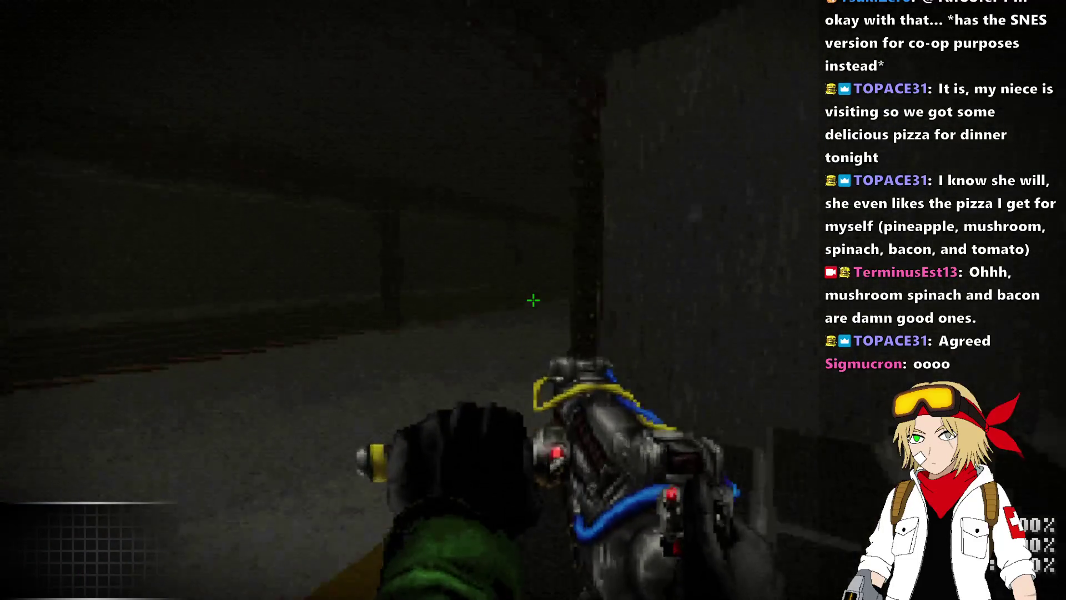
{"action": "key", "text": "w"}
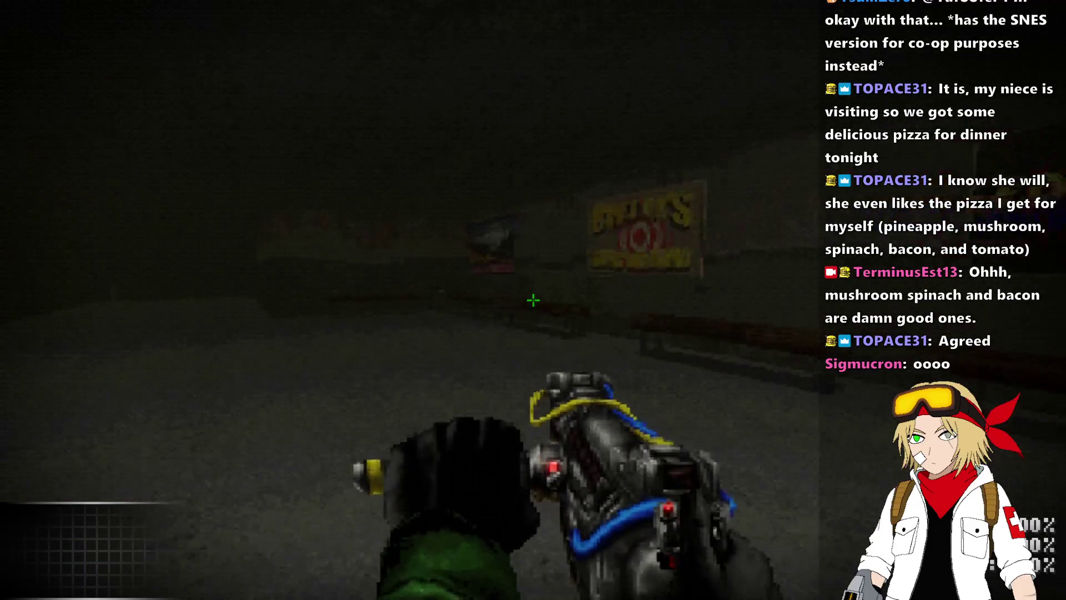
{"action": "key", "text": "w"}
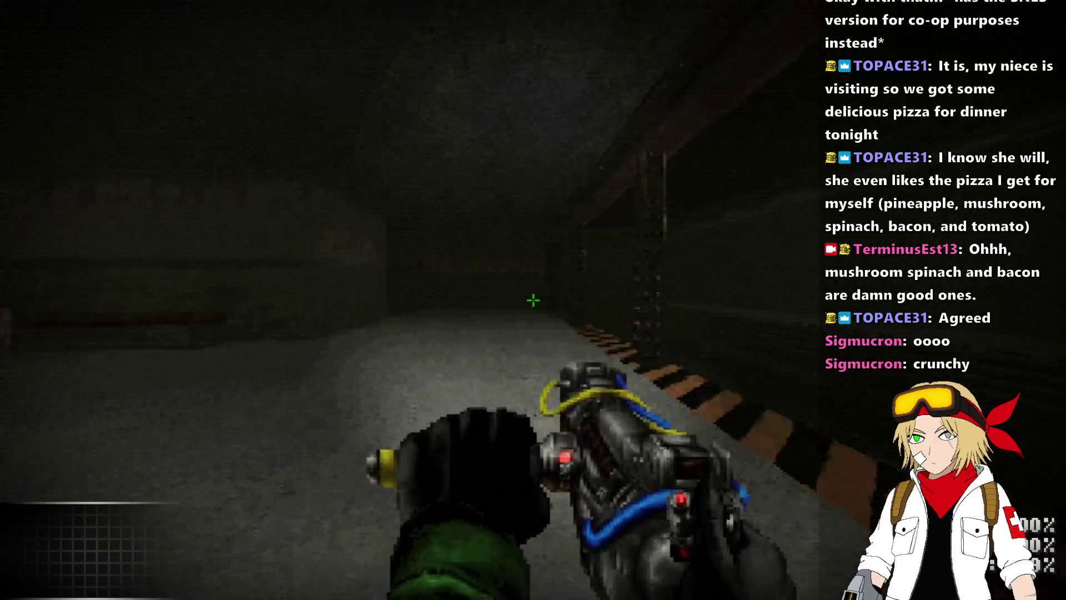
{"action": "key", "text": "w"}
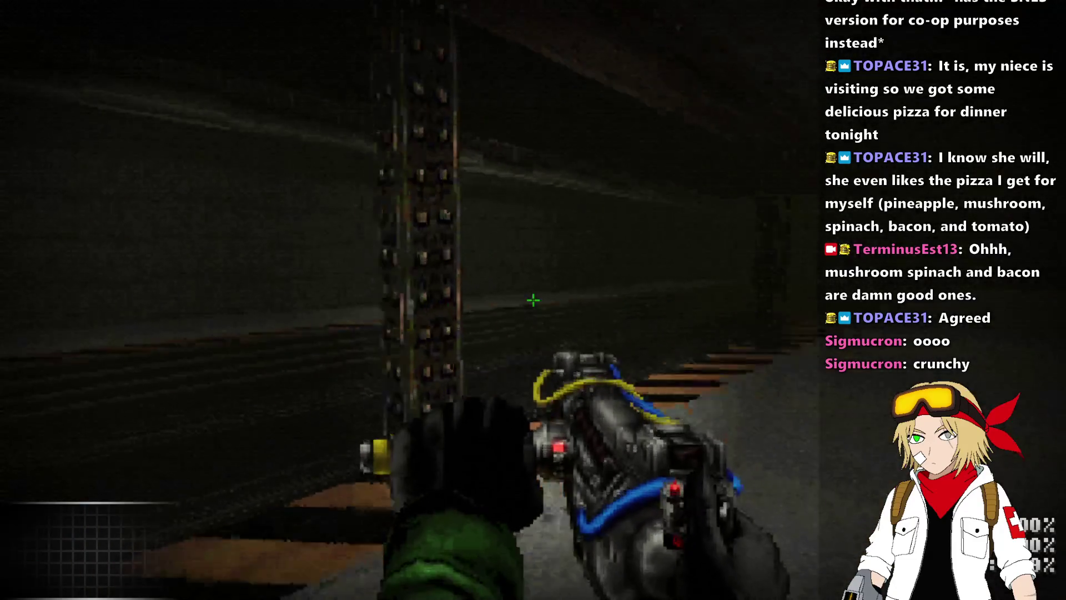
{"action": "key", "text": "w"}
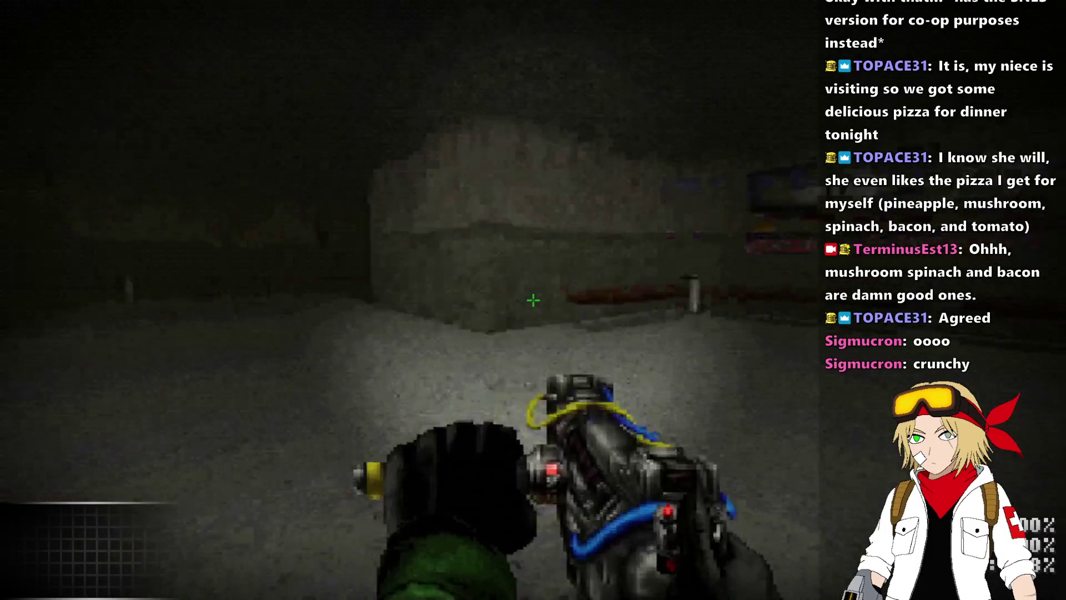
- Climb the stairs and follow the door-lined corridor into the dark checkered-floor room
{"action": "key", "text": "w"}
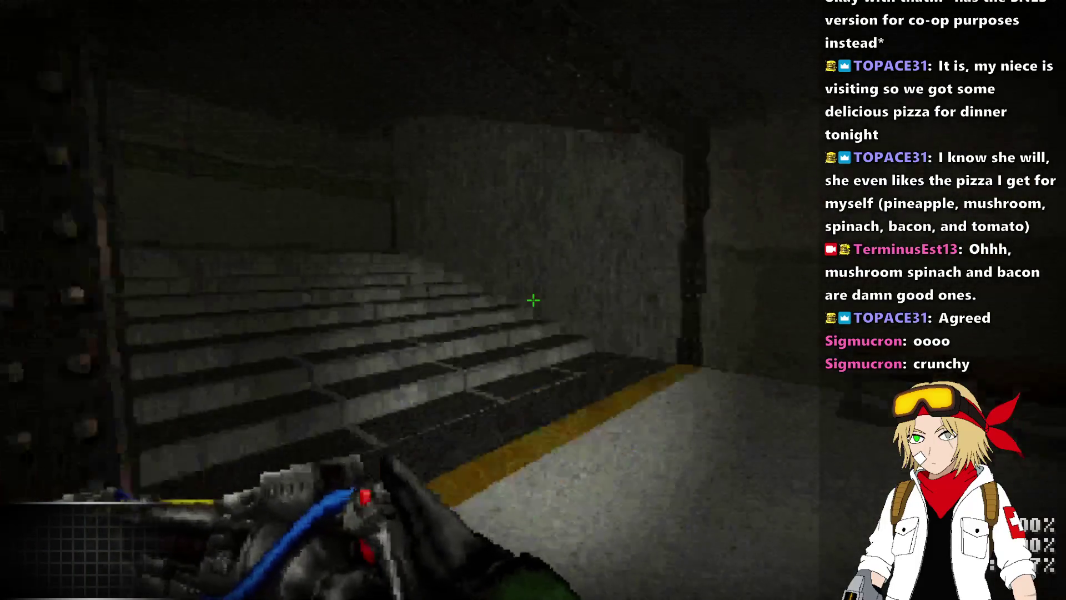
{"action": "key", "text": "w"}
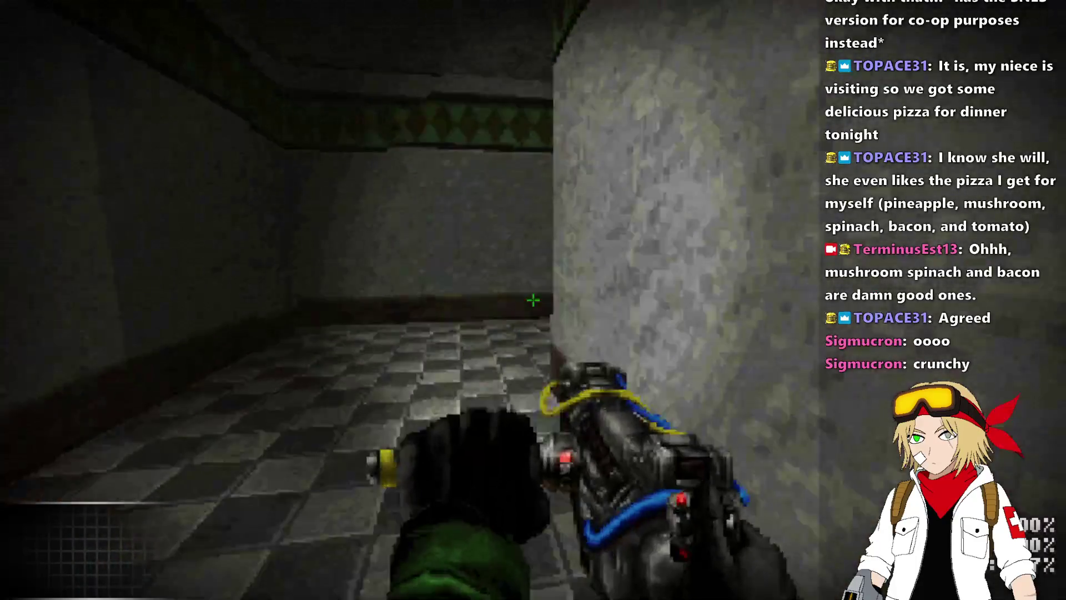
{"action": "key", "text": "w"}
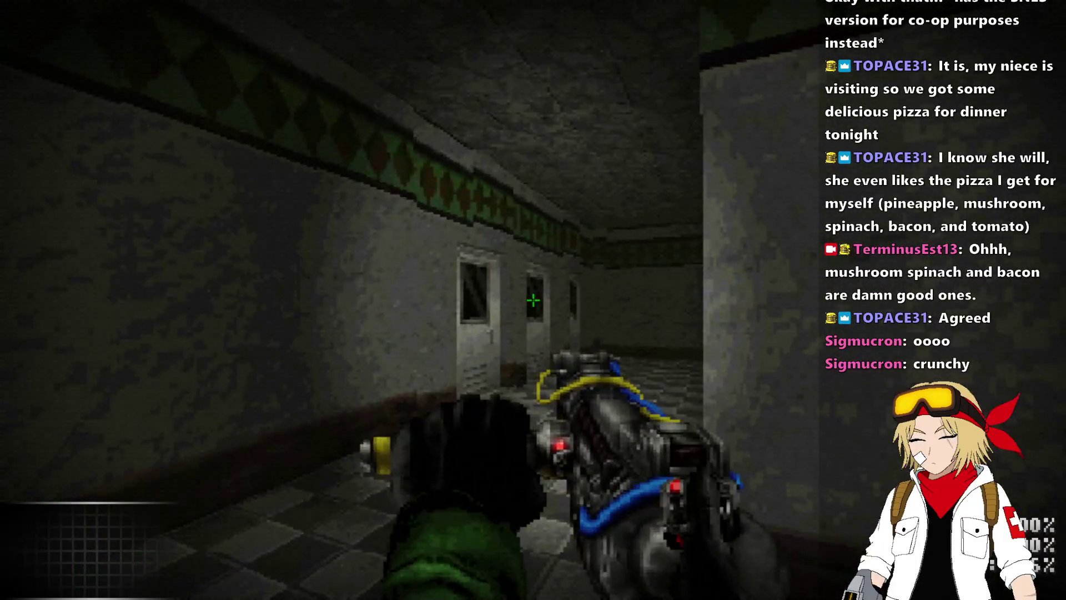
{"action": "key", "text": "w"}
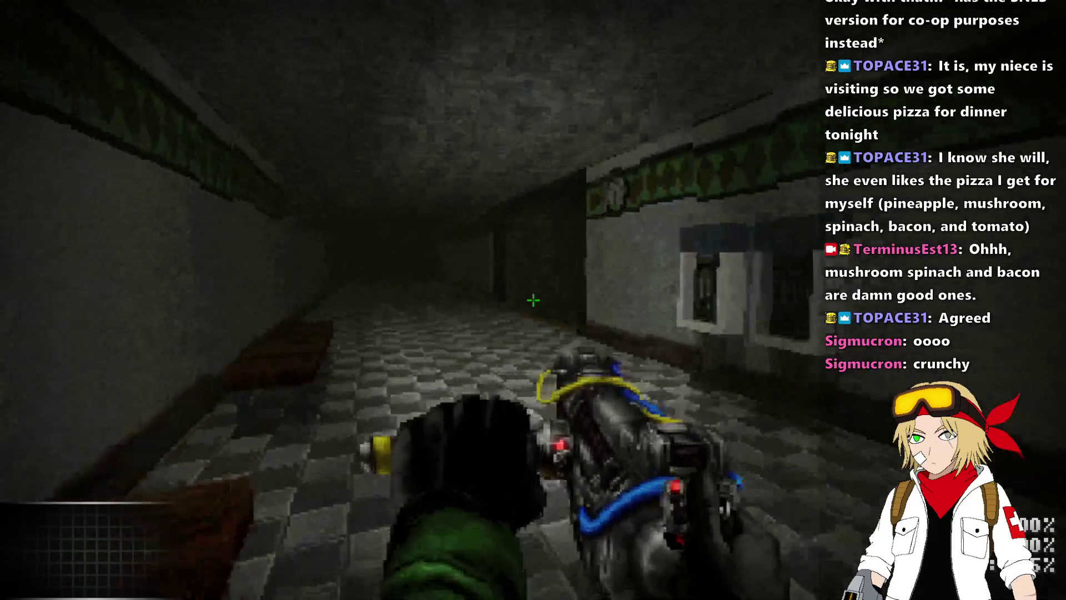
{"action": "key", "text": "w"}
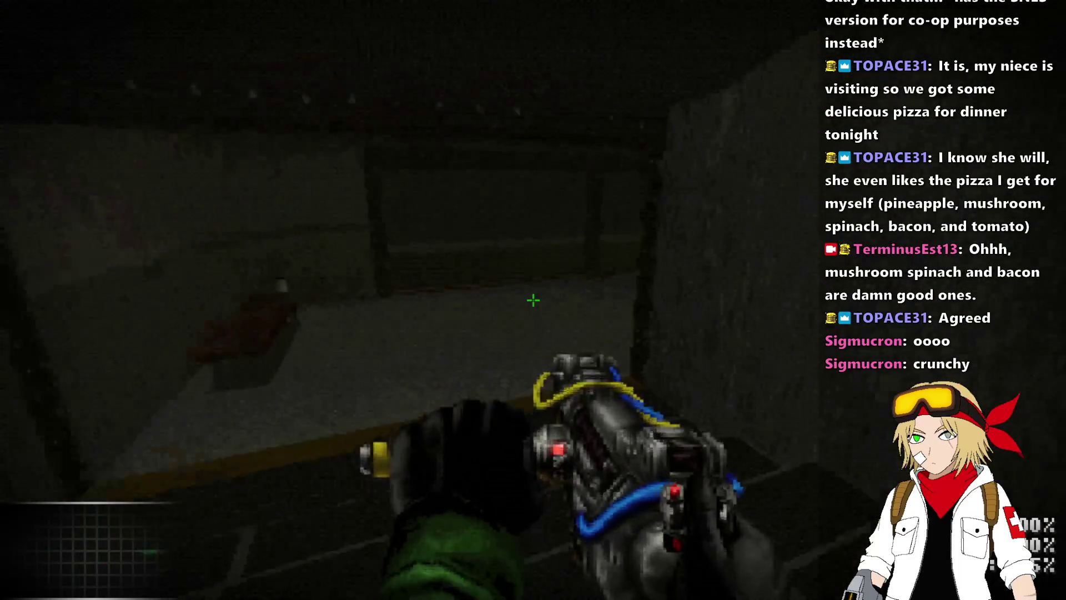
{"action": "key", "text": "w"}
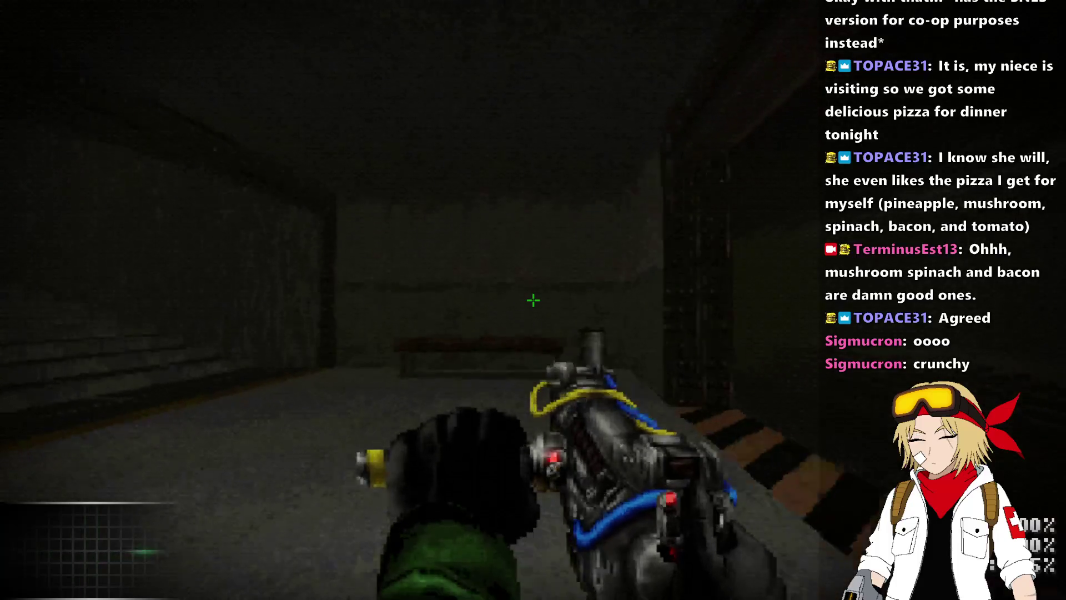
{"action": "key", "text": "w"}
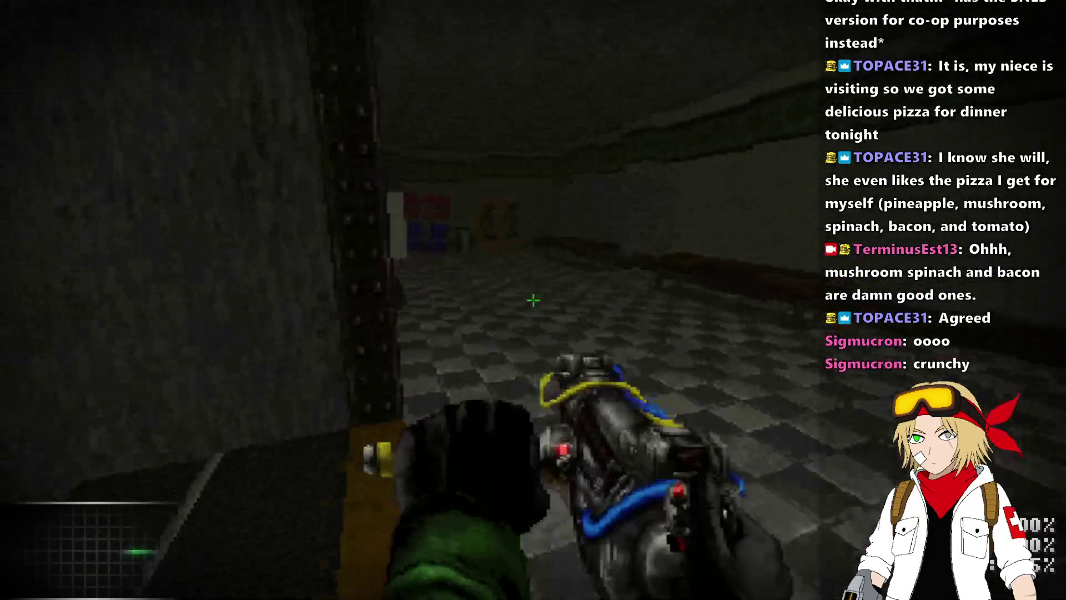
{"action": "key", "text": "w"}
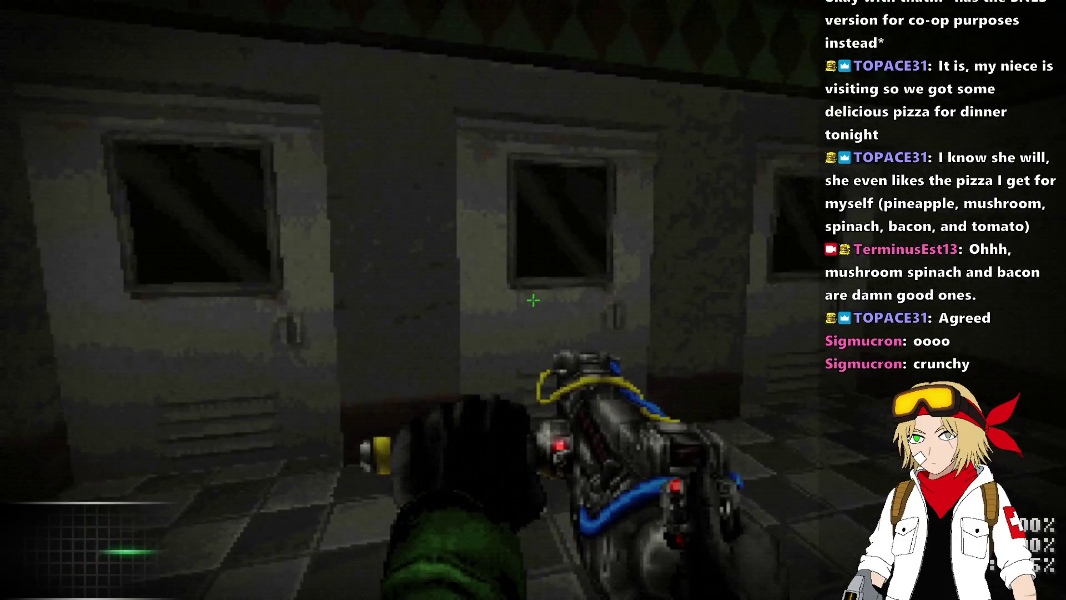
- Walk along the corridor of doors into the long tiled corridor toward the striped wall
{"action": "key", "text": "w"}
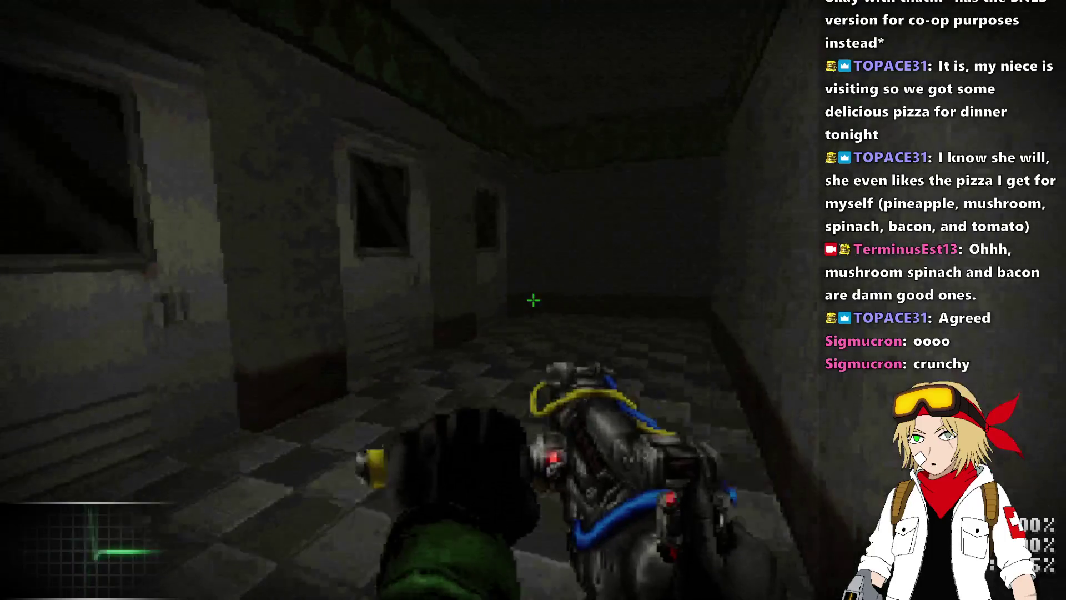
{"action": "key", "text": "w"}
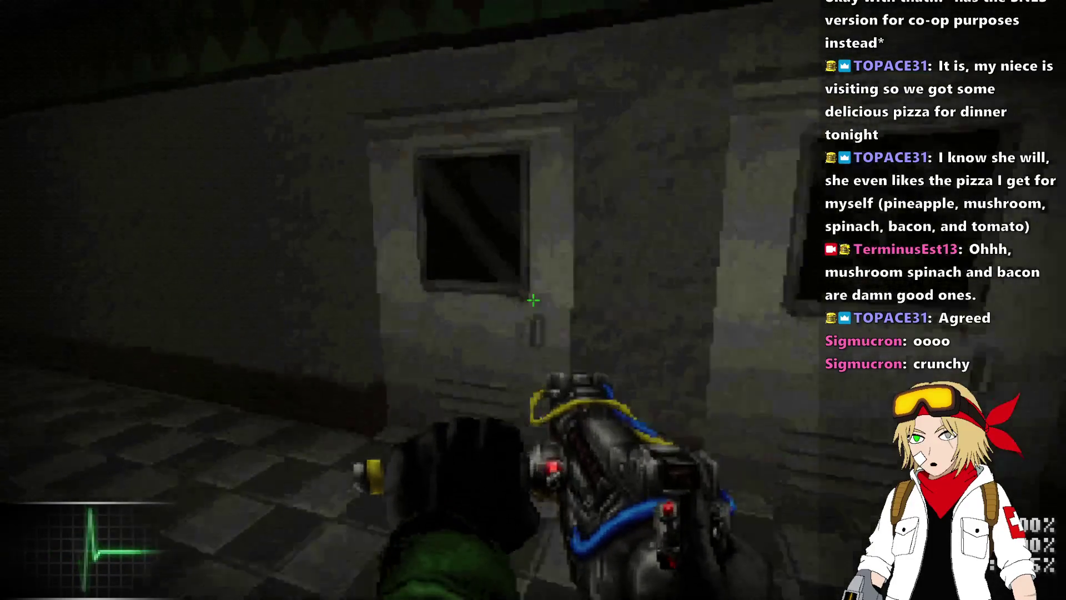
{"action": "key", "text": "w"}
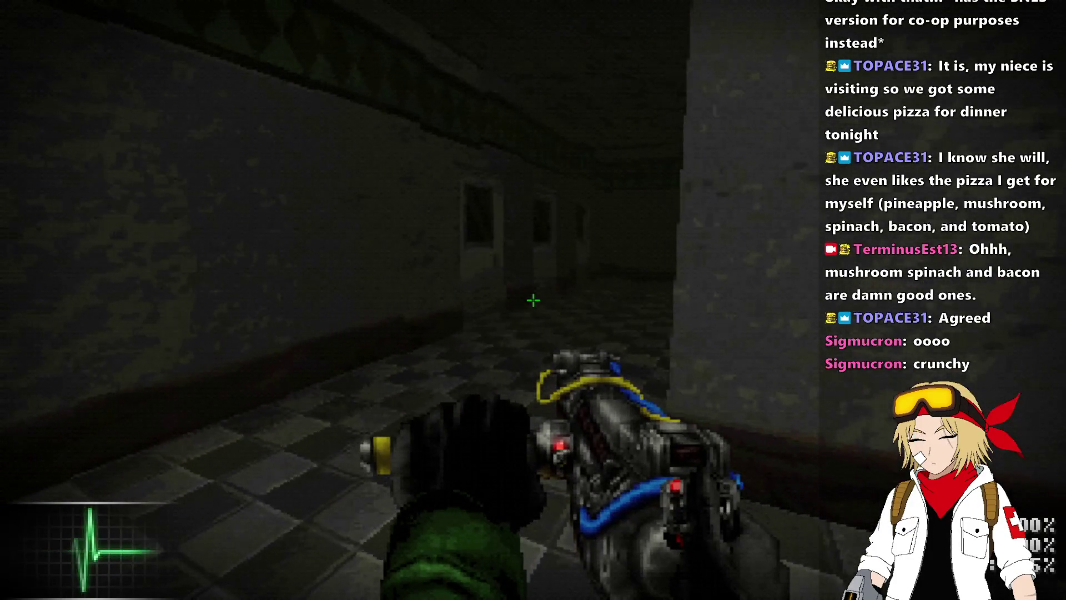
{"action": "key", "text": "w"}
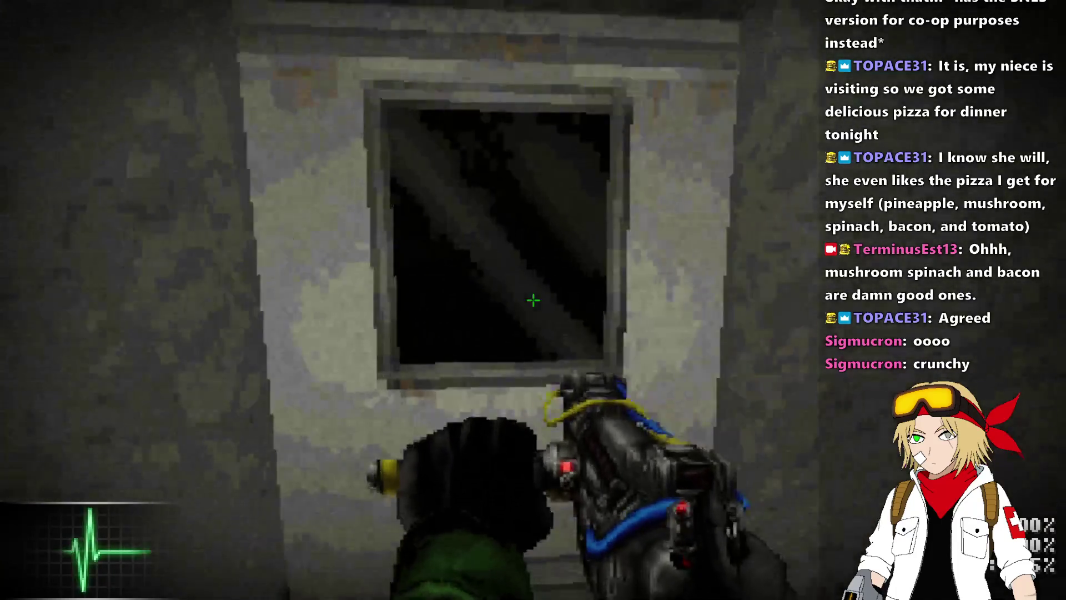
{"action": "key", "text": "w"}
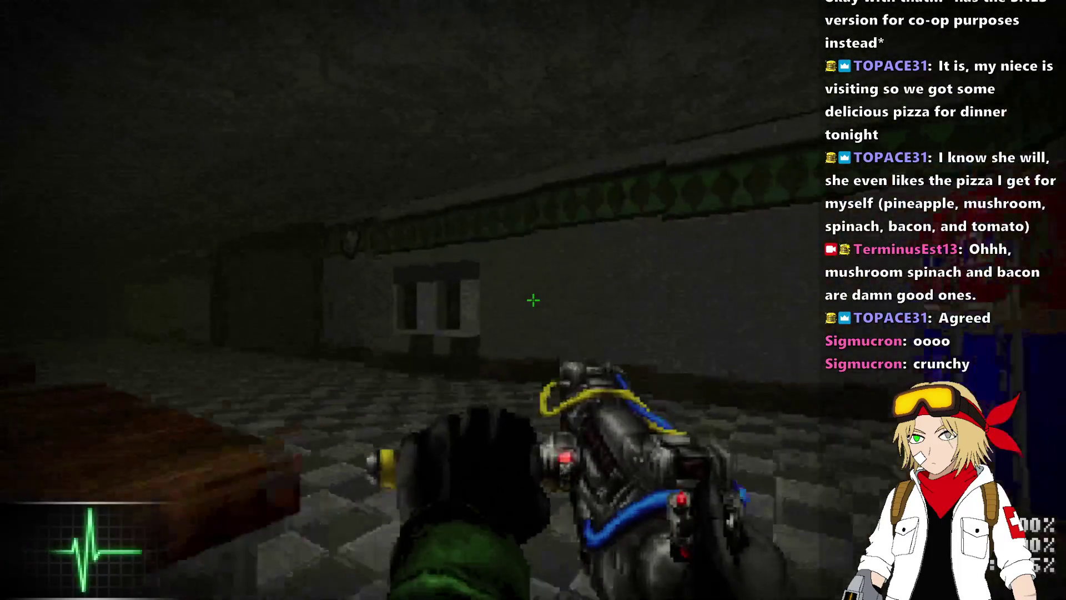
{"action": "key", "text": "w"}
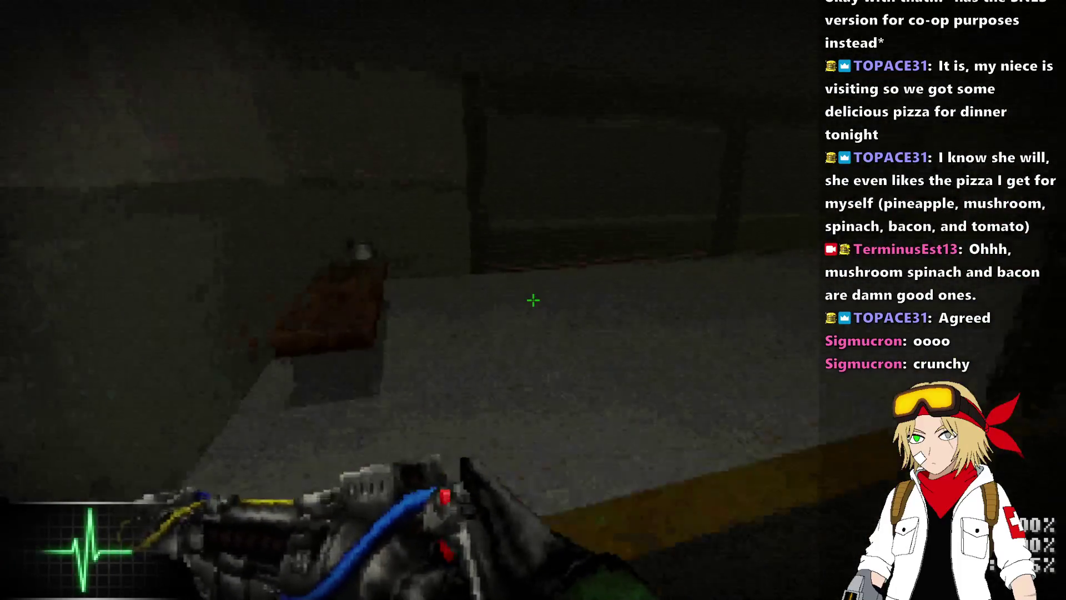
{"action": "key", "text": "w"}
{"action": "key", "text": "w"}
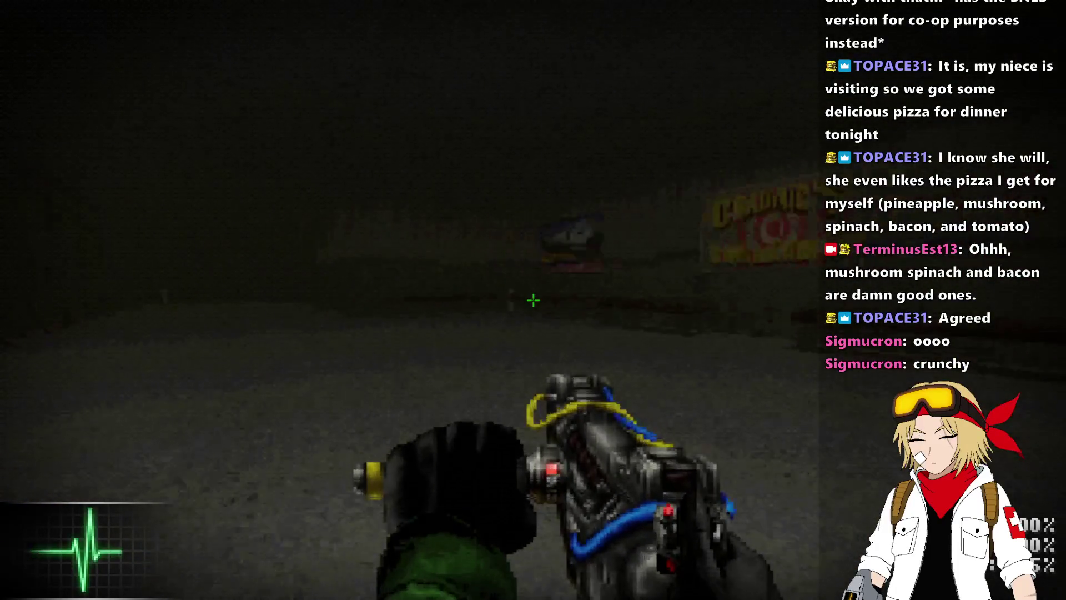
- Continue through the lit concrete room and checker-tiled corridor into the dark striped-ledge area
{"action": "key", "text": "w"}
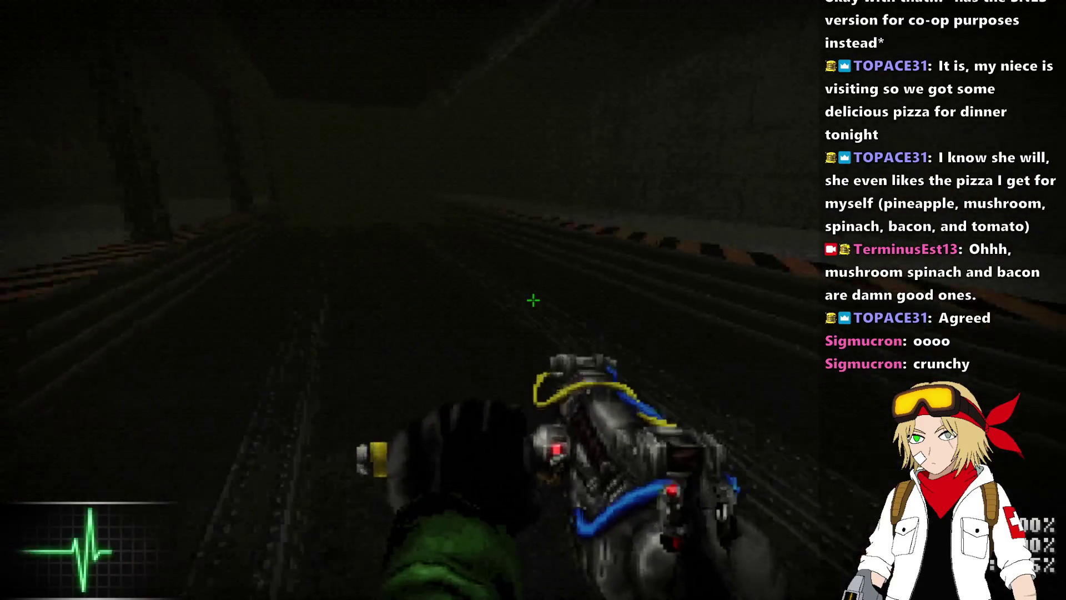
{"action": "key", "text": "w"}
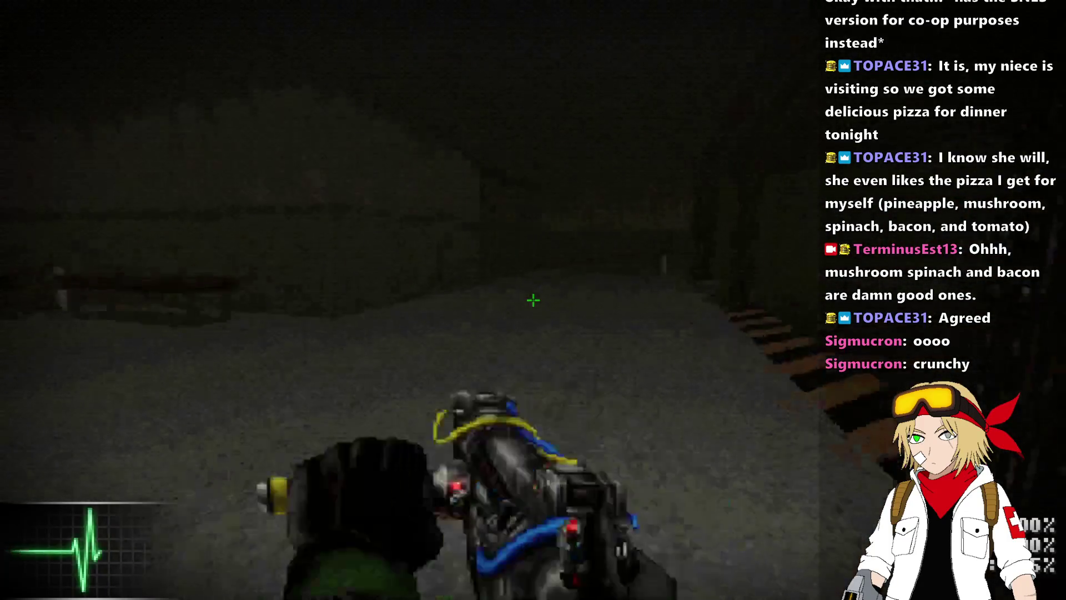
{"action": "key", "text": "w"}
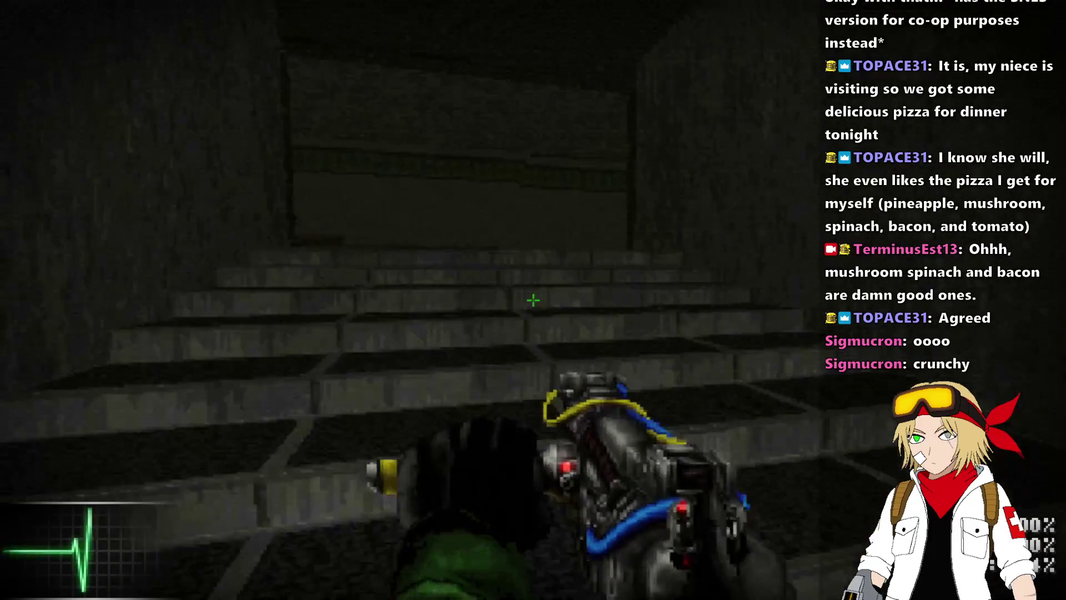
{"action": "key", "text": "w"}
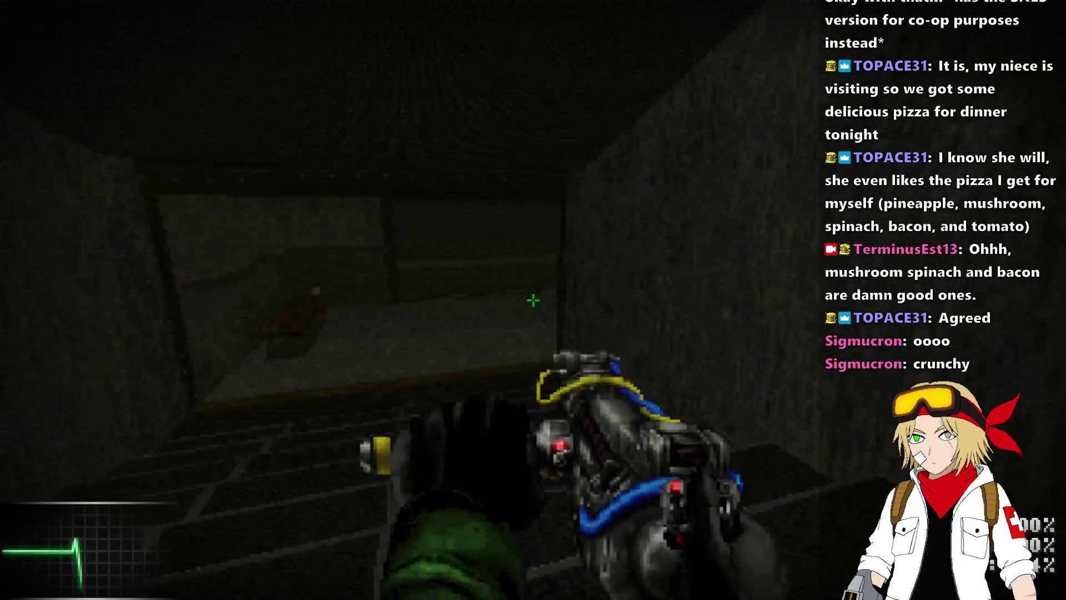
{"action": "key", "text": "w"}
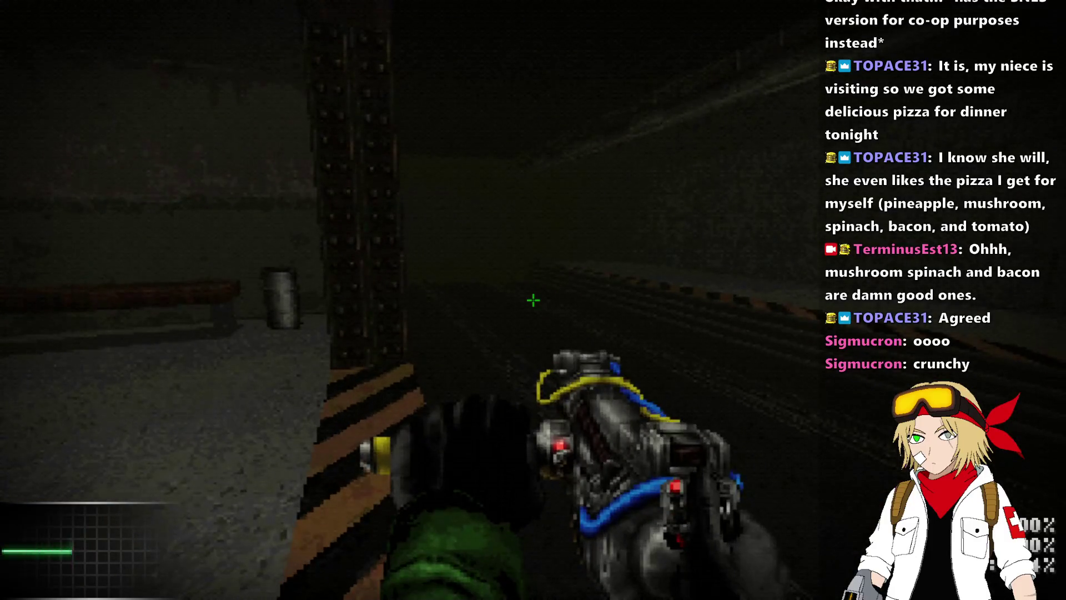
{"action": "key", "text": "w"}
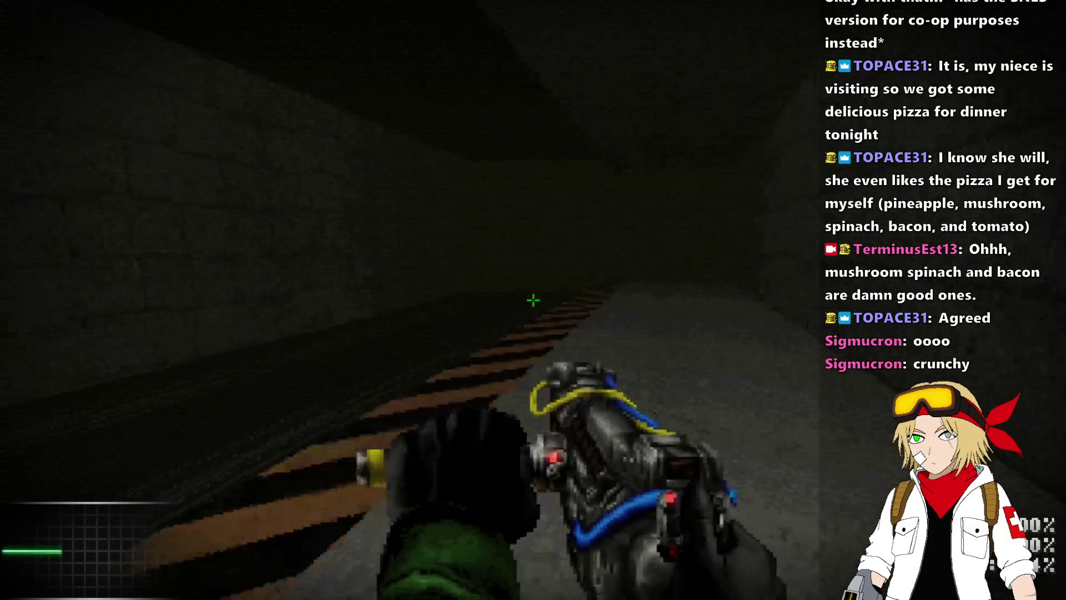
{"action": "key", "text": "w"}
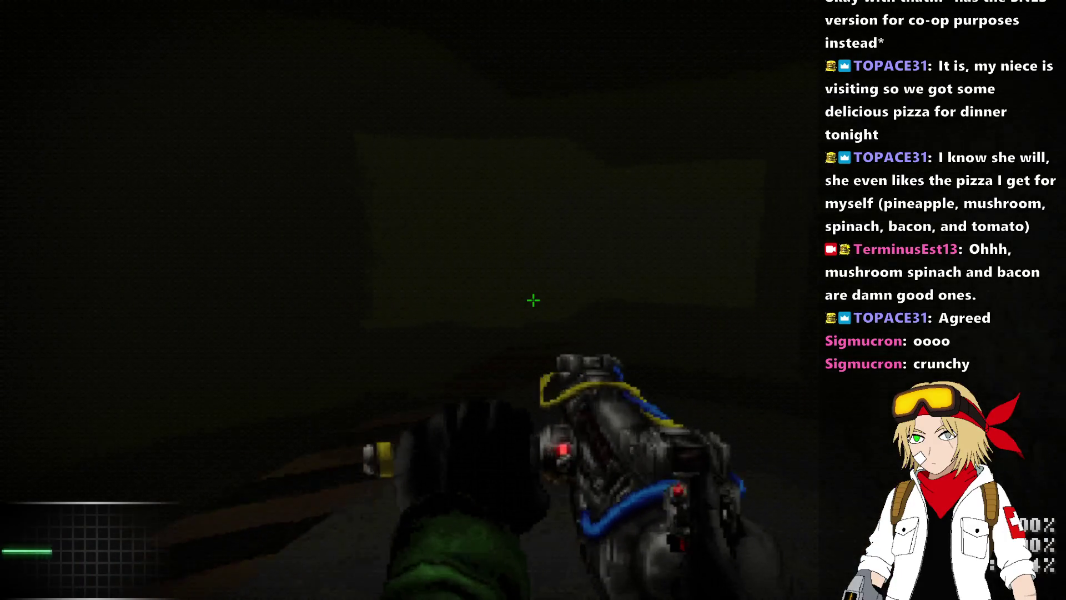
{"action": "key", "text": "w"}
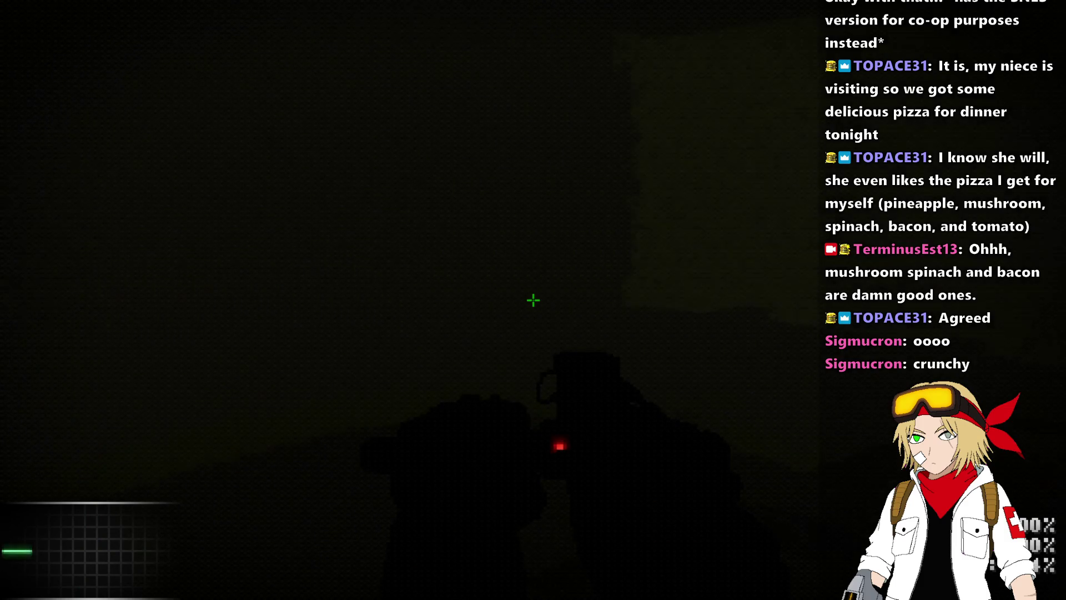
- Turn the flashlight on to light the corridor, edge forward, then switch it off
{"action": "key", "text": "f"}
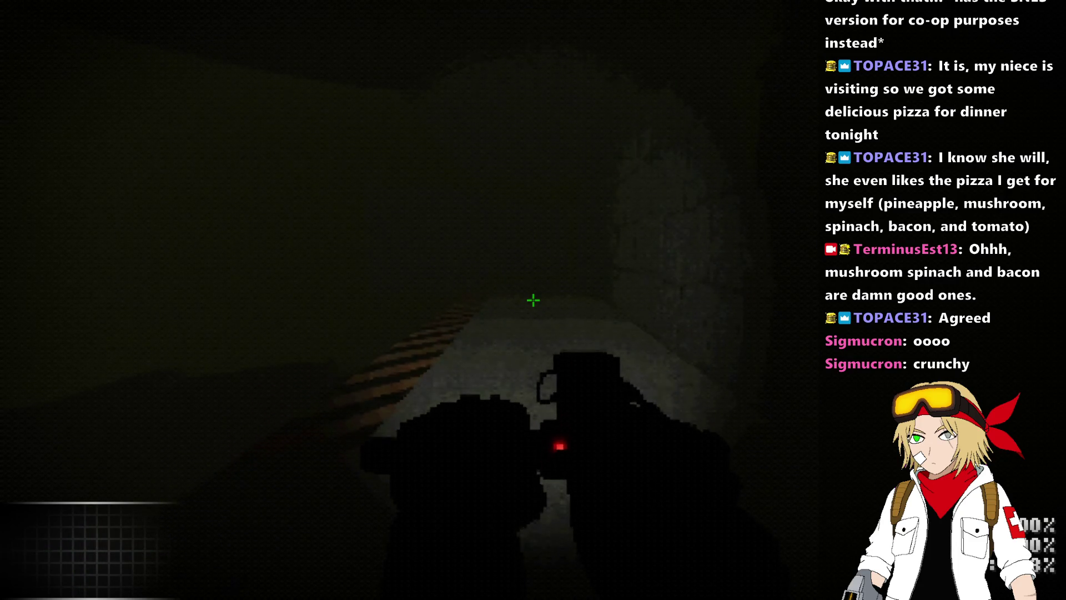
{"action": "key", "text": "w"}
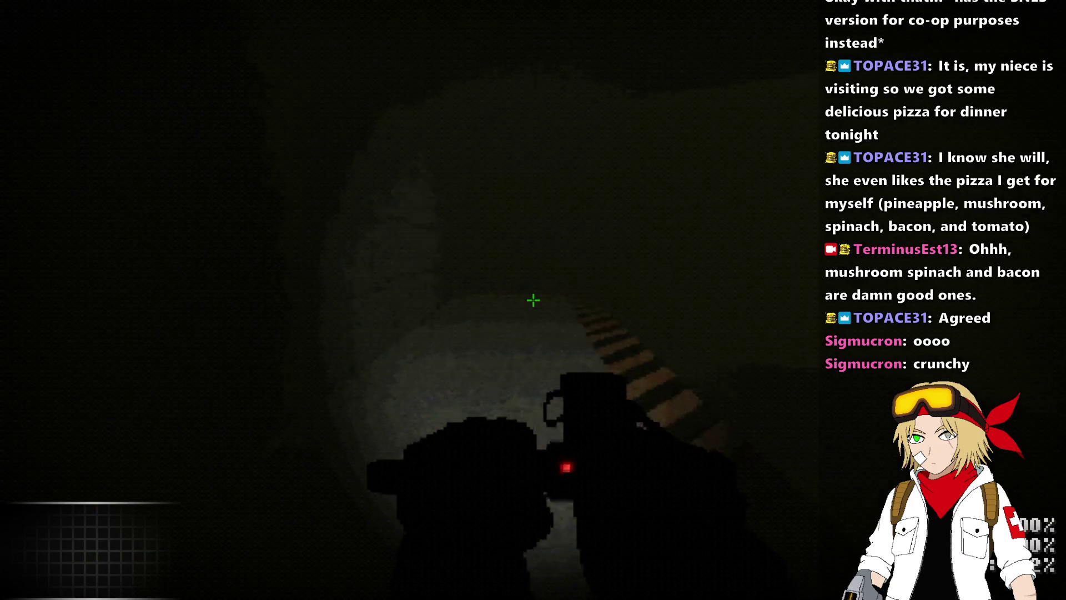
{"action": "key", "text": "f"}
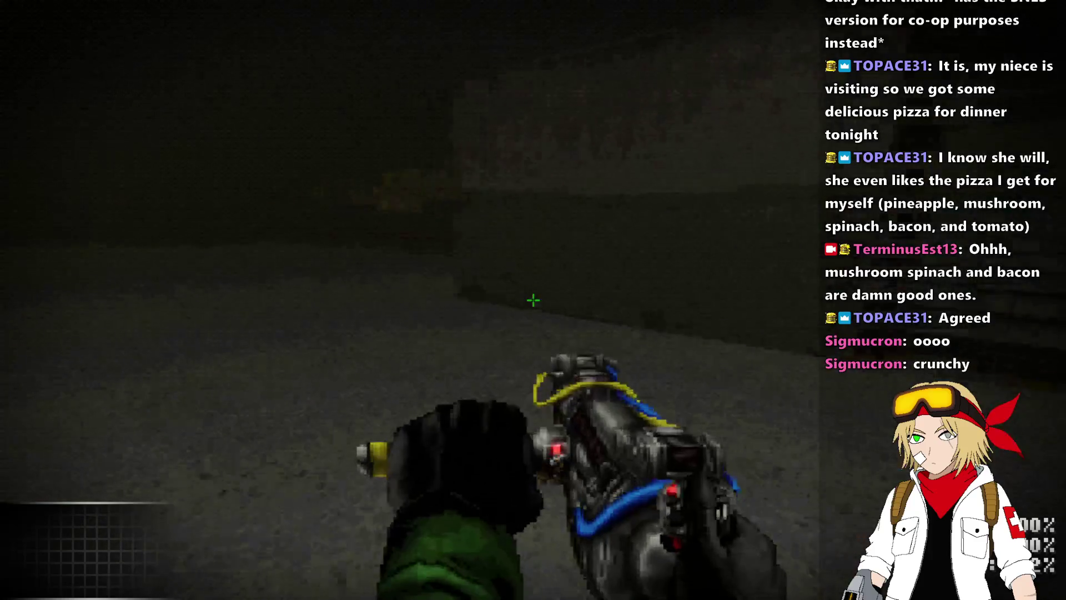
- Quit UZDoom with Alt+F4 and put Ultimate Doom Builder into Sectors Mode
{"action": "key", "text": "alt+F4"}
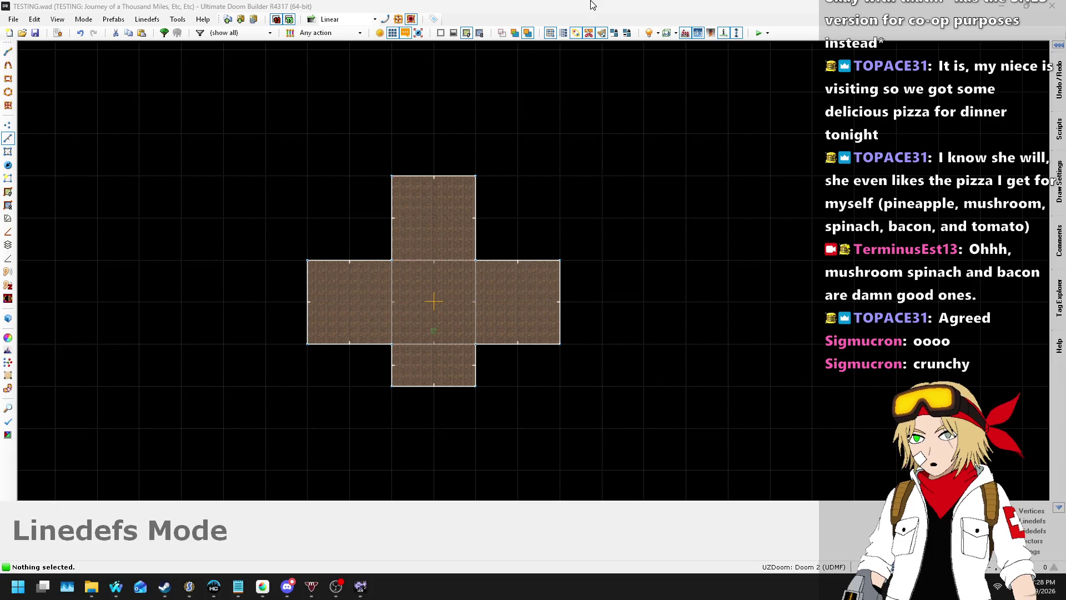
{"action": "left_click", "coordinate": [8, 152]}
{"action": "scroll", "coordinate": [309, 311], "scroll_direction": "down", "scroll_amount": 3}
{"action": "scroll", "coordinate": [358, 244], "scroll_direction": "up", "scroll_amount": 4}
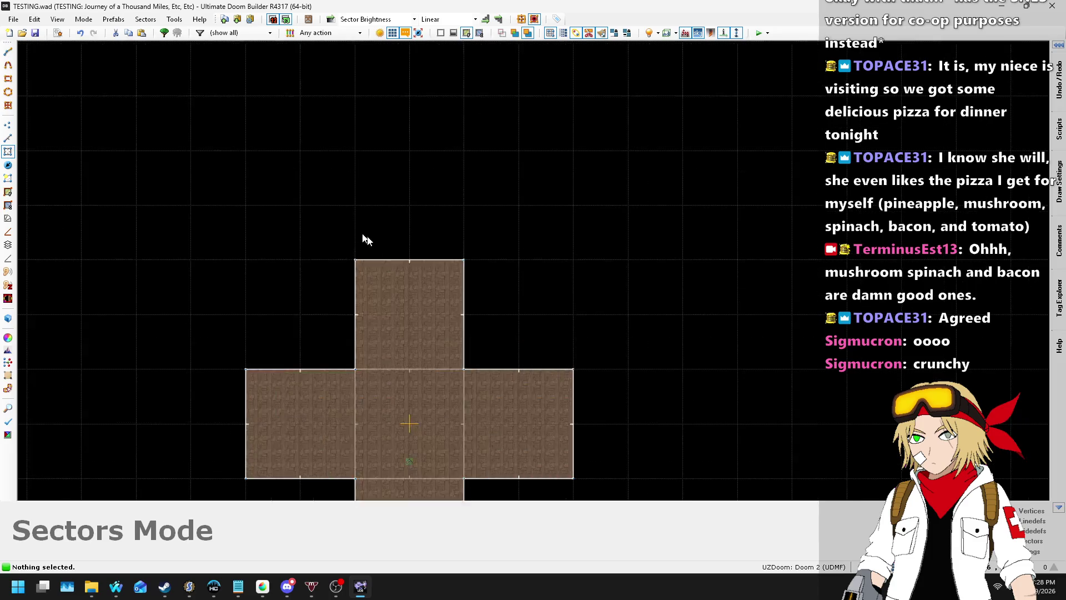
- In Linedefs mode, drag the top, left and right arms' end lines outward to lengthen all three arms
{"action": "scroll", "coordinate": [366, 238], "scroll_direction": "up", "scroll_amount": 1}
{"action": "key", "text": "l"}
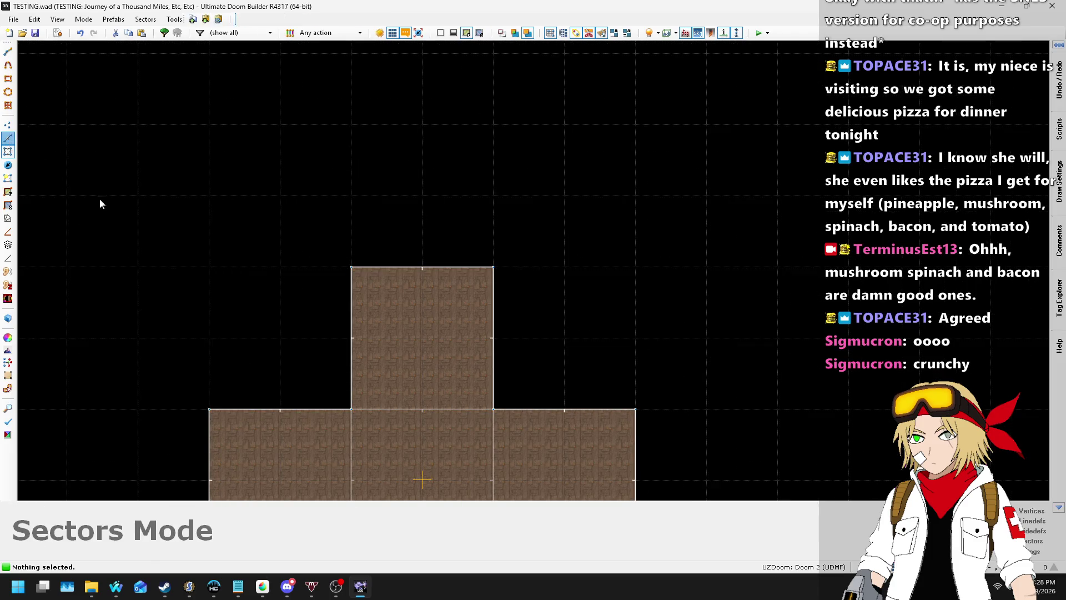
{"action": "left_click_drag", "start_coordinate": [430, 264], "coordinate": [443, 58]}
{"action": "scroll", "coordinate": [441, 161], "scroll_direction": "down", "scroll_amount": 2}
{"action": "left_click_drag", "start_coordinate": [303, 361], "coordinate": [155, 352]}
{"action": "left_click_drag", "start_coordinate": [564, 342], "coordinate": [741, 338]}
{"action": "scroll", "coordinate": [514, 319], "scroll_direction": "down", "scroll_amount": 3}
{"action": "scroll", "coordinate": [511, 309], "scroll_direction": "up", "scroll_amount": 1}
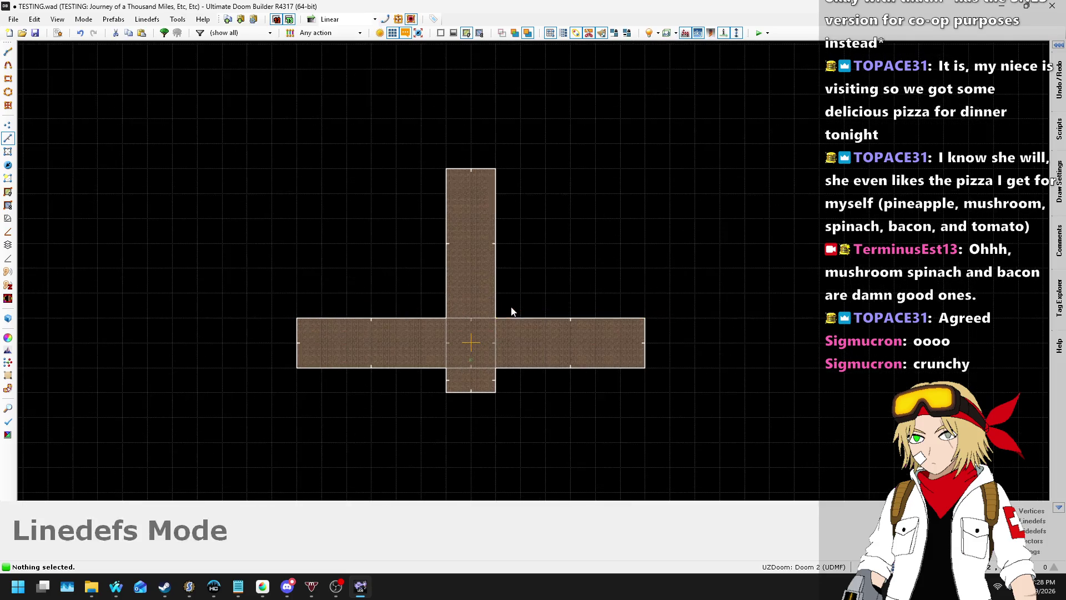
{"action": "mouse_move", "coordinate": [116, 587]}
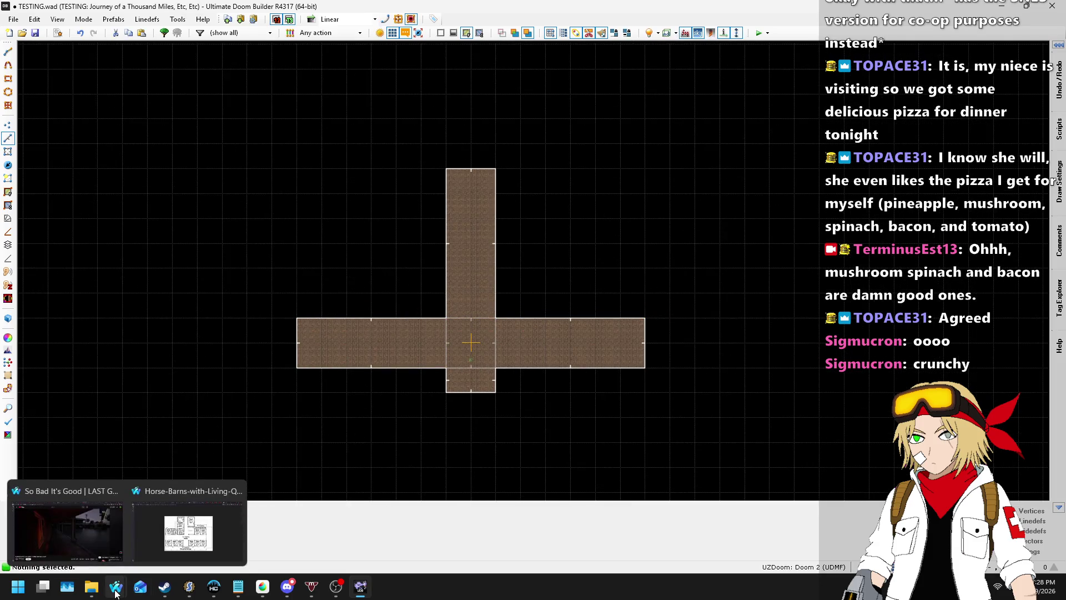
{"action": "left_click", "coordinate": [191, 522]}
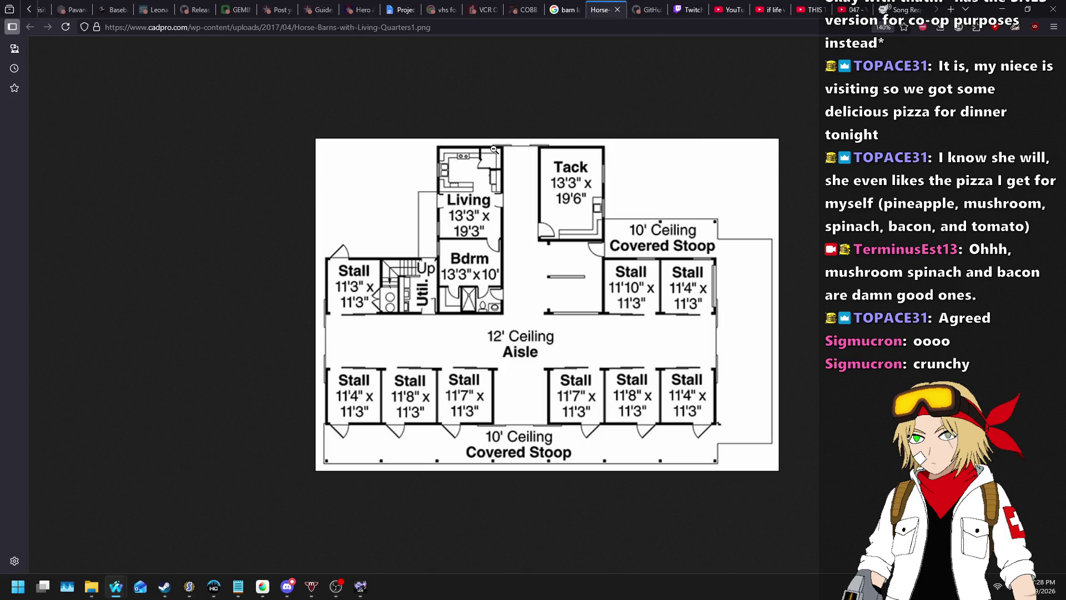
{"action": "key", "text": "alt+Tab"}
{"action": "scroll", "coordinate": [521, 269], "scroll_direction": "up", "scroll_amount": 3}
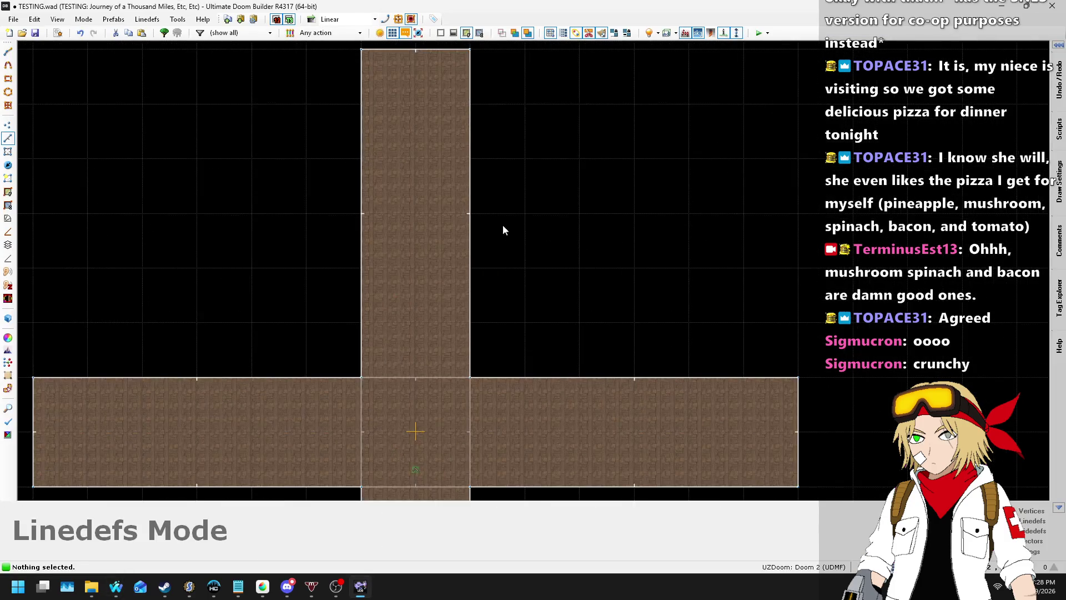
{"action": "key", "text": "alt+Tab"}
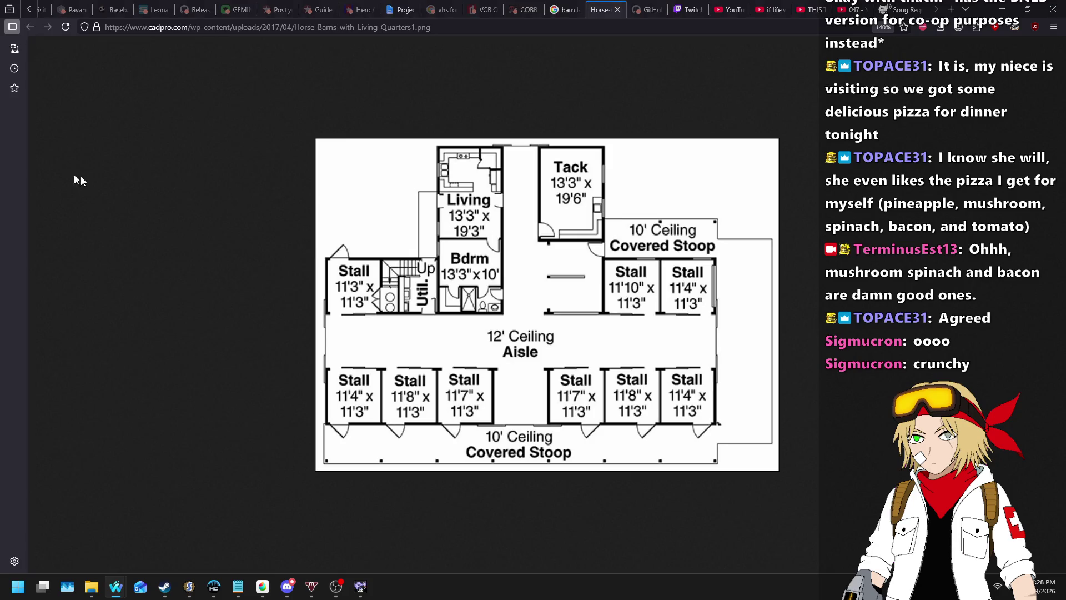
{"action": "key", "text": "alt+Tab"}
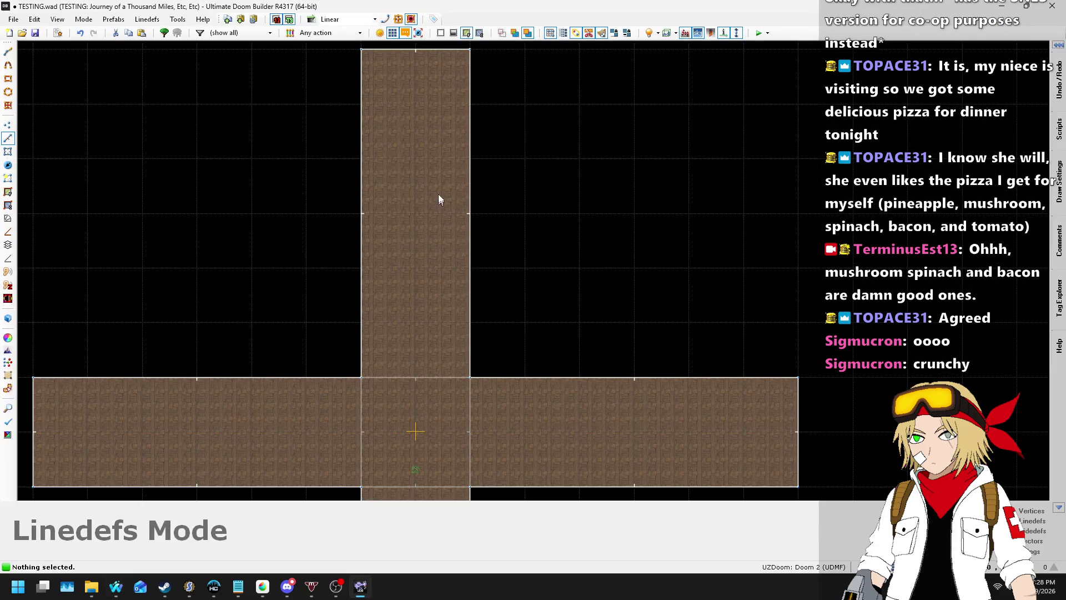
{"action": "scroll", "coordinate": [439, 203], "scroll_direction": "down", "scroll_amount": 2}
- Drag the top, left and right end linedefs inward to shorten the three arms
{"action": "left_click_drag", "start_coordinate": [398, 67], "coordinate": [400, 146]}
{"action": "left_click_drag", "start_coordinate": [139, 354], "coordinate": [274, 360]}
{"action": "left_click_drag", "start_coordinate": [668, 345], "coordinate": [629, 345]}
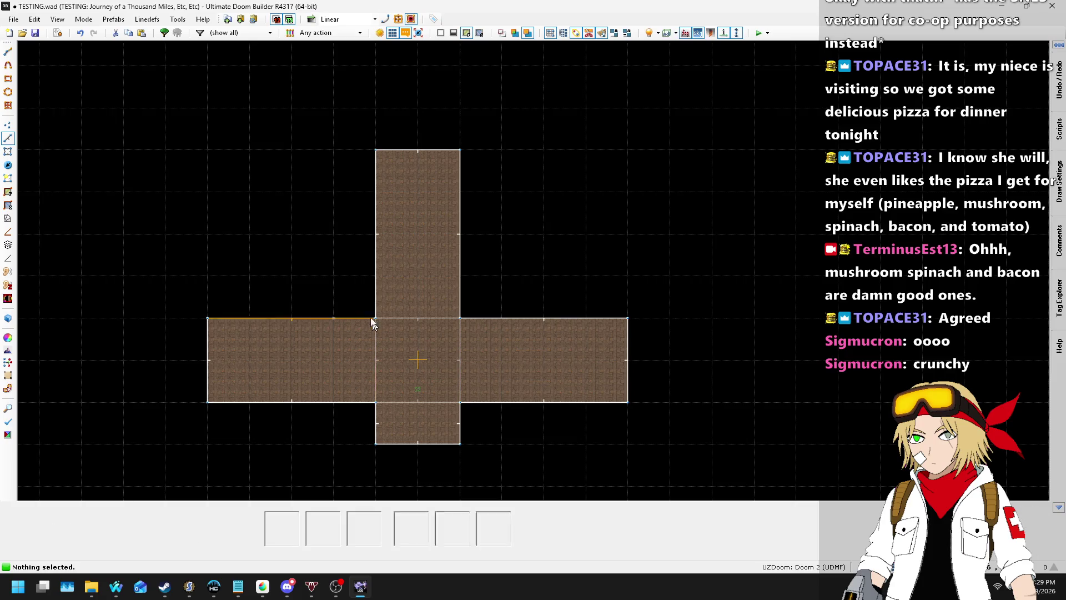
{"action": "scroll", "coordinate": [335, 202], "scroll_direction": "up", "scroll_amount": 2}
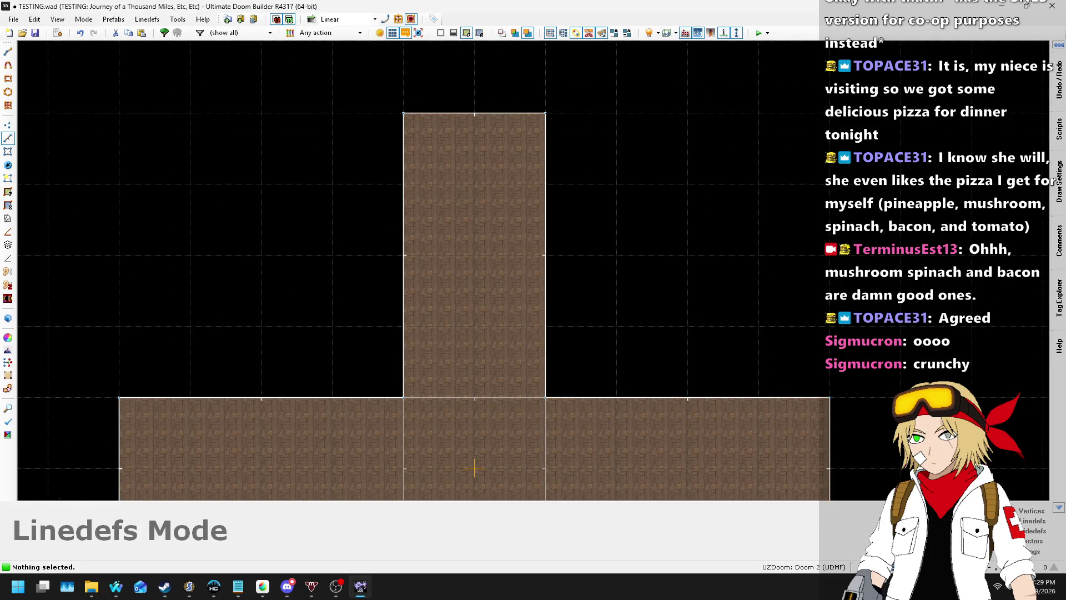
- Set the grid size to 128 mp and place the first corner of a new room
{"action": "left_click", "coordinate": [866, 567]}
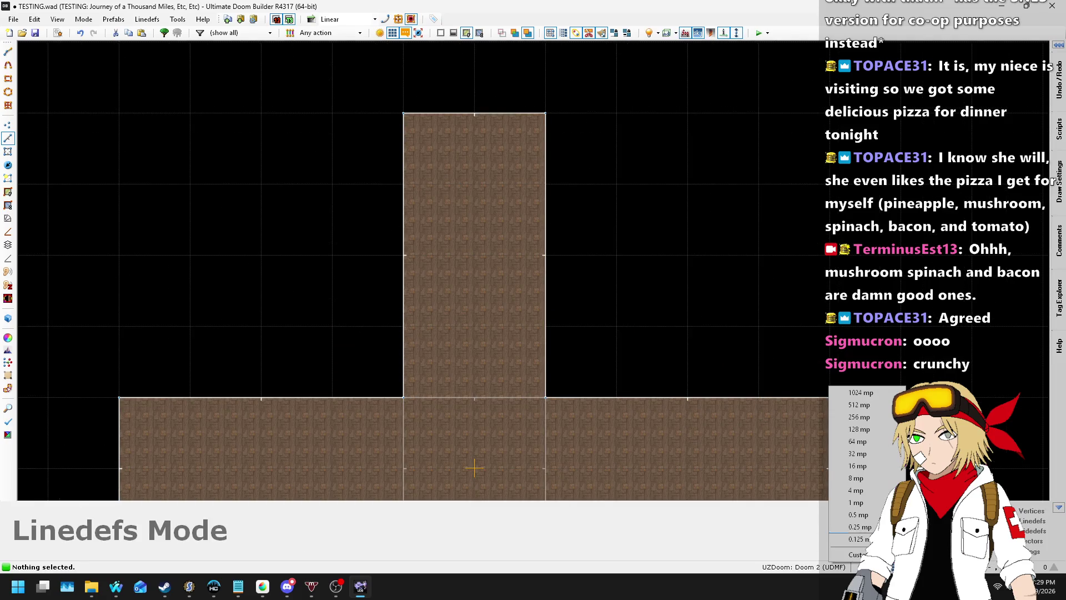
{"action": "left_click", "coordinate": [862, 431]}
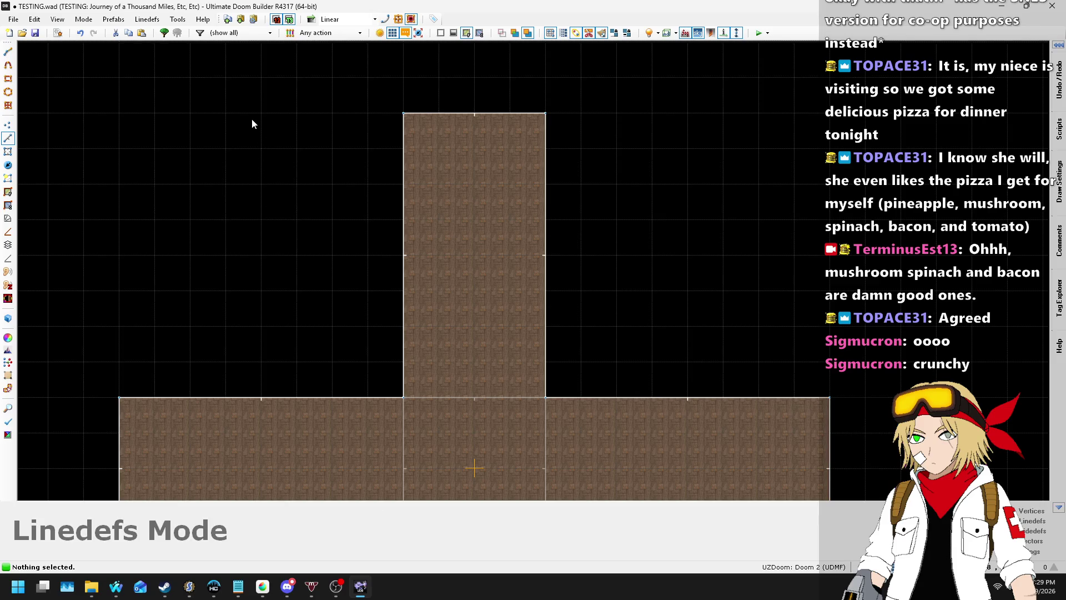
{"action": "key", "text": "d"}
{"action": "left_click", "coordinate": [232, 115]}
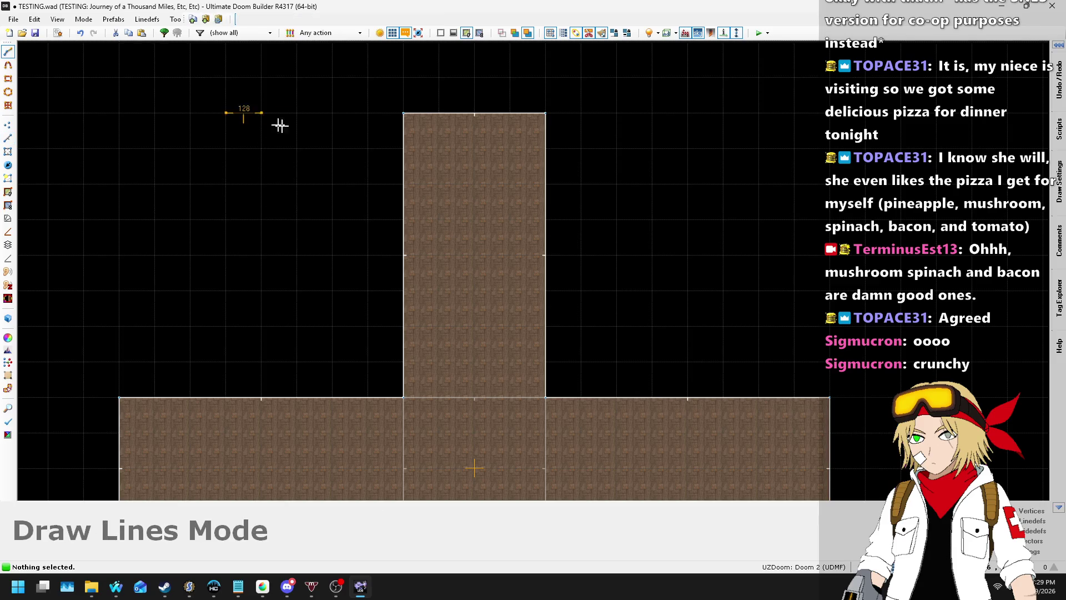
- Finish the rectangular room outline left of the aisle and switch to a finer grid
{"action": "left_click", "coordinate": [368, 112]}
{"action": "left_click", "coordinate": [368, 361]}
{"action": "left_click", "coordinate": [229, 112]}
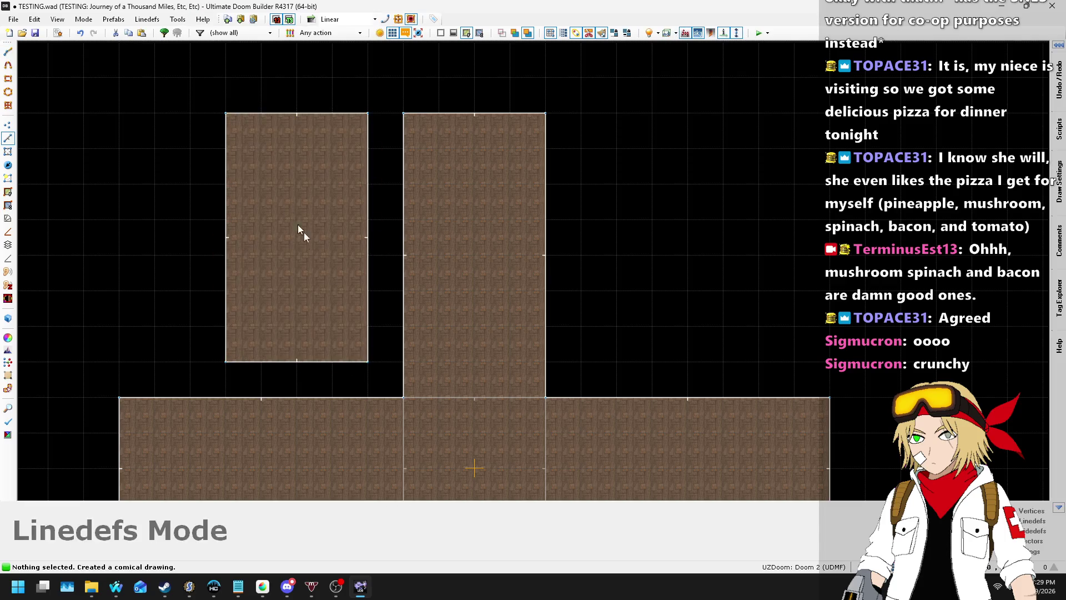
{"action": "left_click", "coordinate": [858, 567]}
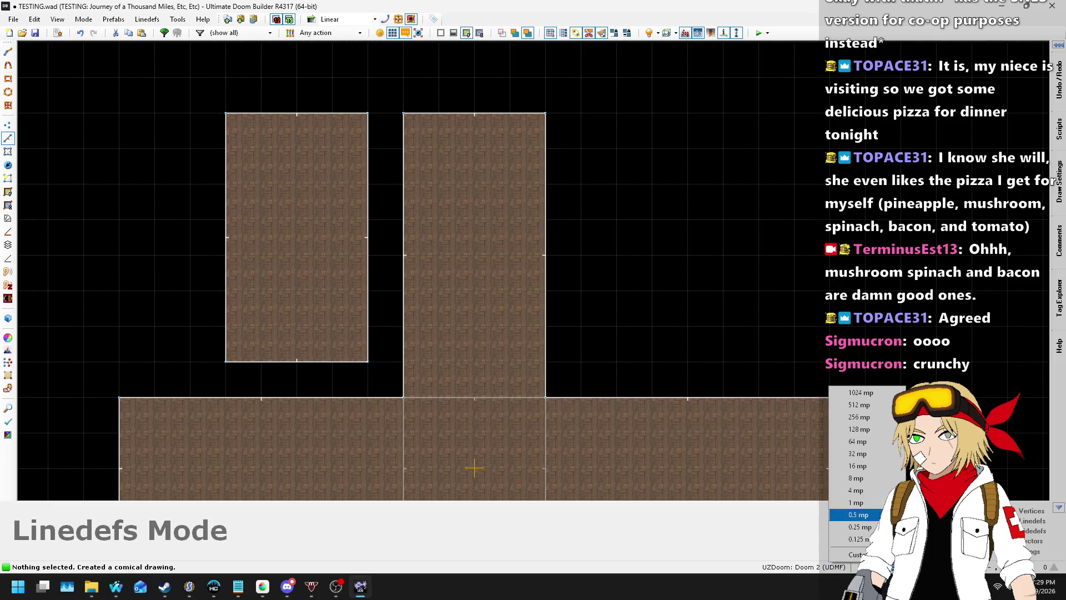
{"action": "left_click", "coordinate": [858, 466]}
- Resize the new room toward the aisle, narrow the gap, and align its top wall with the aisle's
{"action": "scroll", "coordinate": [340, 413], "scroll_direction": "up", "scroll_amount": 3}
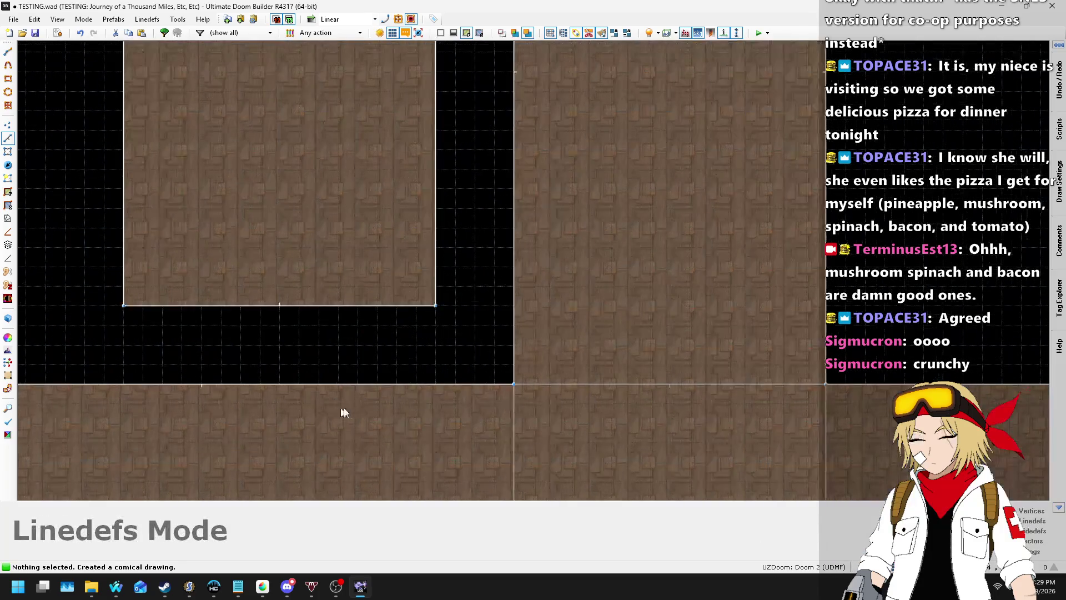
{"action": "mouse_move", "coordinate": [436, 285]}
{"action": "left_mouse_down"}
{"action": "mouse_move", "coordinate": [494, 282]}
{"action": "mouse_move", "coordinate": [465, 381]}
{"action": "left_mouse_up"}
{"action": "scroll", "coordinate": [465, 381], "scroll_direction": "down", "scroll_amount": 4}
{"action": "scroll", "coordinate": [290, 183], "scroll_direction": "up", "scroll_amount": 2}
{"action": "left_click_drag", "start_coordinate": [384, 216], "coordinate": [406, 217]}
{"action": "scroll", "coordinate": [438, 189], "scroll_direction": "down", "scroll_amount": 1}
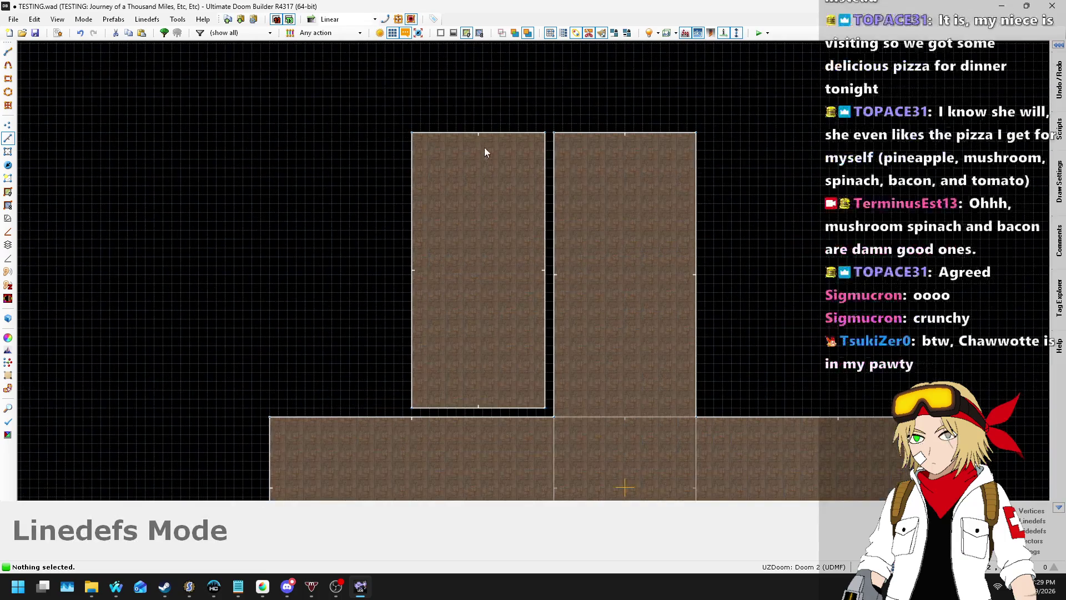
{"action": "mouse_move", "coordinate": [484, 139]}
{"action": "left_mouse_down"}
{"action": "mouse_move", "coordinate": [476, 142]}
{"action": "mouse_move", "coordinate": [484, 128]}
{"action": "left_mouse_up"}
{"action": "scroll", "coordinate": [479, 127], "scroll_direction": "up", "scroll_amount": 1}
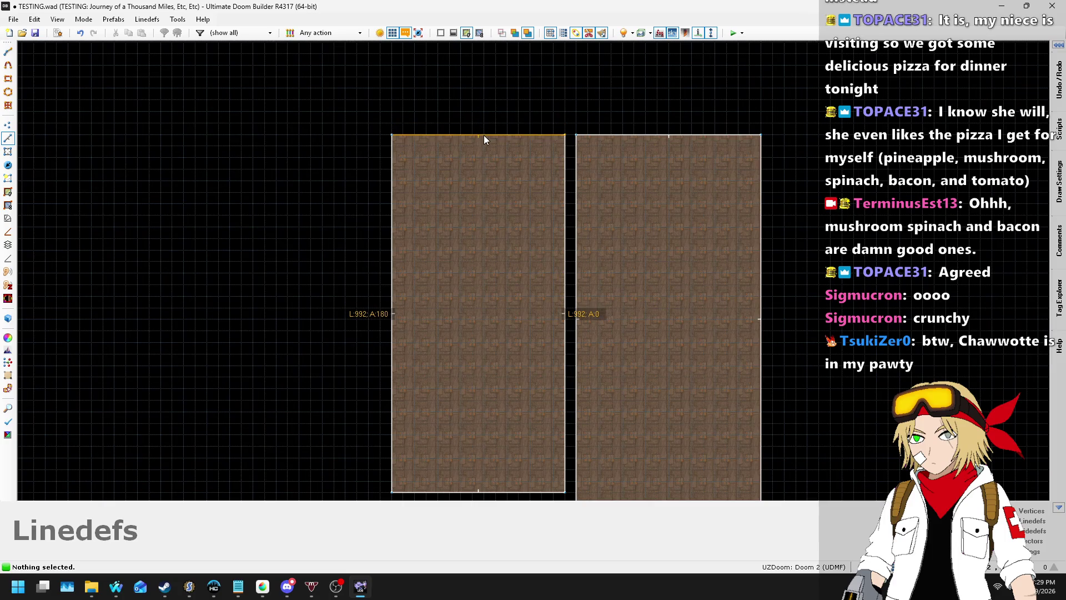
- Compare the map against the barn floor-plan reference in the browser
{"action": "key", "text": "alt+Tab"}
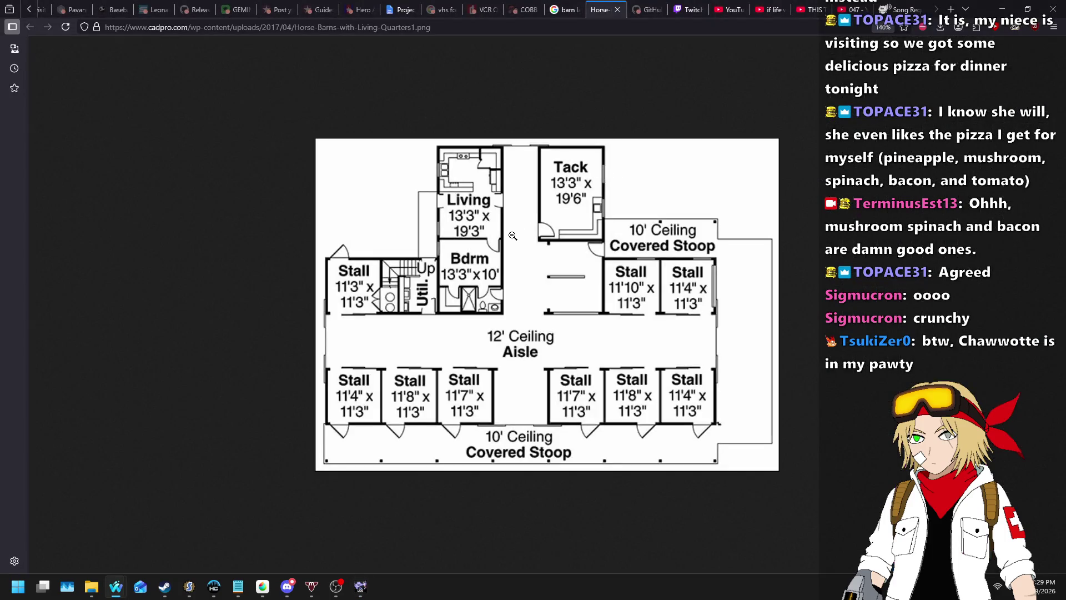
{"action": "key", "text": "alt+Tab"}
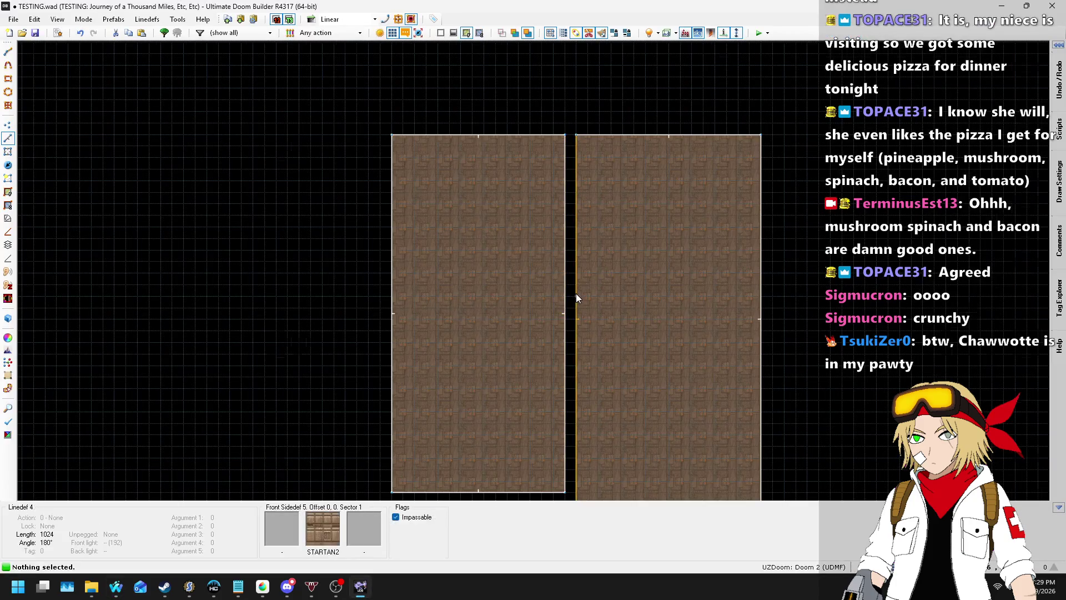
{"action": "key", "text": "alt+Tab"}
{"action": "key", "text": "alt+Tab"}
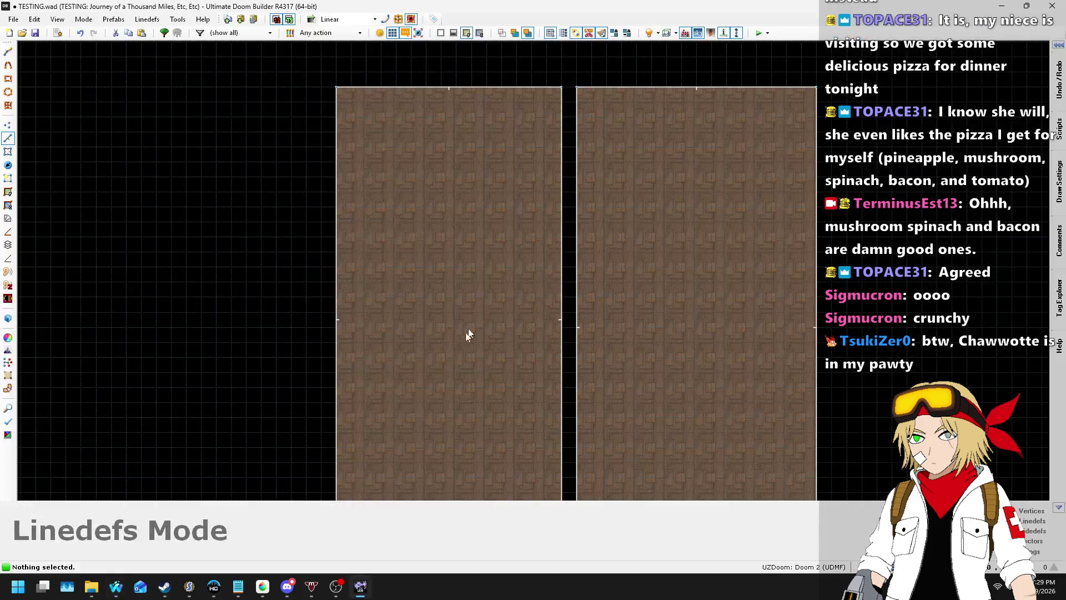
{"action": "scroll", "coordinate": [478, 246], "scroll_direction": "down", "scroll_amount": 1}
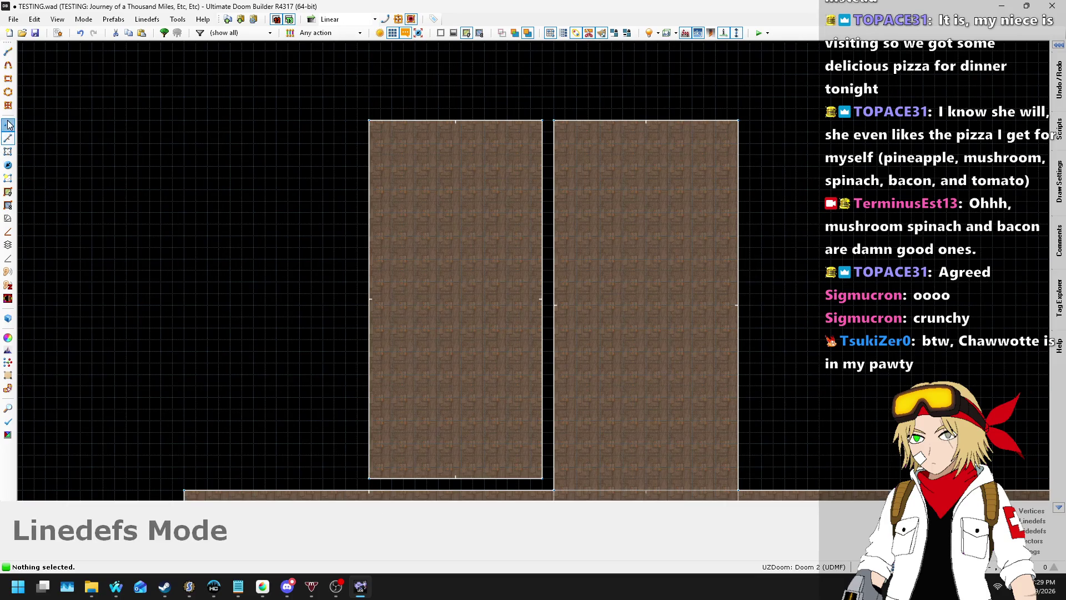
- In Vertices mode, insert a vertex on the left wall and drag it inward into a squared cross wall
{"action": "key", "text": "v"}
{"action": "scroll", "coordinate": [465, 315], "scroll_direction": "up", "scroll_amount": 2}
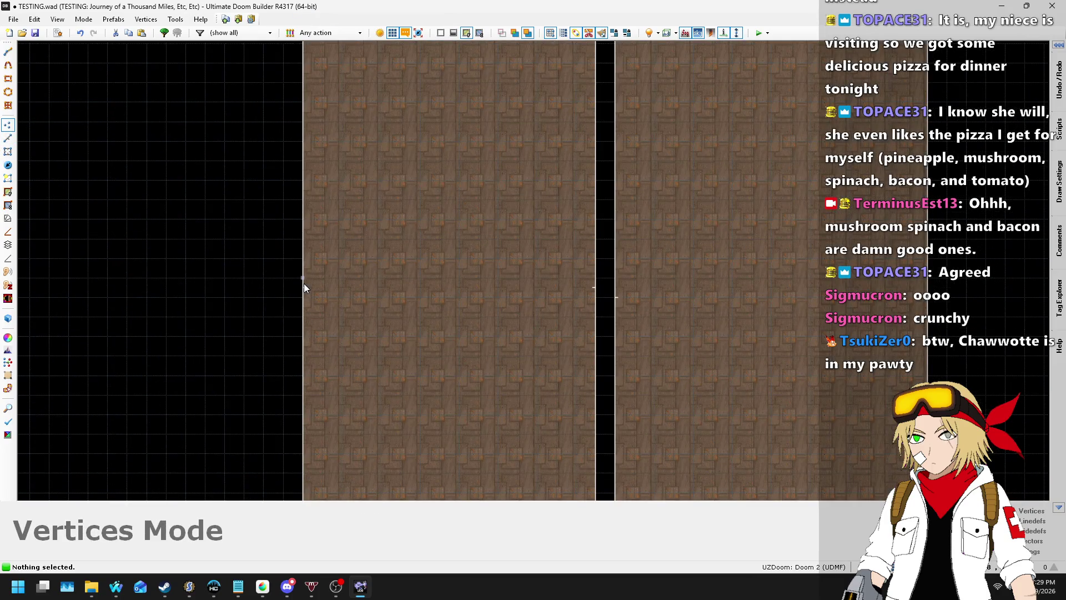
{"action": "key", "text": "Insert"}
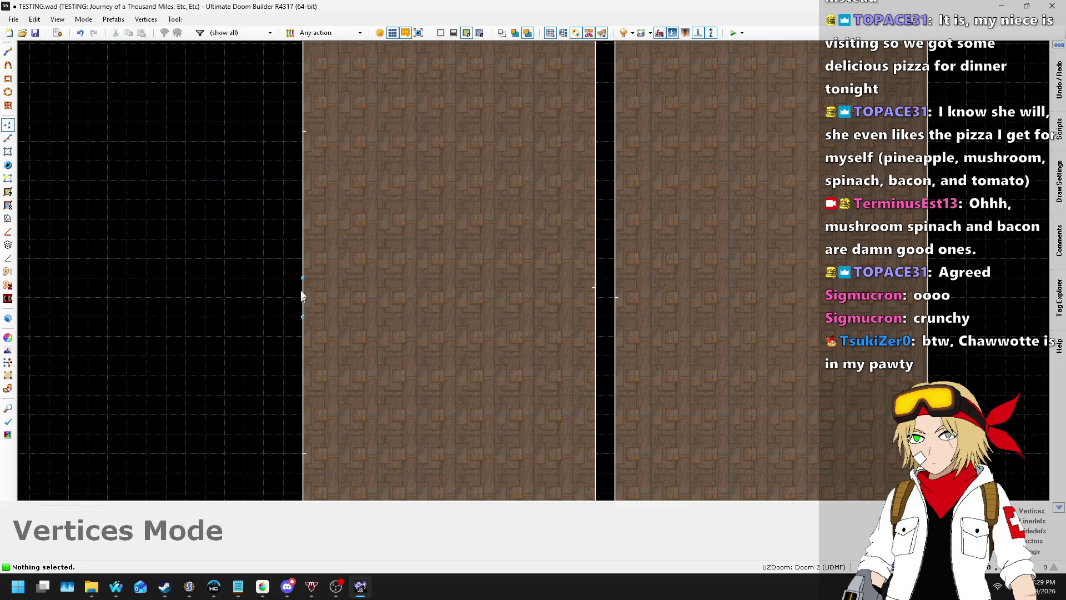
{"action": "scroll", "coordinate": [308, 299], "scroll_direction": "up", "scroll_amount": 1}
{"action": "left_click_drag", "start_coordinate": [300, 321], "coordinate": [757, 291]}
{"action": "mouse_move", "coordinate": [607, 310]}
{"action": "left_mouse_down"}
{"action": "mouse_move", "coordinate": [691, 336]}
{"action": "mouse_move", "coordinate": [750, 333]}
{"action": "mouse_move", "coordinate": [745, 345]}
{"action": "left_mouse_up"}
{"action": "scroll", "coordinate": [493, 305], "scroll_direction": "down", "scroll_amount": 5}
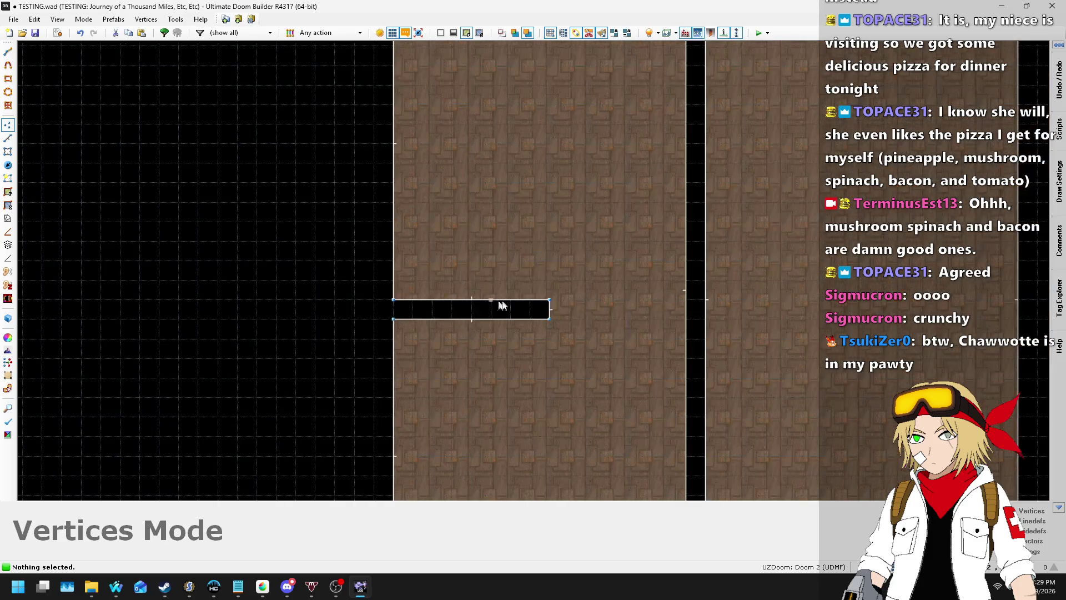
{"action": "scroll", "coordinate": [692, 323], "scroll_direction": "up", "scroll_amount": 3}
- Shape the matching right-side notch so the cross wall leaves a central doorway, then check the floor plan
{"action": "left_click_drag", "start_coordinate": [697, 308], "coordinate": [534, 265]}
{"action": "left_click_drag", "start_coordinate": [537, 309], "coordinate": [686, 303]}
{"action": "mouse_move", "coordinate": [524, 264]}
{"action": "left_mouse_down"}
{"action": "mouse_move", "coordinate": [566, 266]}
{"action": "mouse_move", "coordinate": [558, 309]}
{"action": "left_mouse_up"}
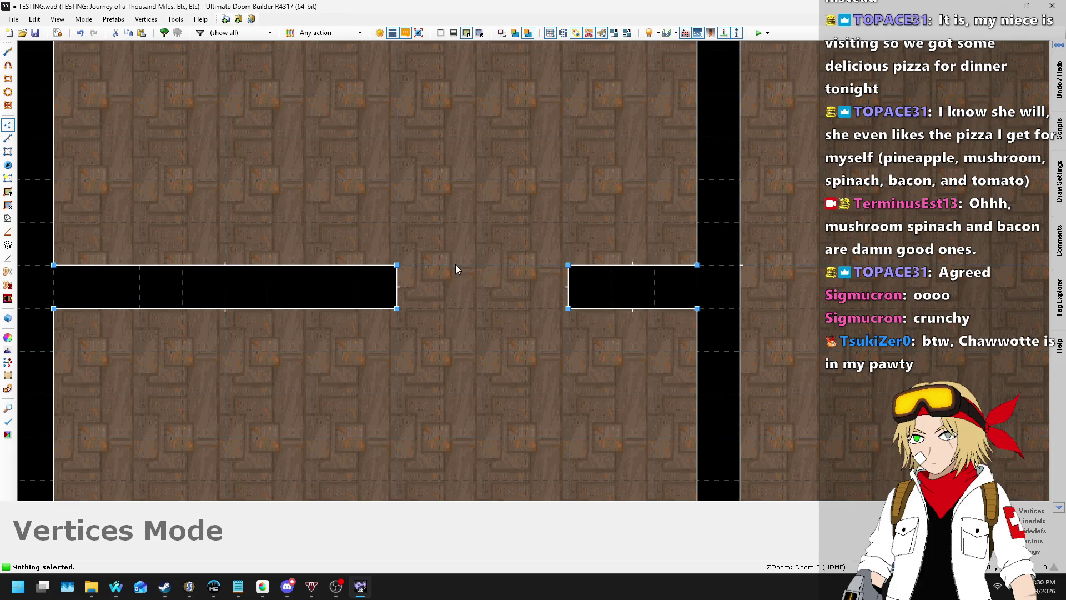
{"action": "scroll", "coordinate": [455, 269], "scroll_direction": "down", "scroll_amount": 3}
{"action": "scroll", "coordinate": [537, 246], "scroll_direction": "down", "scroll_amount": 1}
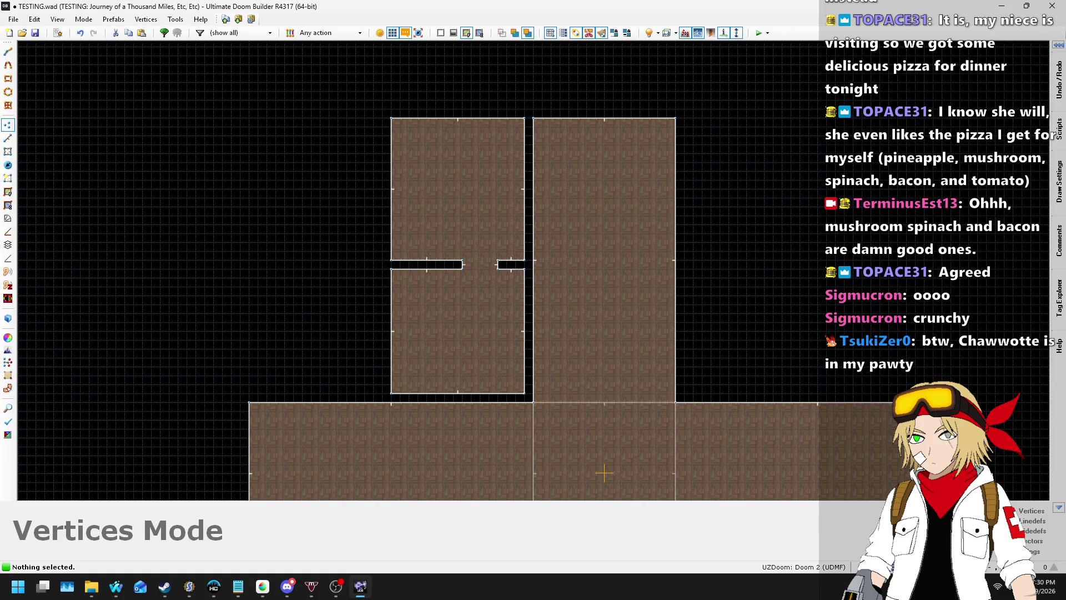
{"action": "key", "text": "alt+Tab"}
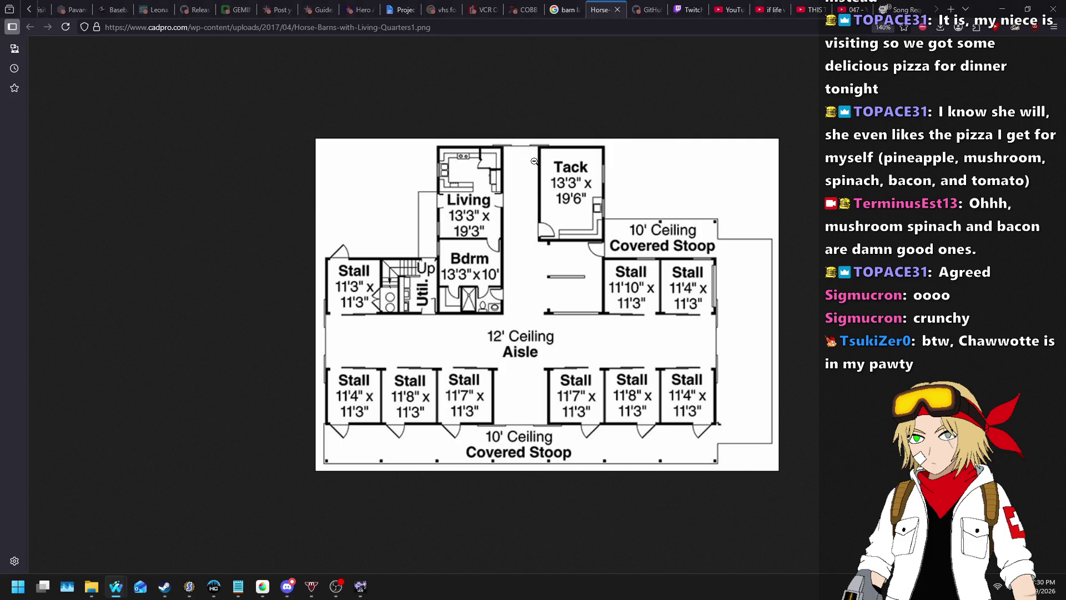
{"action": "key", "text": "alt+Tab"}
{"action": "key", "text": "v"}
{"action": "scroll", "coordinate": [518, 352], "scroll_direction": "up", "scroll_amount": 2}
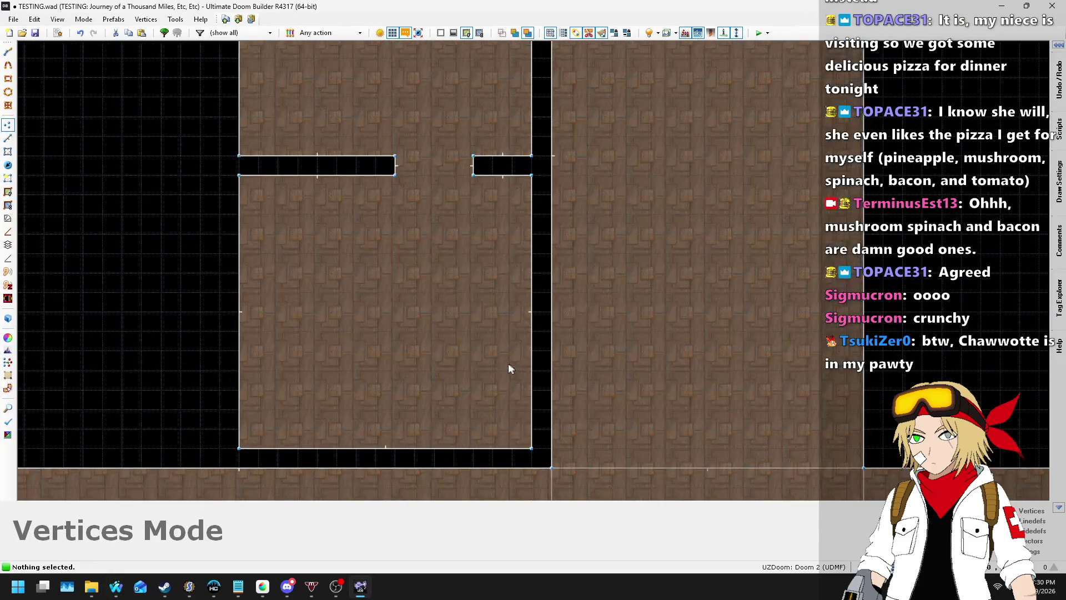
{"action": "scroll", "coordinate": [420, 292], "scroll_direction": "down", "scroll_amount": 1}
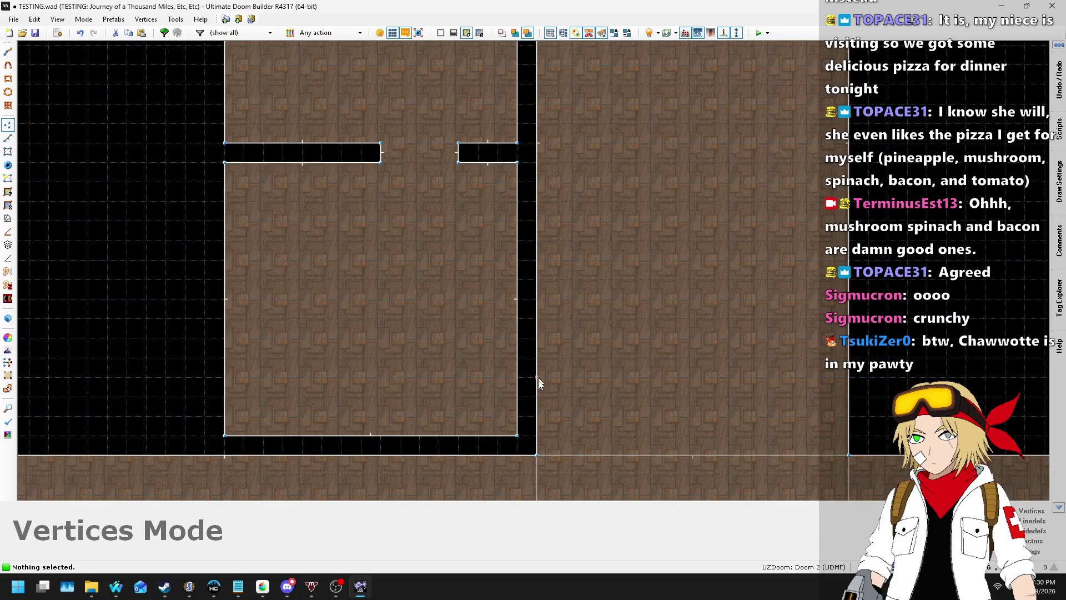
{"action": "scroll", "coordinate": [538, 377], "scroll_direction": "up", "scroll_amount": 3}
{"action": "right_click", "coordinate": [532, 316]}
{"action": "right_click", "coordinate": [532, 284]}
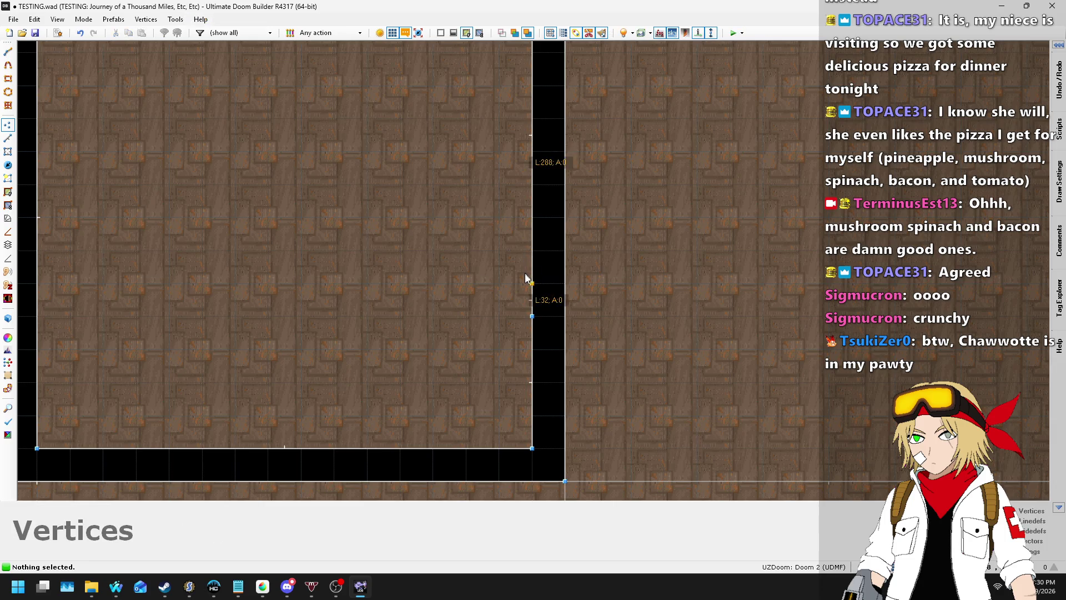
{"action": "mouse_move", "coordinate": [529, 291]}
{"action": "left_mouse_down"}
{"action": "mouse_move", "coordinate": [315, 298]}
{"action": "mouse_move", "coordinate": [330, 284]}
{"action": "left_mouse_up"}
{"action": "scroll", "coordinate": [452, 289], "scroll_direction": "down", "scroll_amount": 3}
{"action": "scroll", "coordinate": [406, 290], "scroll_direction": "up", "scroll_amount": 2}
{"action": "left_click_drag", "start_coordinate": [436, 304], "coordinate": [330, 309]}
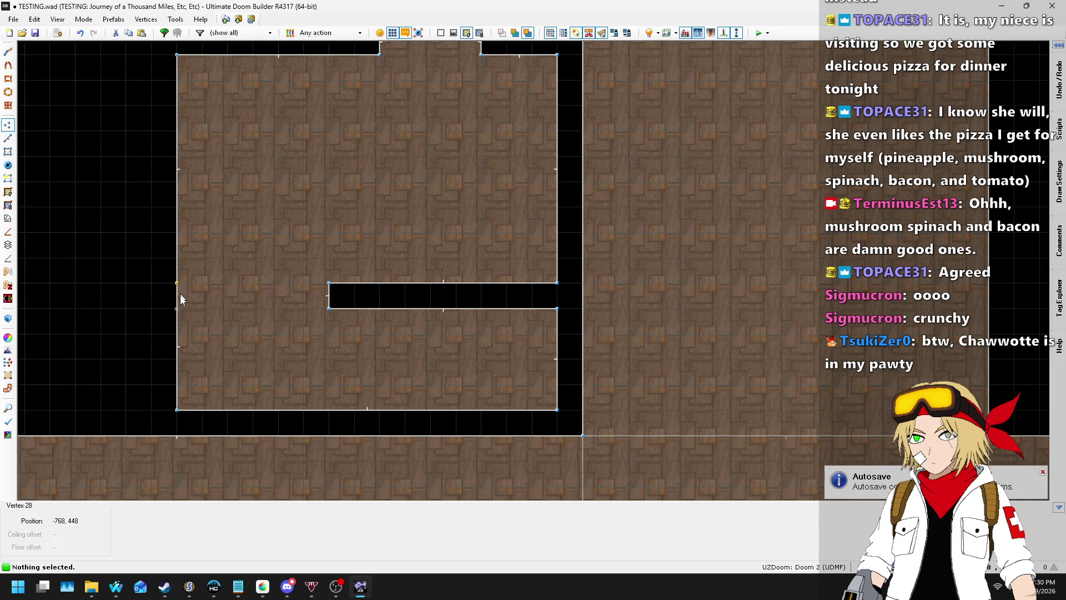
{"action": "scroll", "coordinate": [181, 295], "scroll_direction": "up", "scroll_amount": 3}
{"action": "mouse_move", "coordinate": [183, 300]}
{"action": "left_mouse_down"}
{"action": "mouse_move", "coordinate": [339, 288]}
{"action": "mouse_move", "coordinate": [278, 284]}
{"action": "mouse_move", "coordinate": [365, 285]}
{"action": "left_mouse_up"}
{"action": "left_click", "coordinate": [428, 282]}
{"action": "left_click", "coordinate": [428, 324]}
{"action": "mouse_move", "coordinate": [443, 326]}
{"action": "left_mouse_down"}
{"action": "mouse_move", "coordinate": [713, 336]}
{"action": "mouse_move", "coordinate": [704, 336]}
{"action": "left_mouse_up"}
{"action": "scroll", "coordinate": [658, 366], "scroll_direction": "down", "scroll_amount": 5}
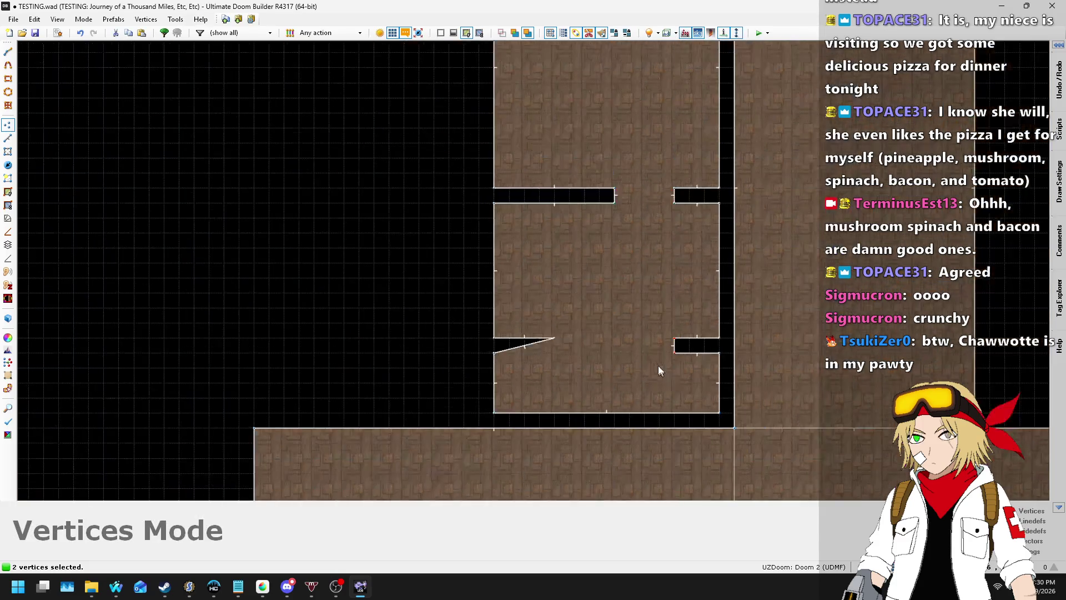
{"action": "scroll", "coordinate": [658, 348], "scroll_direction": "up", "scroll_amount": 3}
{"action": "left_click", "coordinate": [484, 335]}
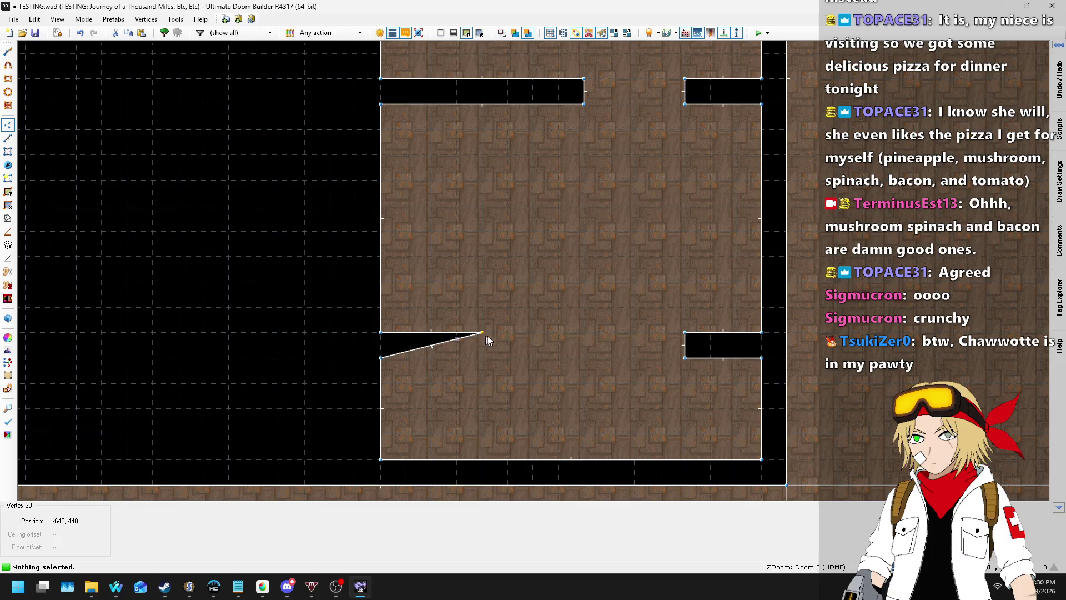
{"action": "left_click_drag", "start_coordinate": [582, 345], "coordinate": [581, 346]}
{"action": "left_click_drag", "start_coordinate": [468, 349], "coordinate": [605, 372]}
{"action": "scroll", "coordinate": [605, 372], "scroll_direction": "down", "scroll_amount": 1}
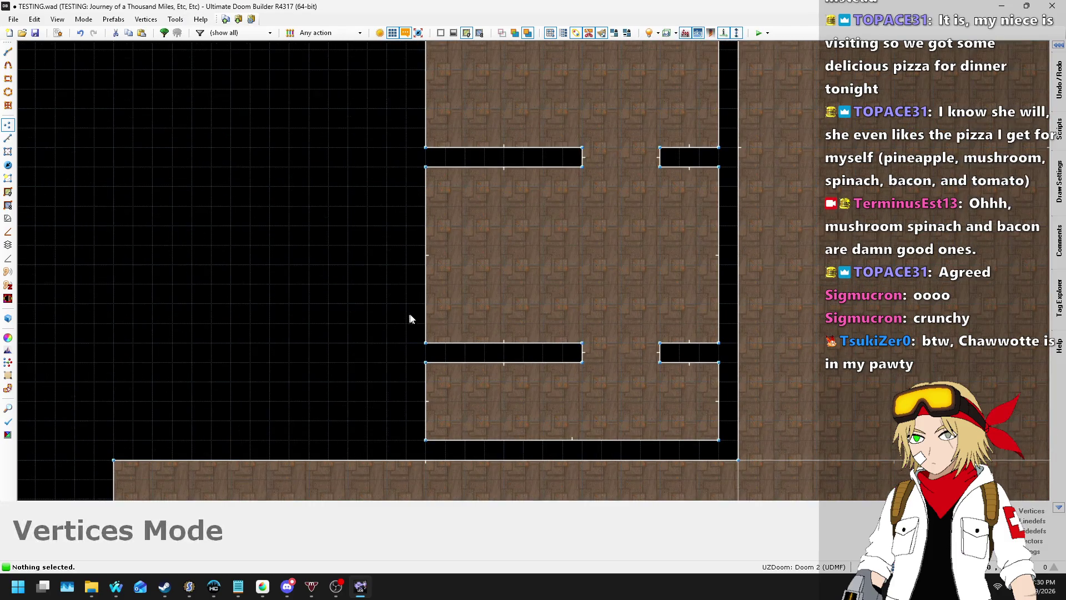
{"action": "scroll", "coordinate": [409, 313], "scroll_direction": "down", "scroll_amount": 2}
{"action": "scroll", "coordinate": [435, 278], "scroll_direction": "up", "scroll_amount": 1}
{"action": "scroll", "coordinate": [432, 272], "scroll_direction": "down", "scroll_amount": 3}
{"action": "scroll", "coordinate": [476, 257], "scroll_direction": "up", "scroll_amount": 2}
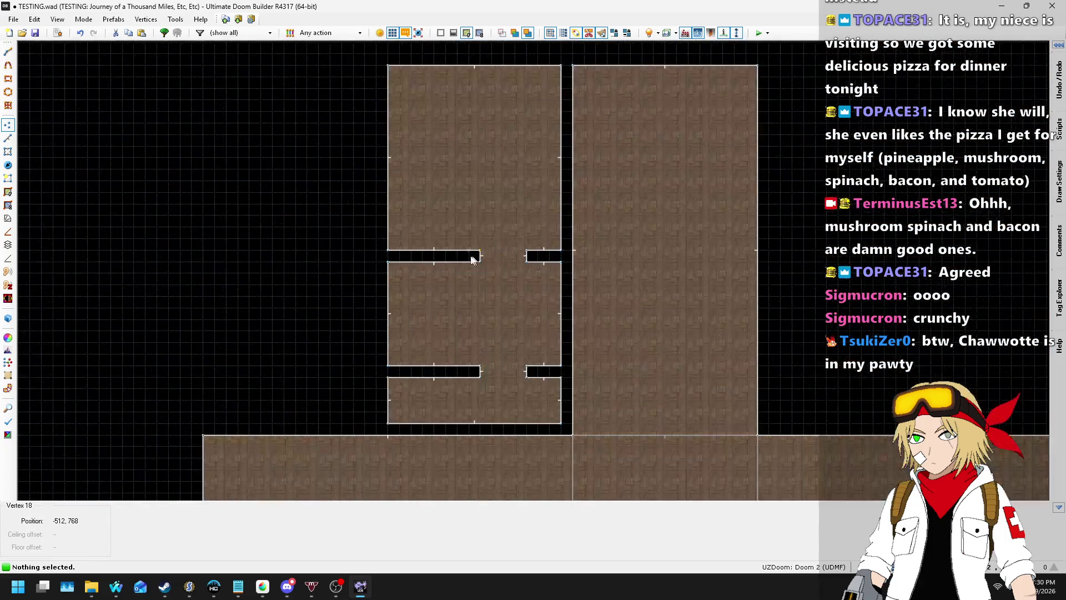
{"action": "scroll", "coordinate": [480, 222], "scroll_direction": "up", "scroll_amount": 4}
{"action": "scroll", "coordinate": [645, 226], "scroll_direction": "down", "scroll_amount": 3}
{"action": "scroll", "coordinate": [623, 109], "scroll_direction": "up", "scroll_amount": 1}
{"action": "scroll", "coordinate": [598, 165], "scroll_direction": "up", "scroll_amount": 2}
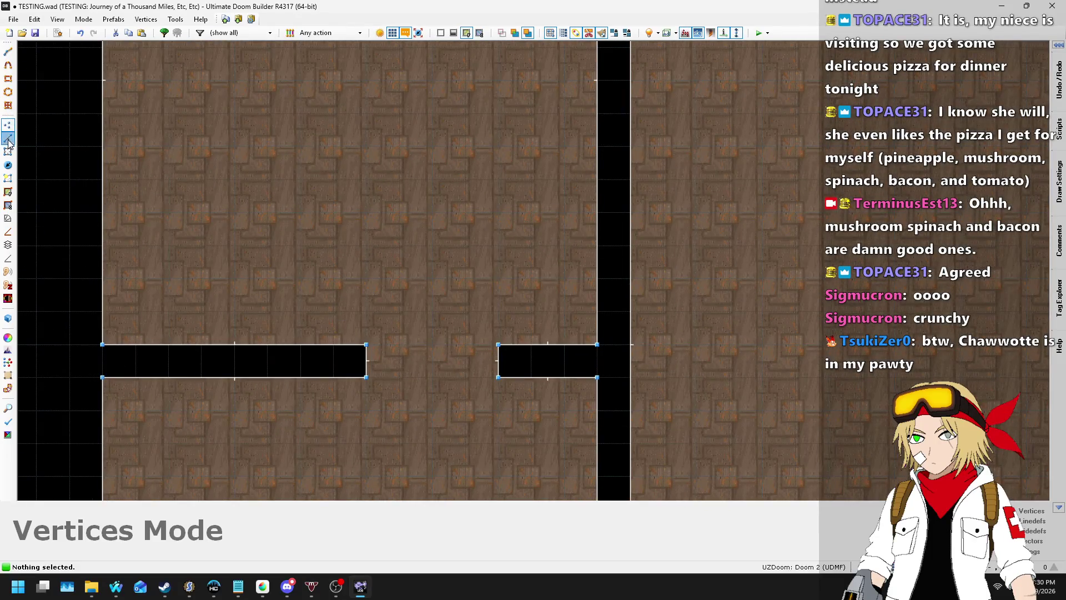
- Draw a 32x128 rectangular opening sector joining the stall room to the aisle
{"action": "left_click", "coordinate": [8, 137]}
{"action": "scroll", "coordinate": [545, 345], "scroll_direction": "down", "scroll_amount": 1}
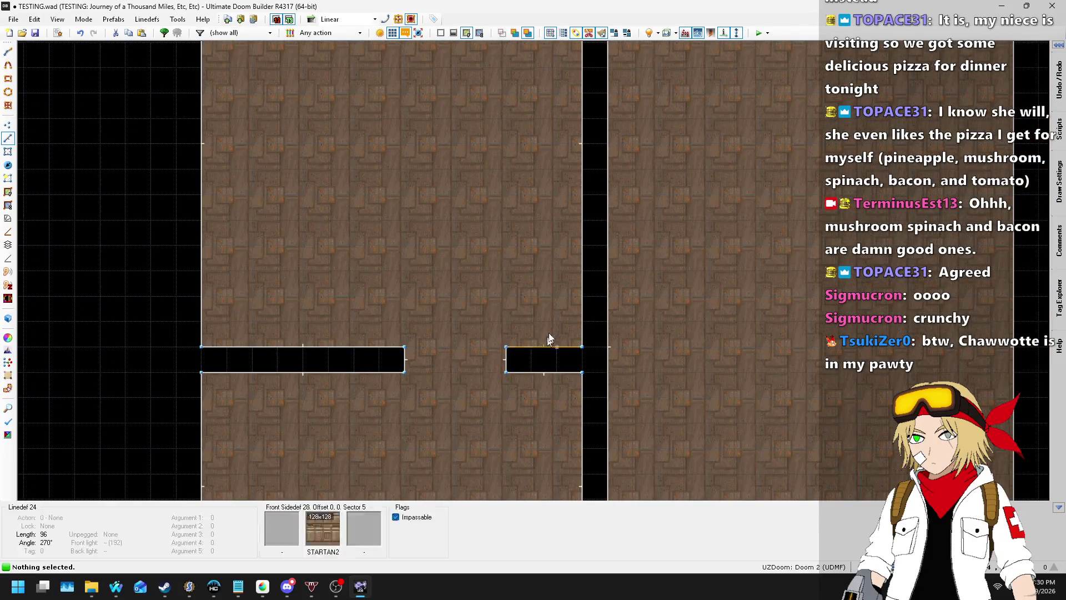
{"action": "key", "text": "d"}
{"action": "left_click", "coordinate": [582, 270]}
{"action": "left_click", "coordinate": [609, 271]}
{"action": "left_click", "coordinate": [608, 169]}
{"action": "left_click", "coordinate": [582, 169]}
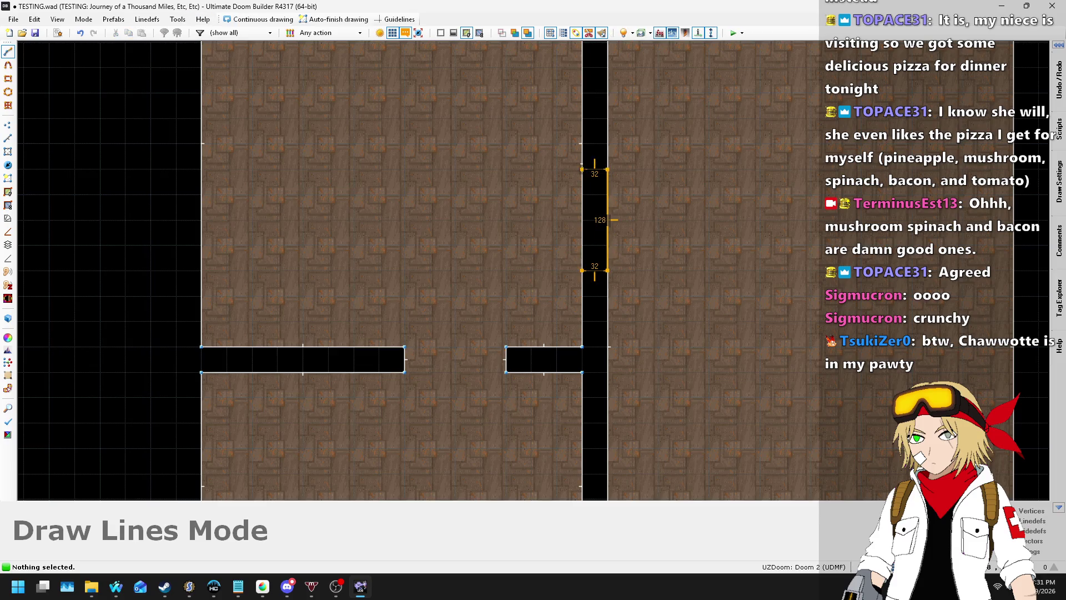
{"action": "left_click", "coordinate": [582, 270]}
{"action": "scroll", "coordinate": [534, 215], "scroll_direction": "down", "scroll_amount": 3}
{"action": "scroll", "coordinate": [529, 216], "scroll_direction": "up", "scroll_amount": 2}
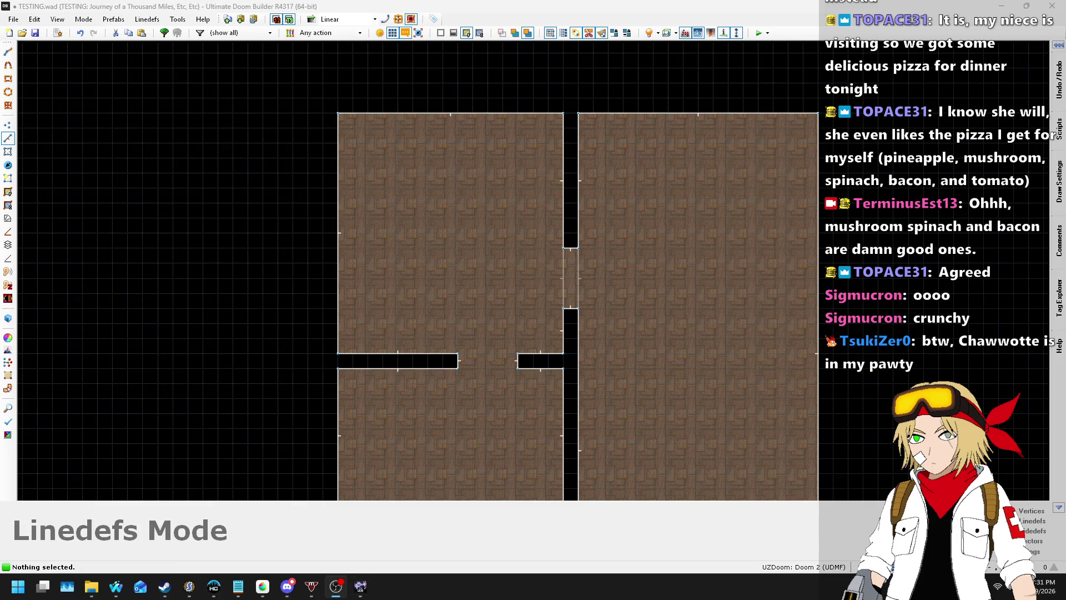
{"action": "scroll", "coordinate": [538, 171], "scroll_direction": "down", "scroll_amount": 2}
{"action": "scroll", "coordinate": [485, 367], "scroll_direction": "up", "scroll_amount": 4}
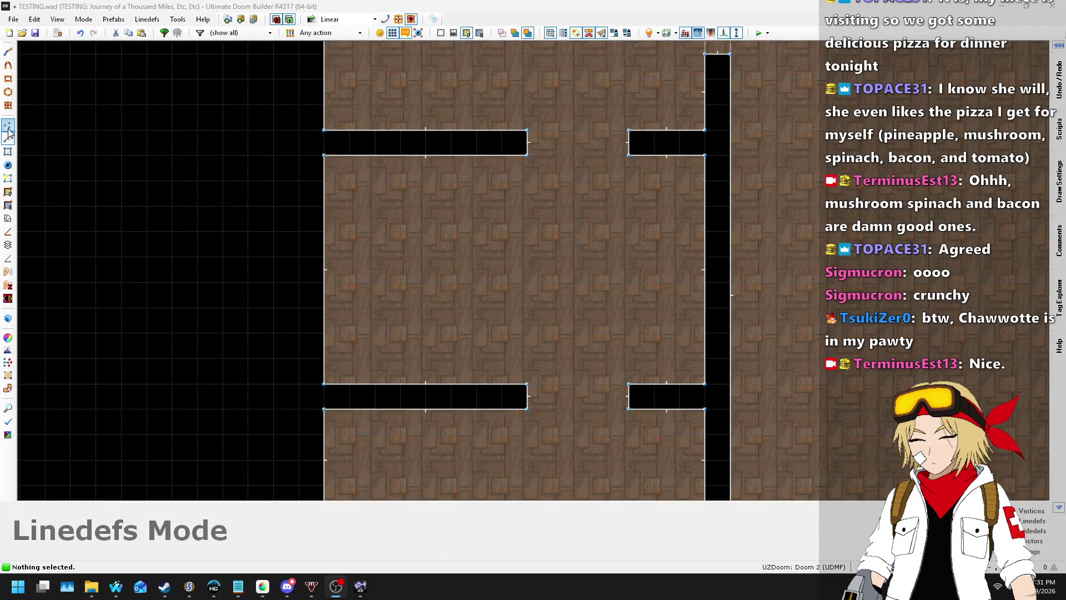
- Select both ends of the lower divider's gap and shift the gap left
{"action": "left_click_drag", "start_coordinate": [502, 365], "coordinate": [648, 435]}
{"action": "mouse_move", "coordinate": [534, 394]}
{"action": "left_mouse_down"}
{"action": "mouse_move", "coordinate": [457, 398]}
{"action": "mouse_move", "coordinate": [471, 399]}
{"action": "left_mouse_up"}
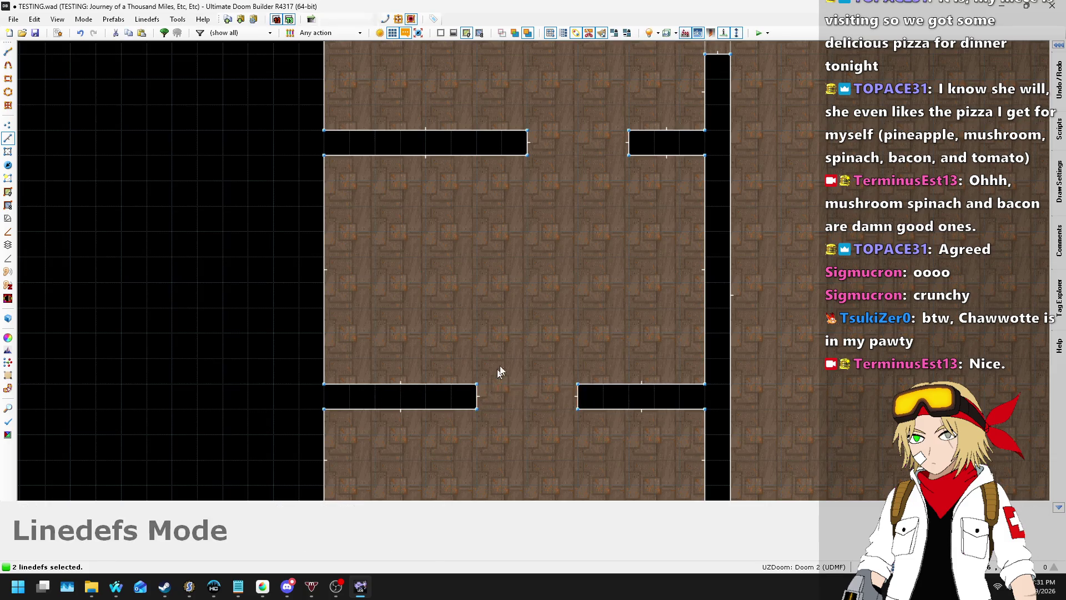
{"action": "scroll", "coordinate": [541, 266], "scroll_direction": "down", "scroll_amount": 1}
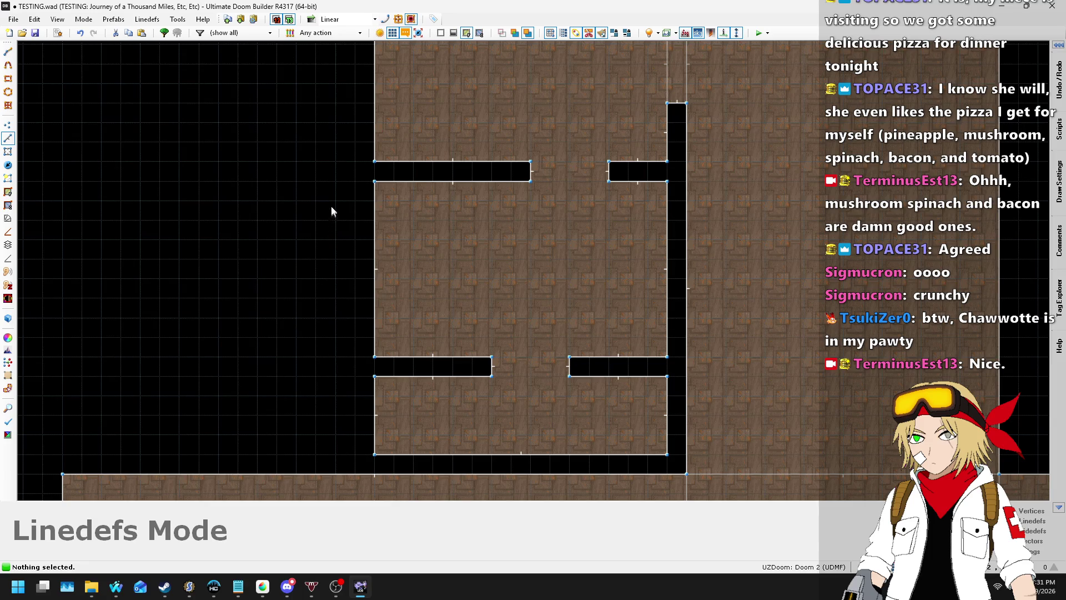
{"action": "scroll", "coordinate": [353, 231], "scroll_direction": "down", "scroll_amount": 1}
{"action": "scroll", "coordinate": [357, 306], "scroll_direction": "up", "scroll_amount": 1}
- Select the lower divider wall's lines and move the wall upward to even out the three stalls
{"action": "left_click_drag", "start_coordinate": [645, 378], "coordinate": [673, 371]}
{"action": "left_click_drag", "start_coordinate": [598, 337], "coordinate": [601, 303]}
{"action": "scroll", "coordinate": [658, 371], "scroll_direction": "up", "scroll_amount": 2}
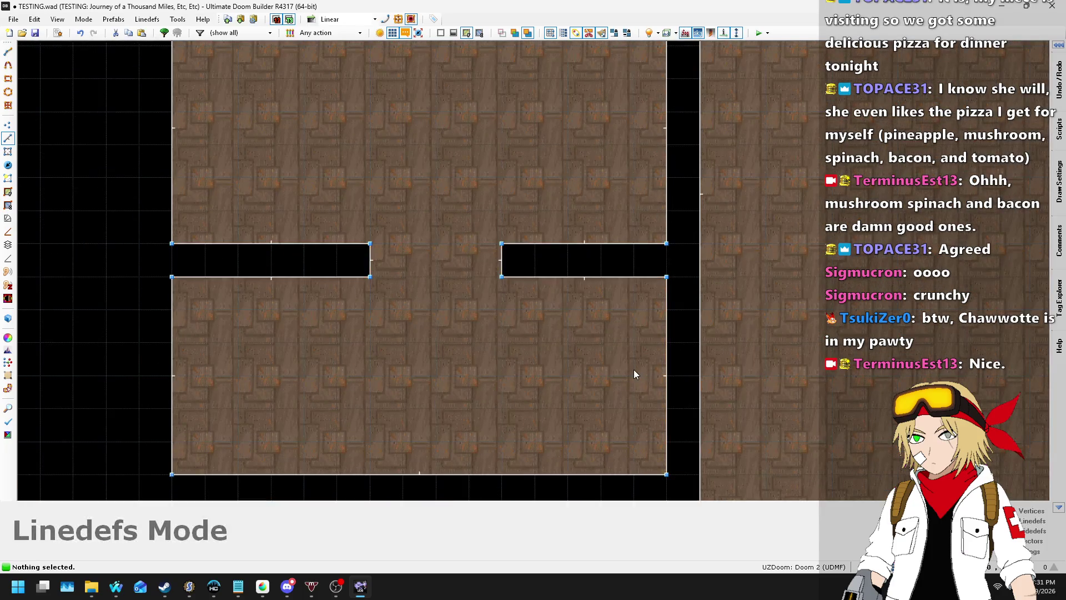
{"action": "scroll", "coordinate": [661, 366], "scroll_direction": "down", "scroll_amount": 1}
{"action": "scroll", "coordinate": [672, 361], "scroll_direction": "down", "scroll_amount": 1}
{"action": "scroll", "coordinate": [617, 367], "scroll_direction": "up", "scroll_amount": 1}
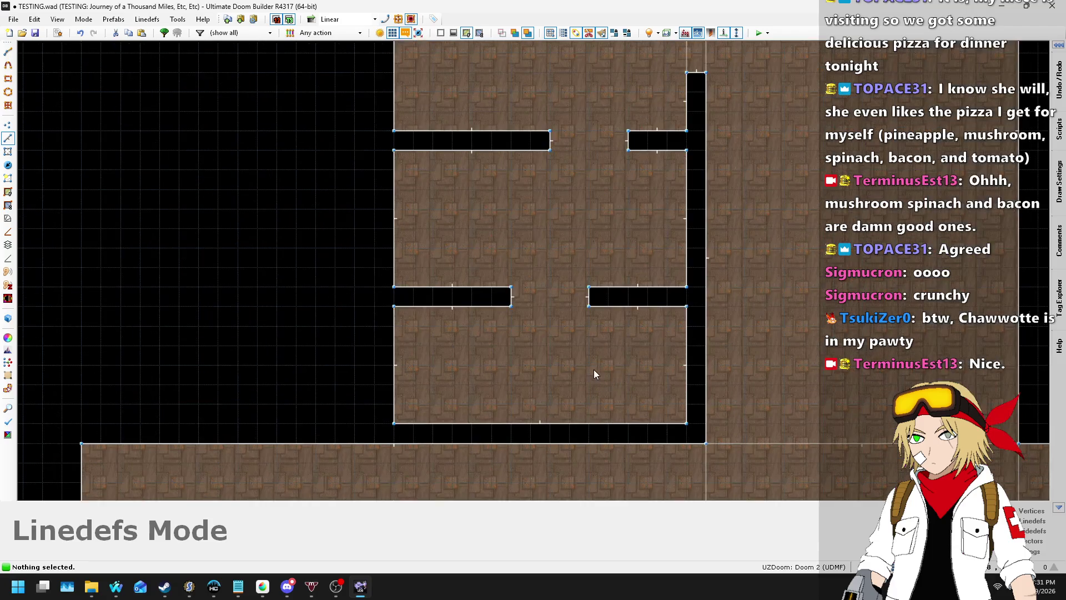
{"action": "scroll", "coordinate": [595, 354], "scroll_direction": "down", "scroll_amount": 1}
{"action": "scroll", "coordinate": [598, 347], "scroll_direction": "up", "scroll_amount": 2}
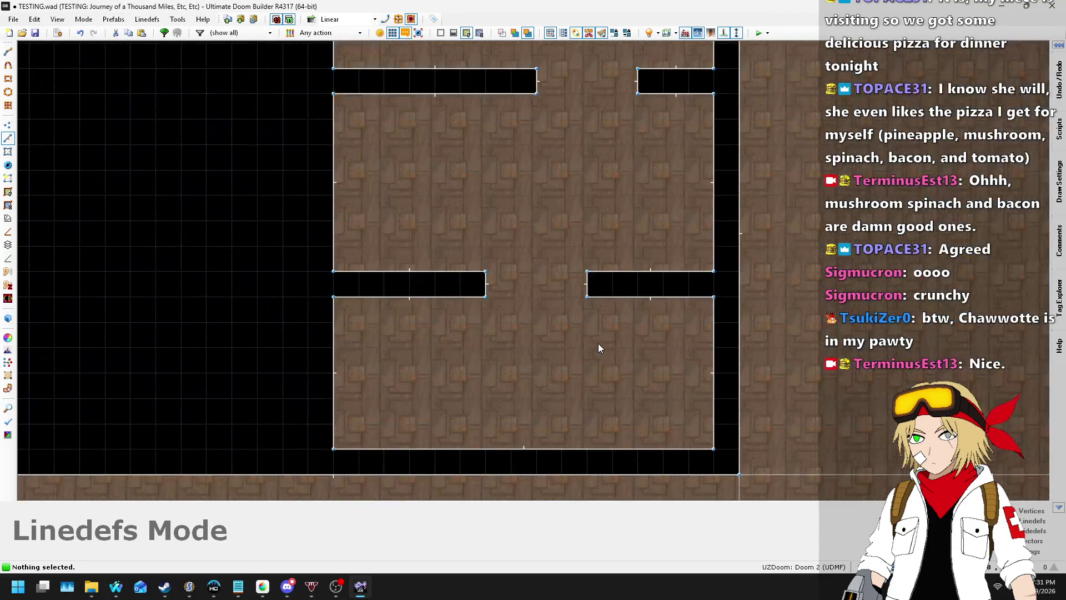
{"action": "scroll", "coordinate": [602, 342], "scroll_direction": "down", "scroll_amount": 1}
{"action": "scroll", "coordinate": [602, 389], "scroll_direction": "down", "scroll_amount": 1}
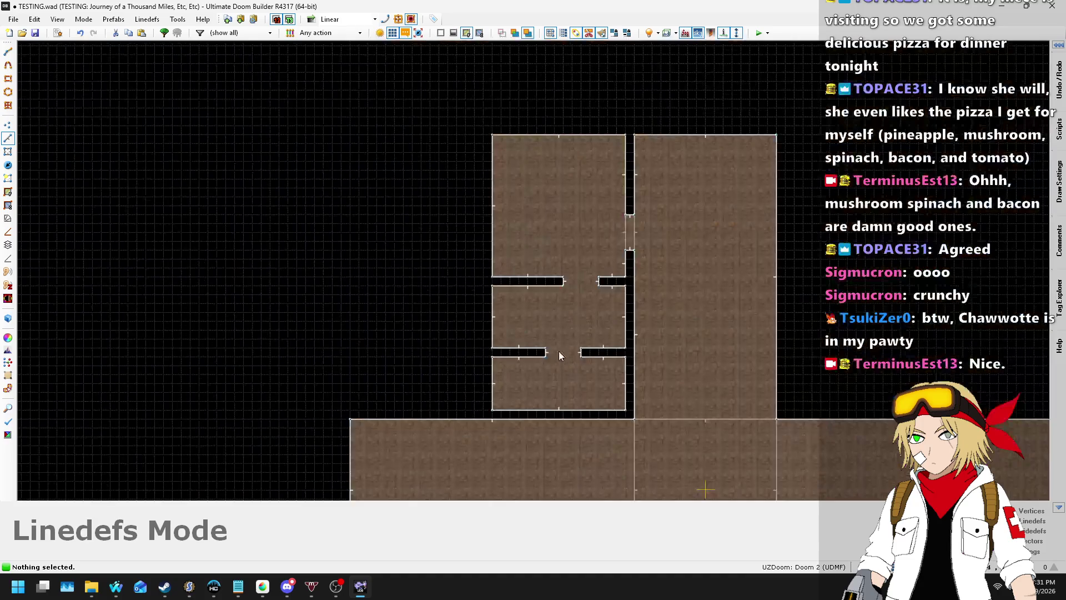
{"action": "scroll", "coordinate": [593, 336], "scroll_direction": "up", "scroll_amount": 1}
- Show the barn floor plan, then open the playing song's YouTube video from Nightbot Song Requests in a new tab
{"action": "mouse_move", "coordinate": [120, 582]}
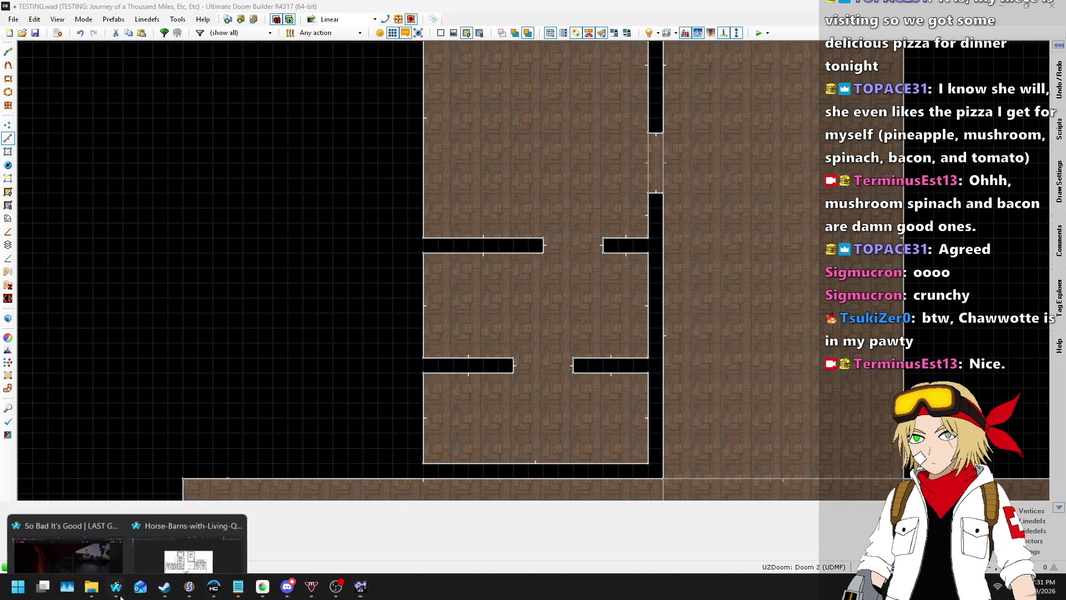
{"action": "left_click", "coordinate": [189, 531]}
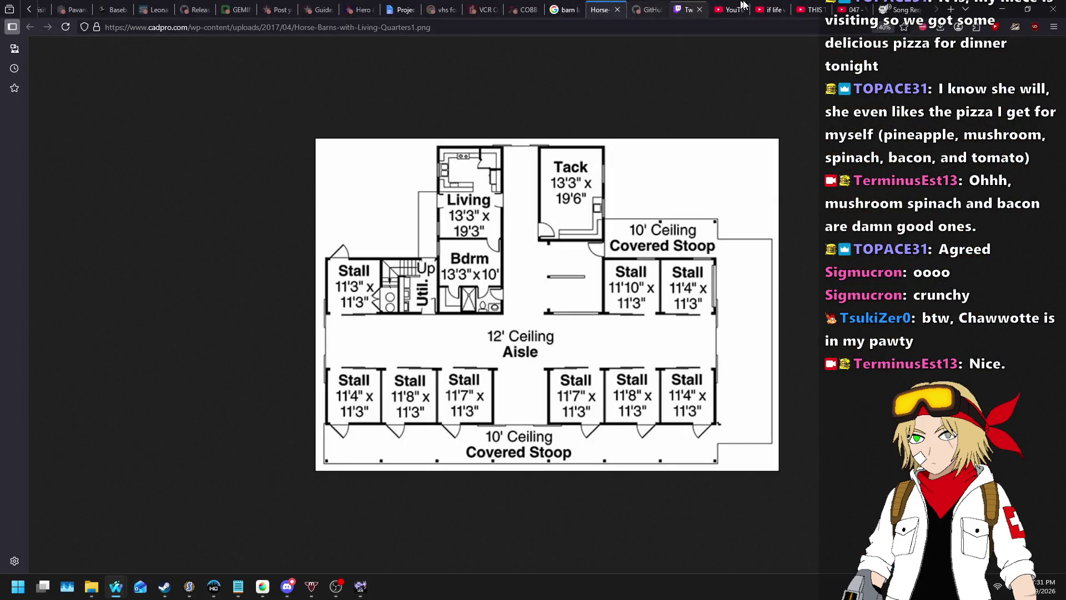
{"action": "left_click", "coordinate": [898, 10]}
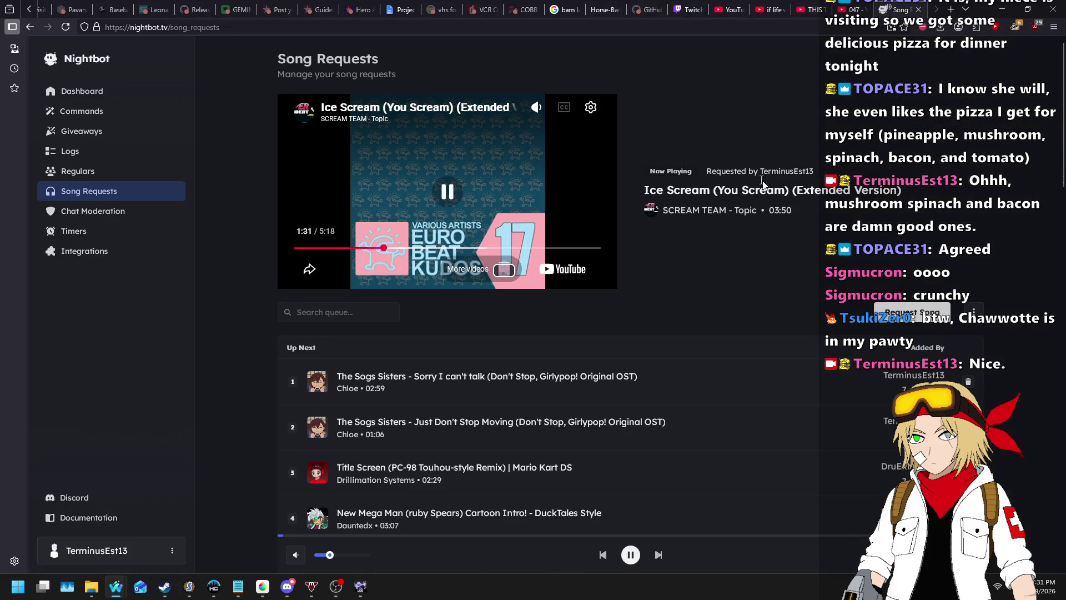
{"action": "middle_click", "coordinate": [781, 195]}
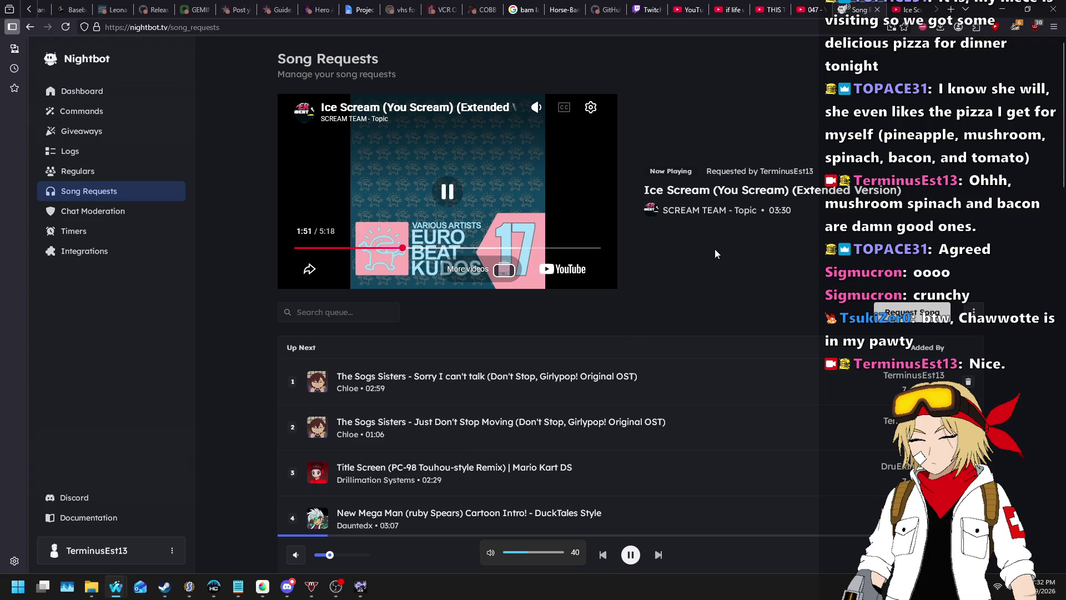
- Go back to the Ultimate Doom Builder barn map
{"action": "scroll", "coordinate": [716, 251], "scroll_direction": "down", "scroll_amount": 2}
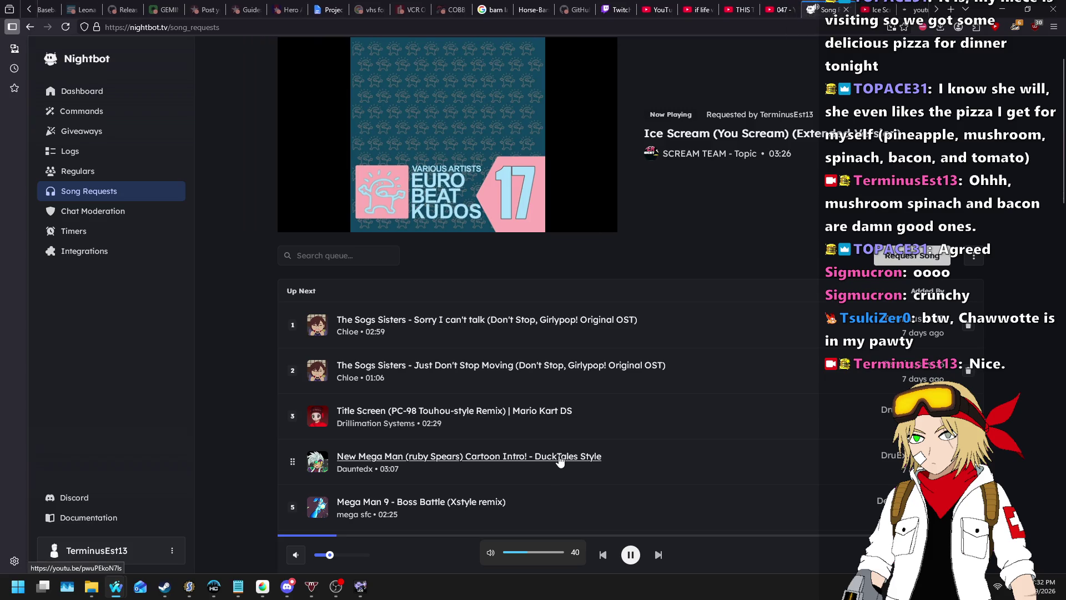
{"action": "scroll", "coordinate": [748, 345], "scroll_direction": "up", "scroll_amount": 2}
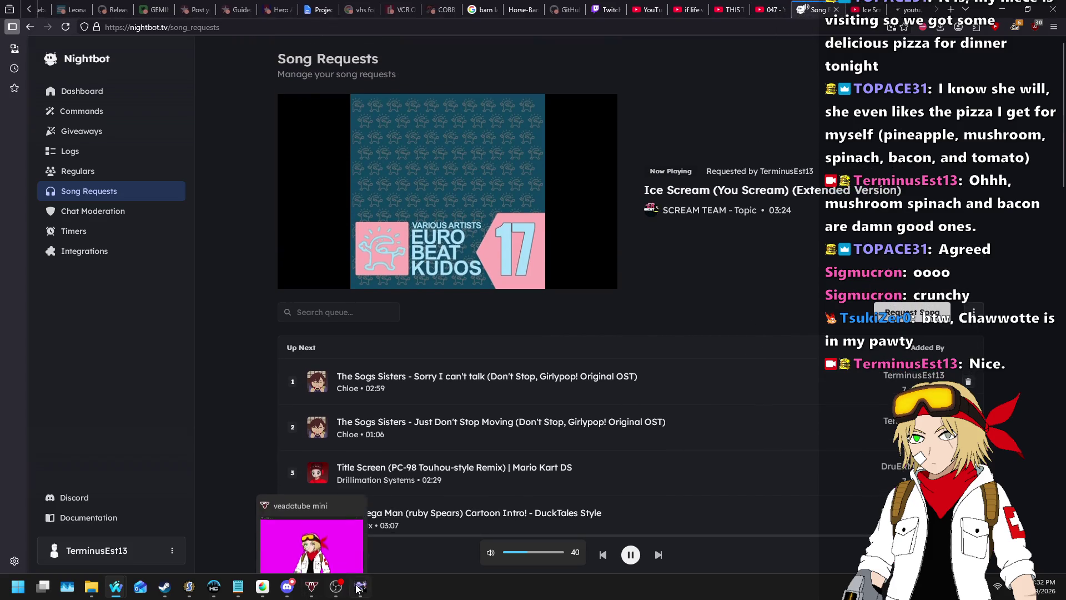
{"action": "left_click", "coordinate": [360, 586]}
{"action": "scroll", "coordinate": [539, 258], "scroll_direction": "down", "scroll_amount": 3}
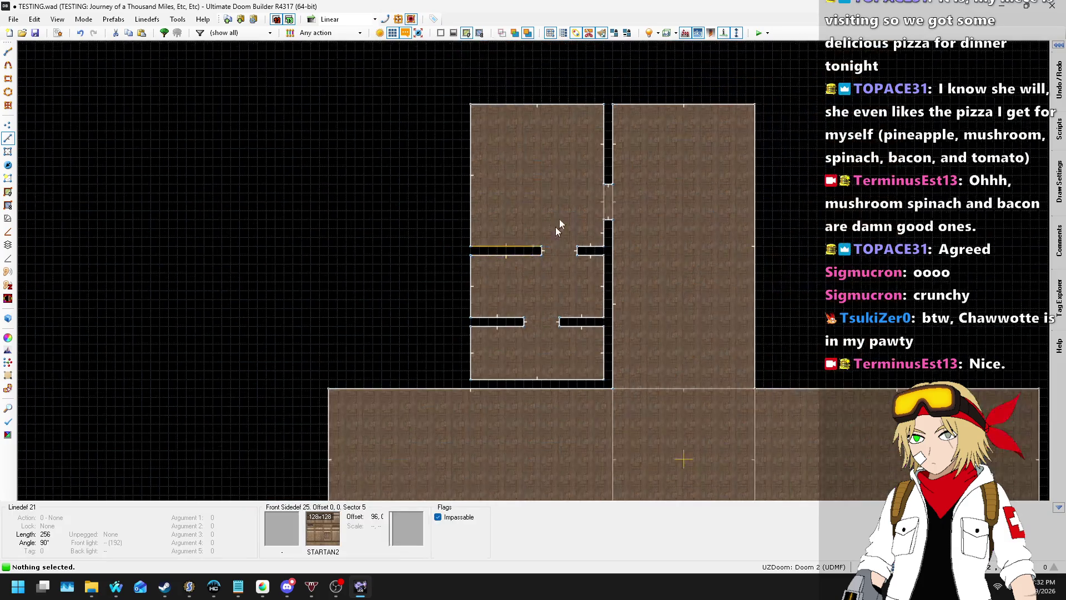
{"action": "key", "text": "l"}
{"action": "scroll", "coordinate": [500, 211], "scroll_direction": "up", "scroll_amount": 5}
{"action": "scroll", "coordinate": [456, 230], "scroll_direction": "down", "scroll_amount": 2}
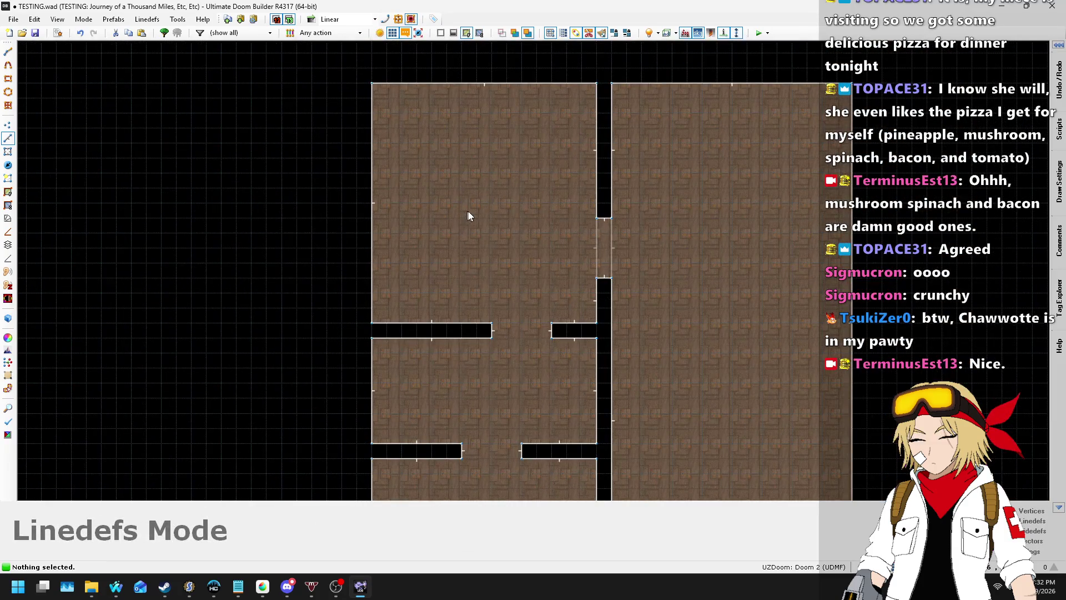
{"action": "scroll", "coordinate": [494, 157], "scroll_direction": "up", "scroll_amount": 1}
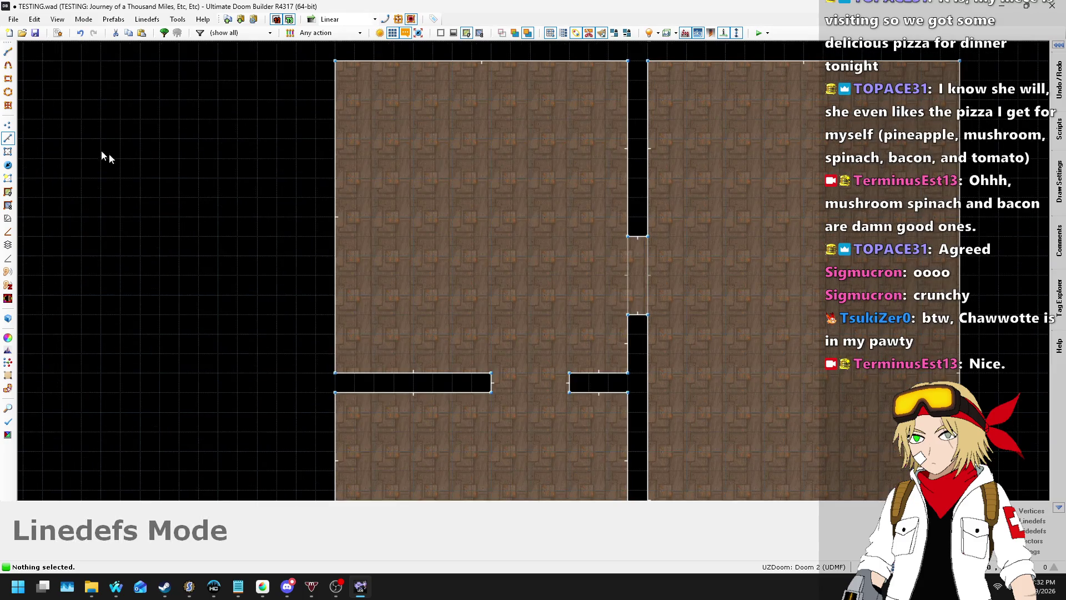
{"action": "scroll", "coordinate": [598, 161], "scroll_direction": "down", "scroll_amount": 2}
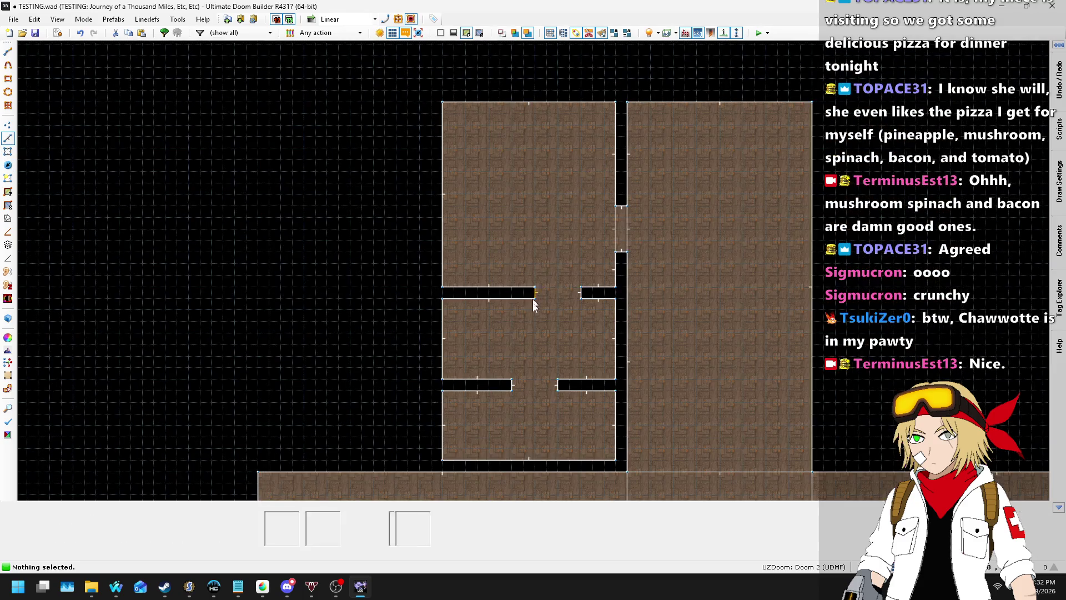
{"action": "scroll", "coordinate": [543, 368], "scroll_direction": "up", "scroll_amount": 3}
{"action": "key", "text": "q"}
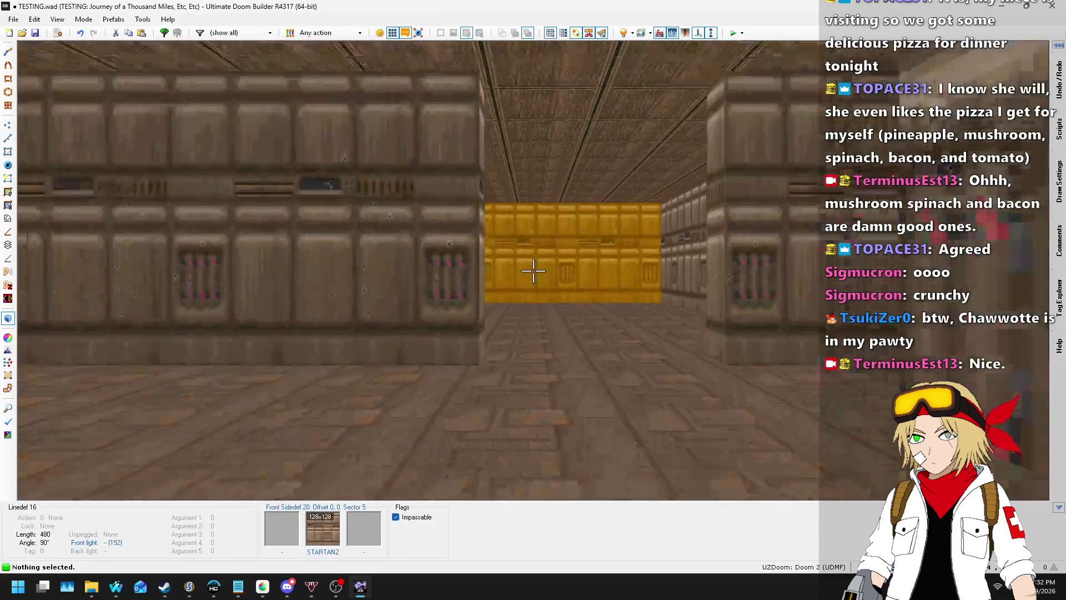
{"action": "key", "text": "w"}
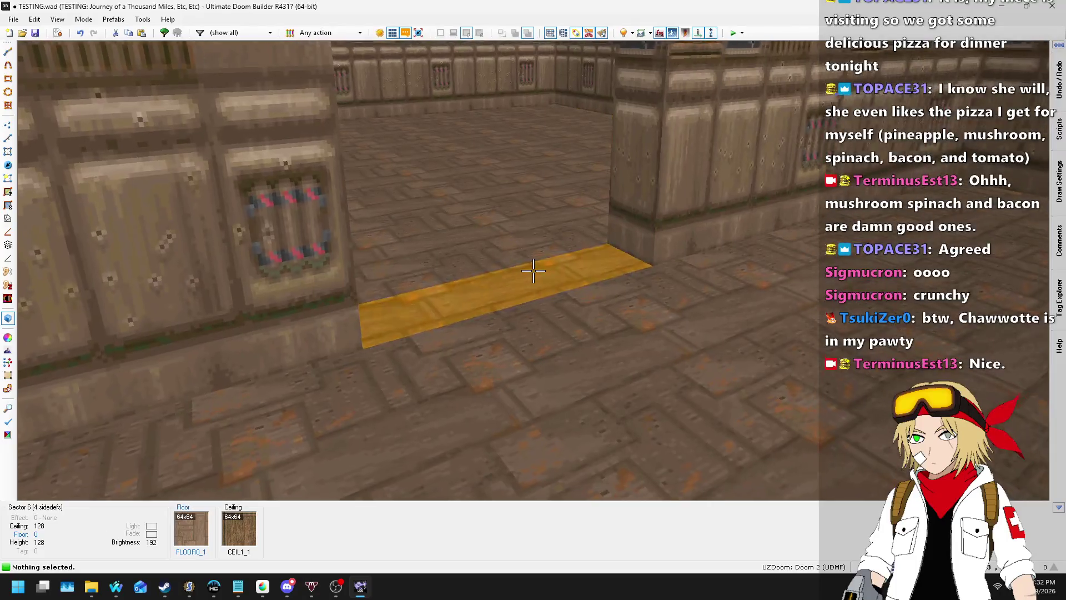
{"action": "key", "text": "q"}
{"action": "scroll", "coordinate": [567, 260], "scroll_direction": "up", "scroll_amount": 3}
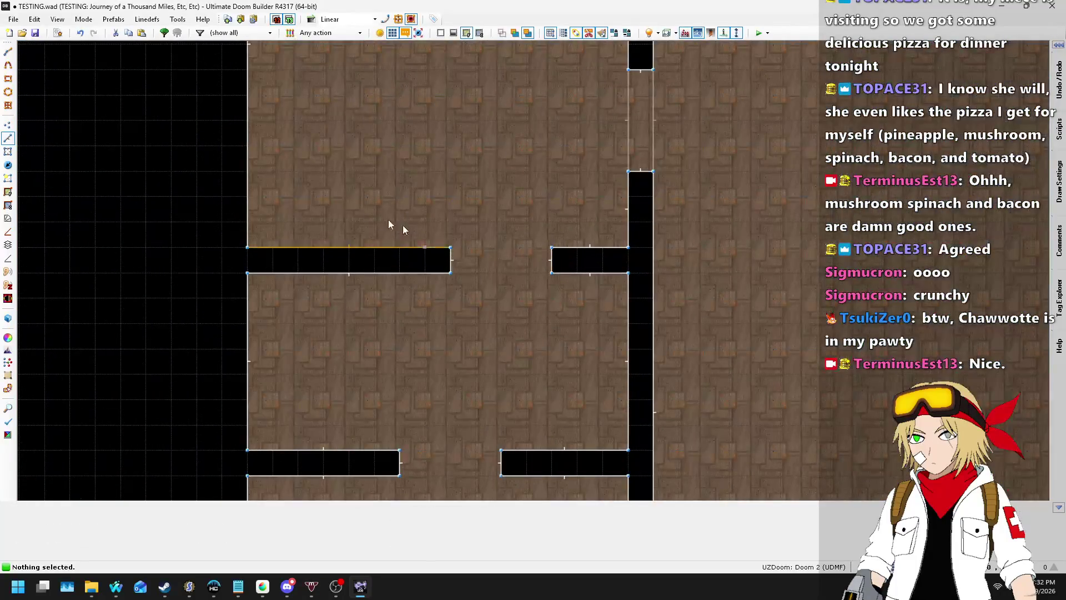
- Draw a closed doorway sector across the upper divider wall's gap
{"action": "key", "text": "d"}
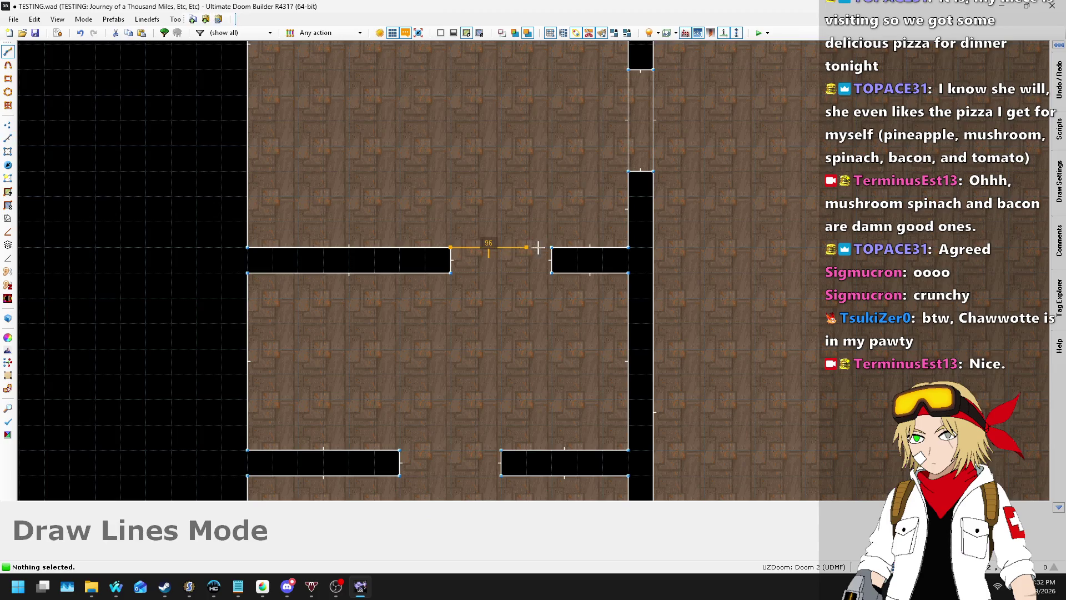
{"action": "left_click", "coordinate": [552, 272]}
{"action": "left_click", "coordinate": [450, 272]}
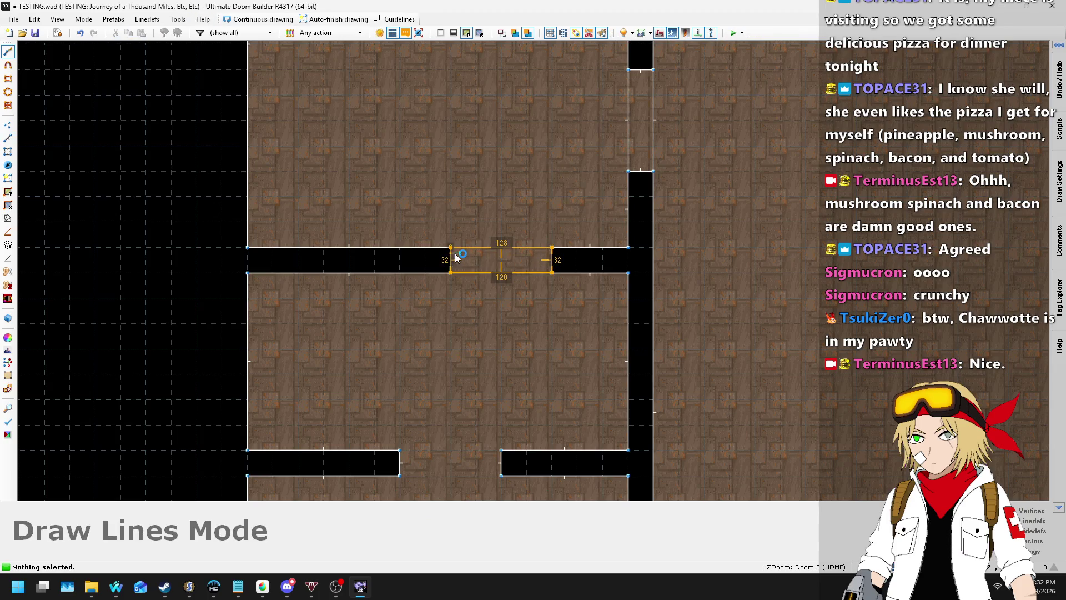
{"action": "scroll", "coordinate": [461, 410], "scroll_direction": "up", "scroll_amount": 1}
- Draw a closed doorway sector across the lower divider wall's gap
{"action": "key", "text": "d"}
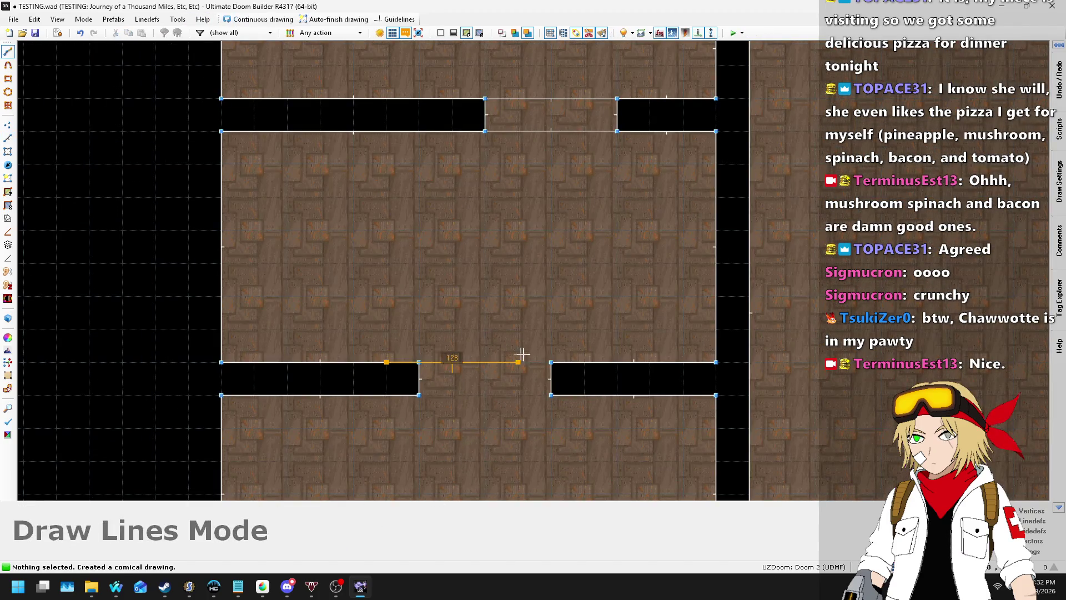
{"action": "left_click", "coordinate": [421, 362]}
{"action": "left_click", "coordinate": [551, 395]}
{"action": "left_click", "coordinate": [419, 395]}
{"action": "left_click", "coordinate": [418, 362]}
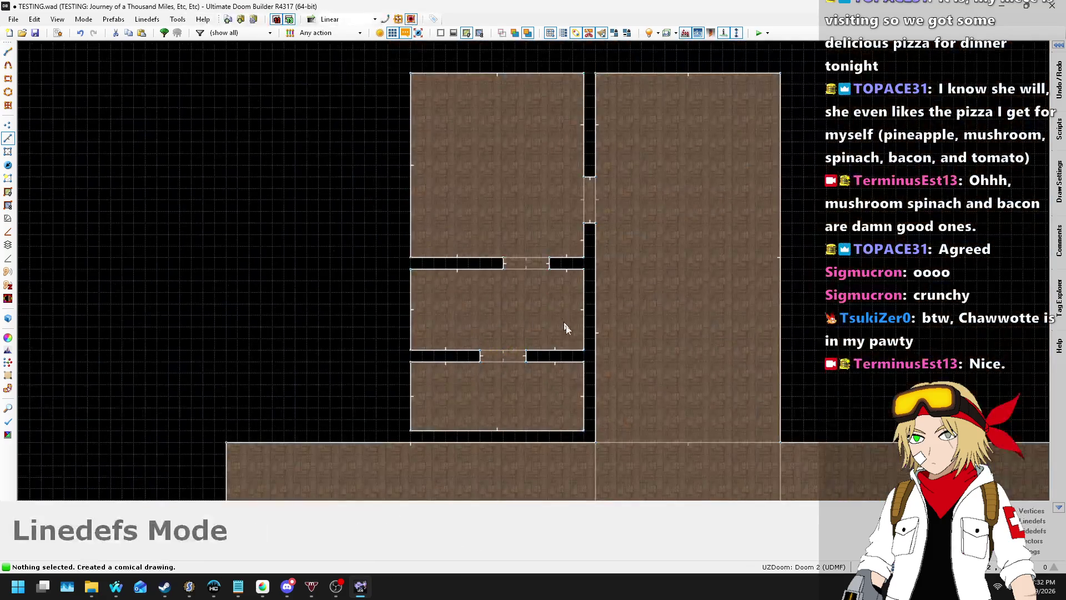
- Glance at the song requests and barn floor-plan pages, then Alt+Tab back to the TESTING map
{"action": "mouse_move", "coordinate": [116, 586]}
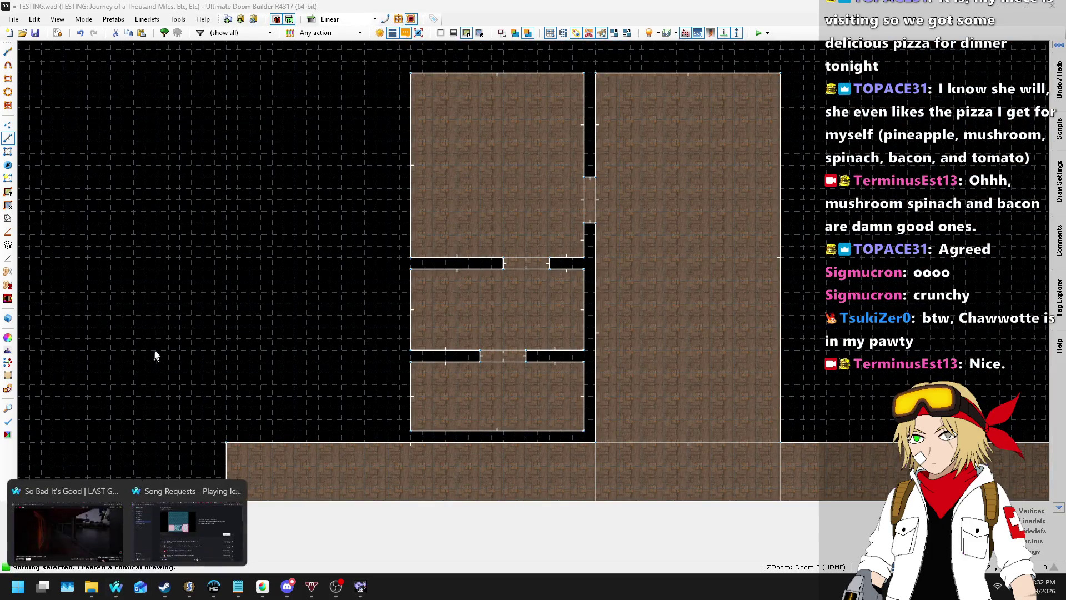
{"action": "left_click", "coordinate": [176, 512]}
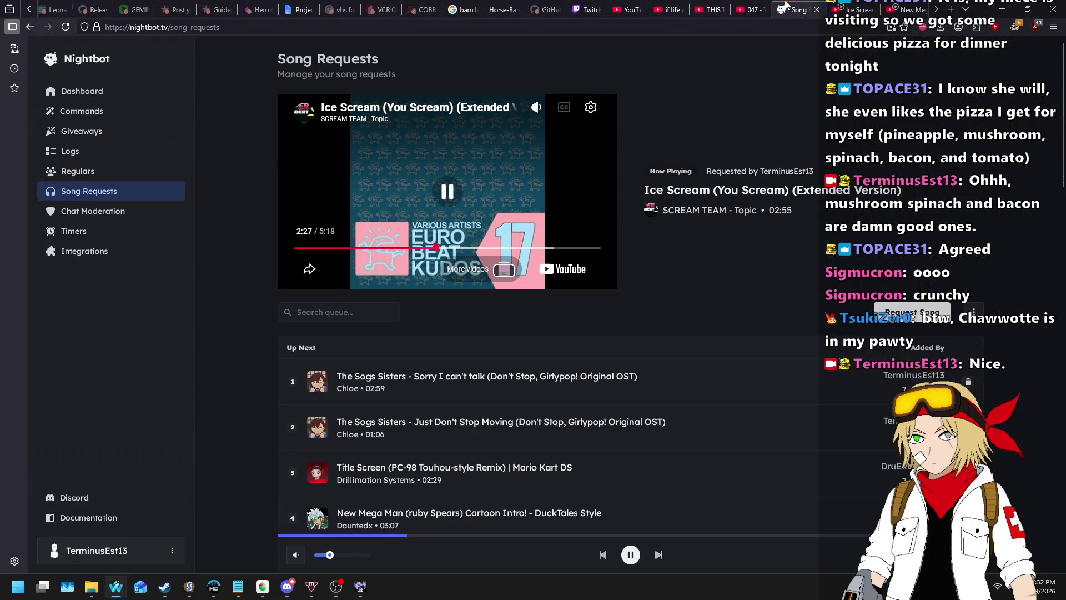
{"action": "left_click", "coordinate": [491, 10]}
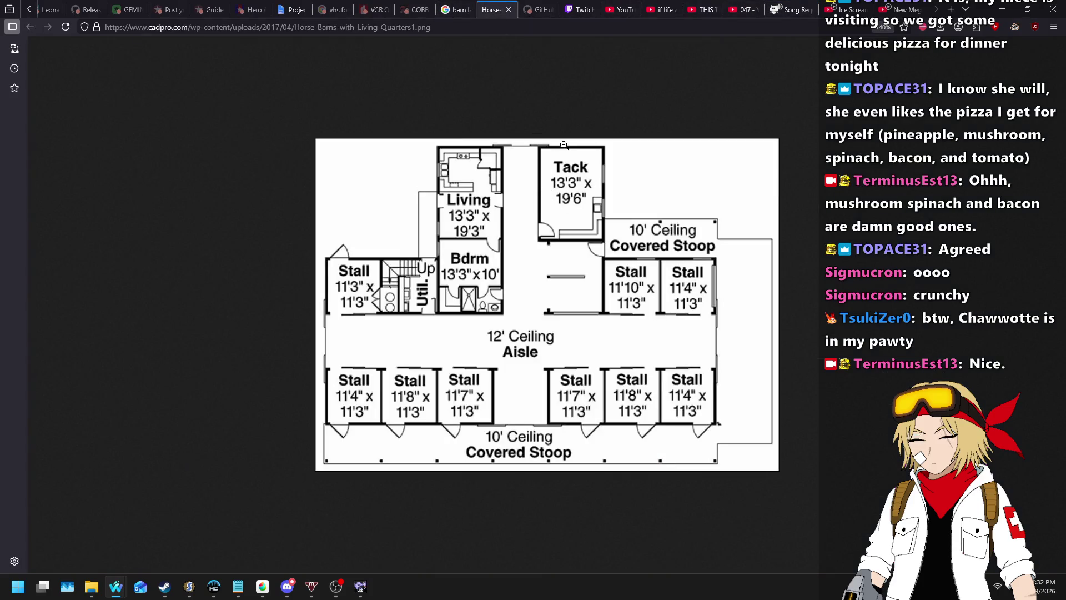
{"action": "key", "text": "alt+Tab"}
{"action": "scroll", "coordinate": [475, 178], "scroll_direction": "up", "scroll_amount": 2}
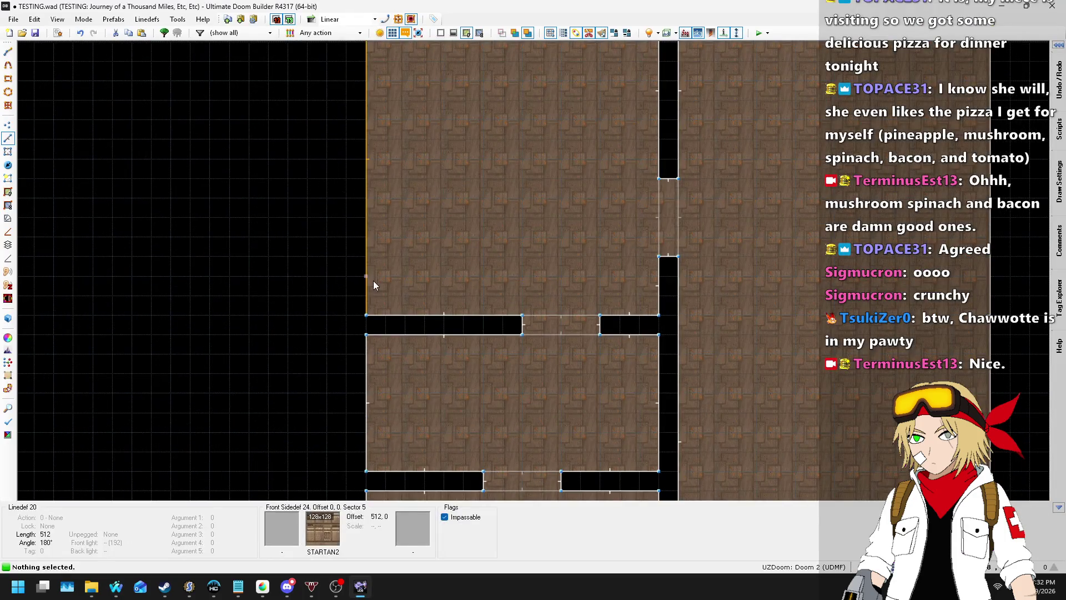
- Draw a 32-by-128 rectangular alcove jutting out from the room's outer wall
{"action": "key", "text": "d"}
{"action": "left_click", "coordinate": [366, 256]}
{"action": "left_click", "coordinate": [346, 257]}
{"action": "left_click", "coordinate": [347, 179]}
{"action": "left_click", "coordinate": [367, 179]}
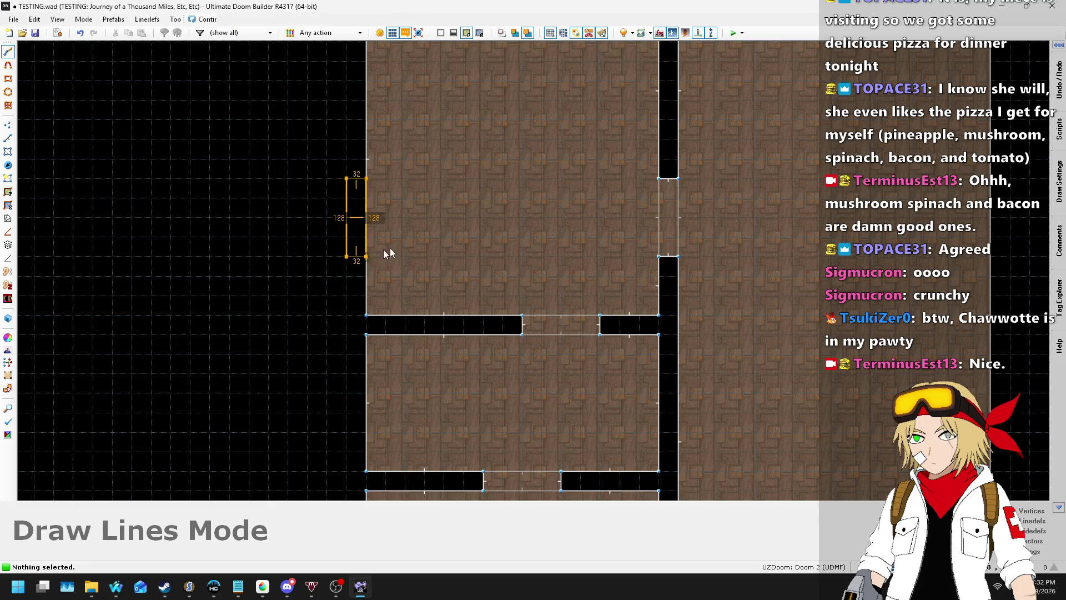
{"action": "left_click", "coordinate": [367, 257]}
{"action": "scroll", "coordinate": [512, 114], "scroll_direction": "down", "scroll_amount": 6}
{"action": "scroll", "coordinate": [512, 141], "scroll_direction": "up", "scroll_amount": 4}
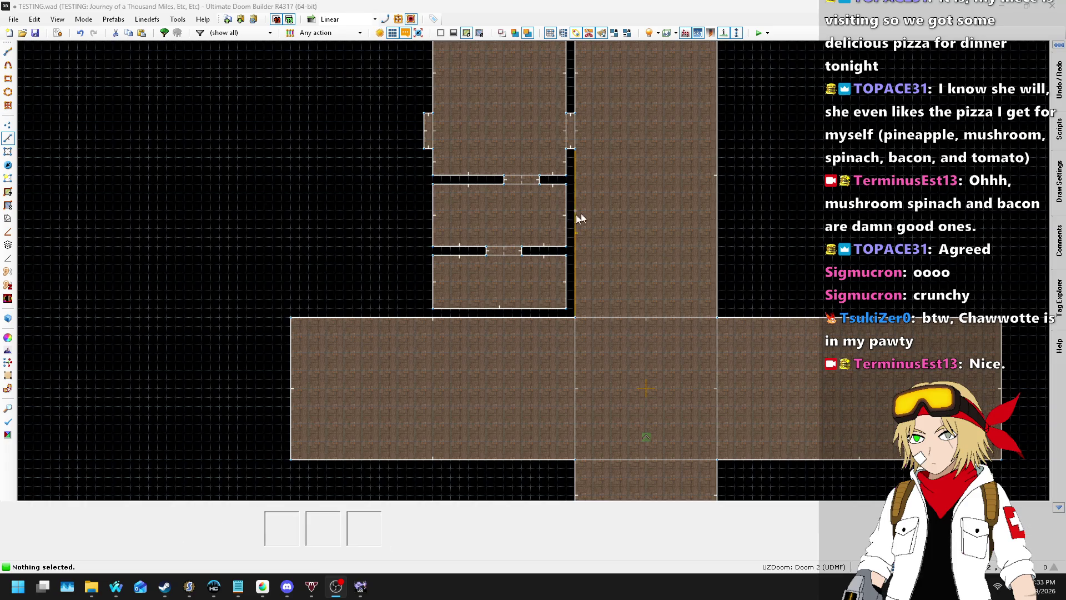
{"action": "scroll", "coordinate": [581, 213], "scroll_direction": "down", "scroll_amount": 2}
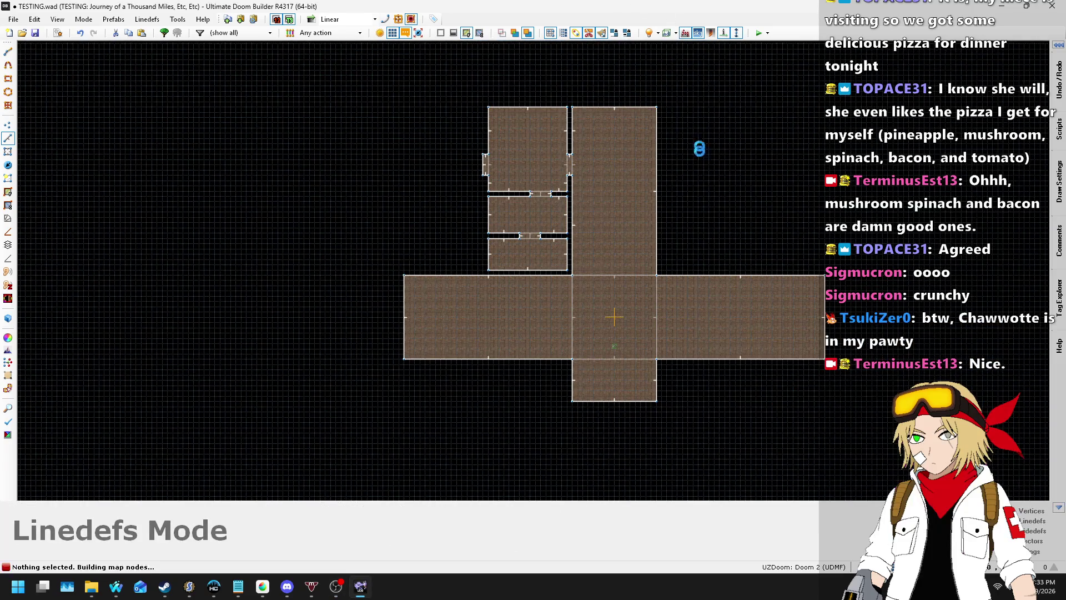
{"action": "scroll", "coordinate": [667, 218], "scroll_direction": "up", "scroll_amount": 6}
{"action": "scroll", "coordinate": [662, 178], "scroll_direction": "down", "scroll_amount": 3}
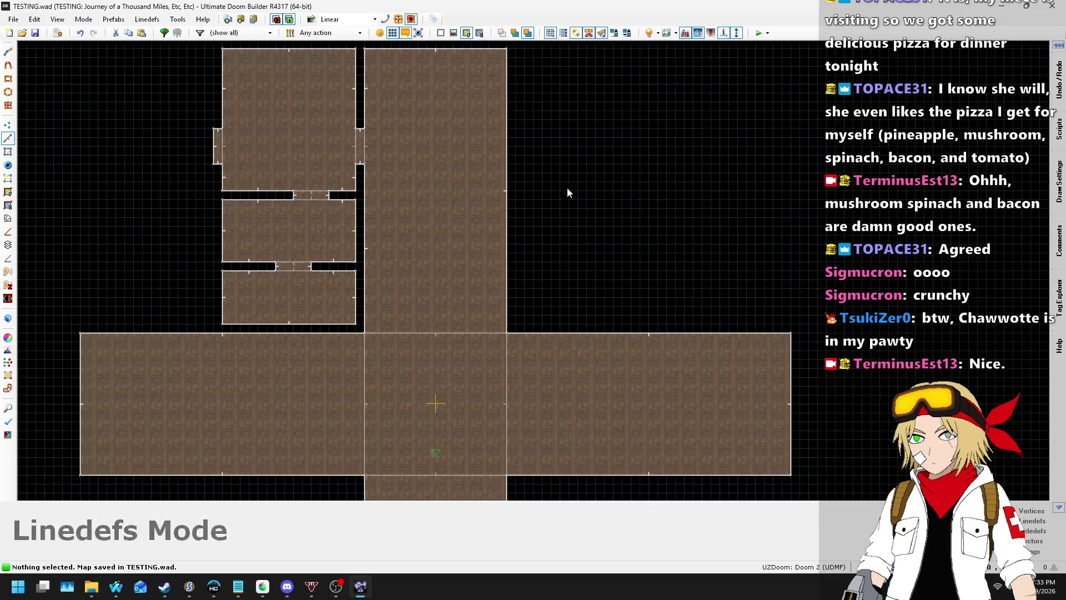
{"action": "scroll", "coordinate": [568, 192], "scroll_direction": "up", "scroll_amount": 3}
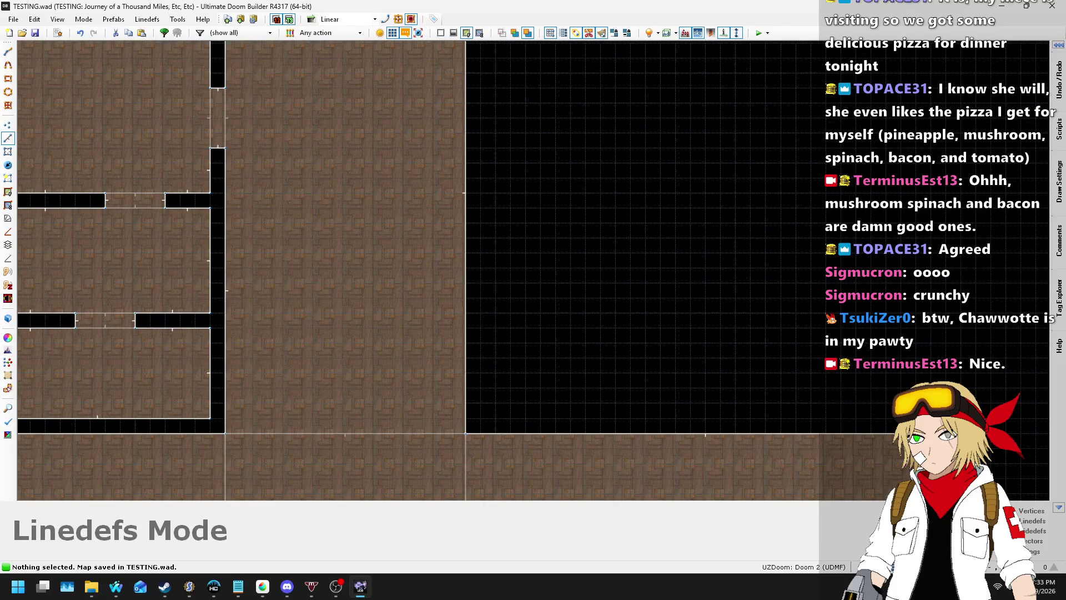
- Draw a new wall line along the right side of the long vertical aisle
{"action": "left_click", "coordinate": [863, 567]}
{"action": "key", "text": "d"}
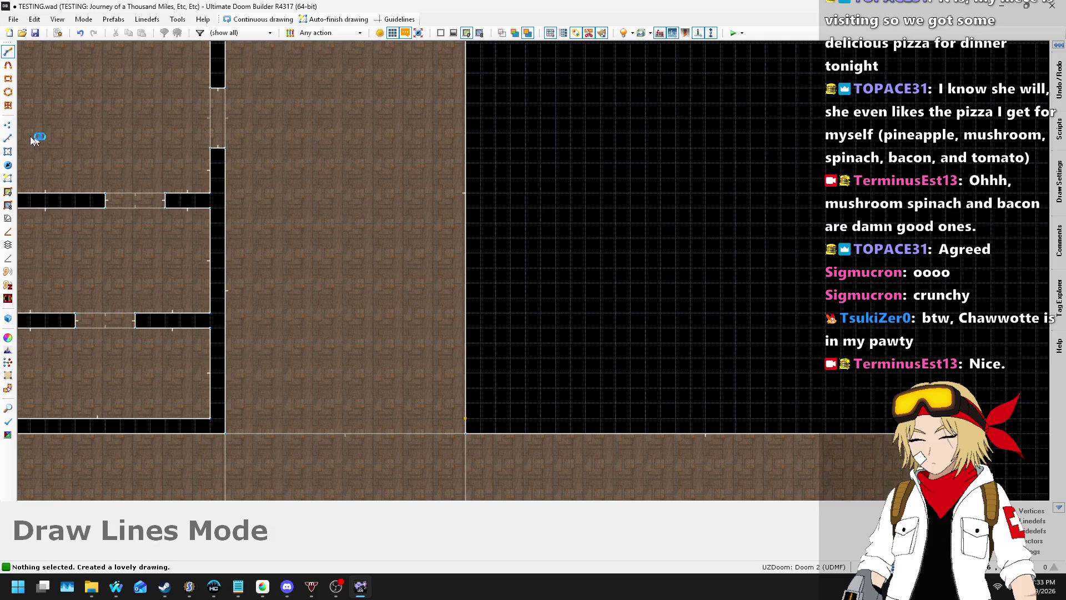
{"action": "left_click", "coordinate": [8, 152]}
{"action": "left_click", "coordinate": [633, 351]}
{"action": "left_click", "coordinate": [7, 138]}
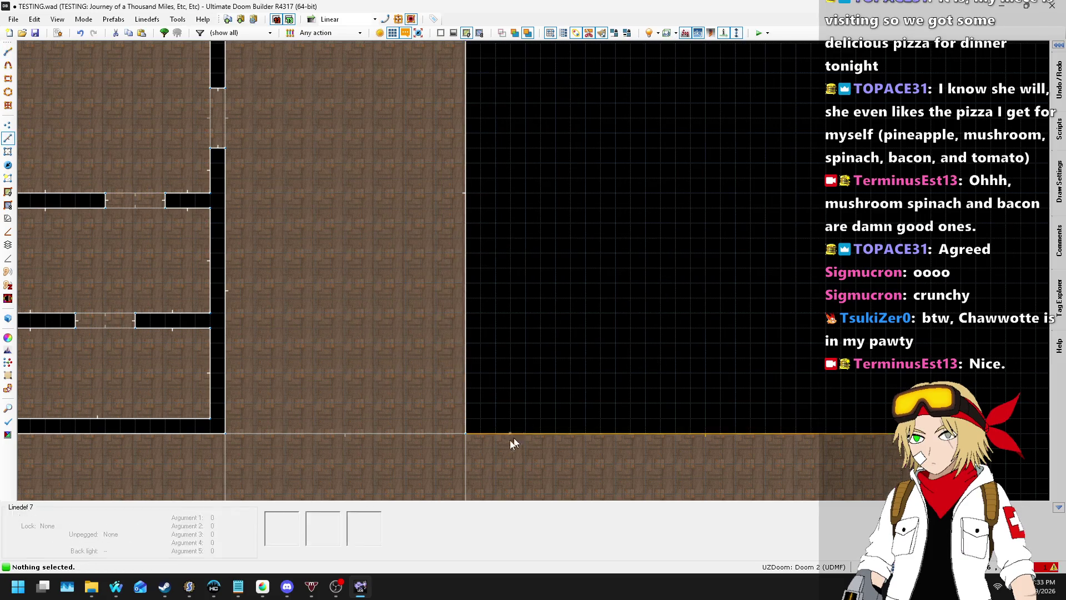
{"action": "key", "text": "Insert"}
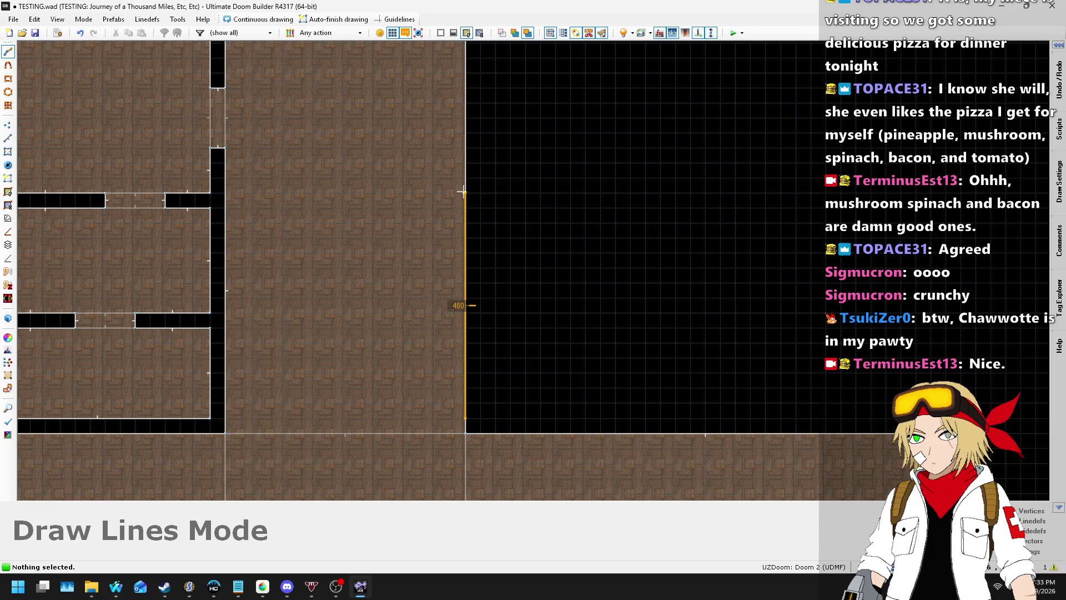
{"action": "scroll", "coordinate": [464, 192], "scroll_direction": "up", "scroll_amount": 1}
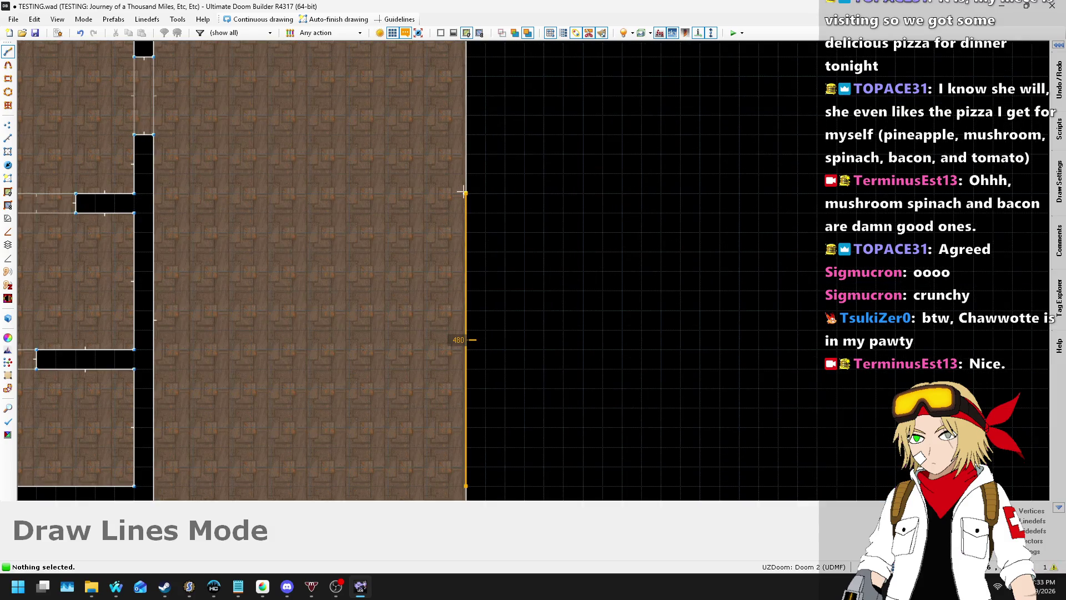
{"action": "scroll", "coordinate": [465, 192], "scroll_direction": "down", "scroll_amount": 1}
{"action": "left_click", "coordinate": [465, 205]}
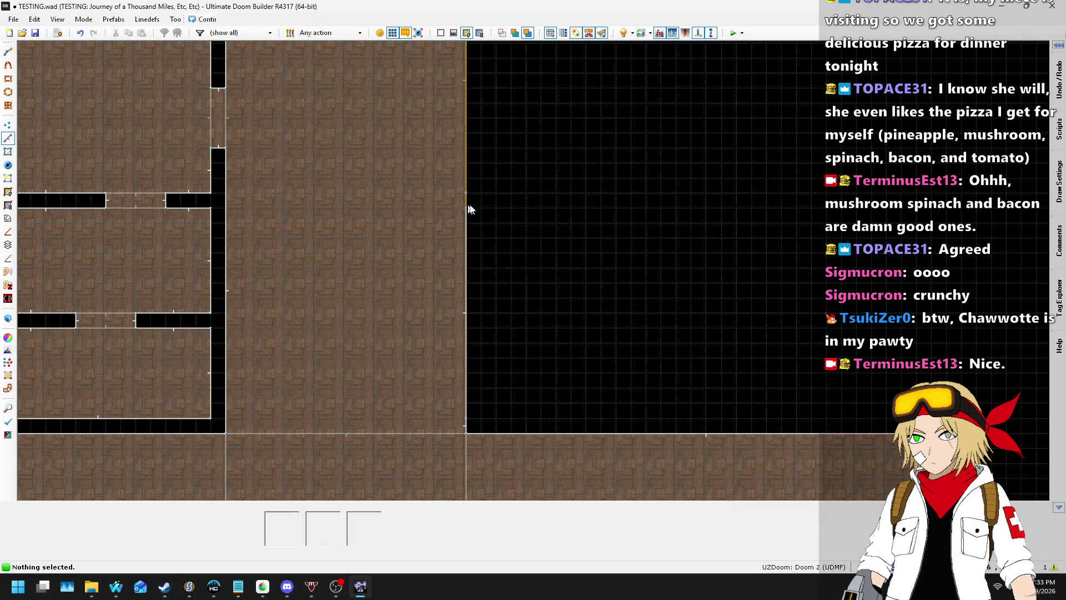
- Drag two new vertices out from that line to square off the rectangular room
{"action": "left_click", "coordinate": [8, 125]}
{"action": "mouse_move", "coordinate": [471, 309]}
{"action": "left_mouse_down"}
{"action": "mouse_move", "coordinate": [519, 261]}
{"action": "mouse_move", "coordinate": [656, 213]}
{"action": "mouse_move", "coordinate": [708, 209]}
{"action": "left_mouse_up"}
{"action": "mouse_move", "coordinate": [611, 288]}
{"action": "left_mouse_down"}
{"action": "mouse_move", "coordinate": [644, 314]}
{"action": "mouse_move", "coordinate": [705, 404]}
{"action": "mouse_move", "coordinate": [704, 425]}
{"action": "left_mouse_up"}
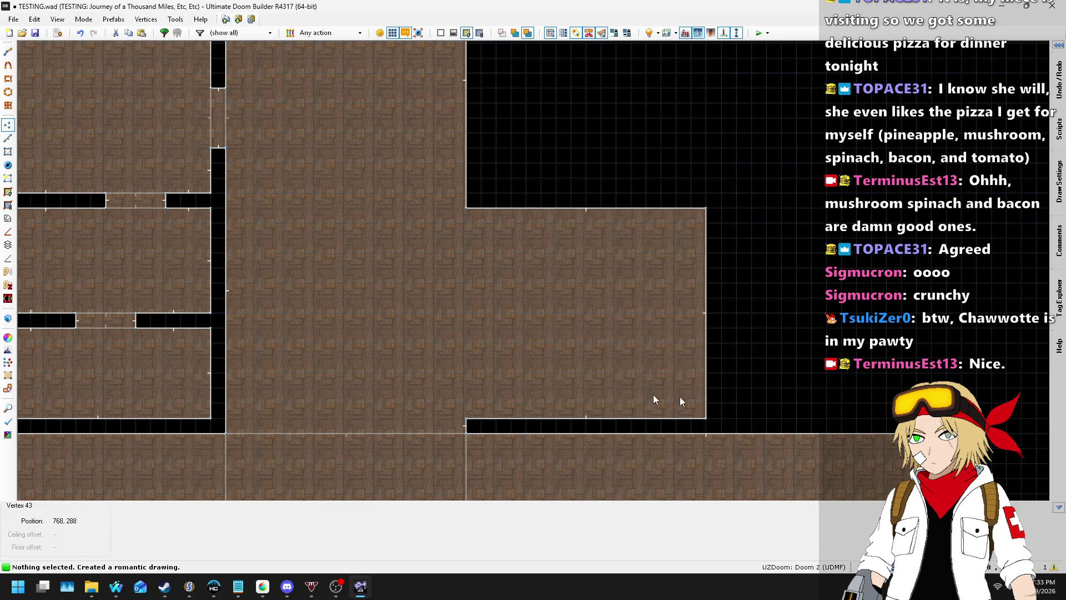
{"action": "left_click", "coordinate": [8, 138]}
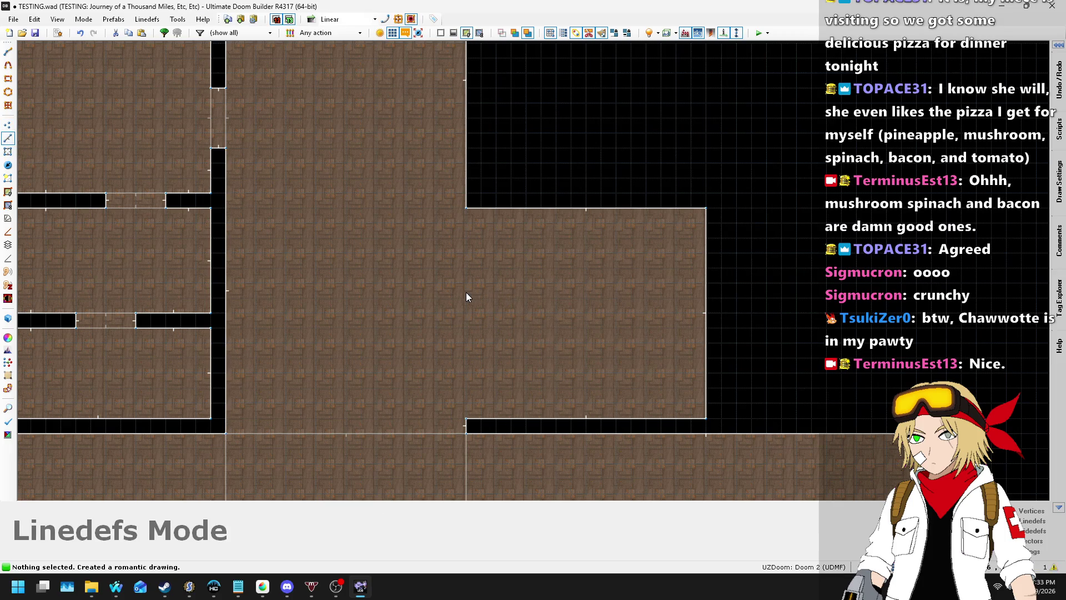
- Draw a thin 384-by-32 strip sector across the middle of the right-hand room
{"action": "key", "text": "Insert"}
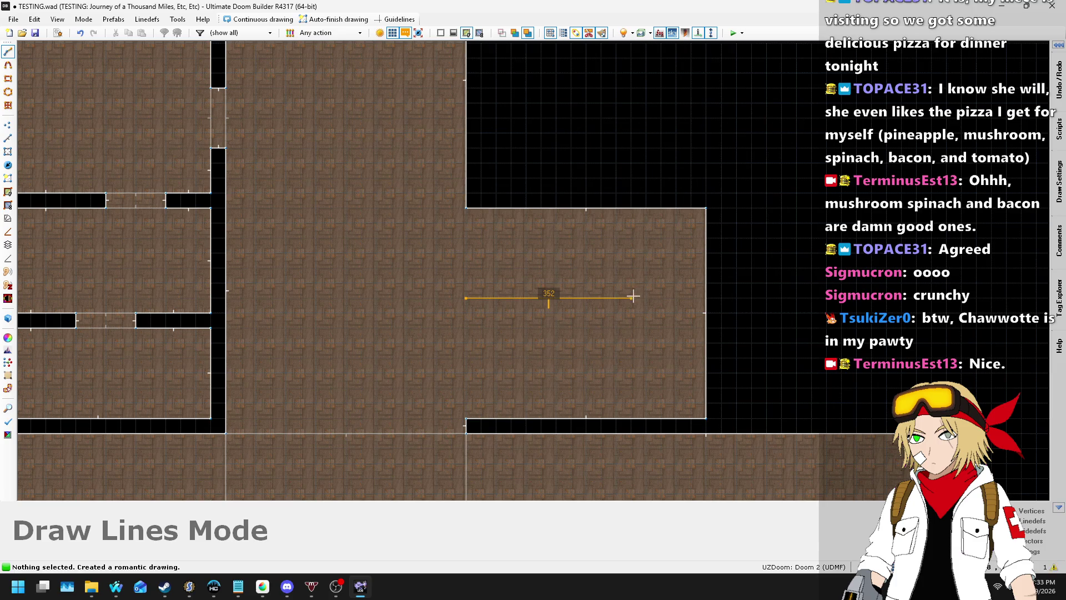
{"action": "scroll", "coordinate": [636, 297], "scroll_direction": "up", "scroll_amount": 1}
{"action": "left_click", "coordinate": [647, 299]}
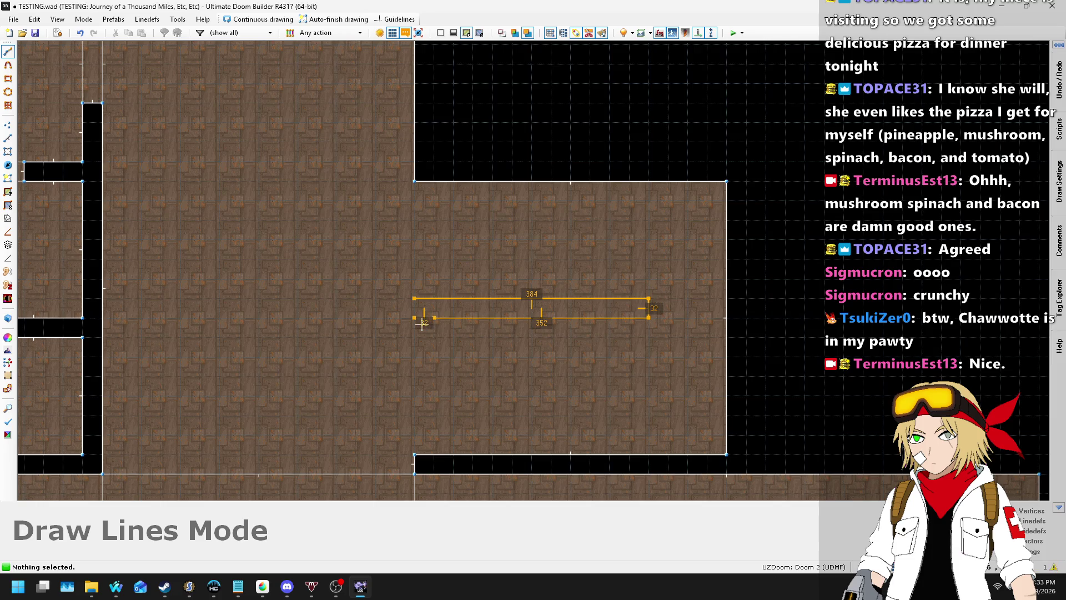
{"action": "left_click", "coordinate": [419, 304]}
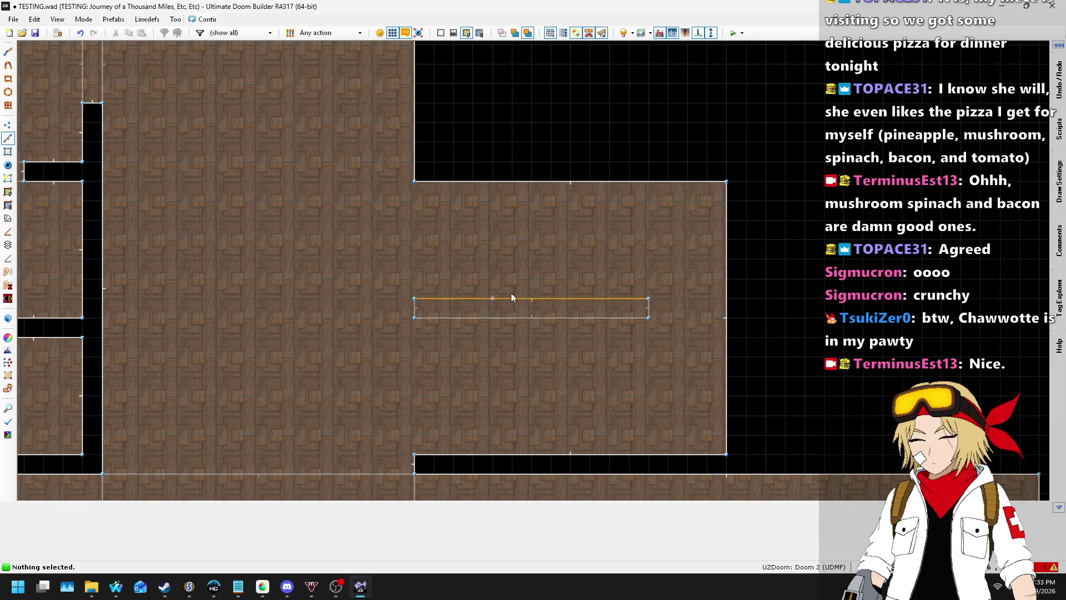
{"action": "scroll", "coordinate": [676, 312], "scroll_direction": "up", "scroll_amount": 4}
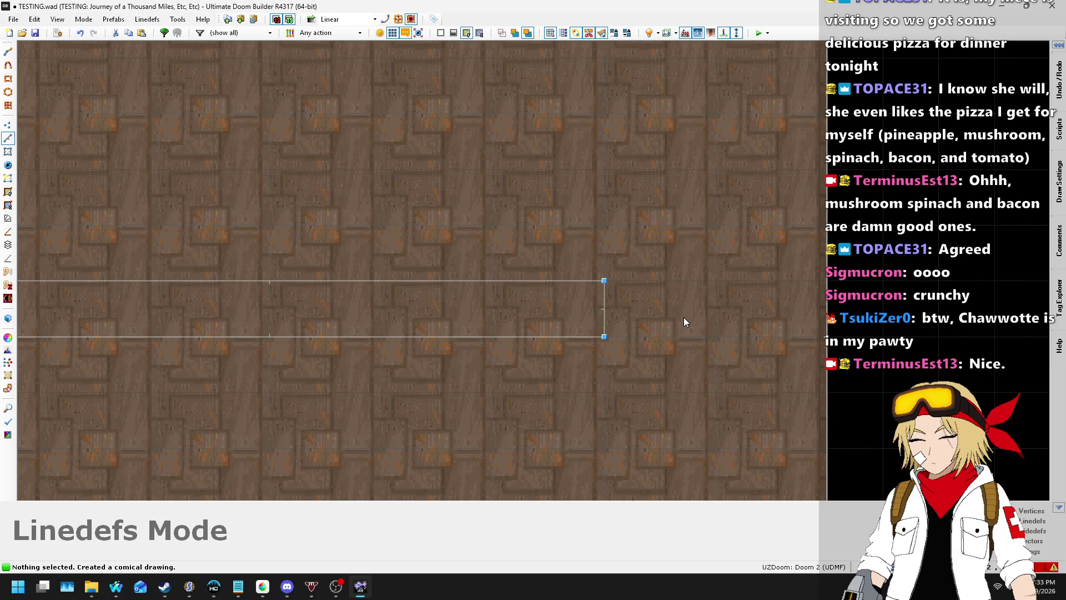
{"action": "scroll", "coordinate": [684, 321], "scroll_direction": "down", "scroll_amount": 4}
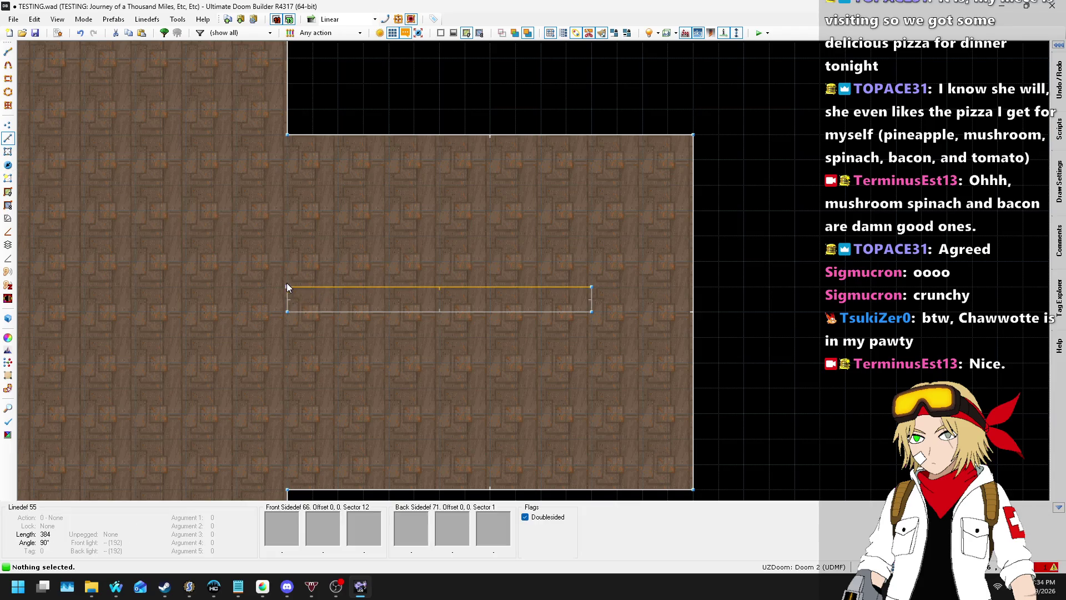
- Draw a 512-by-320 rectangle around the thin strip, starting and closing at the strip's corner
{"action": "right_click", "coordinate": [290, 280]}
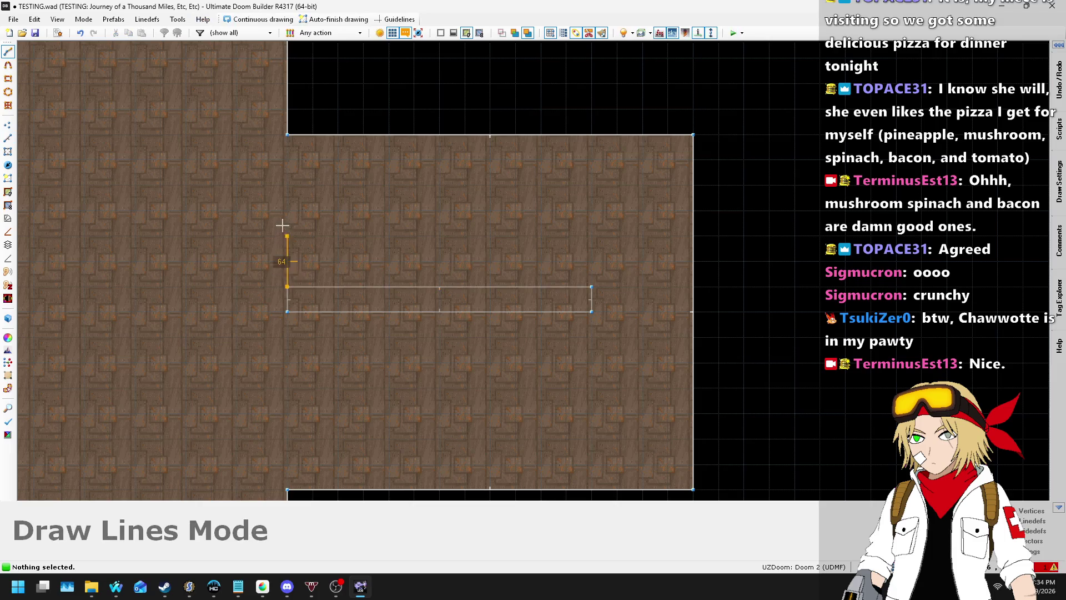
{"action": "left_click", "coordinate": [281, 188]}
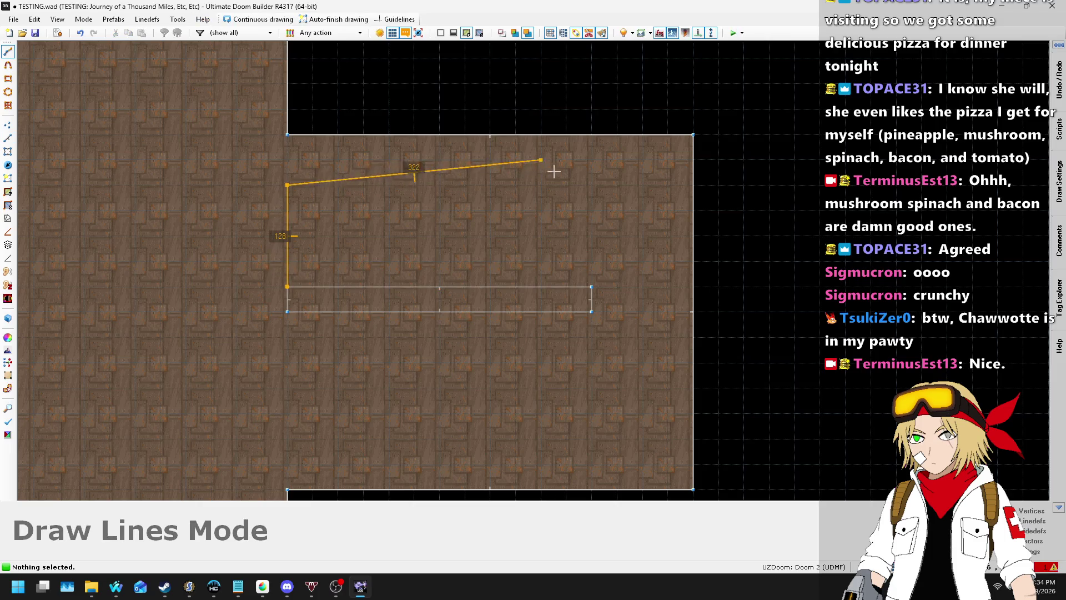
{"action": "left_click", "coordinate": [693, 438]}
{"action": "left_click", "coordinate": [287, 438]}
{"action": "left_click", "coordinate": [285, 312]}
{"action": "left_click", "coordinate": [592, 288]}
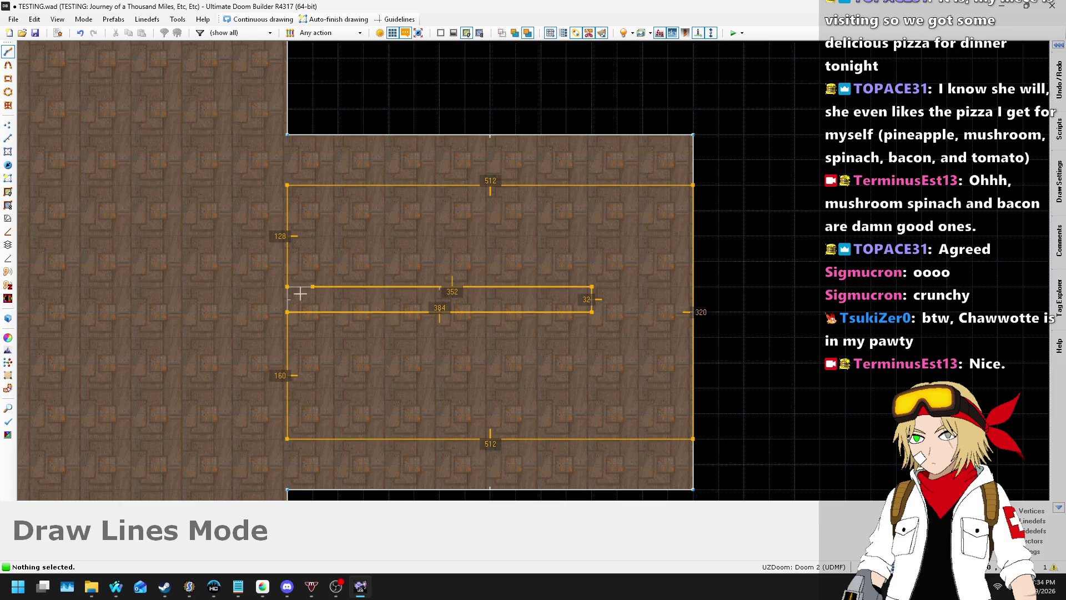
{"action": "left_click", "coordinate": [287, 287]}
{"action": "scroll", "coordinate": [459, 295], "scroll_direction": "down", "scroll_amount": 4}
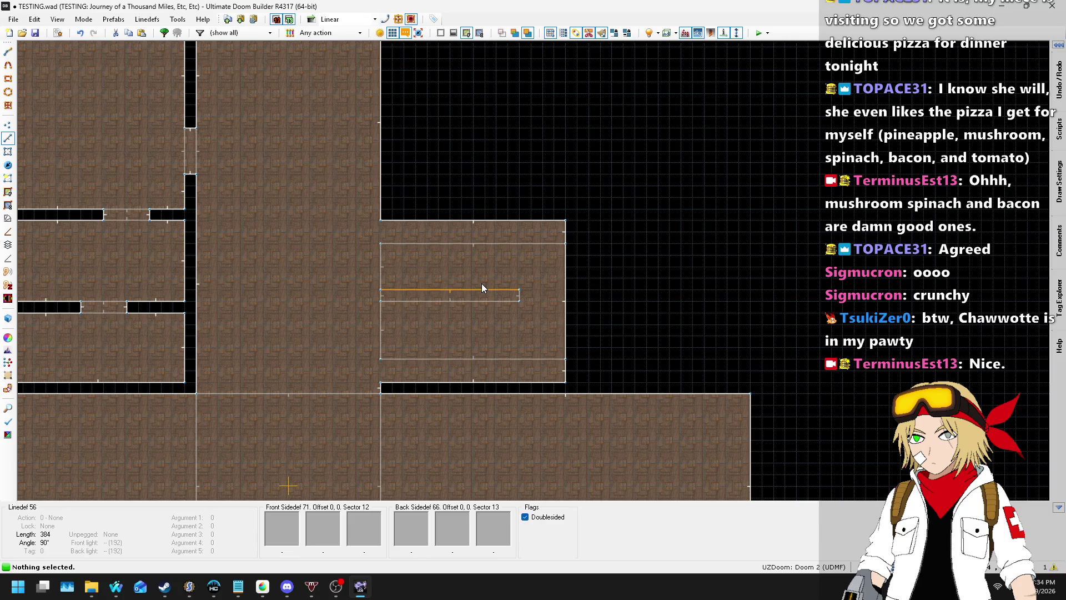
- Move the inner outline's upper lines up to the room's top edge
{"action": "key", "text": "l"}
{"action": "scroll", "coordinate": [376, 253], "scroll_direction": "up", "scroll_amount": 3}
{"action": "mouse_move", "coordinate": [566, 284]}
{"action": "left_mouse_down"}
{"action": "mouse_move", "coordinate": [753, 336]}
{"action": "mouse_move", "coordinate": [756, 325]}
{"action": "left_mouse_up"}
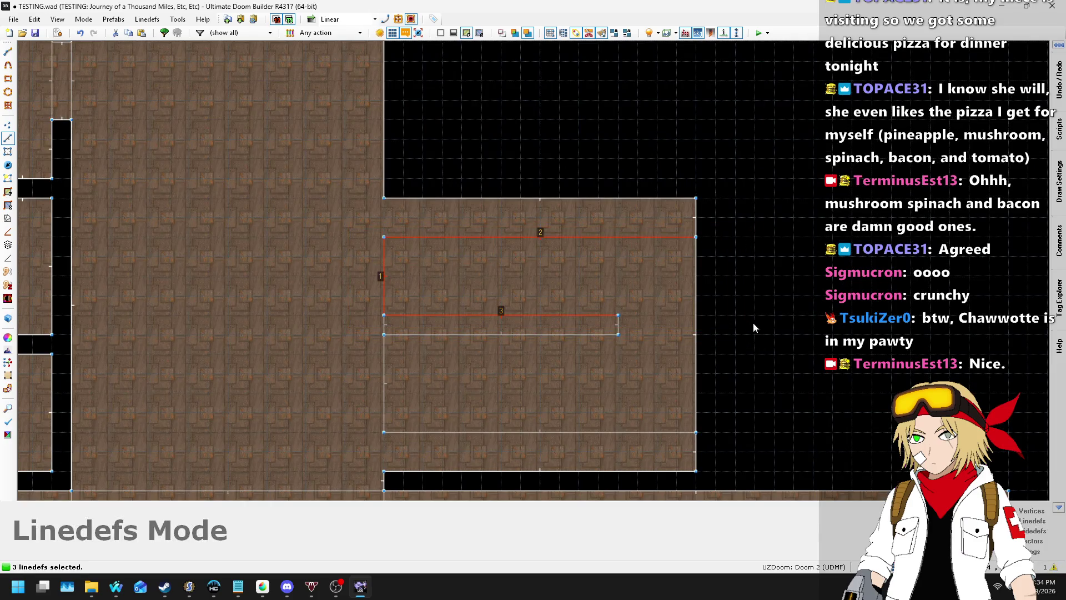
{"action": "left_click_drag", "start_coordinate": [483, 232], "coordinate": [488, 208]}
{"action": "left_click", "coordinate": [358, 334]}
- Drag three lower lines down so the inner sector is about 384 wide by 160 deep
{"action": "left_click_drag", "start_coordinate": [689, 428], "coordinate": [734, 464]}
{"action": "left_click_drag", "start_coordinate": [615, 432], "coordinate": [619, 465]}
{"action": "scroll", "coordinate": [511, 265], "scroll_direction": "down", "scroll_amount": 3}
{"action": "scroll", "coordinate": [555, 294], "scroll_direction": "up", "scroll_amount": 2}
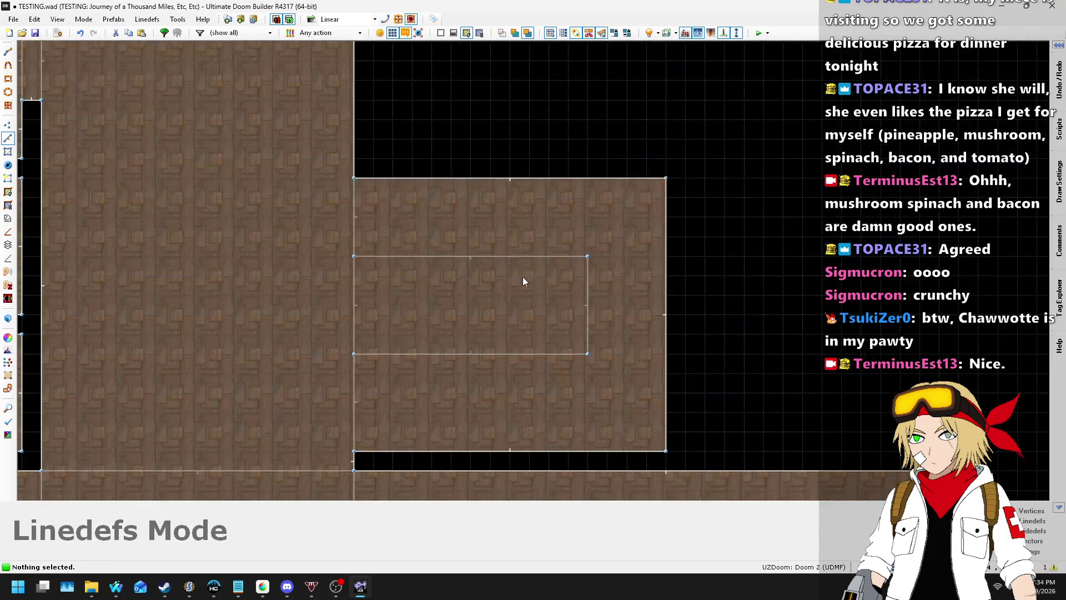
{"action": "scroll", "coordinate": [413, 302], "scroll_direction": "up", "scroll_amount": 2}
{"action": "scroll", "coordinate": [409, 300], "scroll_direction": "down", "scroll_amount": 3}
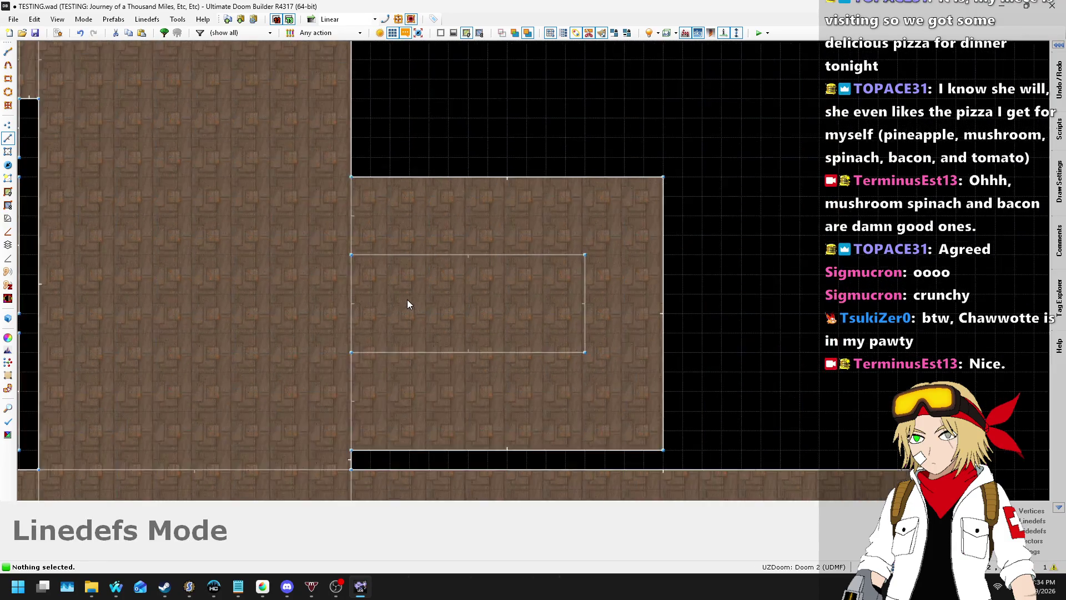
{"action": "scroll", "coordinate": [409, 286], "scroll_direction": "up", "scroll_amount": 1}
{"action": "scroll", "coordinate": [500, 273], "scroll_direction": "up", "scroll_amount": 1}
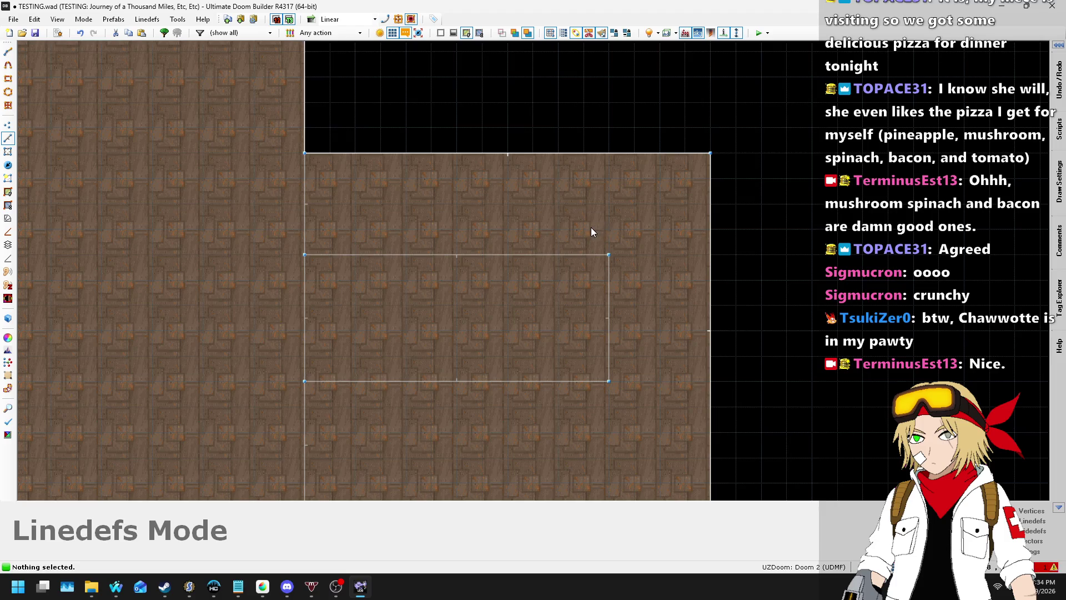
- In 3D view, select both new ceilings, raise them to 384, and paste STARTAN2 onto the exposed walls
{"action": "key", "text": "w"}
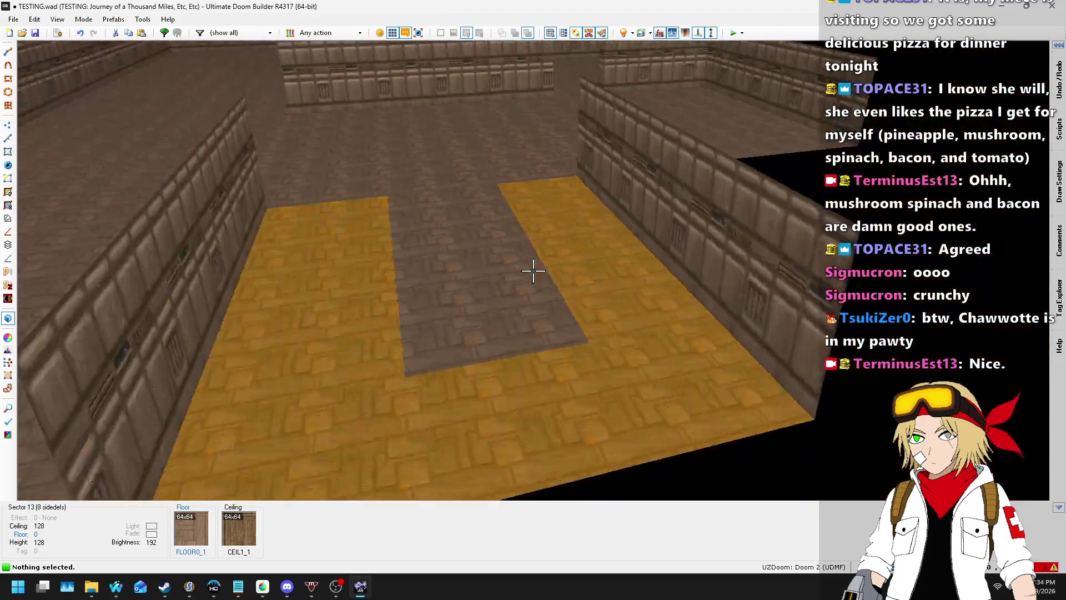
{"action": "key", "text": "w"}
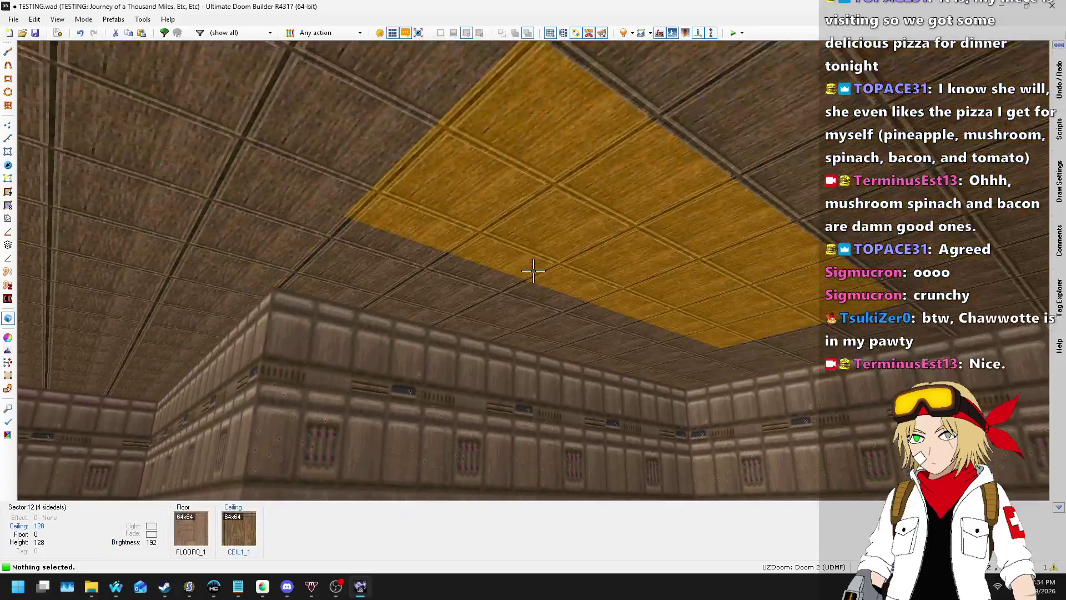
{"action": "left_click", "coordinate": [533, 270]}
{"action": "left_click", "coordinate": [533, 271]}
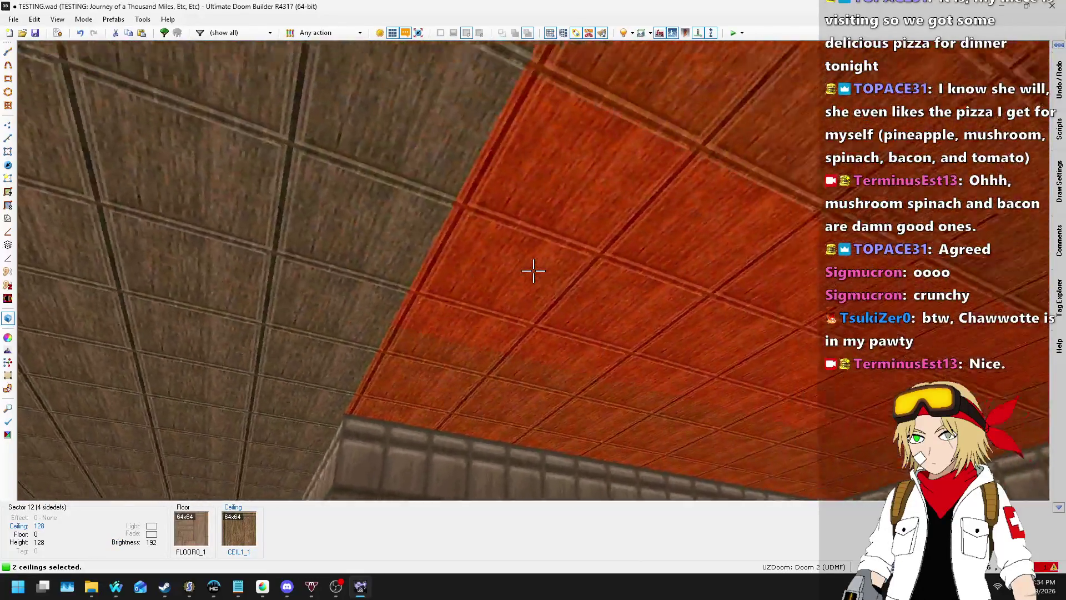
{"action": "scroll", "coordinate": [533, 270], "scroll_direction": "up", "scroll_amount": 19}
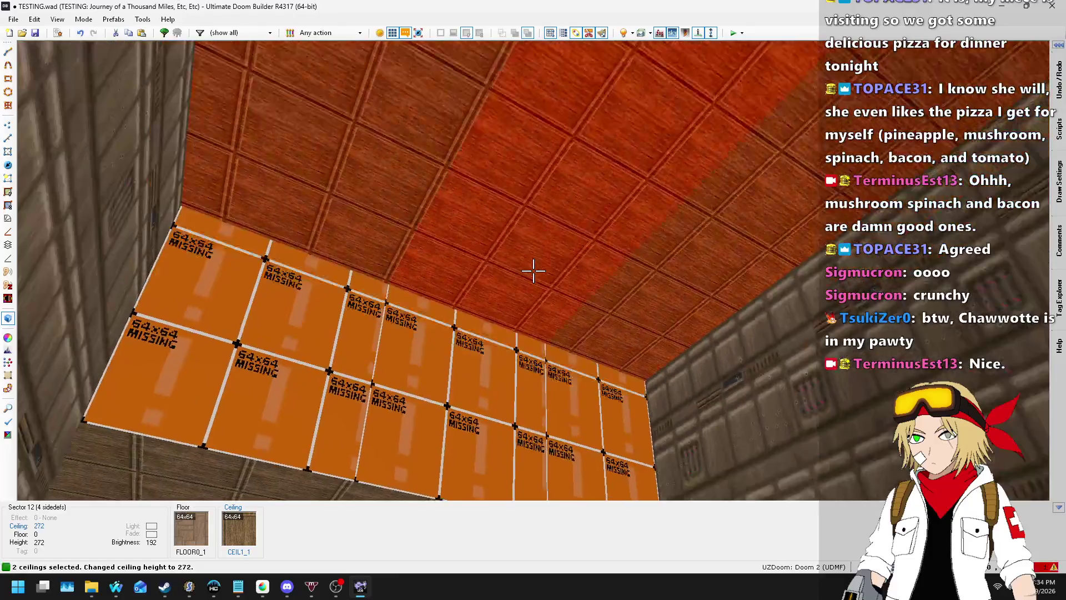
{"action": "scroll", "coordinate": [533, 270], "scroll_direction": "up", "scroll_amount": 14}
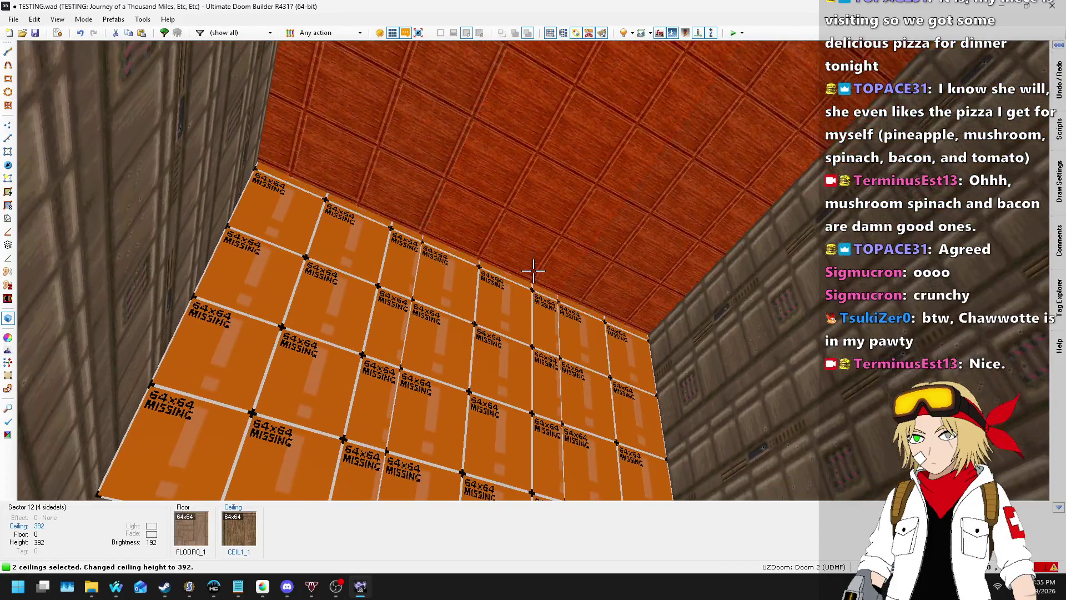
{"action": "scroll", "coordinate": [533, 271], "scroll_direction": "down", "scroll_amount": 1}
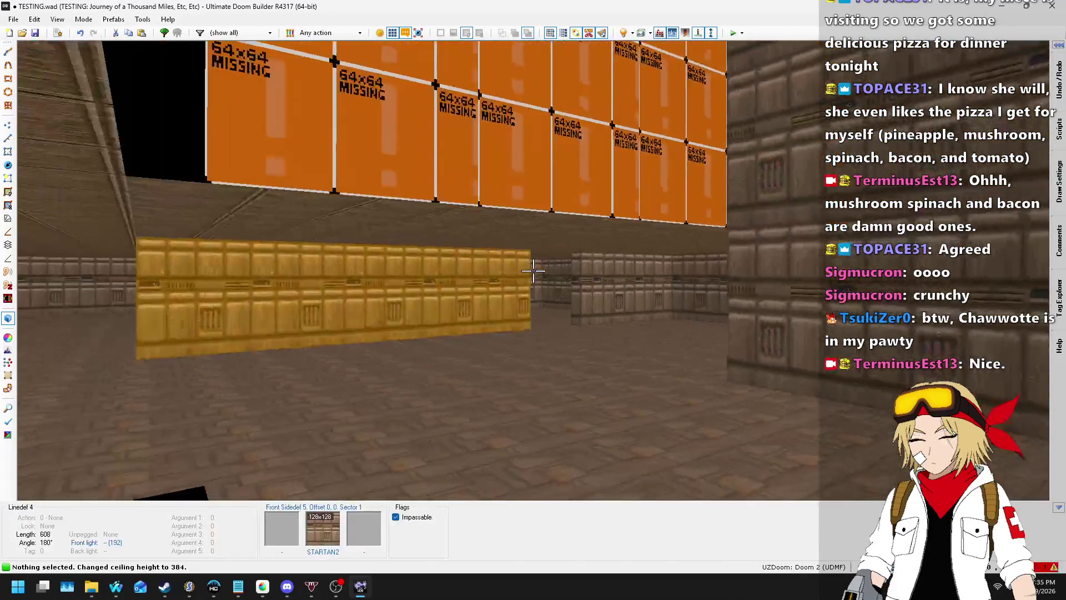
{"action": "key", "text": "ctrl+v"}
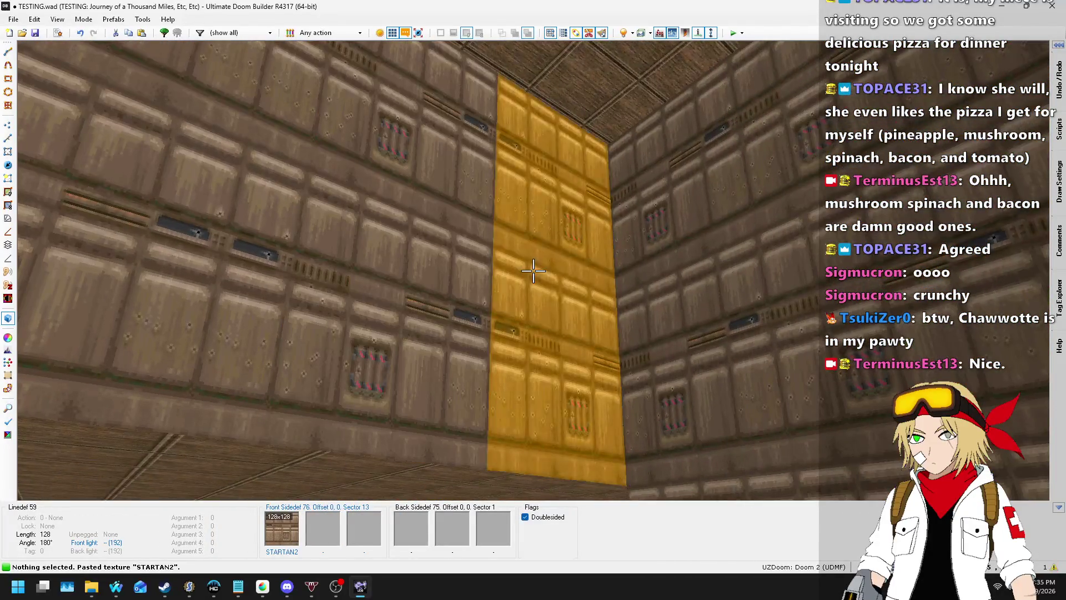
- Back in 2D, draw the first four vertical stall dividers across the room's top strip
{"action": "key", "text": "q"}
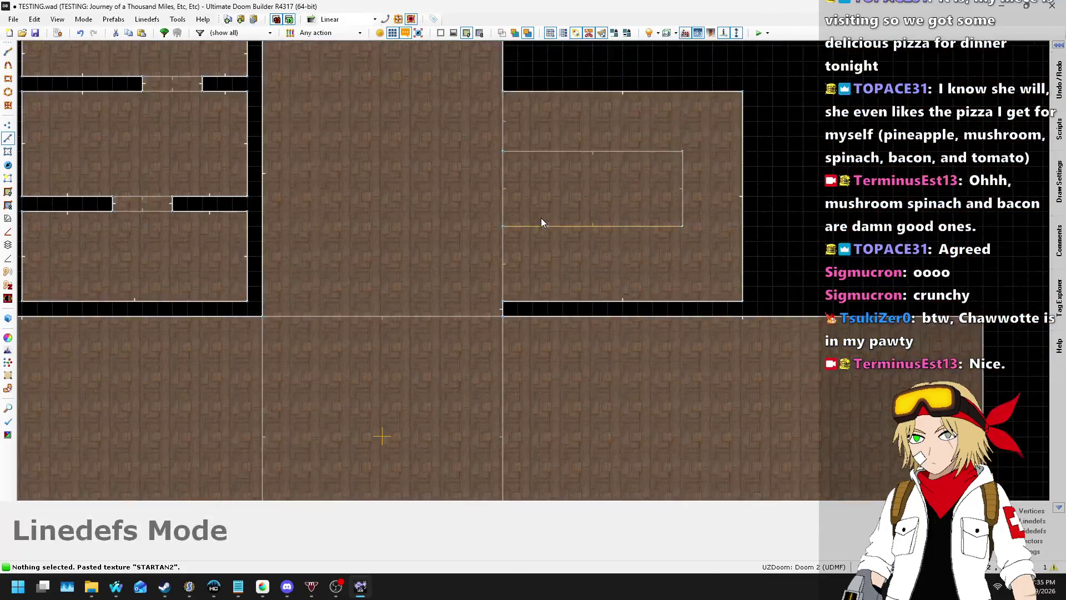
{"action": "scroll", "coordinate": [541, 218], "scroll_direction": "up", "scroll_amount": 3}
{"action": "scroll", "coordinate": [498, 138], "scroll_direction": "down", "scroll_amount": 1}
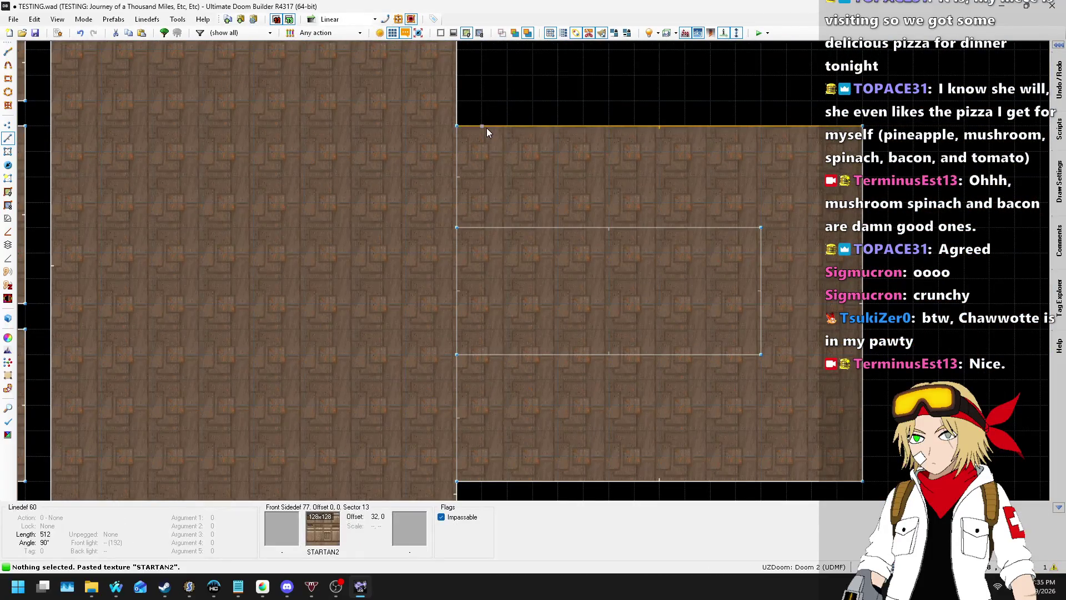
{"action": "key", "text": "d"}
{"action": "left_click", "coordinate": [487, 128]}
{"action": "left_click", "coordinate": [483, 226]}
{"action": "key", "text": "d"}
{"action": "left_click", "coordinate": [508, 125]}
{"action": "left_click", "coordinate": [508, 226]}
{"action": "key", "text": "d"}
{"action": "left_click", "coordinate": [532, 126]}
{"action": "left_click", "coordinate": [532, 226]}
{"action": "key", "text": "d"}
{"action": "left_click", "coordinate": [557, 126]}
{"action": "left_click", "coordinate": [557, 227]}
- Draw five more 128-long dividers to complete the row of narrow stall cells
{"action": "key", "text": "d"}
{"action": "left_click", "coordinate": [583, 126]}
{"action": "left_click", "coordinate": [584, 227]}
{"action": "key", "text": "d"}
{"action": "left_click", "coordinate": [609, 126]}
{"action": "left_click", "coordinate": [609, 226]}
{"action": "key", "text": "d"}
{"action": "left_click", "coordinate": [634, 126]}
{"action": "left_click", "coordinate": [634, 227]}
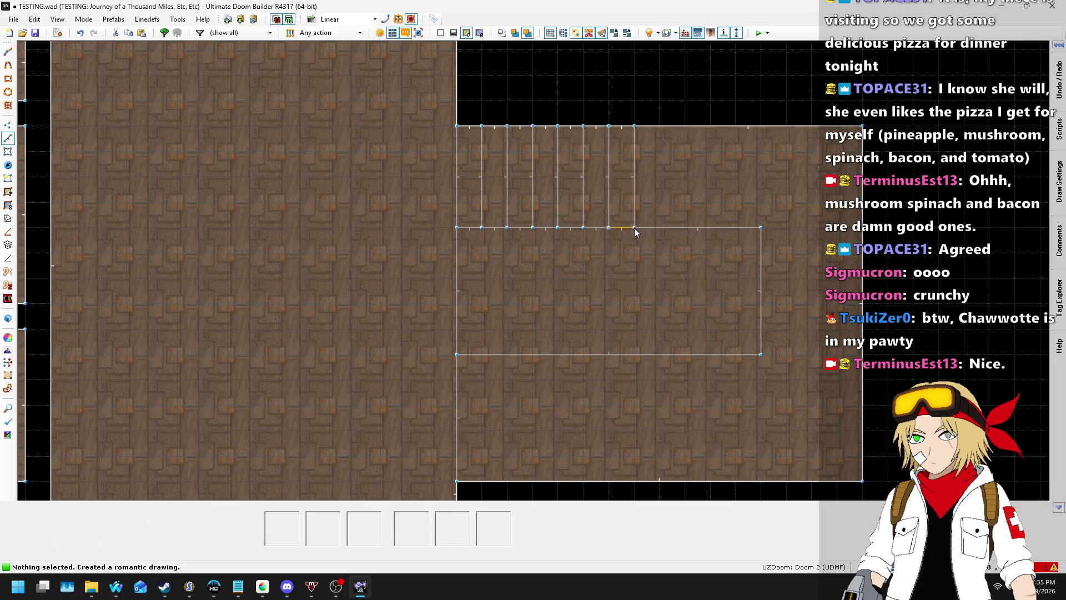
{"action": "key", "text": "d"}
{"action": "left_click", "coordinate": [659, 126]}
{"action": "left_click", "coordinate": [660, 226]}
{"action": "key", "text": "d"}
{"action": "left_click", "coordinate": [685, 127]}
{"action": "left_click", "coordinate": [683, 233]}
{"action": "key", "text": "alt+Tab"}
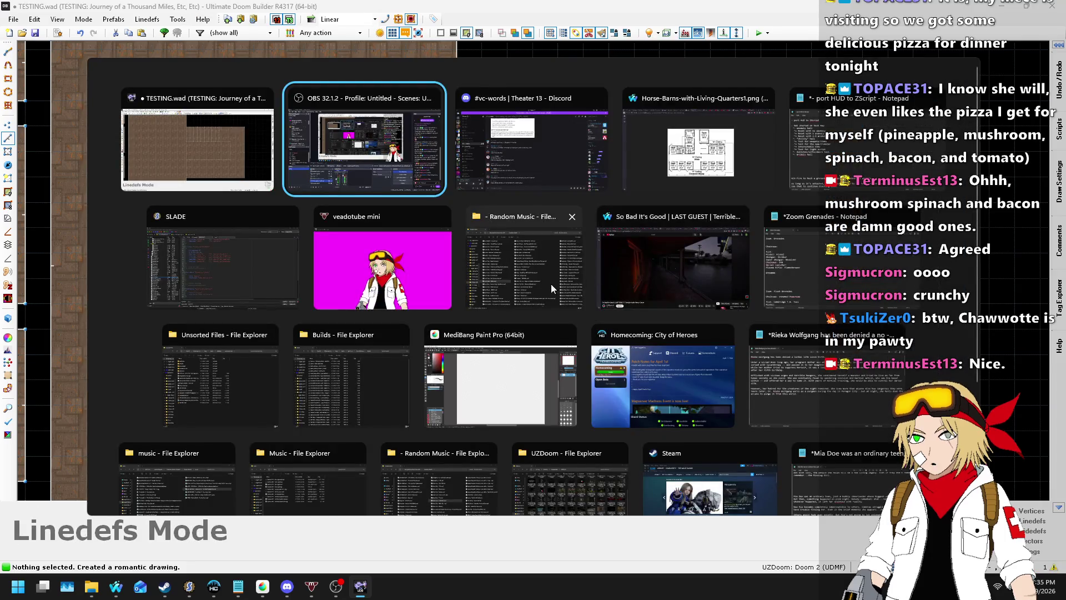
- Check the barn floor plan and the Nightbot Song Requests tab in Waterfox, then return to Doom Builder
{"action": "key", "text": "Tab"}
{"action": "key", "text": "Tab"}
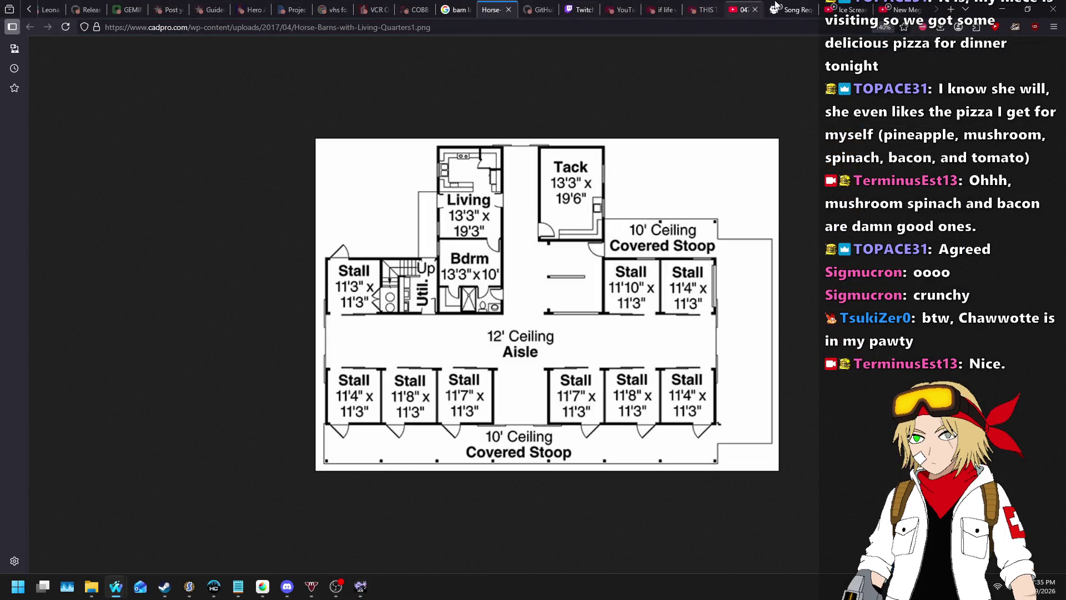
{"action": "left_click", "coordinate": [789, 9]}
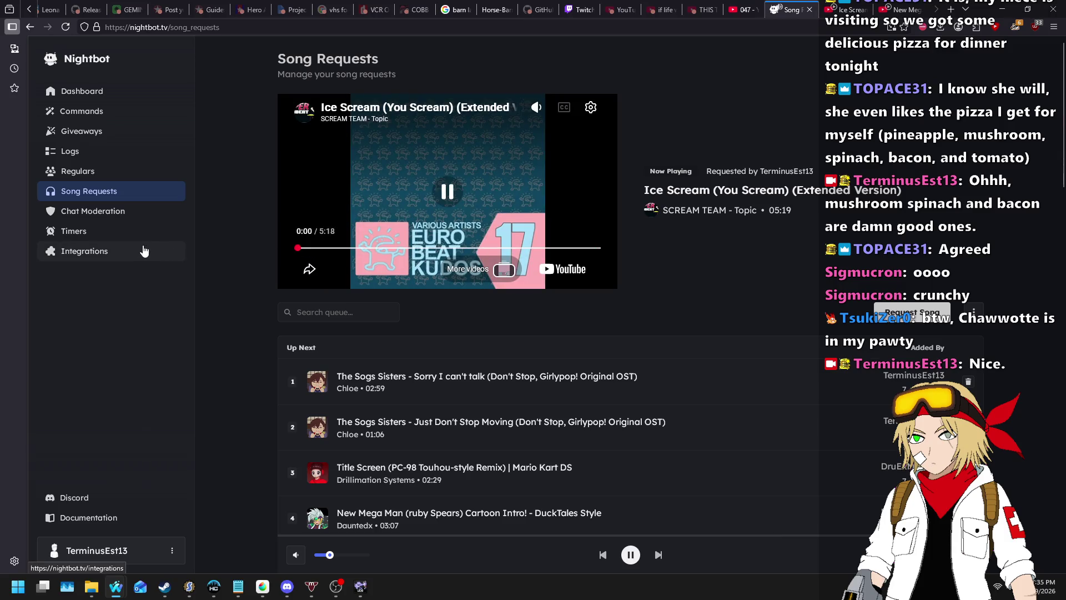
{"action": "key", "text": "alt+Tab"}
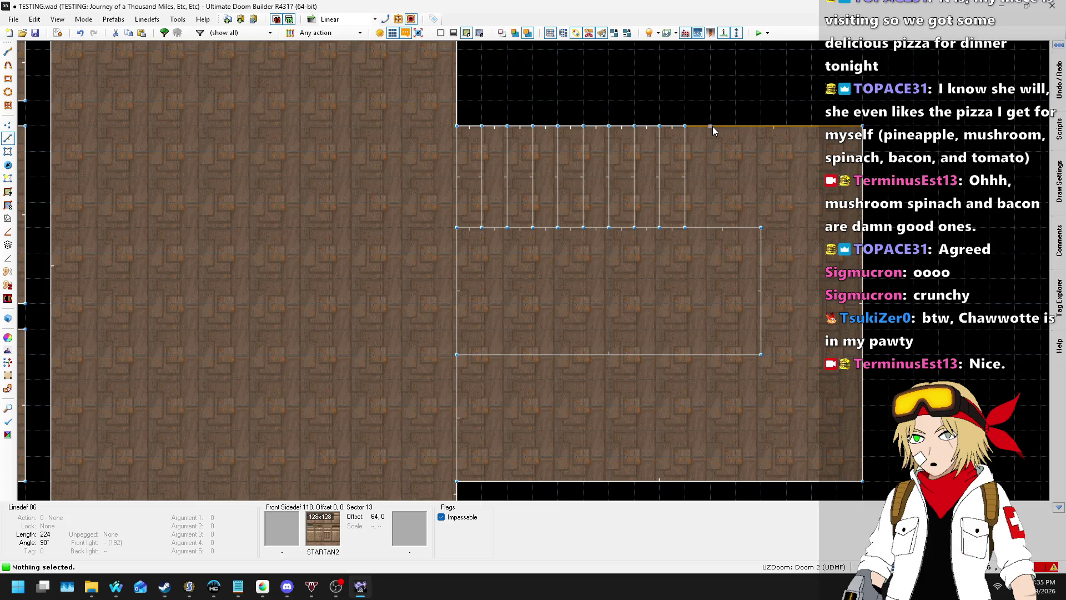
- Draw three more vertical dividers to finish the top stall row
{"action": "key", "text": "d"}
{"action": "left_click", "coordinate": [712, 125]}
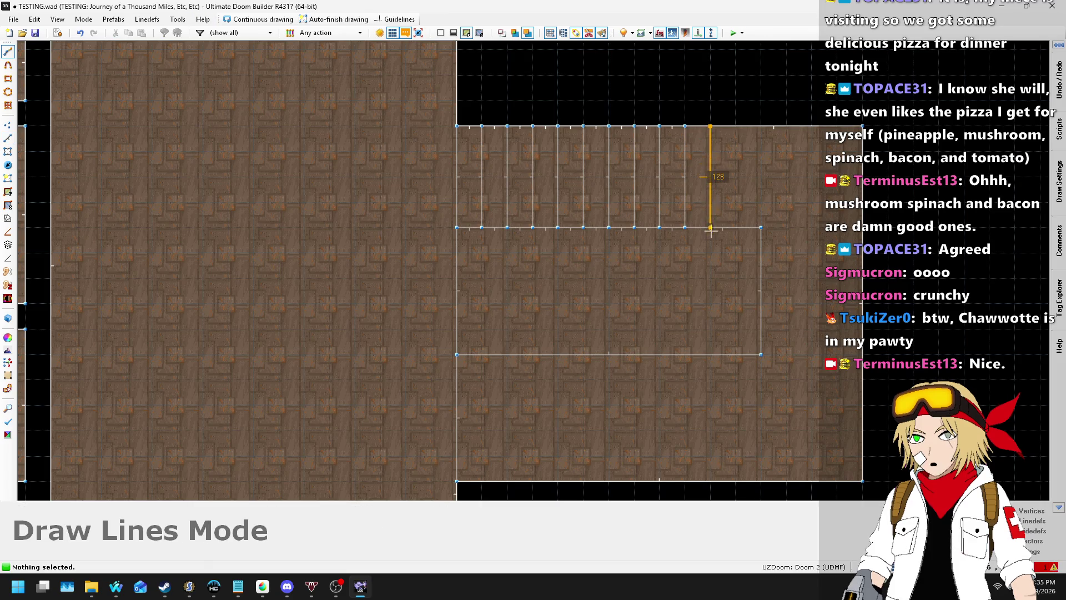
{"action": "left_click", "coordinate": [711, 227]}
{"action": "key", "text": "d"}
{"action": "left_click", "coordinate": [736, 126]}
{"action": "left_click", "coordinate": [737, 228]}
{"action": "key", "text": "d"}
{"action": "left_click", "coordinate": [761, 127]}
{"action": "left_click", "coordinate": [761, 227]}
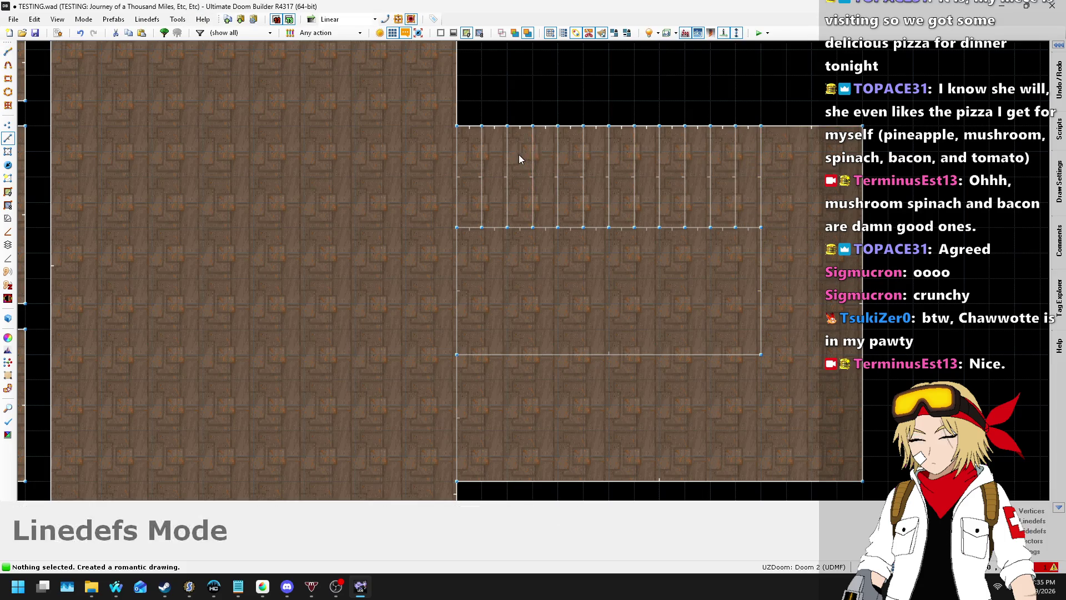
{"action": "scroll", "coordinate": [620, 244], "scroll_direction": "down", "scroll_amount": 1}
{"action": "scroll", "coordinate": [722, 422], "scroll_direction": "up", "scroll_amount": 1}
- Draw two vertical dividers in the bottom stall row up to the aisle edge
{"action": "key", "text": "d"}
{"action": "left_click", "coordinate": [732, 430]}
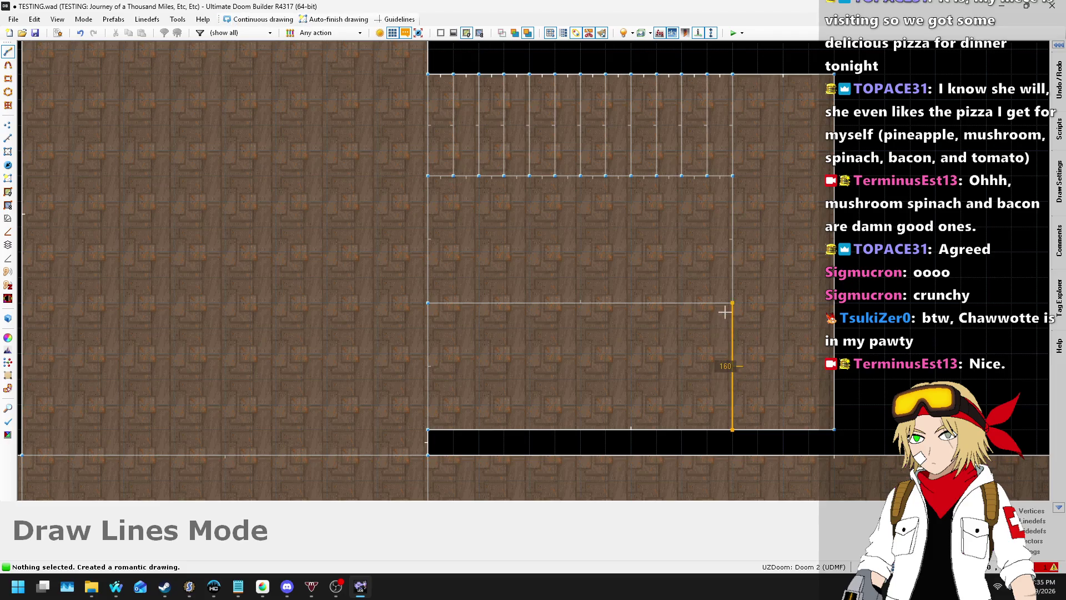
{"action": "left_click", "coordinate": [733, 303]}
{"action": "key", "text": "d"}
{"action": "left_click", "coordinate": [707, 429]}
{"action": "left_click", "coordinate": [707, 303]}
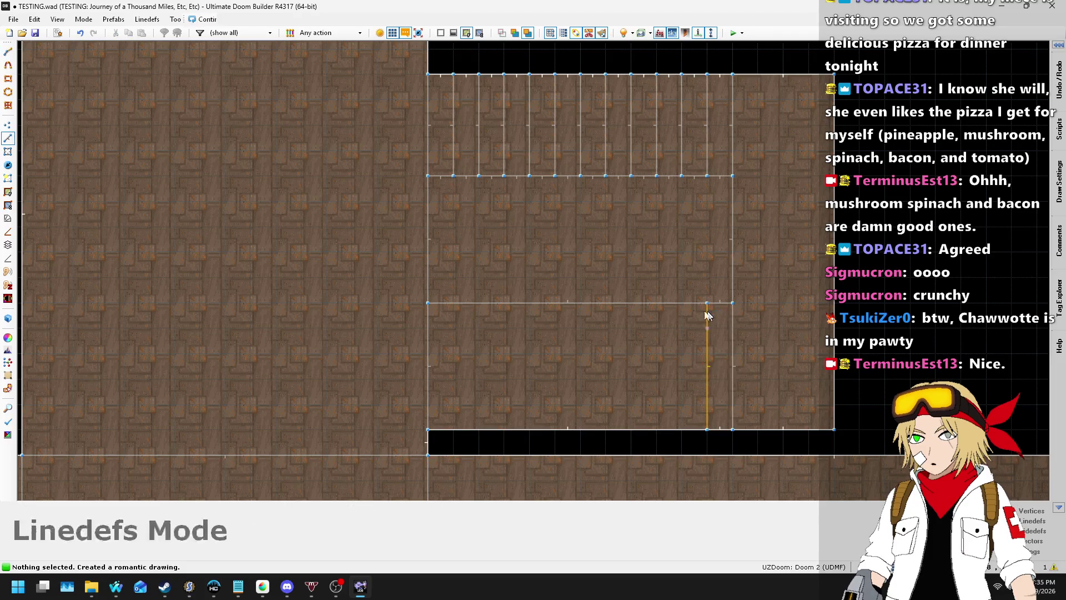
- Drag the line above the bottom stalls down to lower that row's top edge
{"action": "left_click", "coordinate": [719, 303]}
{"action": "left_click", "coordinate": [670, 303]}
{"action": "left_click_drag", "start_coordinate": [670, 303], "coordinate": [680, 327]}
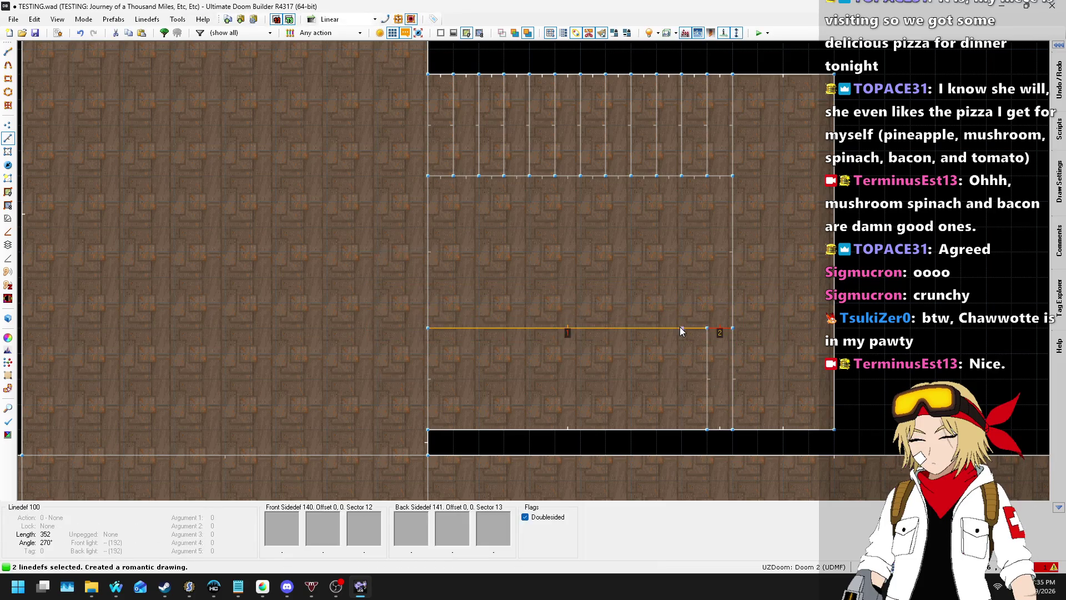
- Draw five more vertical dividers across the bottom stall row, working leftward
{"action": "left_click", "coordinate": [673, 341]}
{"action": "key", "text": "d"}
{"action": "left_click", "coordinate": [681, 427]}
{"action": "left_click", "coordinate": [682, 328]}
{"action": "key", "text": "d"}
{"action": "left_click", "coordinate": [656, 429]}
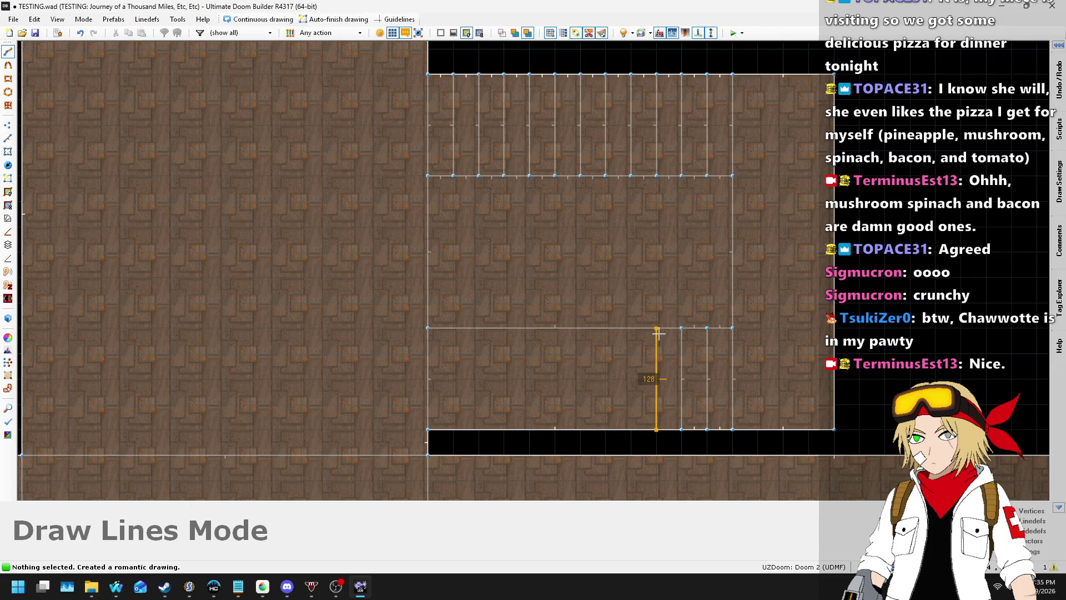
{"action": "left_click", "coordinate": [660, 330]}
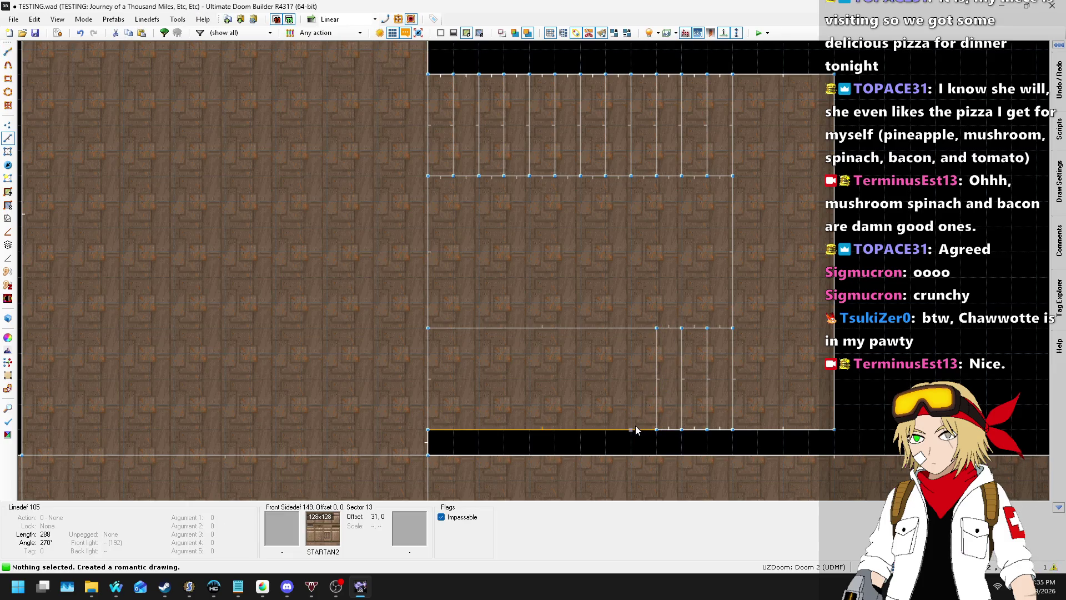
{"action": "key", "text": "d"}
{"action": "left_click", "coordinate": [632, 428]}
{"action": "left_click", "coordinate": [631, 329]}
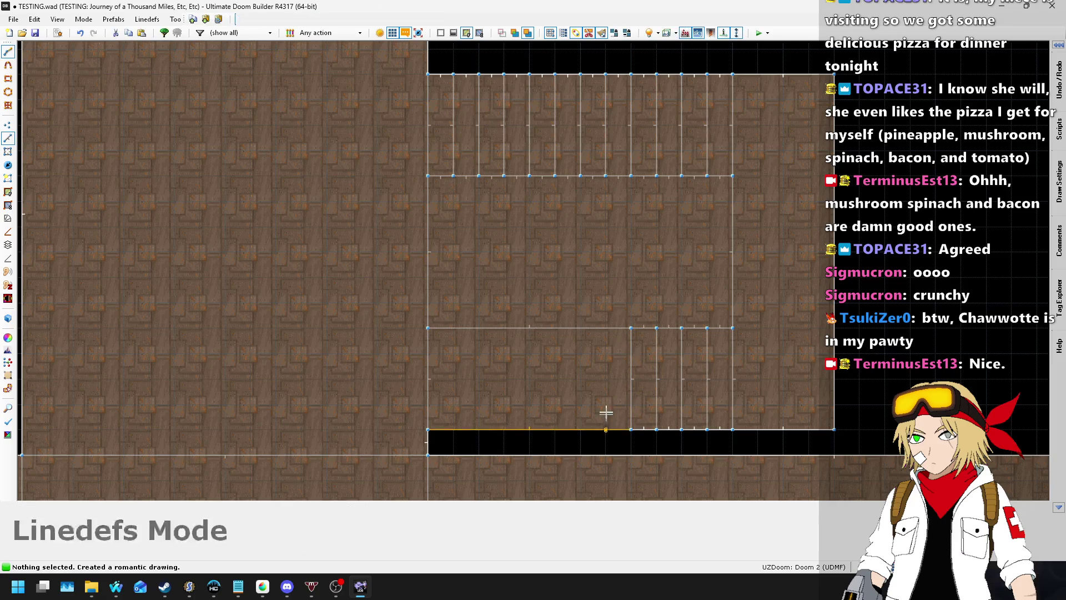
{"action": "key", "text": "d"}
{"action": "left_click", "coordinate": [606, 429]}
{"action": "left_click", "coordinate": [607, 330]}
{"action": "key", "text": "d"}
{"action": "left_click", "coordinate": [581, 429]}
{"action": "left_click", "coordinate": [580, 327]}
- Draw the last five dividers to complete the bottom stall row
{"action": "key", "text": "d"}
{"action": "left_click", "coordinate": [555, 430]}
{"action": "left_click", "coordinate": [555, 328]}
{"action": "key", "text": "d"}
{"action": "left_click", "coordinate": [530, 429]}
{"action": "left_click", "coordinate": [530, 329]}
{"action": "key", "text": "d"}
{"action": "left_click", "coordinate": [504, 430]}
{"action": "left_click", "coordinate": [504, 329]}
{"action": "key", "text": "d"}
{"action": "left_click", "coordinate": [479, 429]}
{"action": "left_click", "coordinate": [479, 329]}
{"action": "key", "text": "d"}
{"action": "left_click", "coordinate": [454, 429]}
{"action": "left_click", "coordinate": [454, 329]}
- Review the finished stall rows, then switch to another open window
{"action": "scroll", "coordinate": [605, 306], "scroll_direction": "down", "scroll_amount": 4}
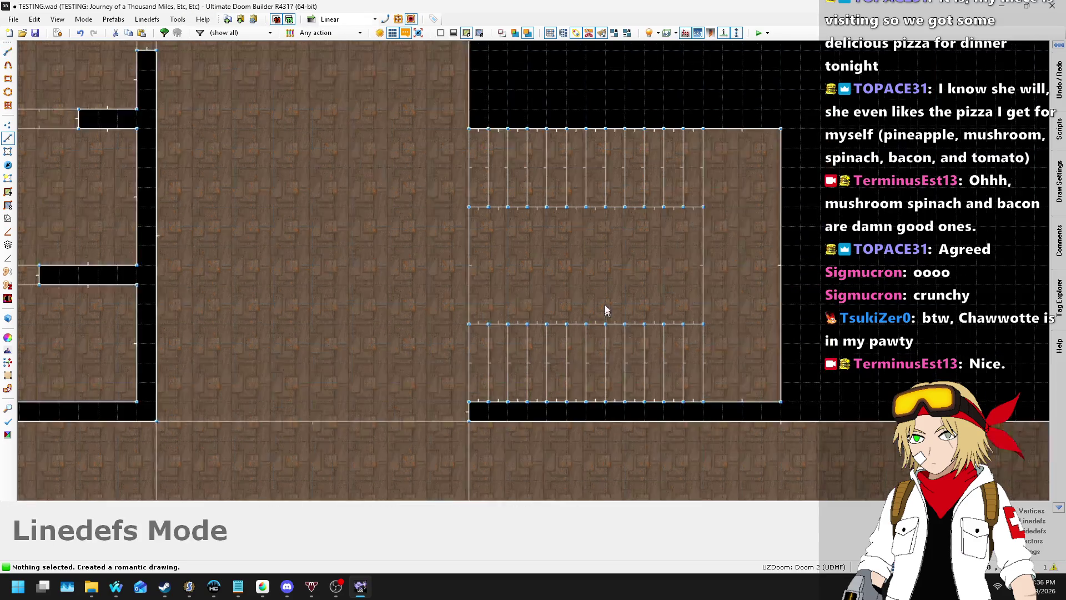
{"action": "scroll", "coordinate": [630, 260], "scroll_direction": "up", "scroll_amount": 3}
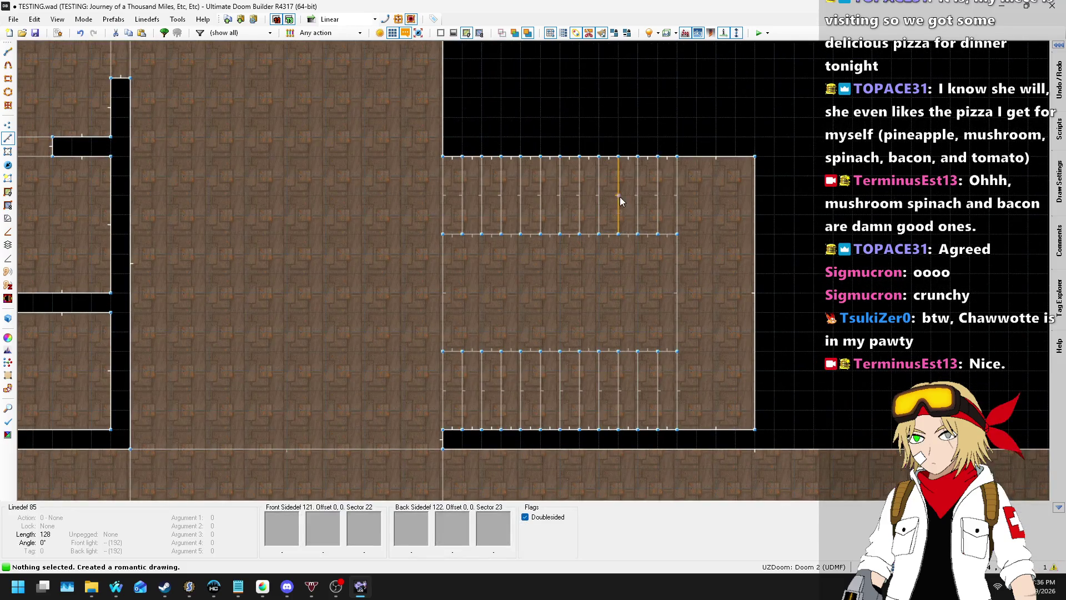
{"action": "scroll", "coordinate": [550, 219], "scroll_direction": "up", "scroll_amount": 3}
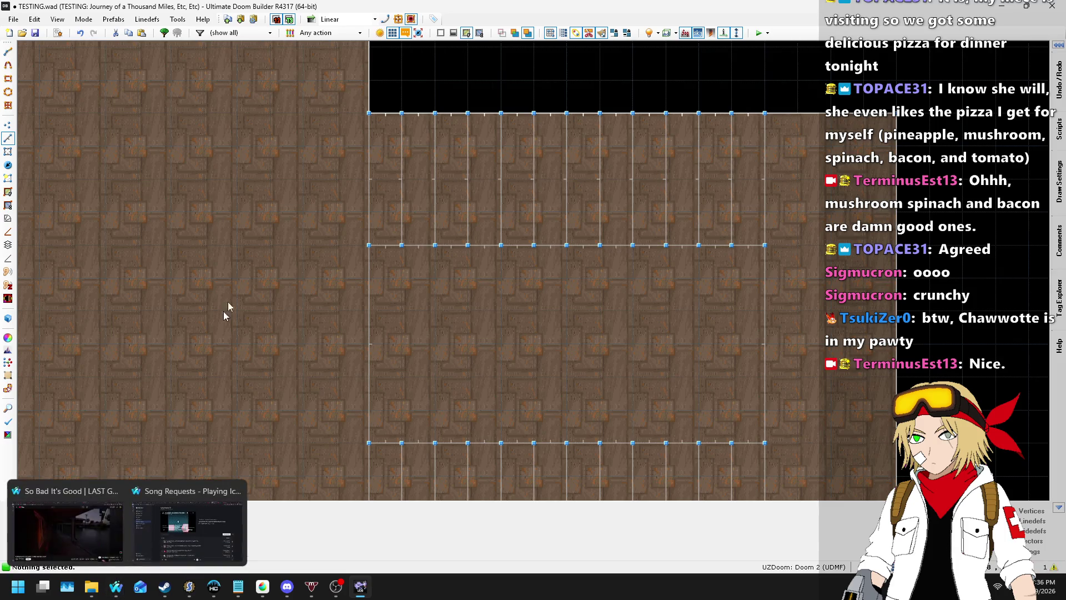
{"action": "scroll", "coordinate": [480, 277], "scroll_direction": "down", "scroll_amount": 6}
{"action": "scroll", "coordinate": [545, 295], "scroll_direction": "up", "scroll_amount": 4}
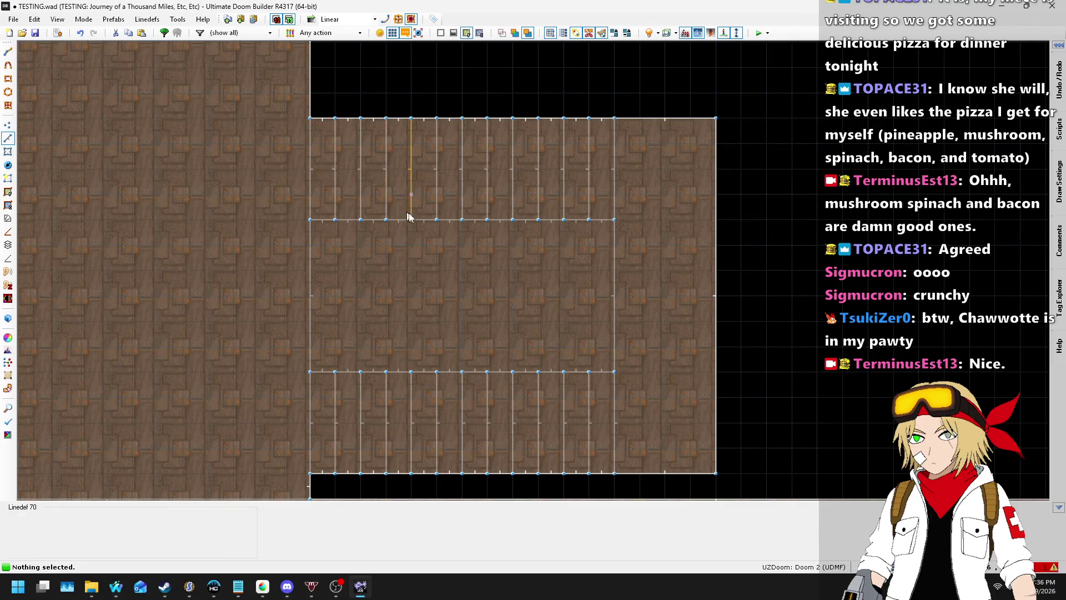
{"action": "key", "text": "alt+Tab"}
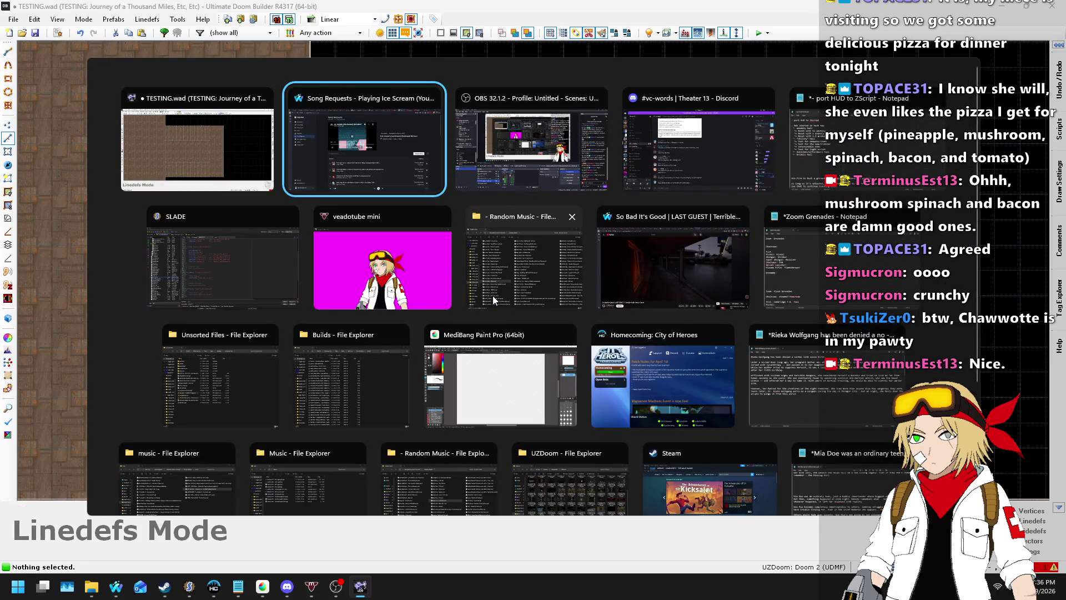
- In a new Waterfox tab, enter 'doomworld.com' in the address bar to load Doomworld
{"action": "key", "text": "ctrl+t"}
{"action": "type", "text": "del"}
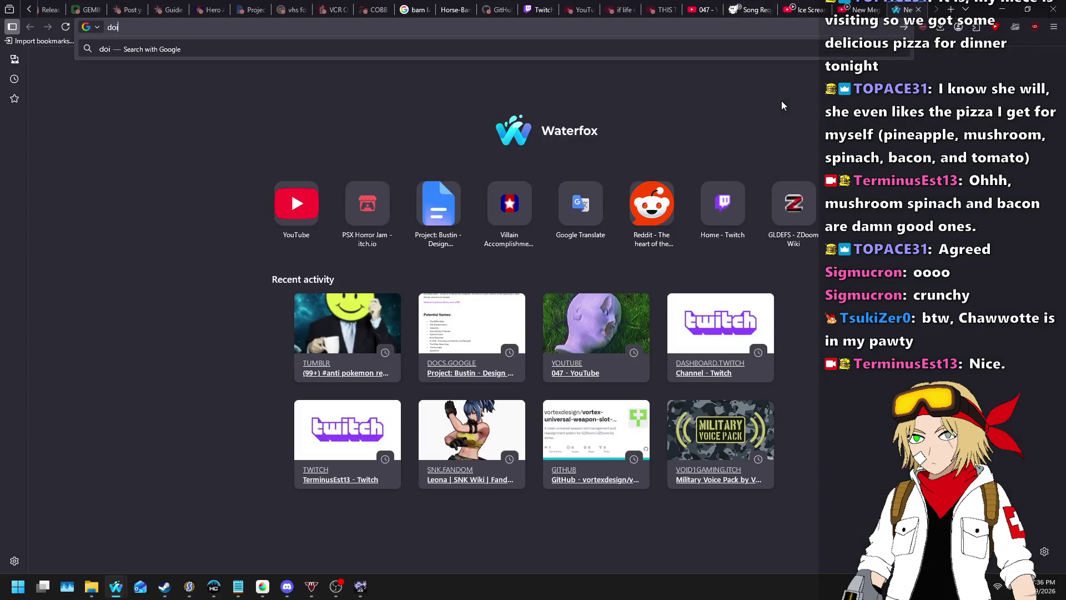
{"action": "key", "text": "BackSpace"}
{"action": "key", "text": "BackSpace"}
{"action": "key", "text": "BackSpace"}
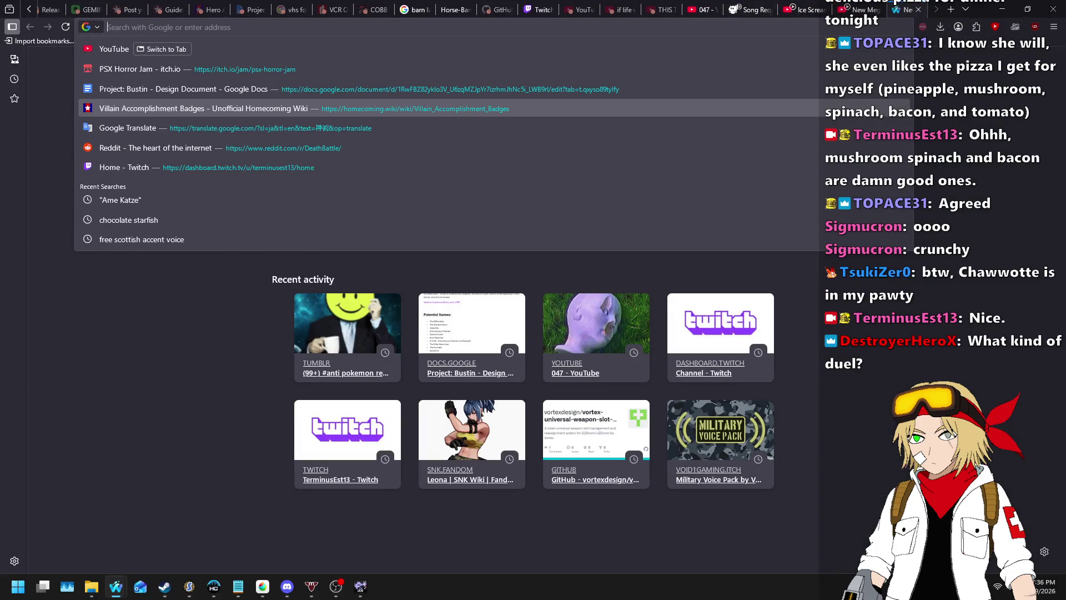
{"action": "type", "text": "doomworld."}
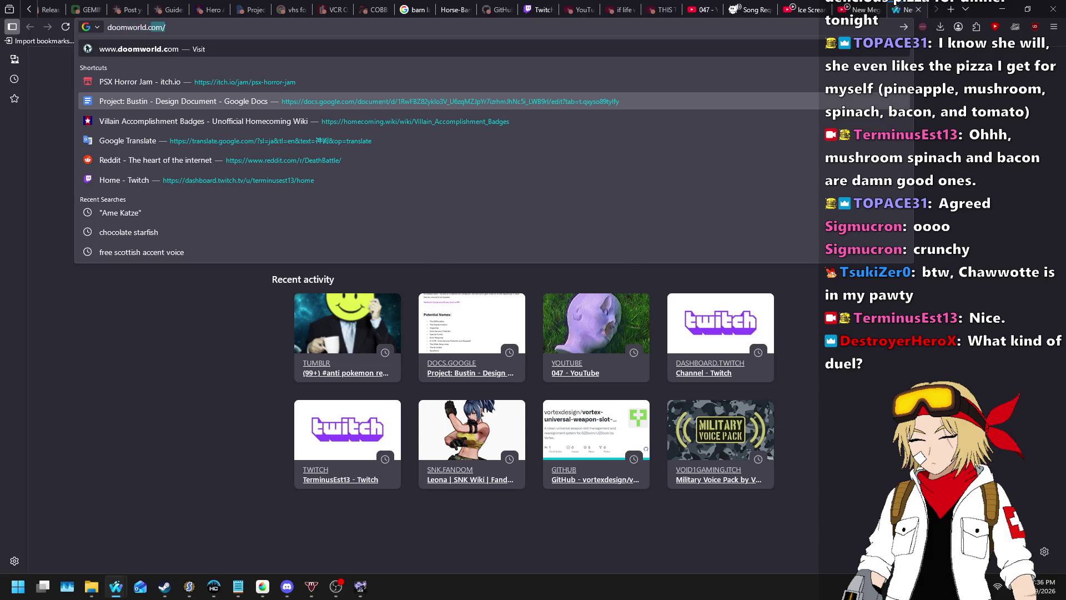
{"action": "key", "text": "Return"}
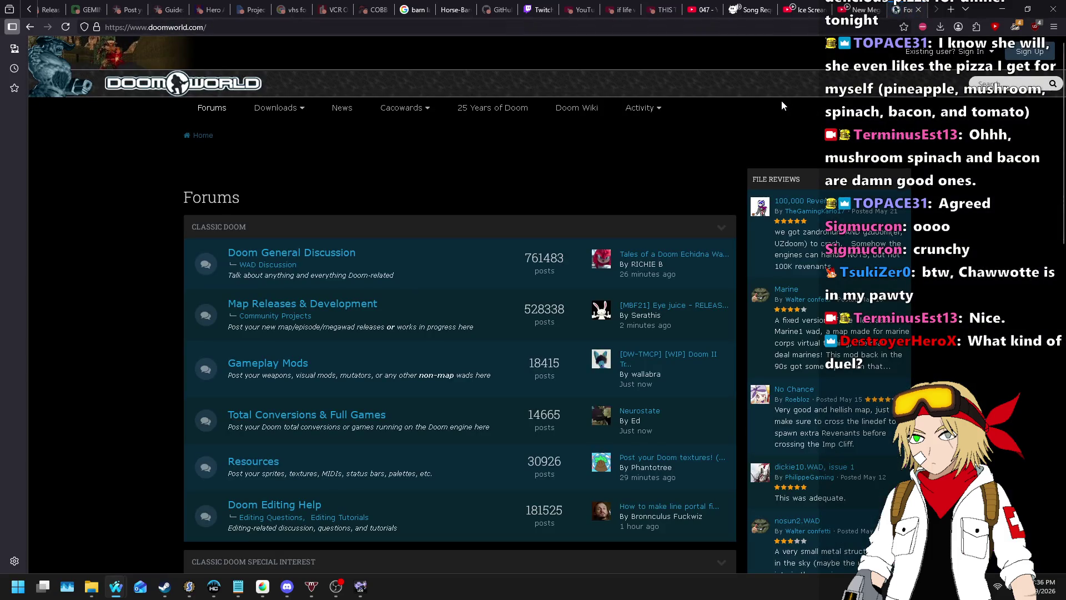
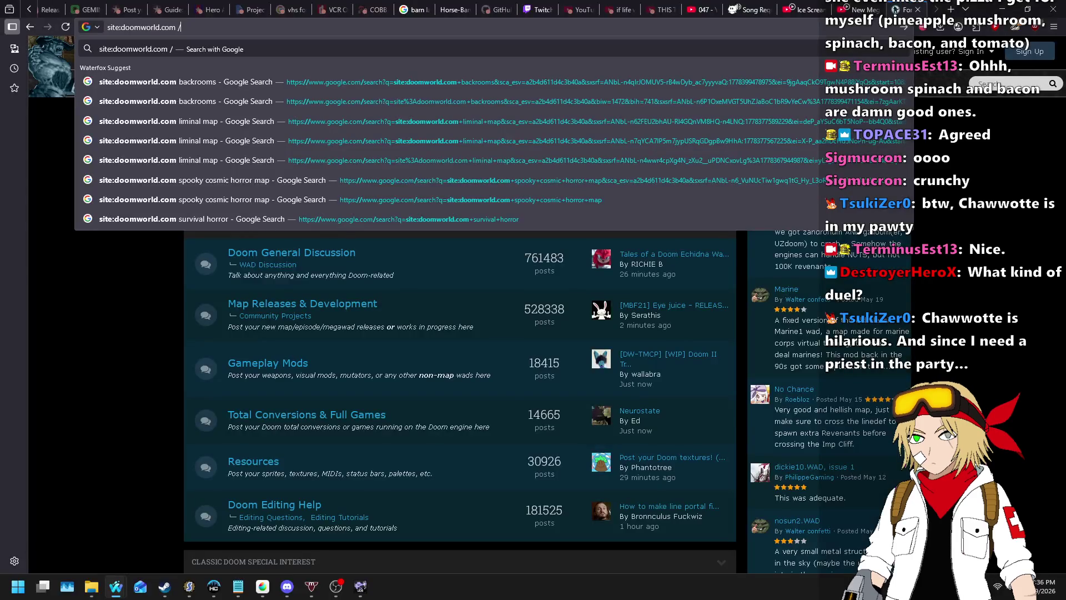
- Search Google for doomworld.com posts on incremental tags in Doom Builder and open the multi-sector tagging thread
{"action": "type", "text": "incremental t"}
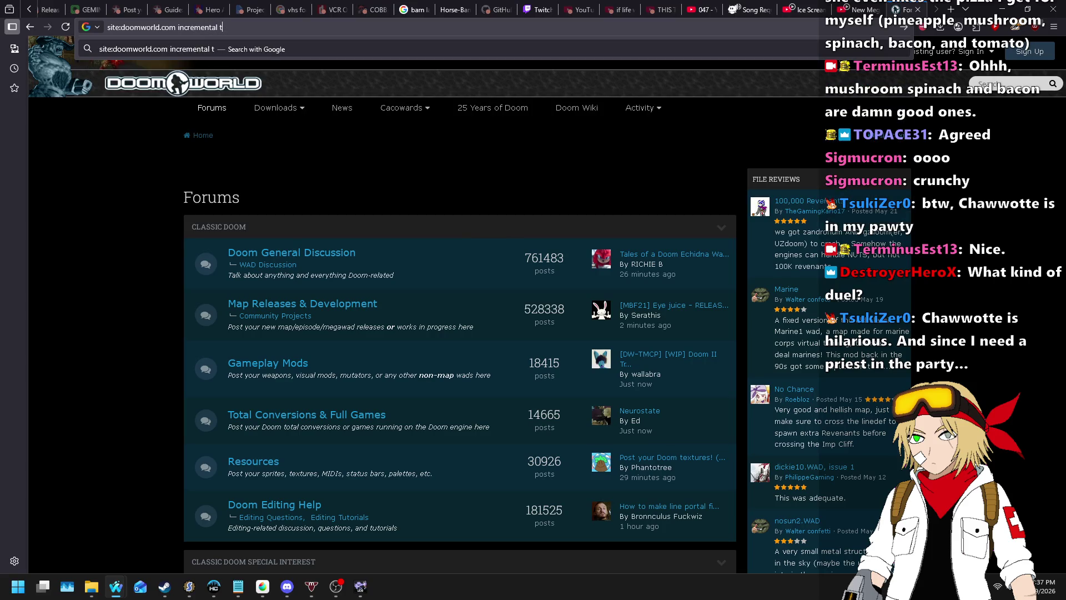
{"action": "type", "text": "der"}
{"action": "key", "text": "Return"}
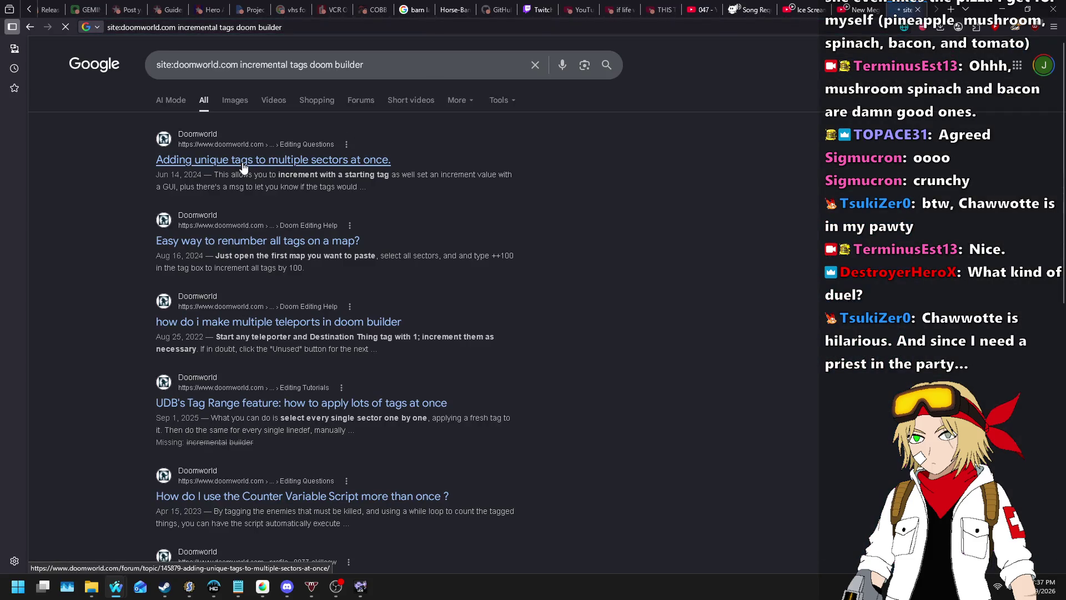
{"action": "left_click", "coordinate": [242, 162]}
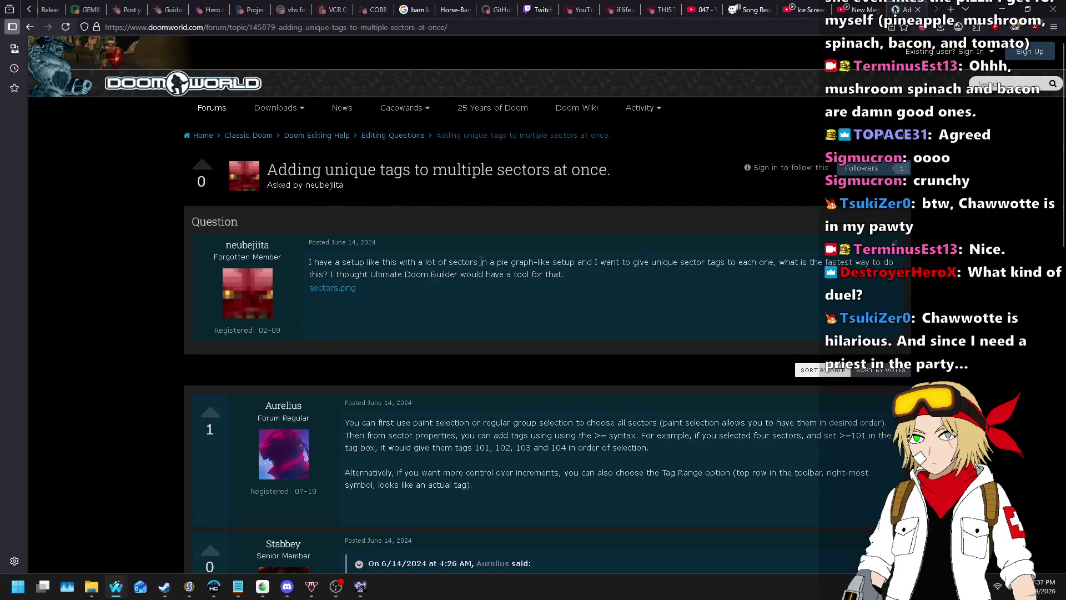
- Highlight the >= syntax in the thread's top answer
{"action": "double_click", "coordinate": [600, 436]}
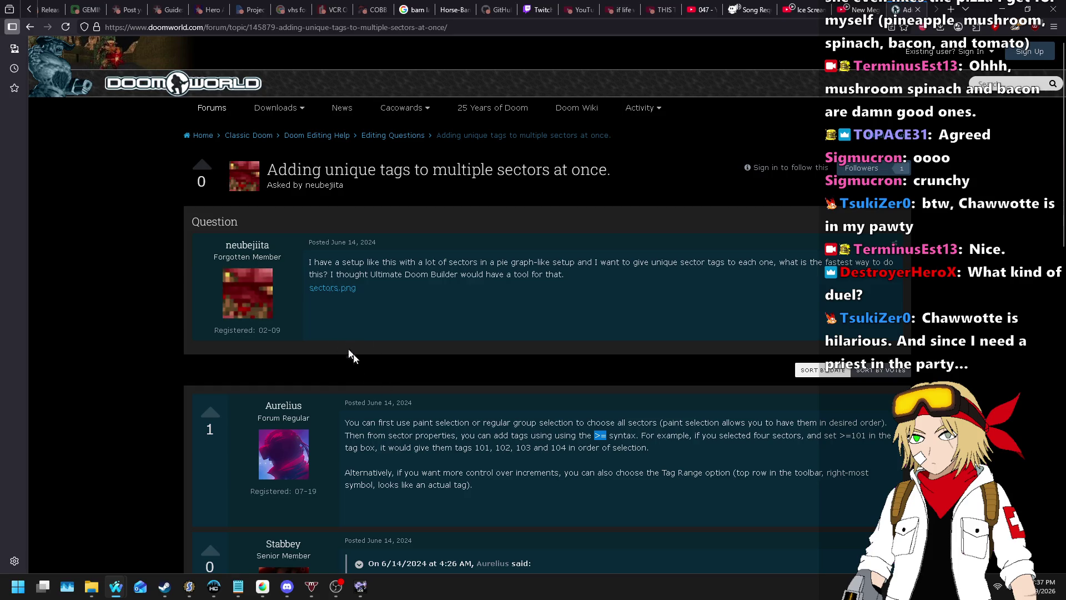
- In Sectors mode, select the 25 sectors in order and tag them >=1 for incremental tags 1–25
{"action": "left_click", "coordinate": [360, 587]}
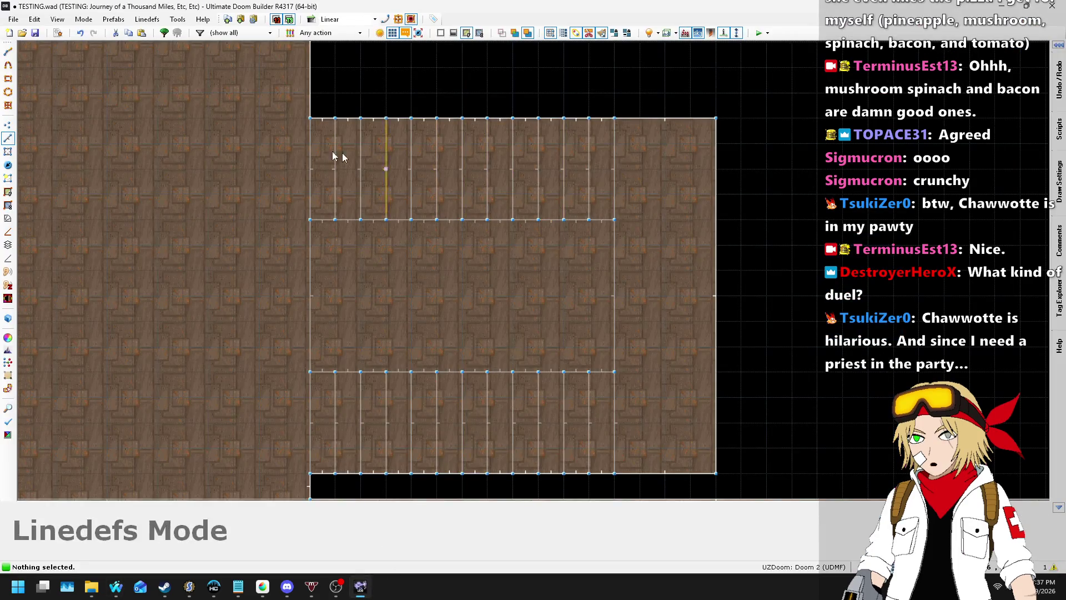
{"action": "left_click", "coordinate": [9, 152]}
{"action": "left_click", "coordinate": [312, 171]}
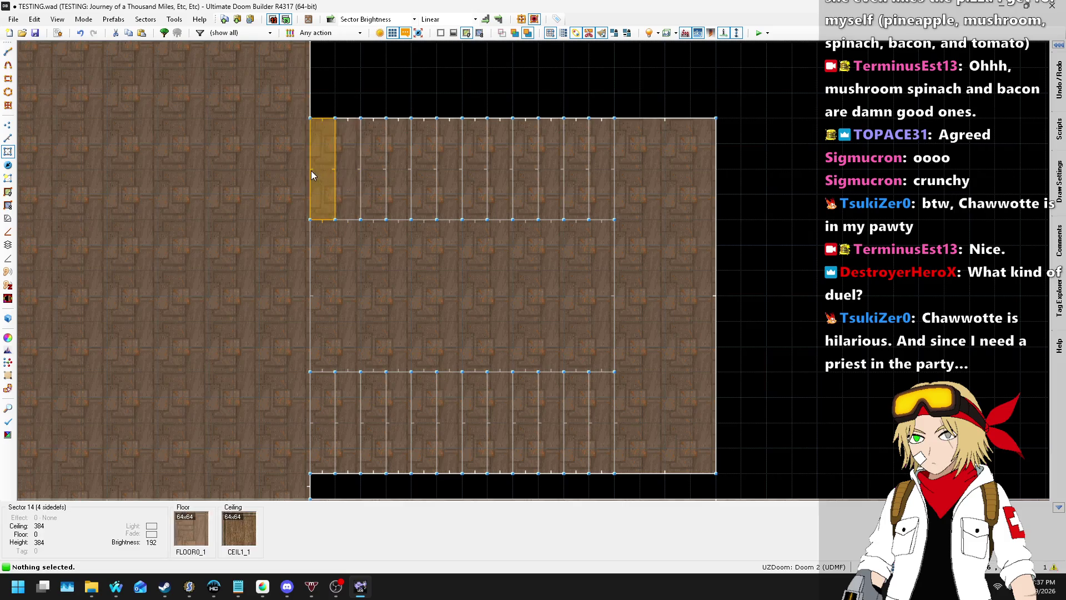
{"action": "mouse_move", "coordinate": [358, 171]}
{"action": "left_mouse_down"}
{"action": "mouse_move", "coordinate": [654, 182]}
{"action": "mouse_move", "coordinate": [581, 424]}
{"action": "mouse_move", "coordinate": [404, 399]}
{"action": "mouse_move", "coordinate": [326, 400]}
{"action": "mouse_move", "coordinate": [380, 404]}
{"action": "left_mouse_up"}
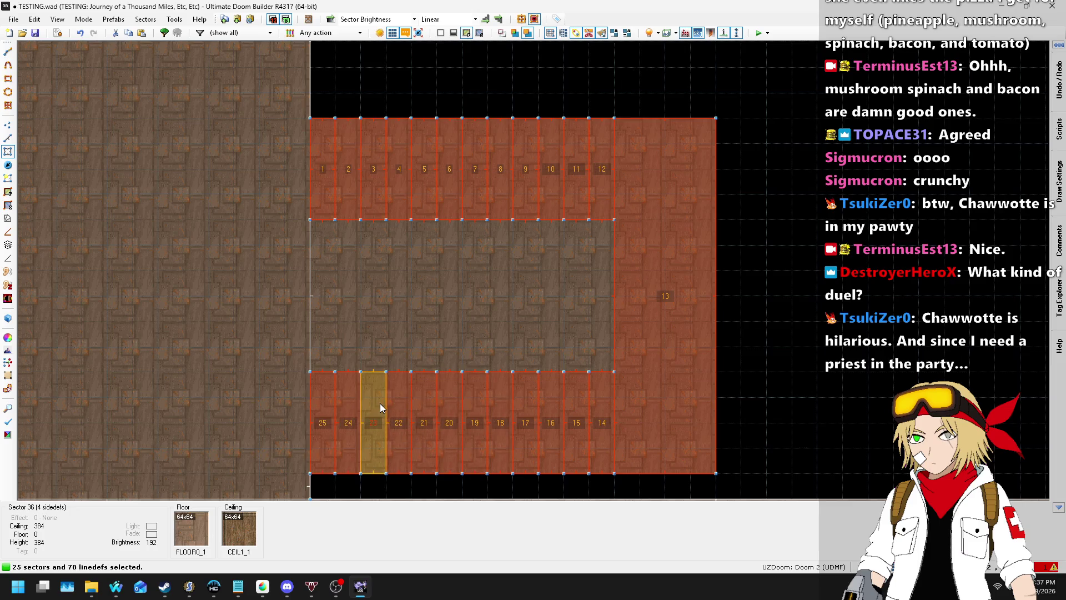
{"action": "right_click", "coordinate": [380, 403]}
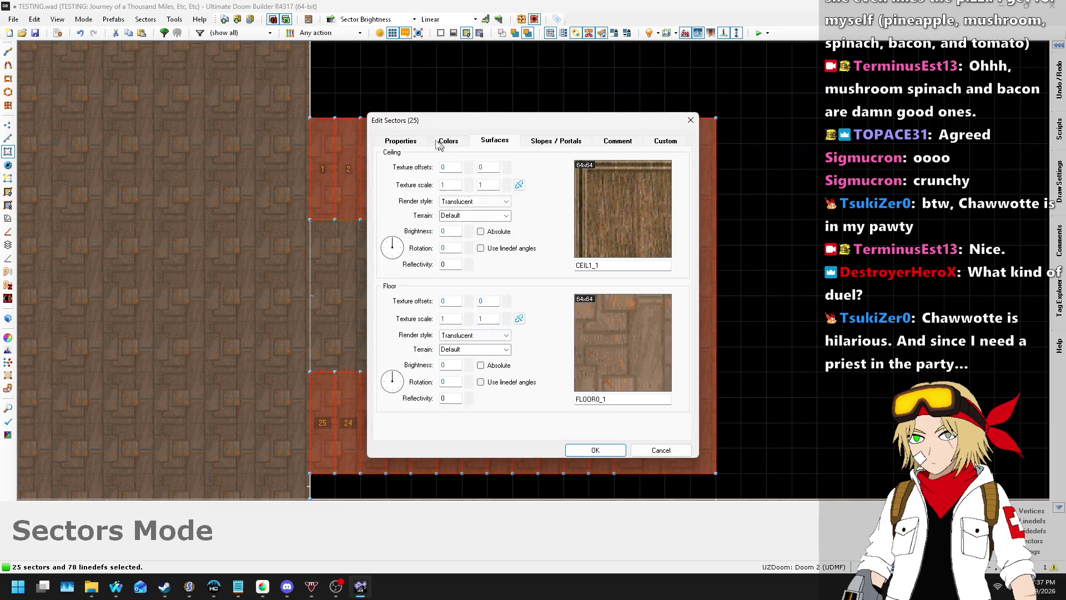
{"action": "left_click", "coordinate": [406, 142]}
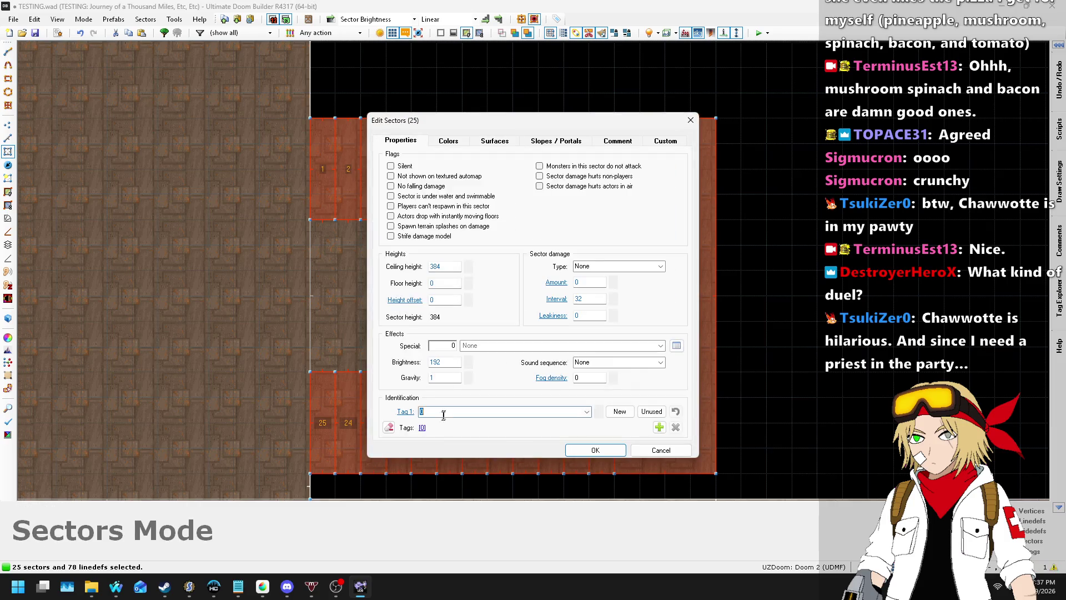
{"action": "type", "text": ">=1"}
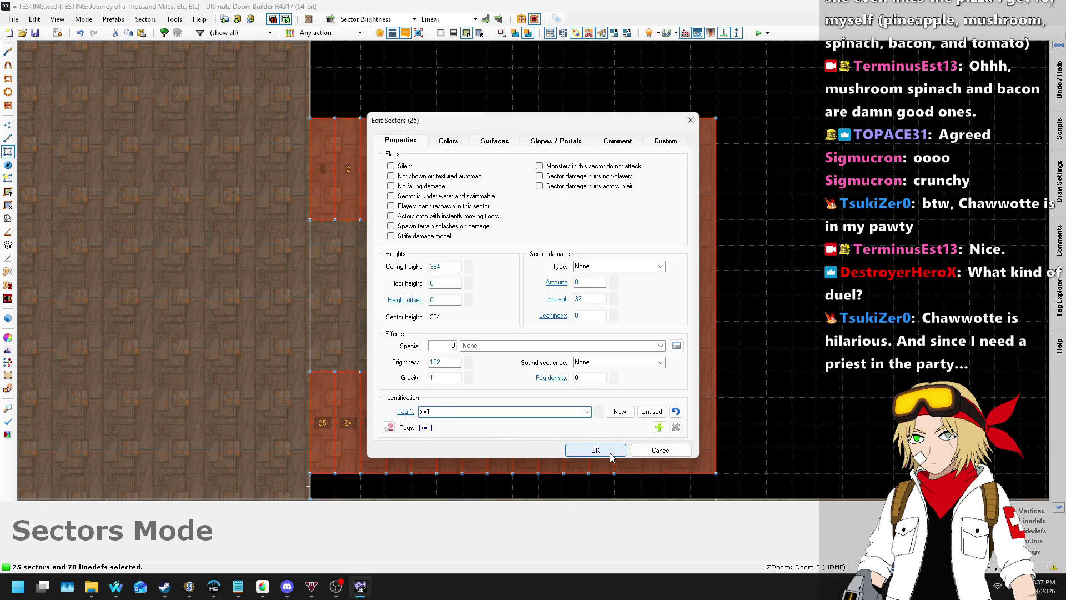
{"action": "left_click", "coordinate": [595, 450]}
{"action": "left_click", "coordinate": [327, 189]}
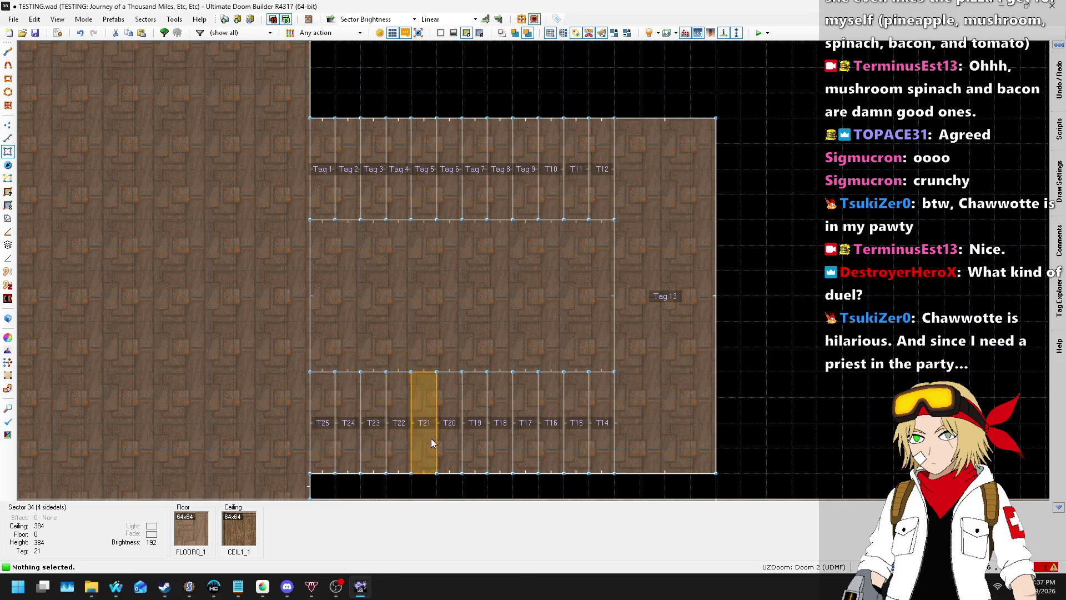
- Zoom around the tagged sectors and switch to Linedefs mode
{"action": "scroll", "coordinate": [431, 438], "scroll_direction": "down", "scroll_amount": 4}
{"action": "scroll", "coordinate": [444, 268], "scroll_direction": "up", "scroll_amount": 4}
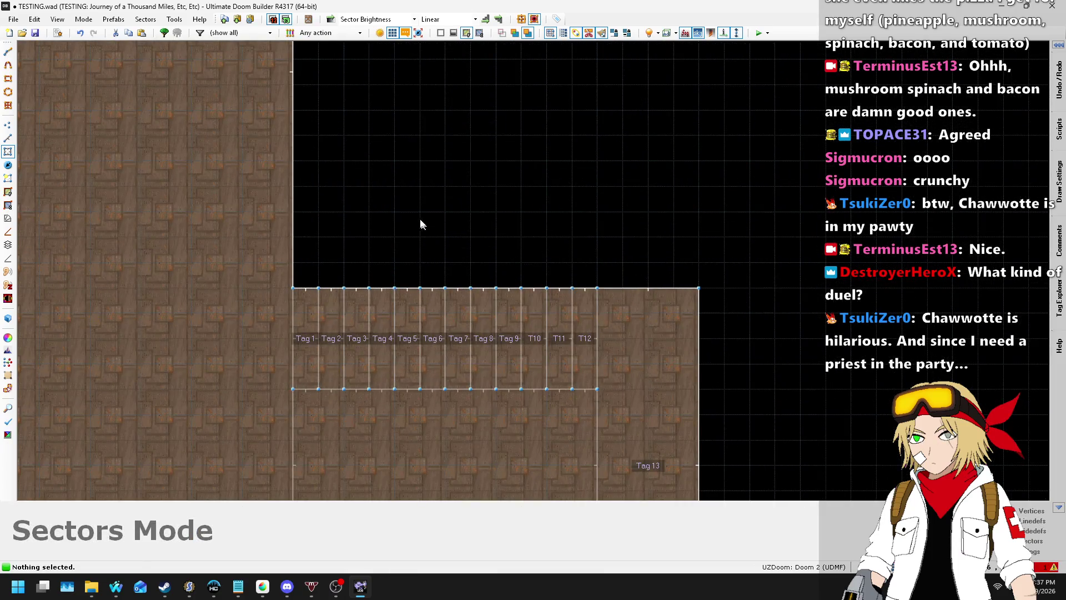
{"action": "scroll", "coordinate": [428, 226], "scroll_direction": "up", "scroll_amount": 3}
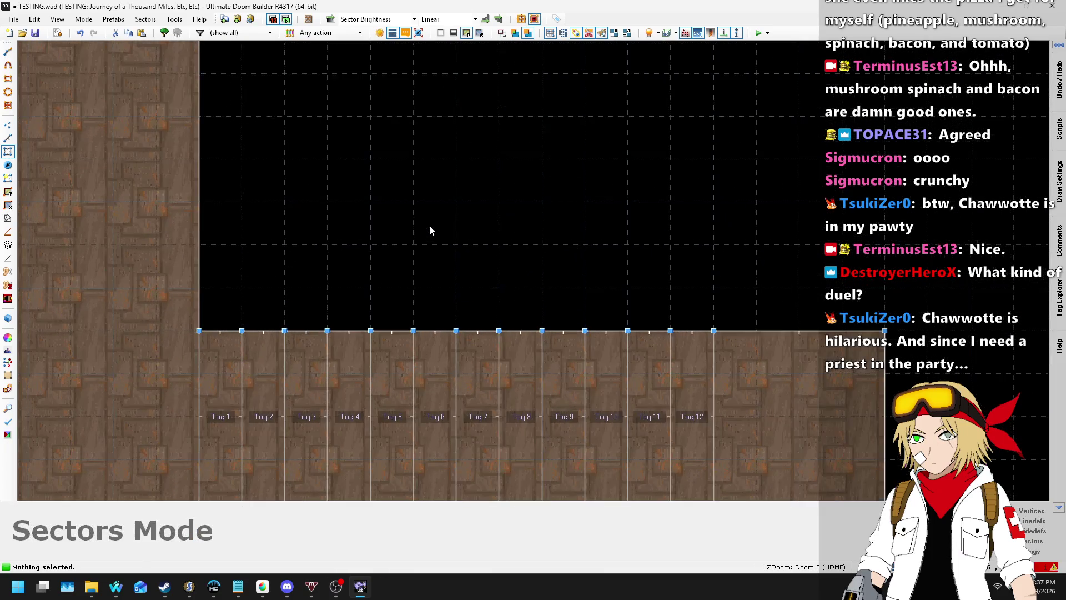
{"action": "scroll", "coordinate": [430, 230], "scroll_direction": "down", "scroll_amount": 1}
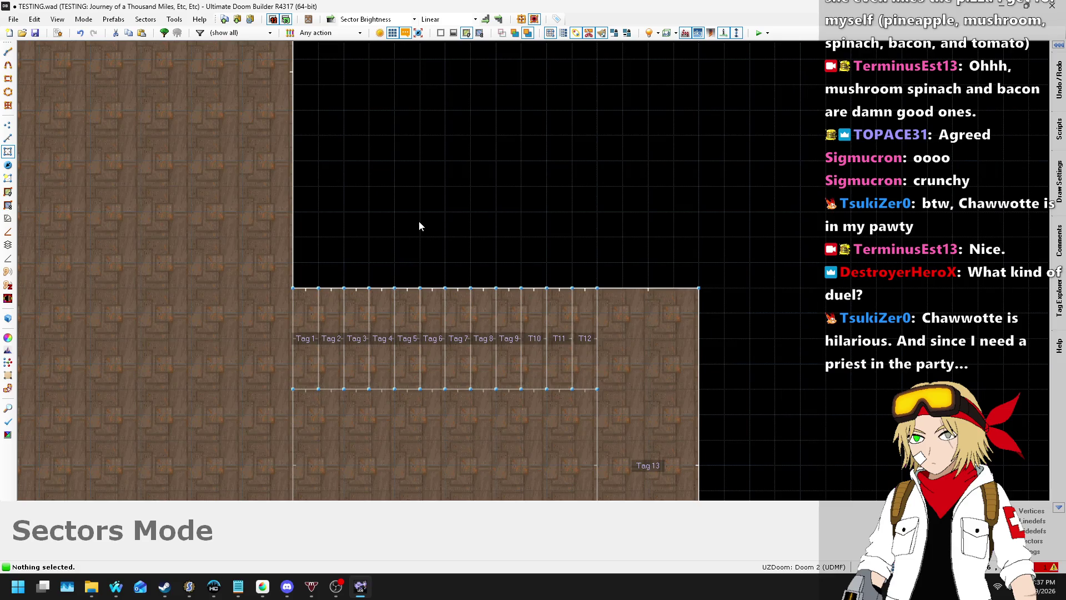
{"action": "scroll", "coordinate": [403, 174], "scroll_direction": "down", "scroll_amount": 1}
{"action": "scroll", "coordinate": [405, 198], "scroll_direction": "up", "scroll_amount": 1}
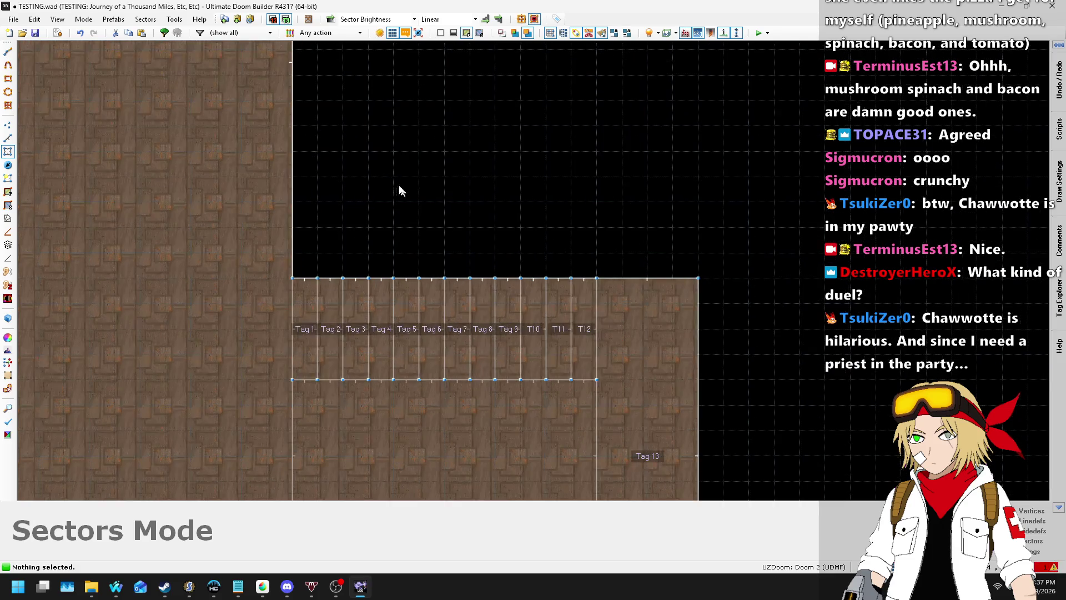
{"action": "left_click", "coordinate": [7, 139]}
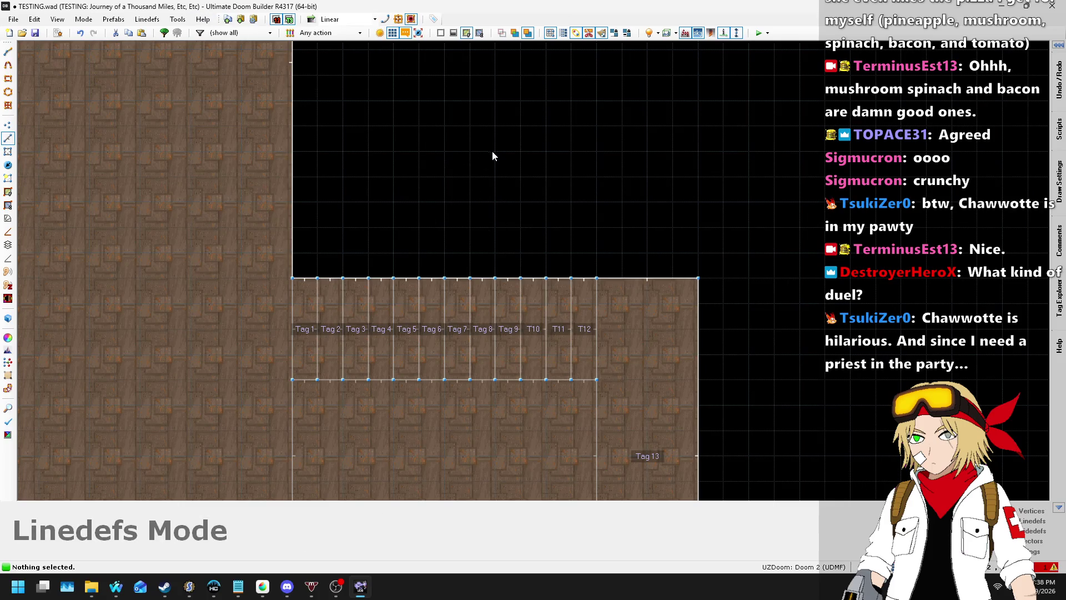
- Zoom to the empty space beside the tagged room and start drawing new lines
{"action": "scroll", "coordinate": [479, 170], "scroll_direction": "down", "scroll_amount": 1}
{"action": "scroll", "coordinate": [478, 168], "scroll_direction": "down", "scroll_amount": 2}
{"action": "scroll", "coordinate": [478, 170], "scroll_direction": "up", "scroll_amount": 2}
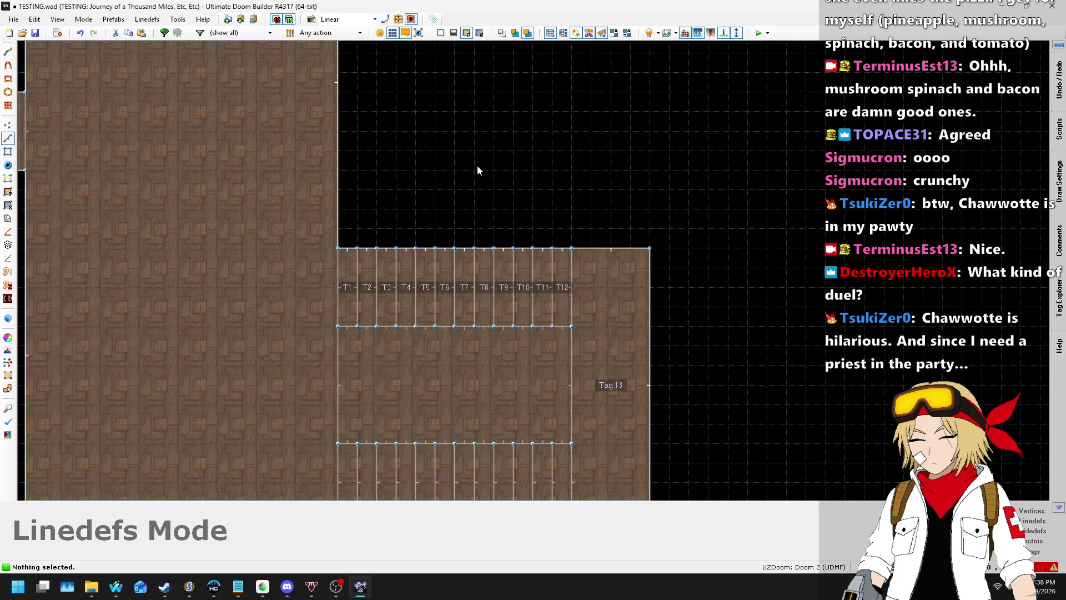
{"action": "scroll", "coordinate": [465, 186], "scroll_direction": "up", "scroll_amount": 1}
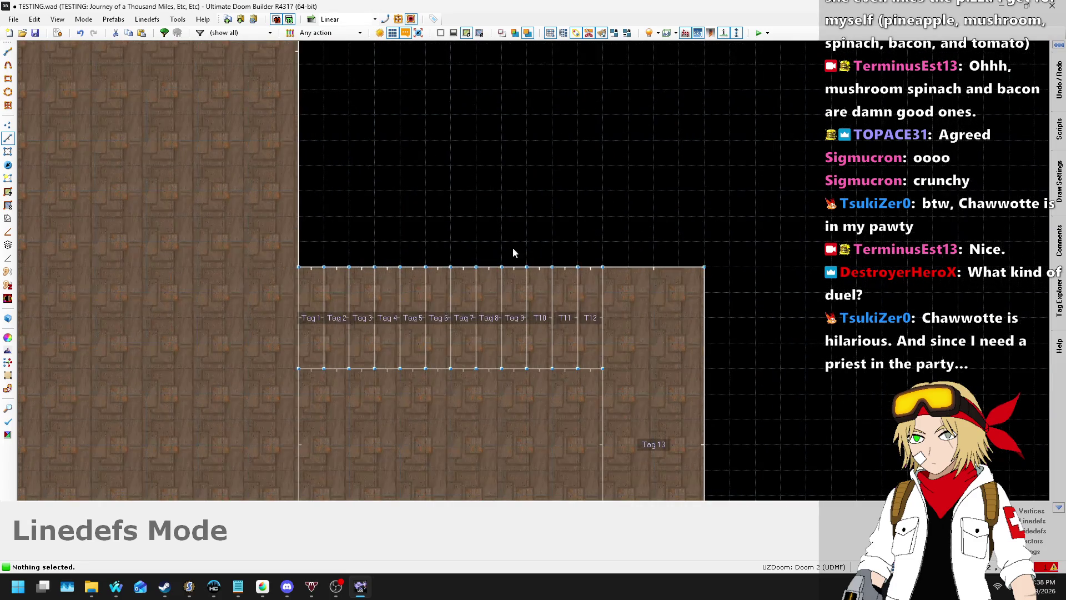
{"action": "scroll", "coordinate": [328, 234], "scroll_direction": "up", "scroll_amount": 1}
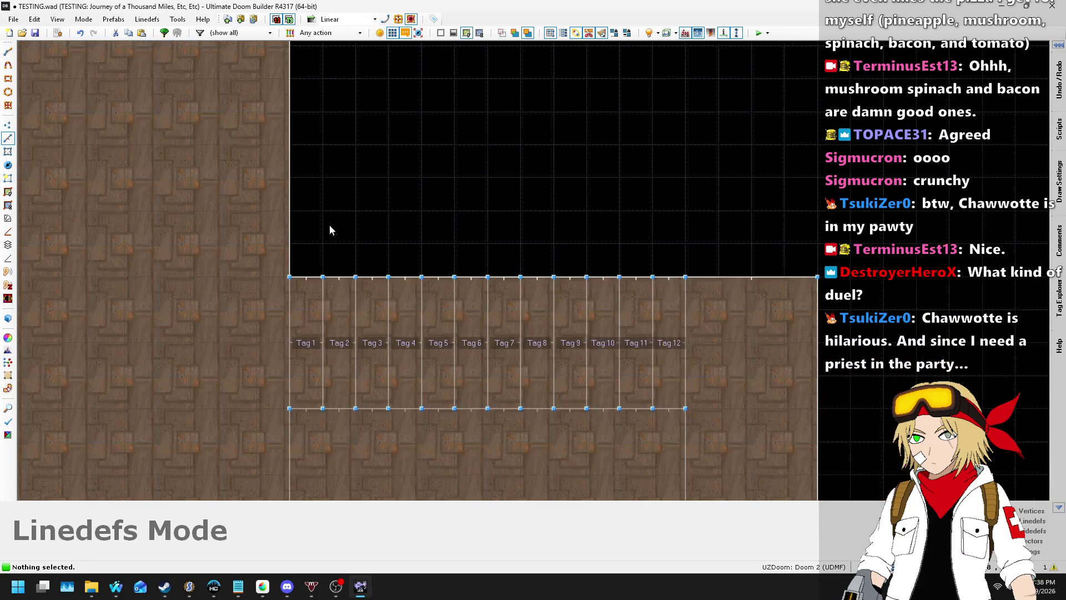
{"action": "scroll", "coordinate": [328, 231], "scroll_direction": "down", "scroll_amount": 1}
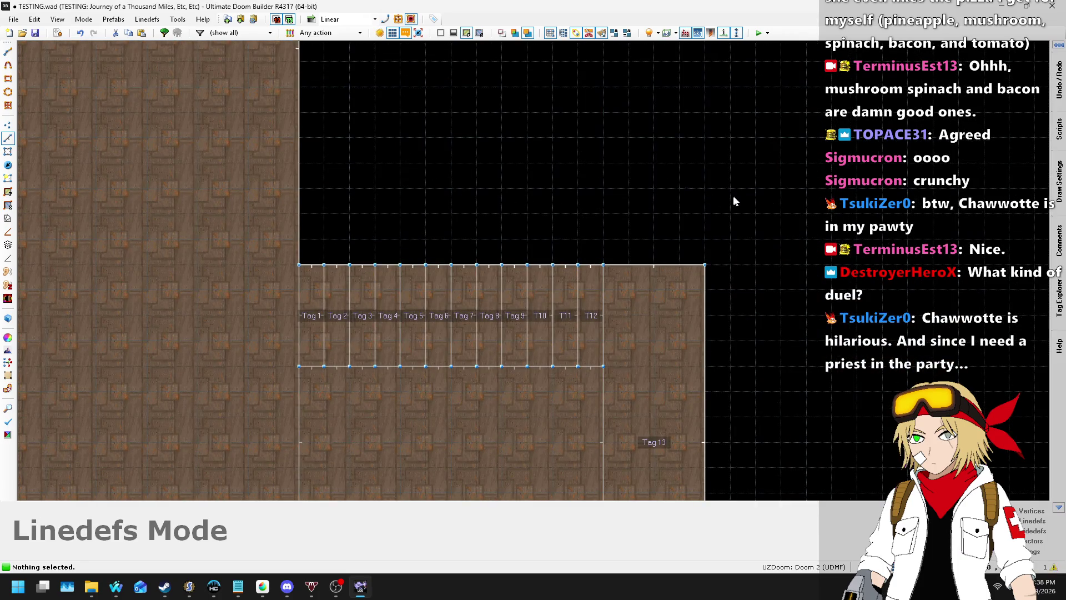
{"action": "scroll", "coordinate": [399, 212], "scroll_direction": "down", "scroll_amount": 1}
{"action": "scroll", "coordinate": [688, 231], "scroll_direction": "up", "scroll_amount": 1}
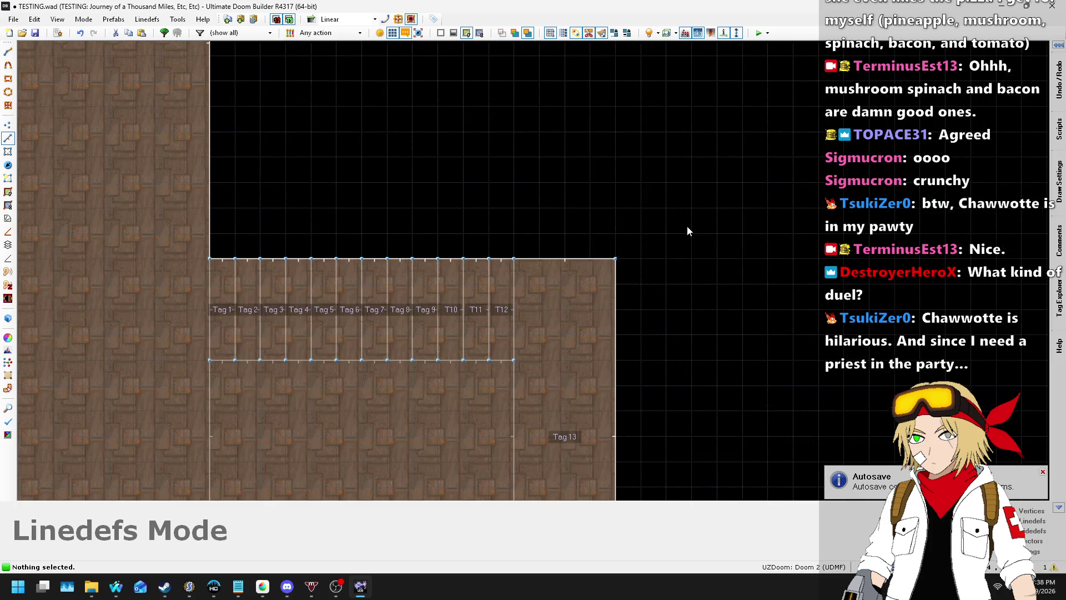
{"action": "key", "text": "Insert"}
- Draw a small triangle sector and give its diagonal line action 160 Sector Set 3D Floor targeting tag 1
{"action": "left_click", "coordinate": [667, 183]}
{"action": "left_click", "coordinate": [643, 208]}
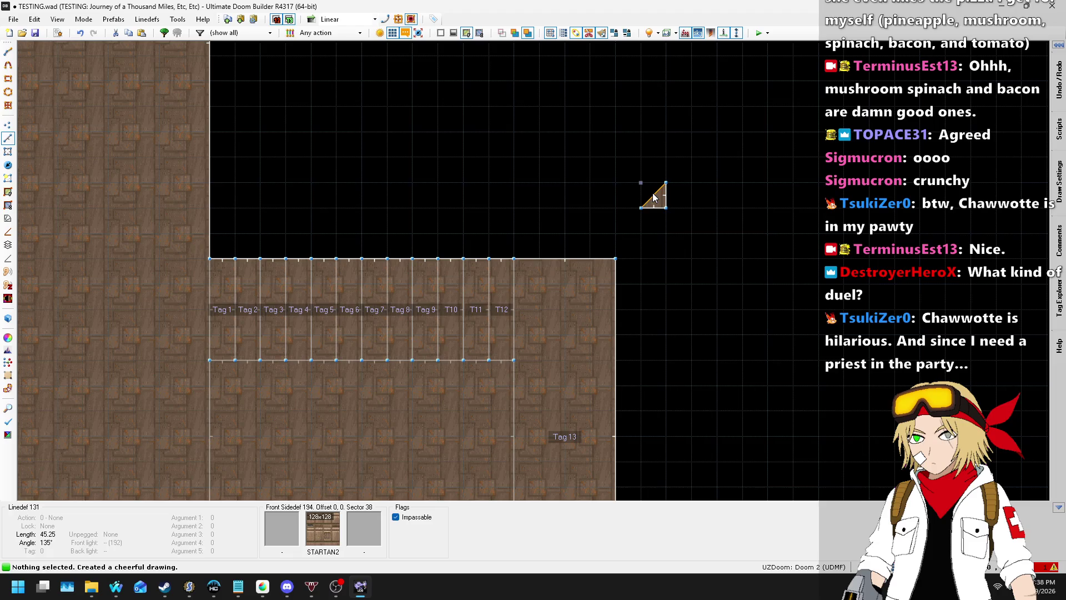
{"action": "right_click", "coordinate": [653, 201]}
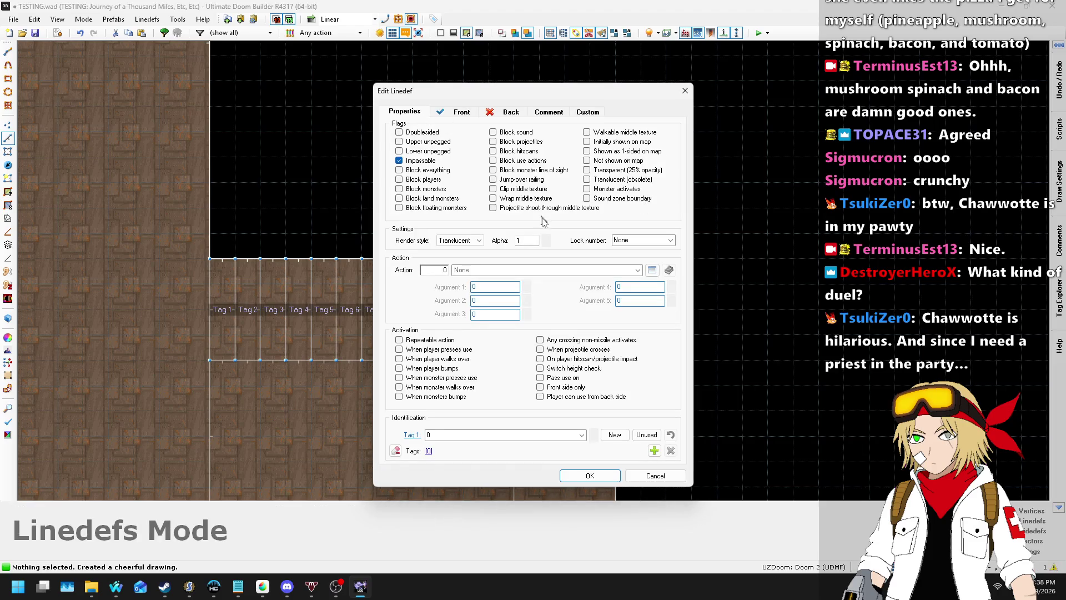
{"action": "left_click", "coordinate": [652, 270]}
{"action": "scroll", "coordinate": [444, 334], "scroll_direction": "down", "scroll_amount": 1}
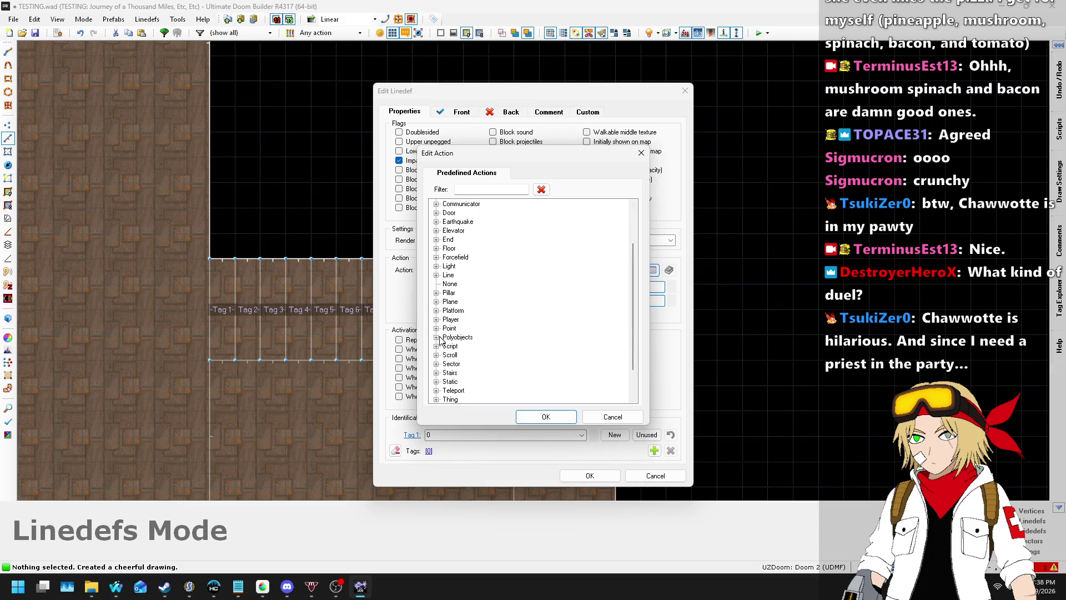
{"action": "left_click", "coordinate": [437, 363]}
{"action": "left_click", "coordinate": [492, 275]}
{"action": "left_click", "coordinate": [546, 417]}
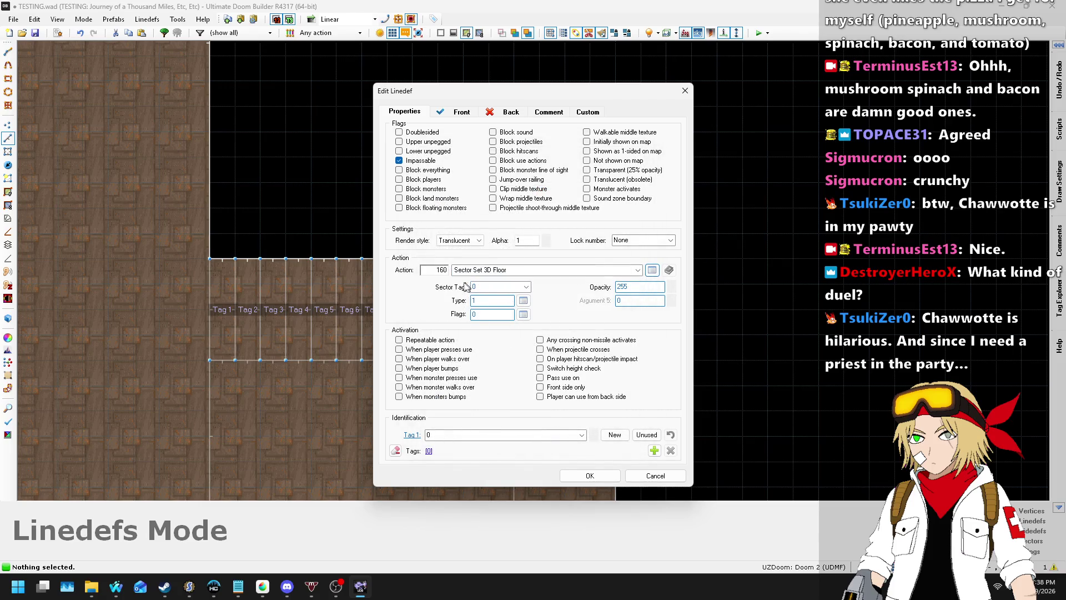
{"action": "left_click", "coordinate": [526, 288]}
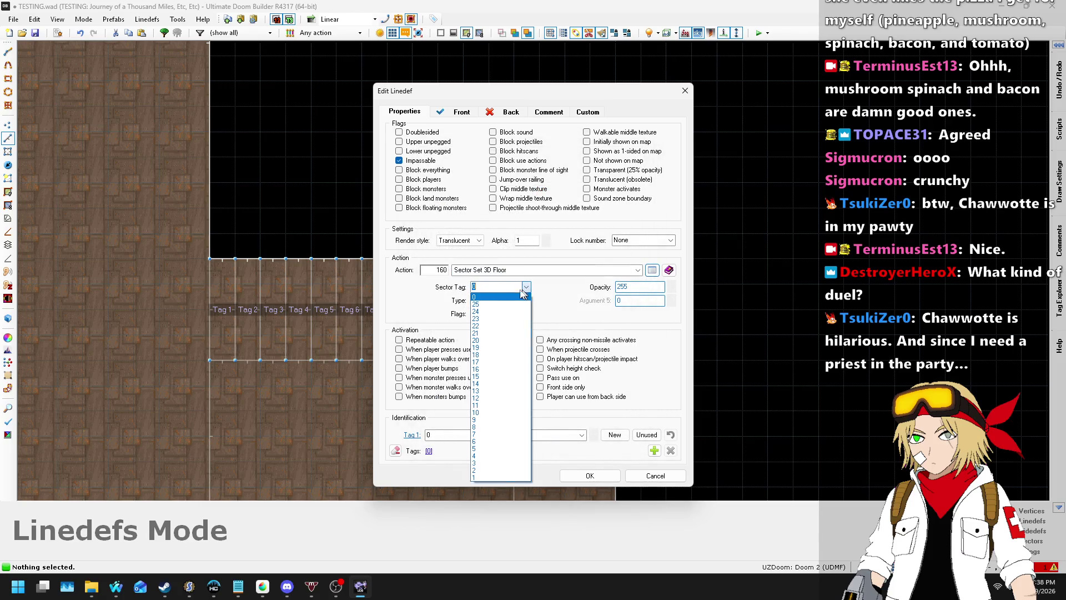
{"action": "left_click", "coordinate": [476, 478]}
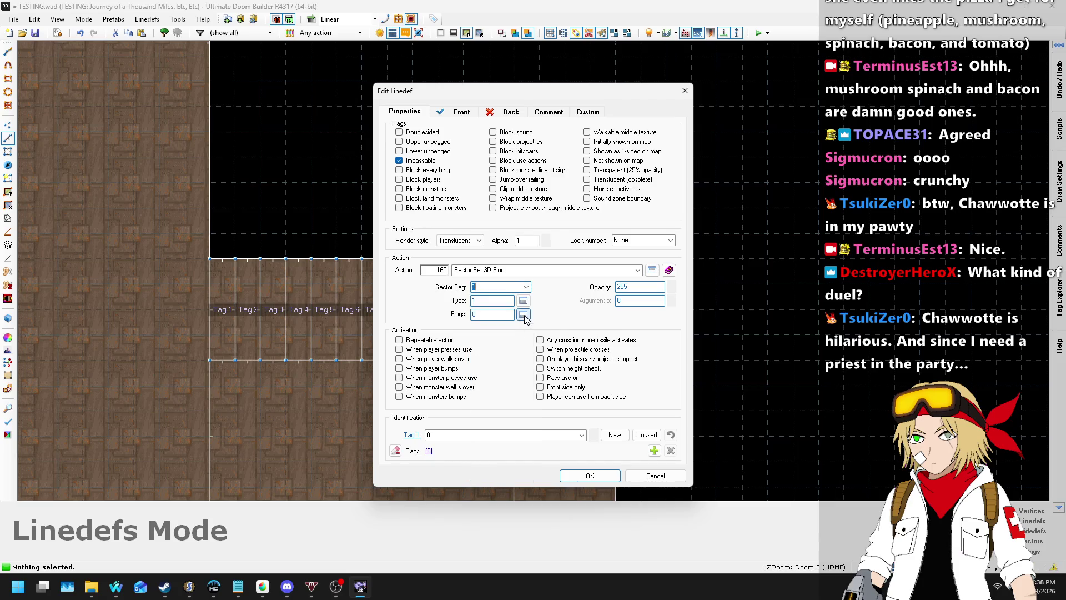
{"action": "left_click", "coordinate": [589, 475]}
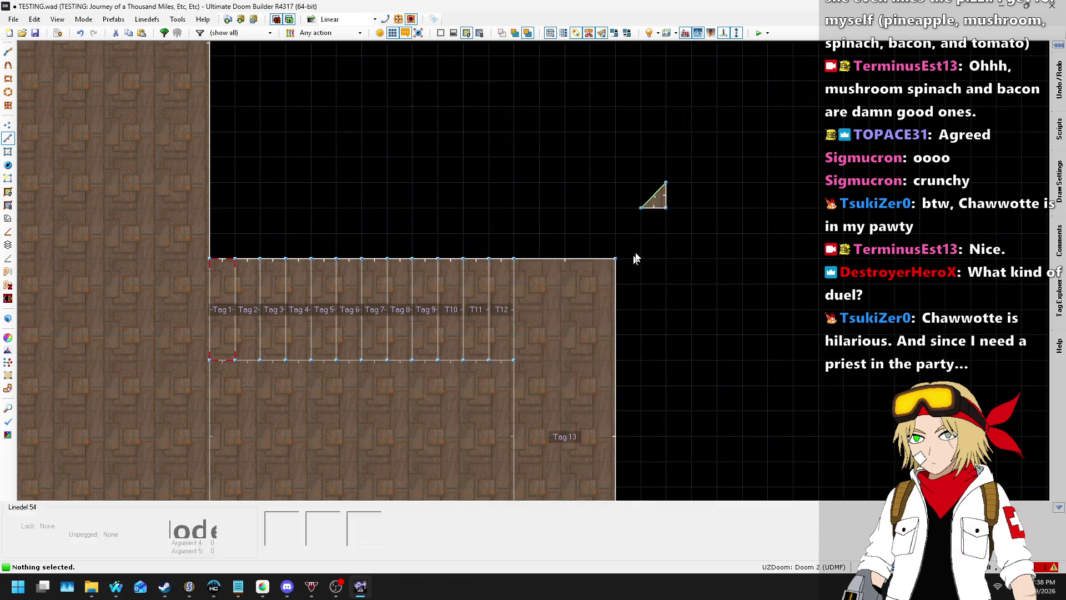
- In Visual Mode, lower the control sector's ceiling to 16 and its floor to 8
{"action": "key", "text": "q"}
{"action": "key", "text": "s"}
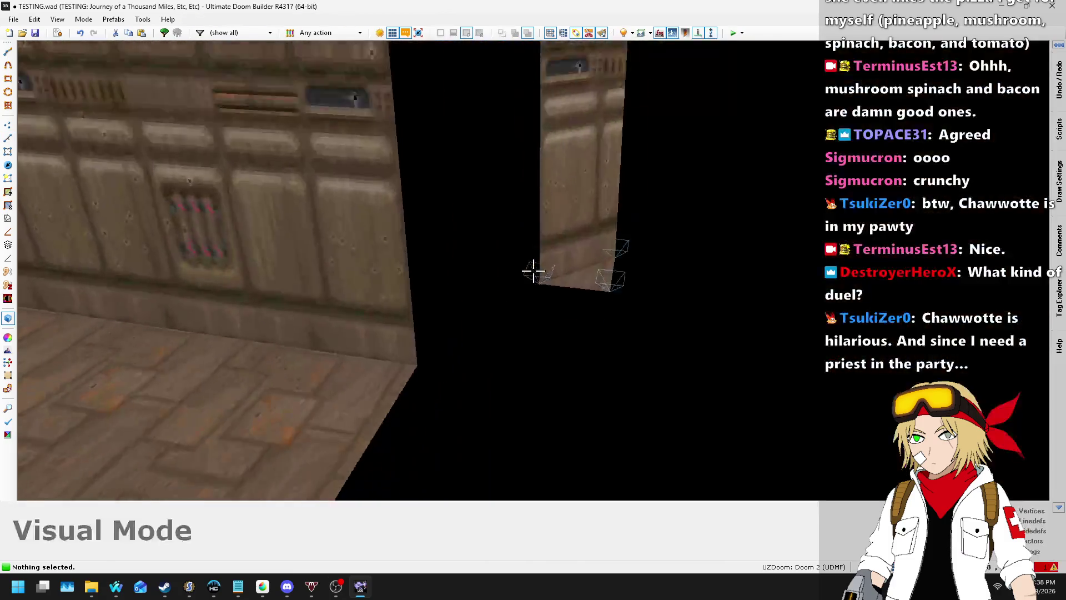
{"action": "key", "text": "w"}
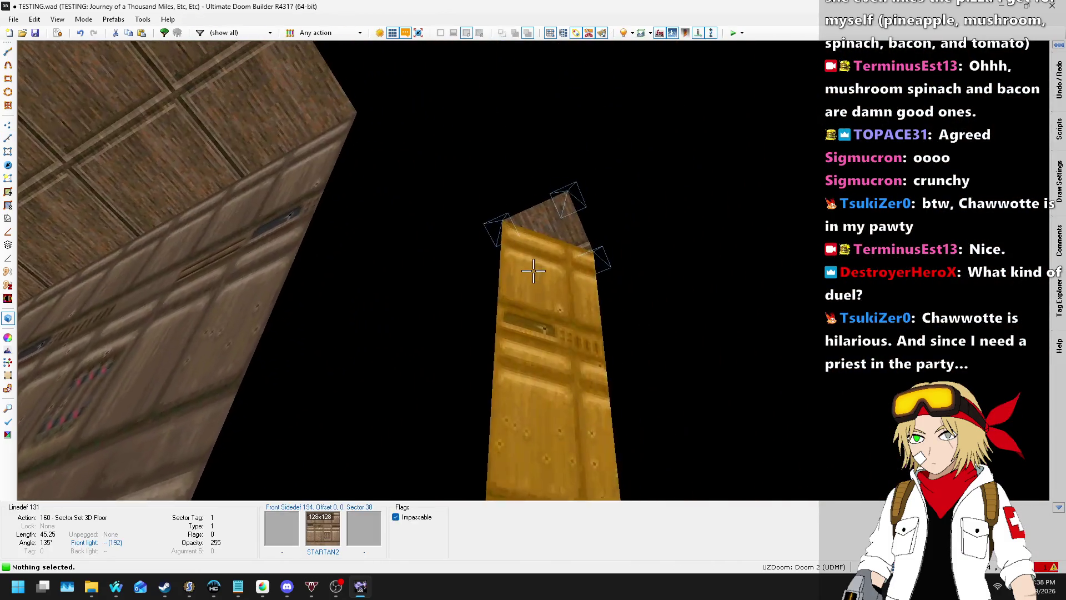
{"action": "left_click", "coordinate": [534, 270]}
{"action": "scroll", "coordinate": [533, 271], "scroll_direction": "down", "scroll_amount": 10}
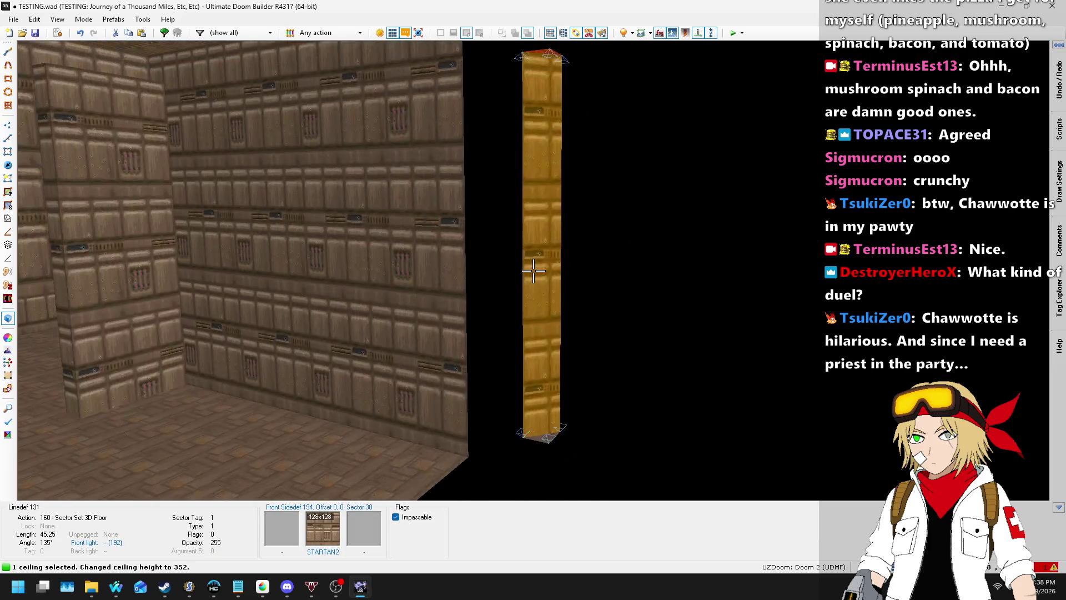
{"action": "scroll", "coordinate": [533, 270], "scroll_direction": "down", "scroll_amount": 14}
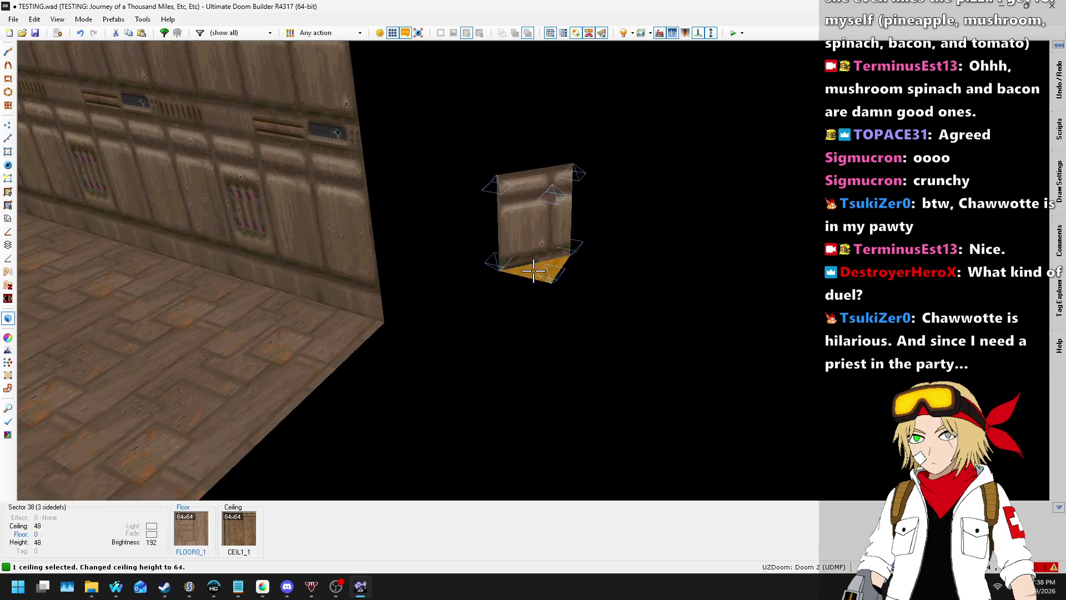
{"action": "scroll", "coordinate": [534, 271], "scroll_direction": "down", "scroll_amount": 2}
{"action": "left_click", "coordinate": [533, 271]}
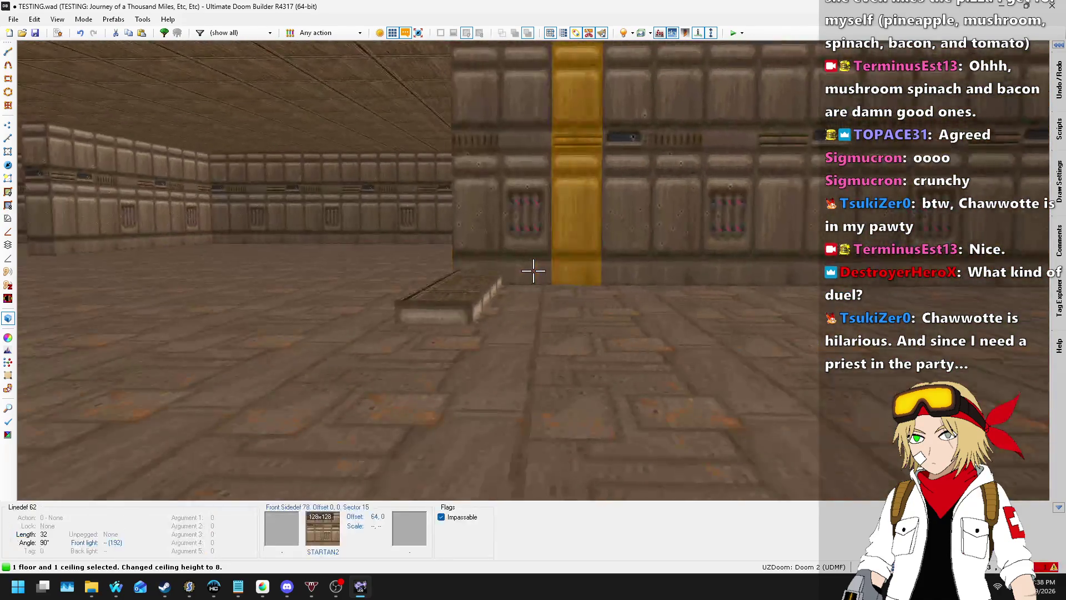
{"action": "left_click", "coordinate": [533, 271]}
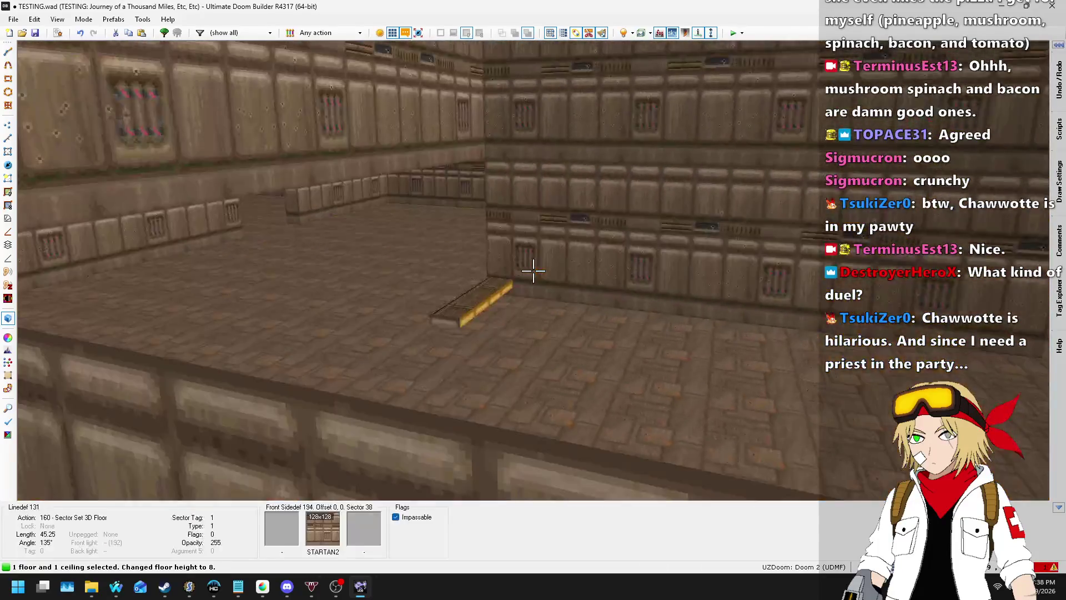
- Apply the CEIL1_1 and FLOOR0_1 flats to the slab, then back in 2D select the triangle's lines
{"action": "key", "text": "Escape"}
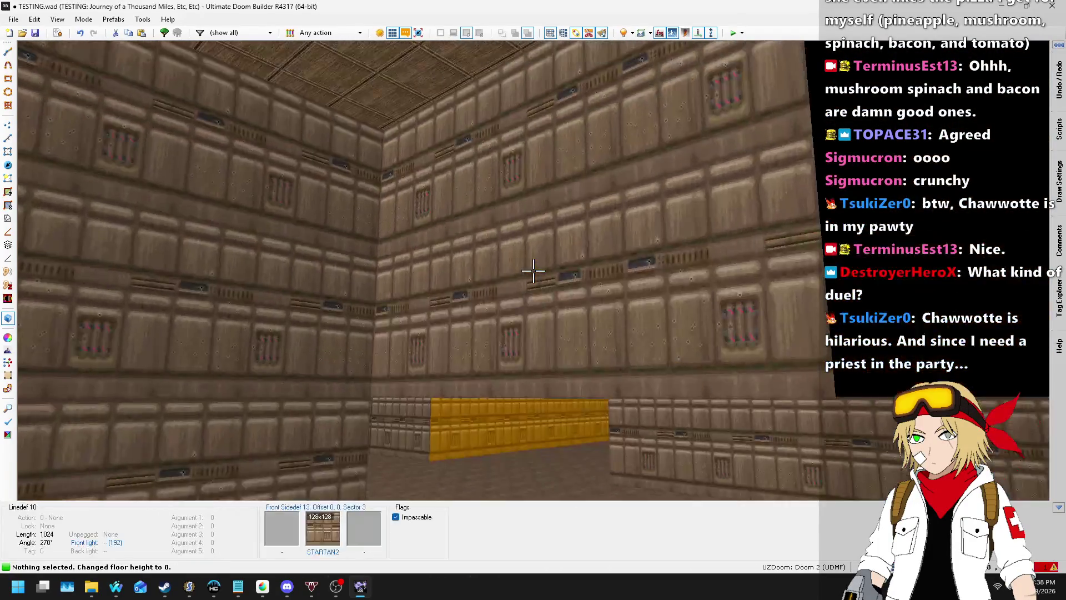
{"action": "key", "text": "ctrl+c"}
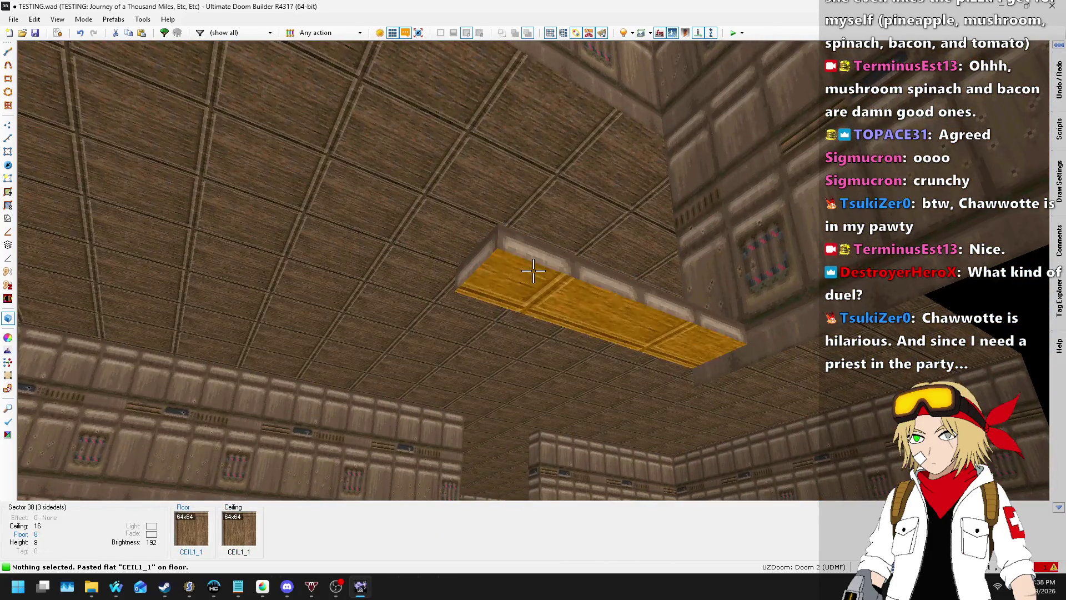
{"action": "key", "text": "ctrl+c"}
{"action": "key", "text": "ctrl+v"}
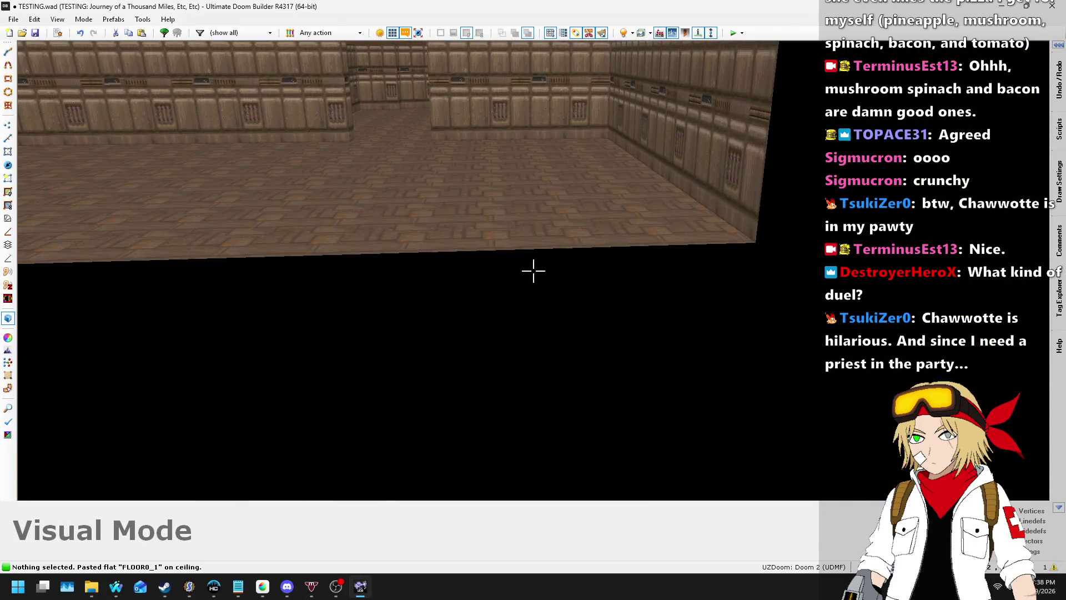
{"action": "key", "text": "w"}
{"action": "left_click_drag", "start_coordinate": [594, 203], "coordinate": [669, 256]}
- Copy the triangle control sector and paste twelve copies in a row beside the staircase
{"action": "key", "text": "ctrl+c"}
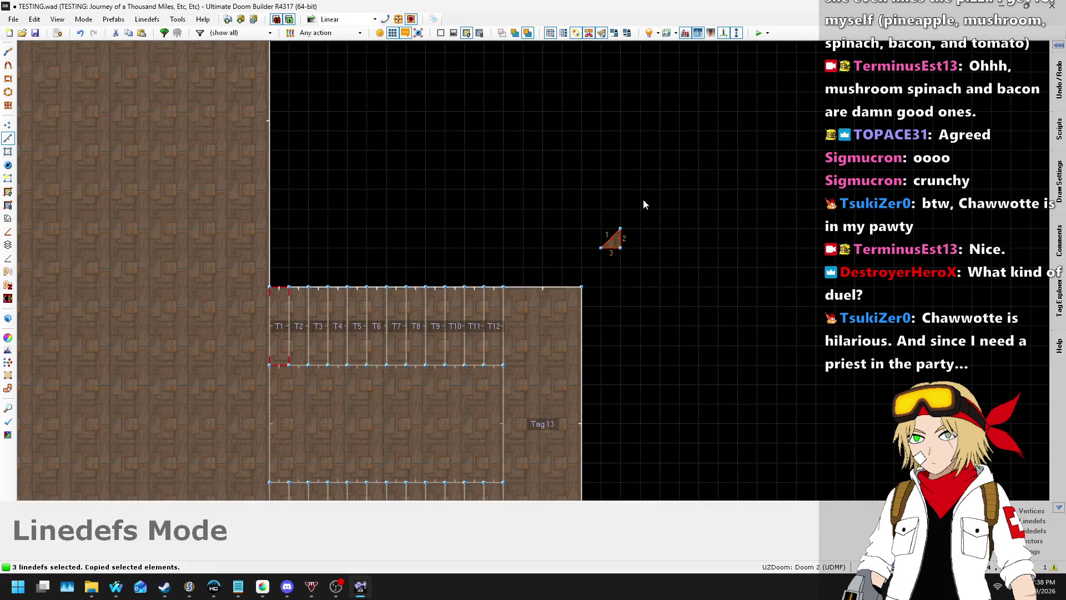
{"action": "scroll", "coordinate": [645, 206], "scroll_direction": "down", "scroll_amount": 2}
{"action": "scroll", "coordinate": [658, 248], "scroll_direction": "up", "scroll_amount": 3}
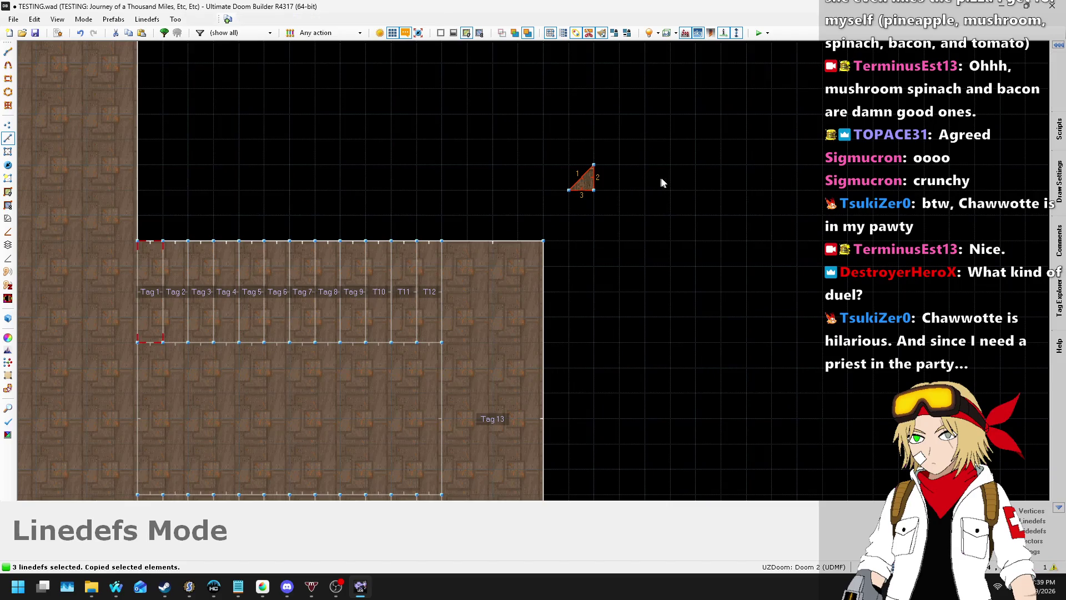
{"action": "key", "text": "ctrl+v"}
{"action": "key", "text": "Return"}
{"action": "key", "text": "ctrl+v"}
{"action": "key", "text": "Return"}
{"action": "key", "text": "ctrl+v"}
{"action": "key", "text": "Return"}
{"action": "key", "text": "ctrl+v"}
{"action": "key", "text": "Return"}
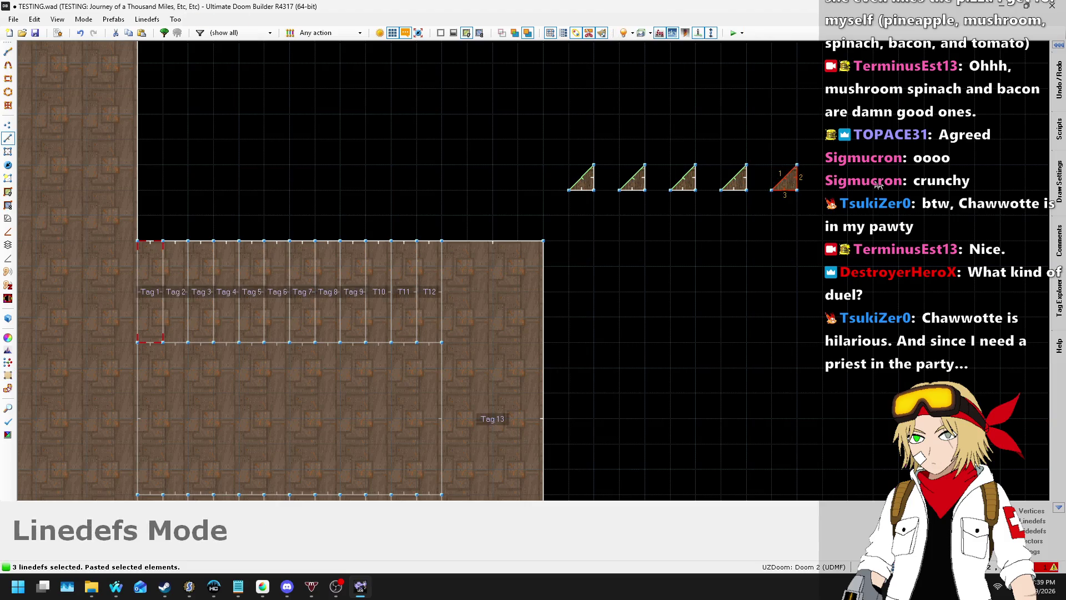
{"action": "key", "text": "ctrl+v"}
{"action": "key", "text": "Return"}
{"action": "key", "text": "ctrl+v"}
{"action": "scroll", "coordinate": [526, 224], "scroll_direction": "down", "scroll_amount": 3}
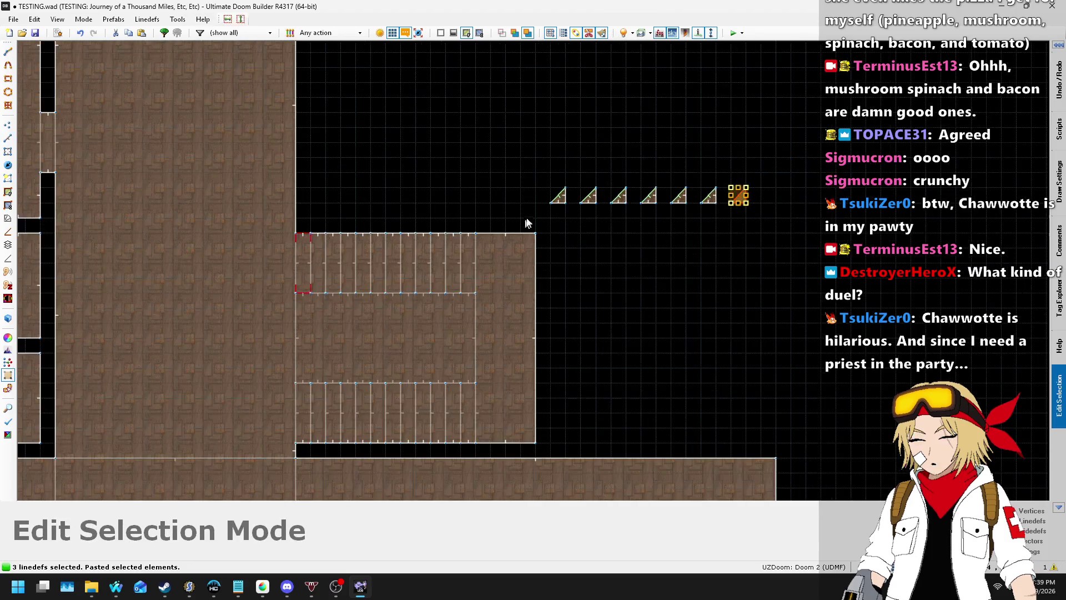
{"action": "scroll", "coordinate": [796, 222], "scroll_direction": "up", "scroll_amount": 2}
{"action": "key", "text": "Return"}
{"action": "key", "text": "ctrl+v"}
{"action": "key", "text": "Return"}
{"action": "key", "text": "ctrl+v"}
{"action": "key", "text": "Return"}
{"action": "key", "text": "ctrl+v"}
{"action": "scroll", "coordinate": [960, 161], "scroll_direction": "down", "scroll_amount": 2}
{"action": "scroll", "coordinate": [726, 278], "scroll_direction": "up", "scroll_amount": 5}
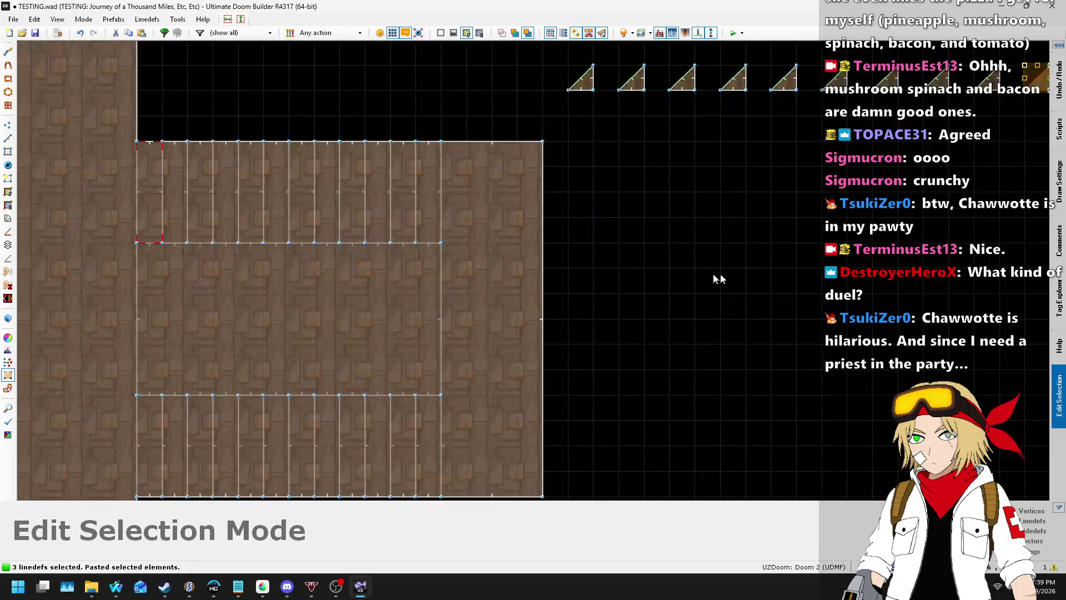
{"action": "scroll", "coordinate": [583, 135], "scroll_direction": "down", "scroll_amount": 7}
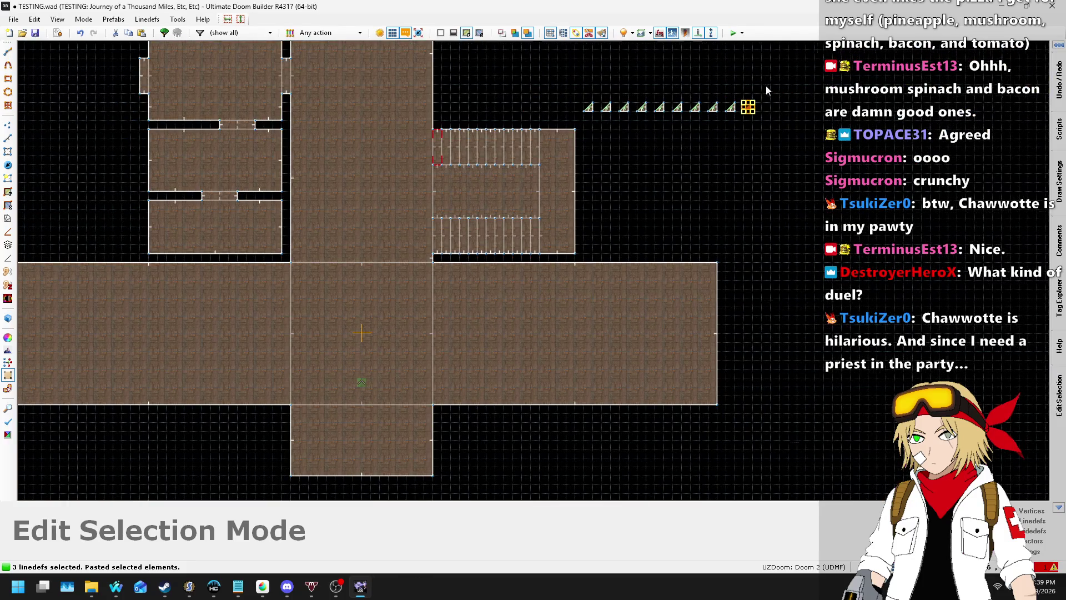
{"action": "scroll", "coordinate": [766, 88], "scroll_direction": "up", "scroll_amount": 3}
{"action": "scroll", "coordinate": [350, 202], "scroll_direction": "up", "scroll_amount": 4}
{"action": "scroll", "coordinate": [345, 203], "scroll_direction": "down", "scroll_amount": 4}
{"action": "scroll", "coordinate": [711, 148], "scroll_direction": "up", "scroll_amount": 1}
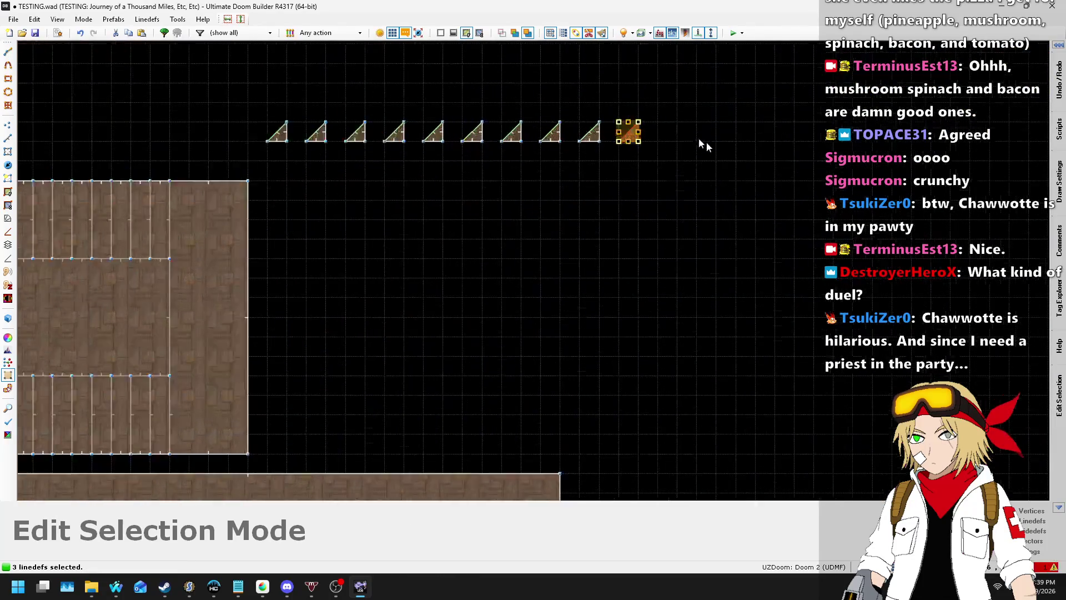
{"action": "key", "text": "Return"}
{"action": "key", "text": "ctrl+v"}
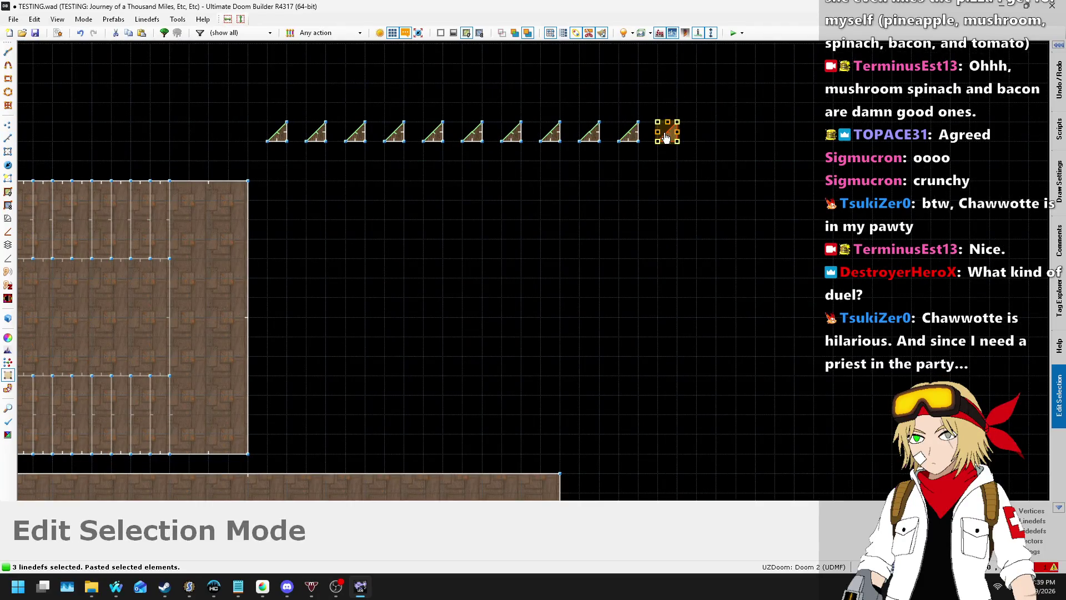
{"action": "key", "text": "Return"}
{"action": "key", "text": "ctrl+v"}
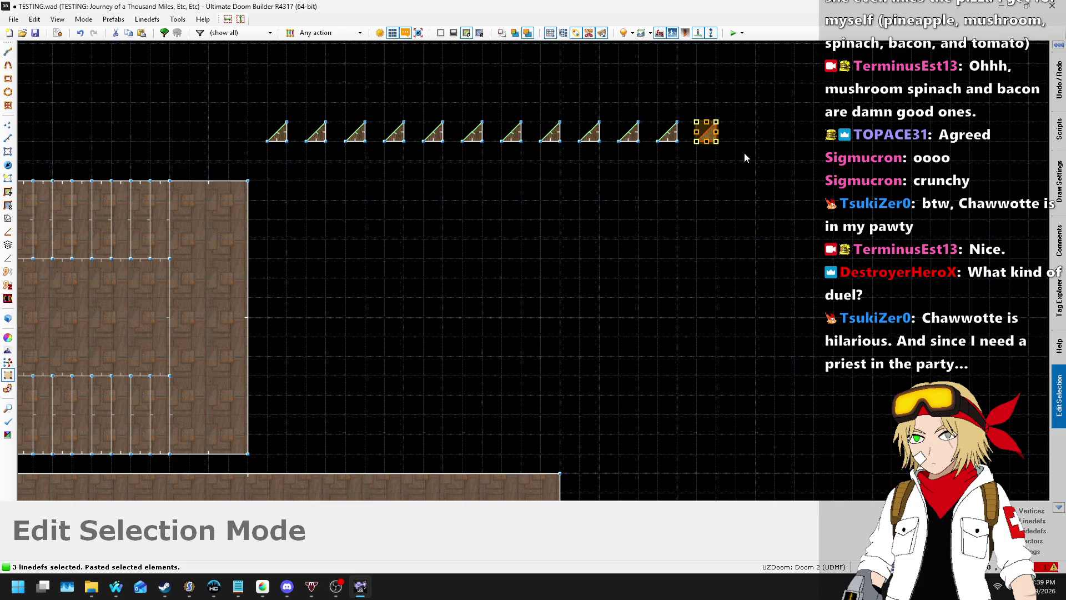
{"action": "key", "text": "Return"}
{"action": "key", "text": "ctrl+v"}
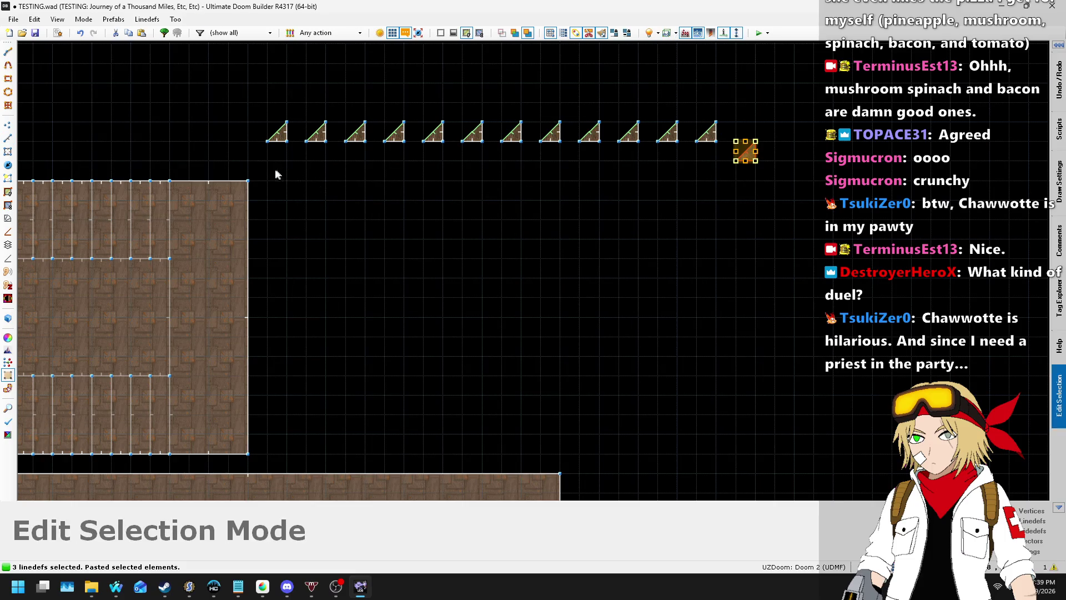
{"action": "key", "text": "Return"}
- Paste twelve more triangle copies as a second row
{"action": "key", "text": "ctrl+v"}
{"action": "key", "text": "Return"}
{"action": "key", "text": "ctrl+v"}
{"action": "key", "text": "Return"}
{"action": "key", "text": "ctrl+v"}
{"action": "key", "text": "Return"}
{"action": "key", "text": "ctrl+v"}
{"action": "key", "text": "Return"}
{"action": "key", "text": "ctrl+v"}
{"action": "key", "text": "Return"}
{"action": "key", "text": "ctrl+v"}
{"action": "key", "text": "Return"}
{"action": "key", "text": "ctrl+v"}
{"action": "key", "text": "Return"}
{"action": "key", "text": "ctrl+v"}
{"action": "key", "text": "Return"}
{"action": "key", "text": "ctrl+v"}
{"action": "key", "text": "Return"}
{"action": "key", "text": "ctrl+v"}
{"action": "key", "text": "Return"}
{"action": "key", "text": "ctrl+v"}
{"action": "key", "text": "Return"}
{"action": "key", "text": "ctrl+v"}
{"action": "key", "text": "Return"}
{"action": "scroll", "coordinate": [690, 198], "scroll_direction": "down", "scroll_amount": 3}
{"action": "scroll", "coordinate": [527, 229], "scroll_direction": "up", "scroll_amount": 1}
{"action": "scroll", "coordinate": [528, 232], "scroll_direction": "up", "scroll_amount": 4}
{"action": "scroll", "coordinate": [777, 187], "scroll_direction": "up", "scroll_amount": 3}
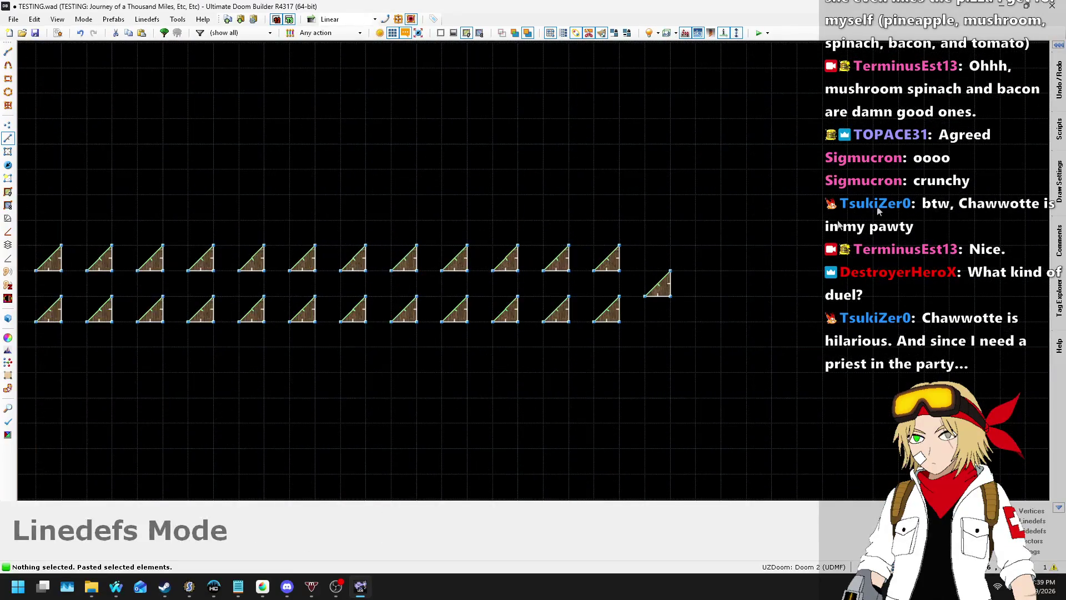
{"action": "scroll", "coordinate": [758, 206], "scroll_direction": "down", "scroll_amount": 3}
{"action": "scroll", "coordinate": [400, 364], "scroll_direction": "up", "scroll_amount": 2}
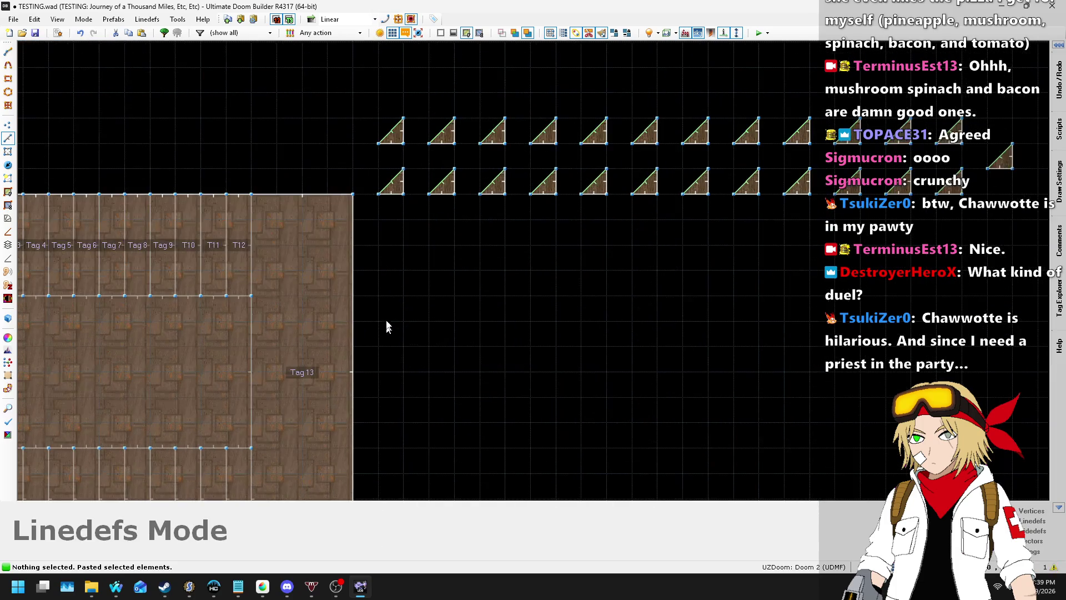
{"action": "scroll", "coordinate": [381, 264], "scroll_direction": "down", "scroll_amount": 2}
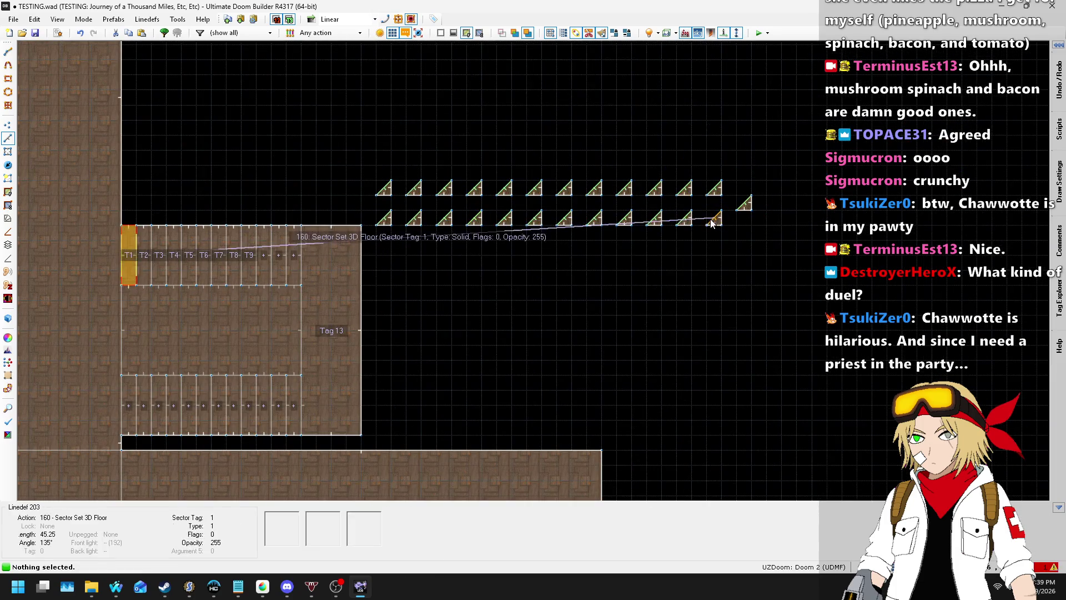
- Select the twelve top-row triangle diagonals left to right, then the lone offset one
{"action": "left_click", "coordinate": [383, 187]}
{"action": "left_click", "coordinate": [414, 187]}
{"action": "left_click", "coordinate": [442, 191]}
{"action": "left_click", "coordinate": [473, 190]}
{"action": "left_click", "coordinate": [504, 190]}
{"action": "left_click", "coordinate": [534, 190]}
{"action": "left_click", "coordinate": [563, 190]}
{"action": "left_click", "coordinate": [594, 189]}
{"action": "left_click", "coordinate": [625, 189]}
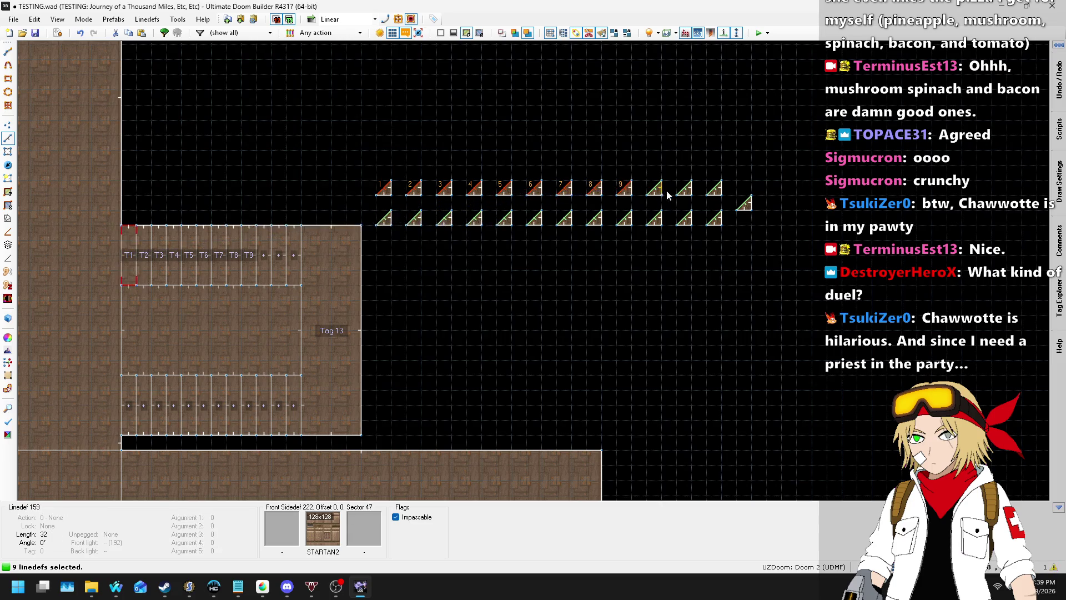
{"action": "left_click", "coordinate": [654, 189]}
{"action": "left_click", "coordinate": [684, 189]}
{"action": "left_click", "coordinate": [720, 189]}
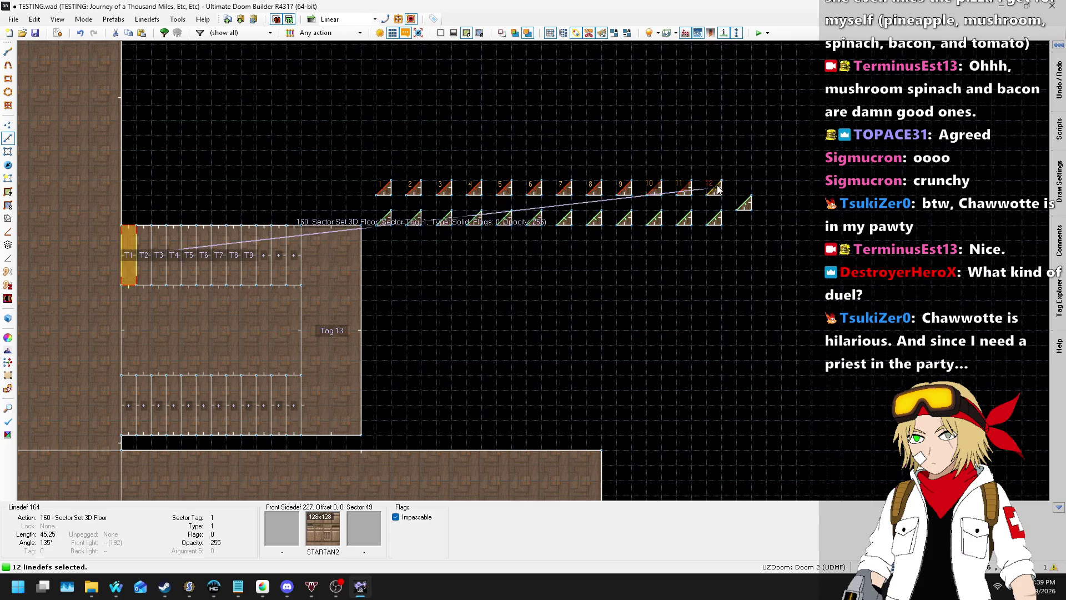
{"action": "left_click", "coordinate": [745, 203]}
- Add the bottom-row triangle diagonals to the selection from left to right
{"action": "left_click", "coordinate": [384, 218]}
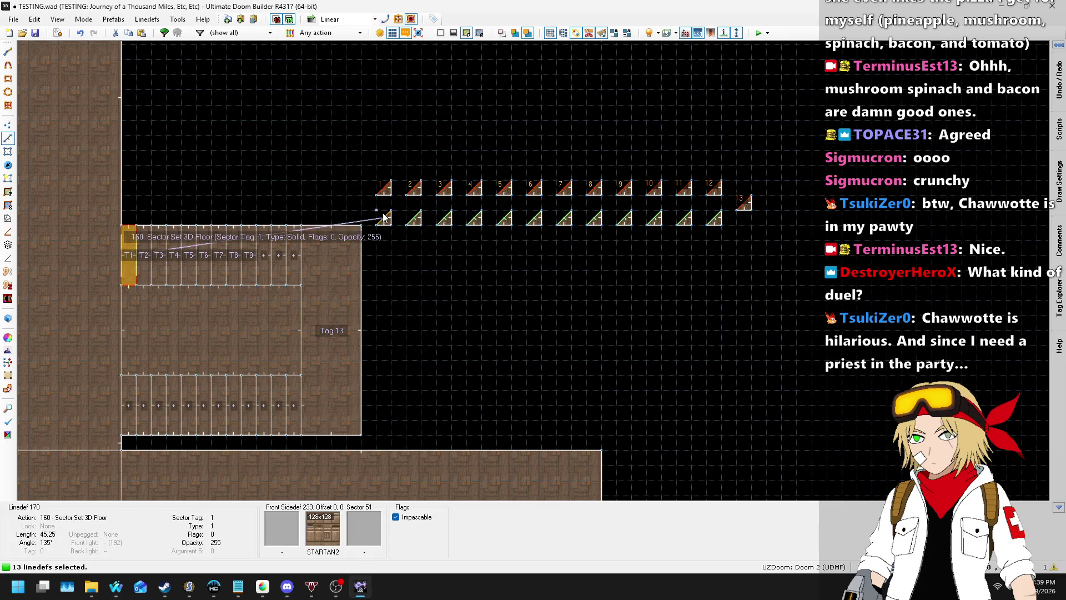
{"action": "left_click", "coordinate": [414, 218]}
{"action": "left_click", "coordinate": [444, 220]}
{"action": "left_click", "coordinate": [475, 218]}
{"action": "left_click", "coordinate": [504, 219]}
{"action": "left_click", "coordinate": [534, 219]}
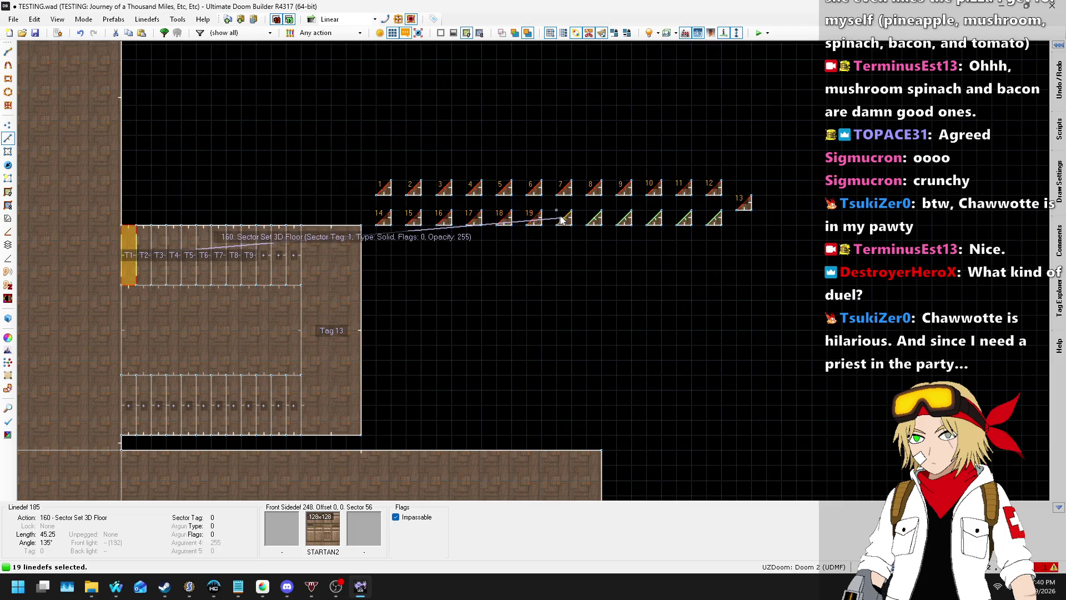
{"action": "left_click", "coordinate": [564, 219]}
{"action": "left_click", "coordinate": [594, 219]}
{"action": "left_click", "coordinate": [624, 219]}
{"action": "left_click", "coordinate": [655, 219]}
{"action": "left_click", "coordinate": [715, 219]}
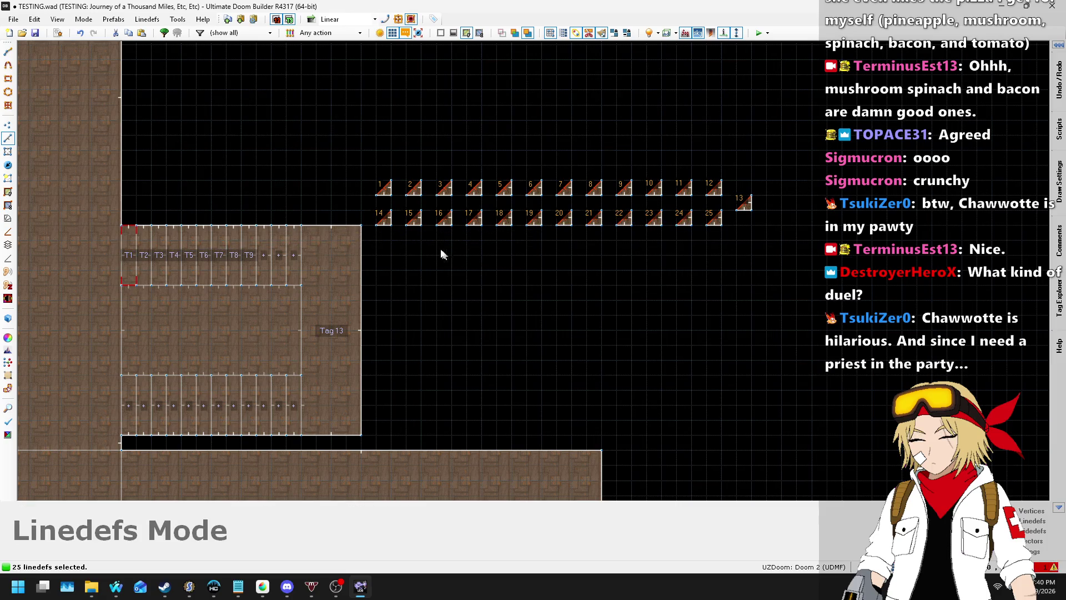
- Deselect the bottom row and reselect its diagonals from right to left
{"action": "mouse_move", "coordinate": [369, 205]}
{"action": "left_mouse_down"}
{"action": "mouse_move", "coordinate": [480, 245]}
{"action": "mouse_move", "coordinate": [732, 261]}
{"action": "left_mouse_up"}
{"action": "left_click", "coordinate": [714, 218]}
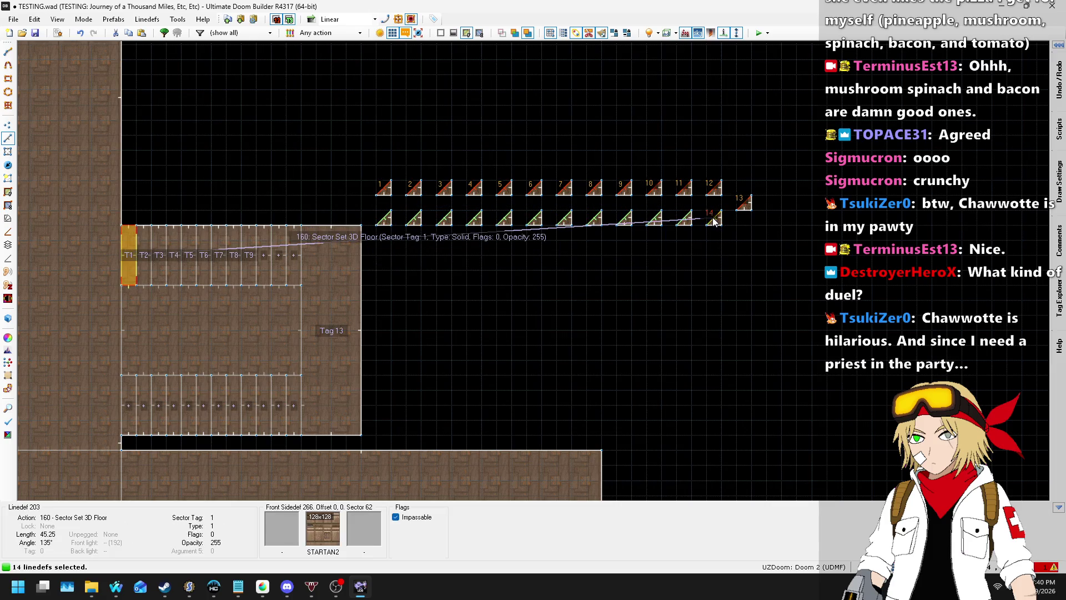
{"action": "left_click", "coordinate": [683, 219]}
{"action": "left_click", "coordinate": [648, 218]}
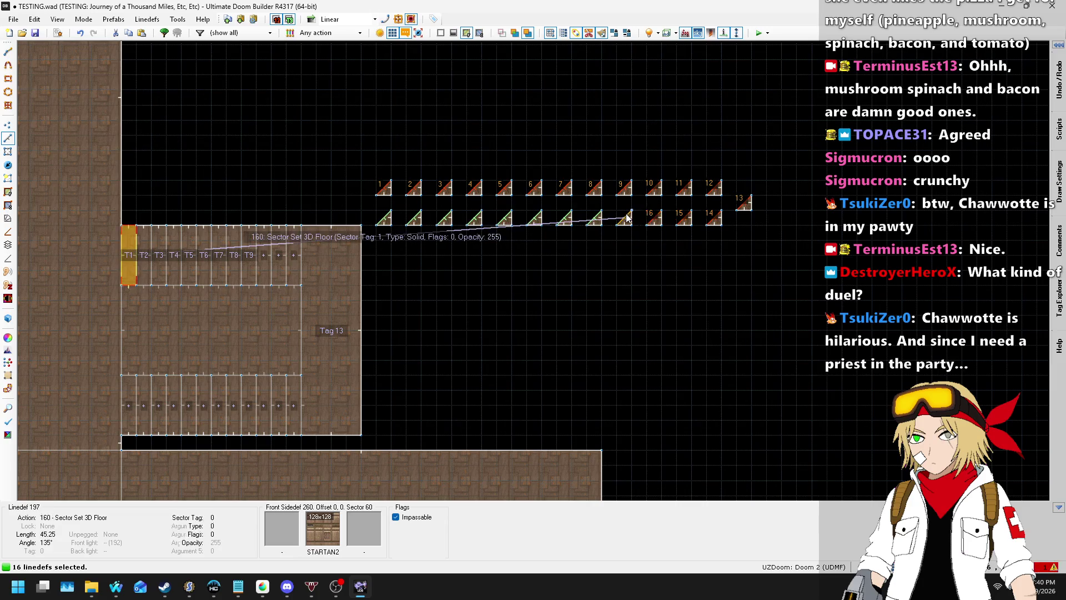
{"action": "left_click", "coordinate": [593, 218]}
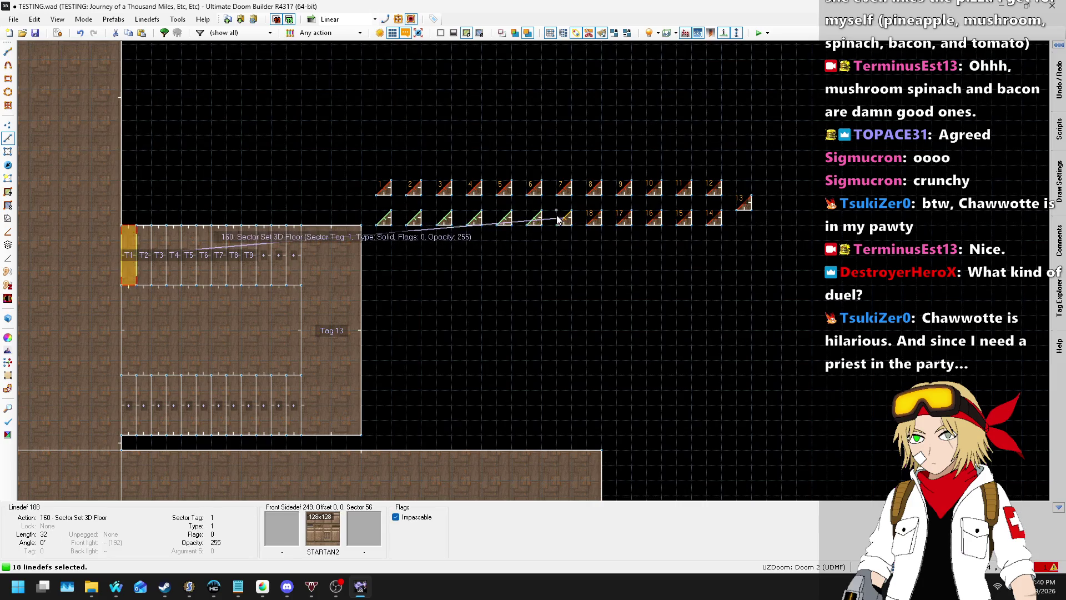
{"action": "left_click", "coordinate": [535, 218]}
{"action": "left_click", "coordinate": [505, 218]}
{"action": "left_click", "coordinate": [474, 218]}
{"action": "left_click", "coordinate": [444, 218]}
{"action": "left_click", "coordinate": [414, 217]}
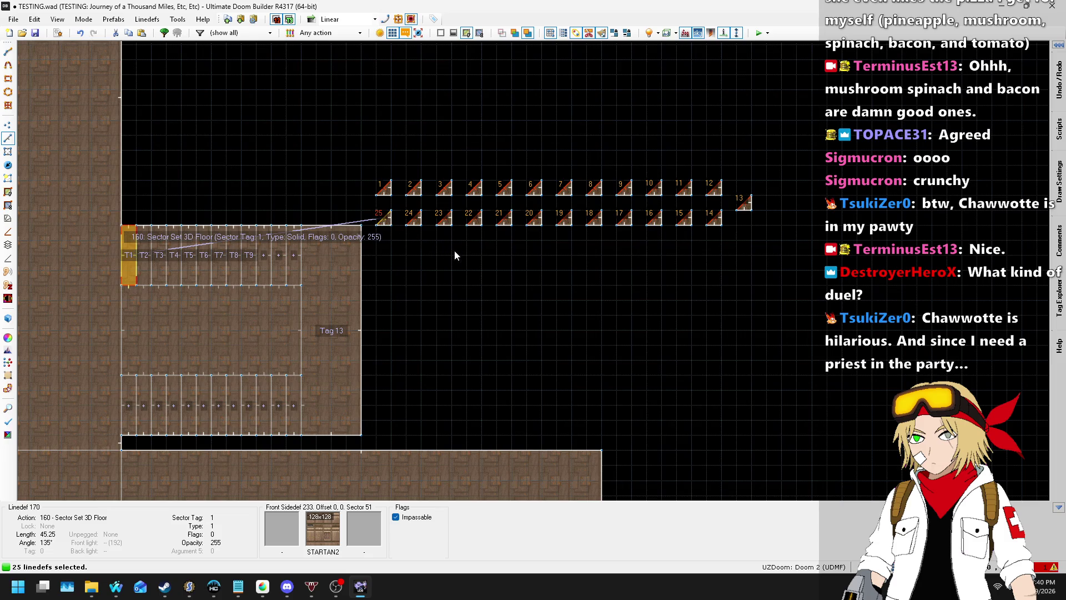
- Apply properties to the 25 selected diagonals, undo twice with Ctrl+Z, then clear the selection
{"action": "right_click", "coordinate": [455, 255]}
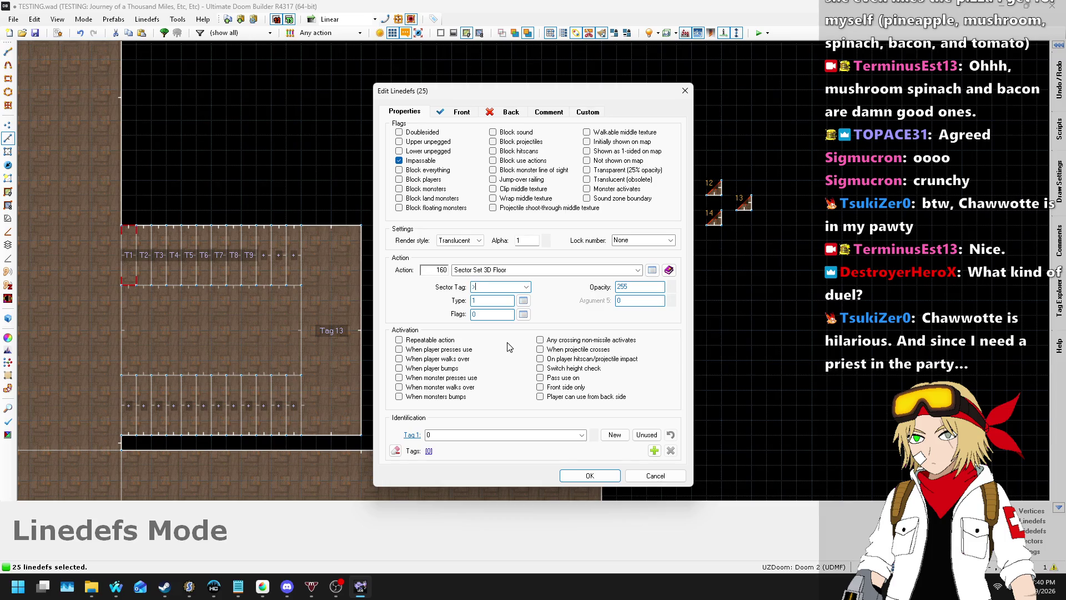
{"action": "left_click", "coordinate": [589, 476]}
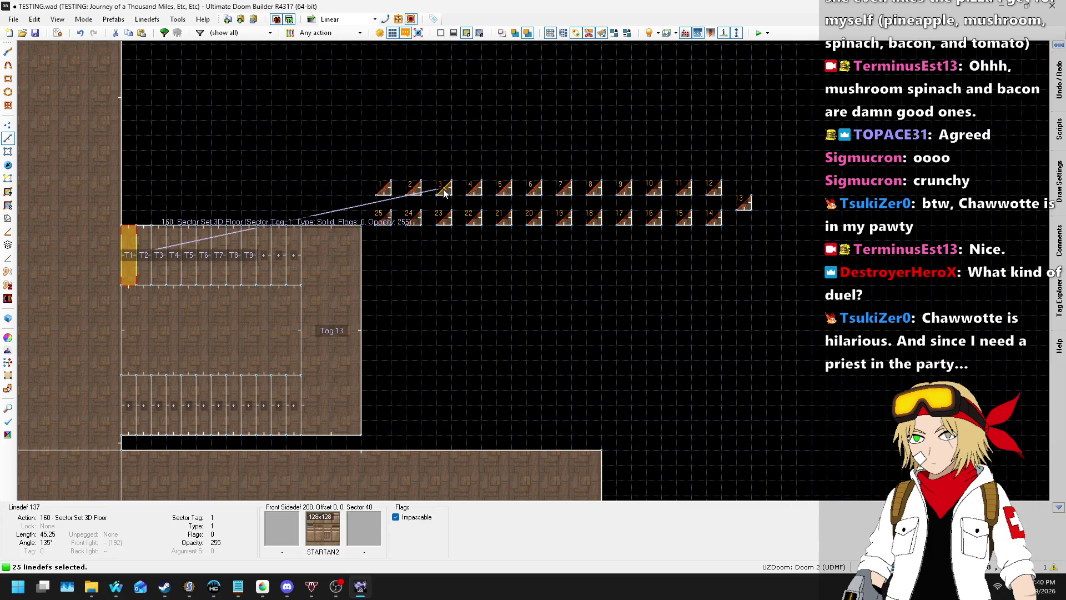
{"action": "key", "text": "ctrl+z"}
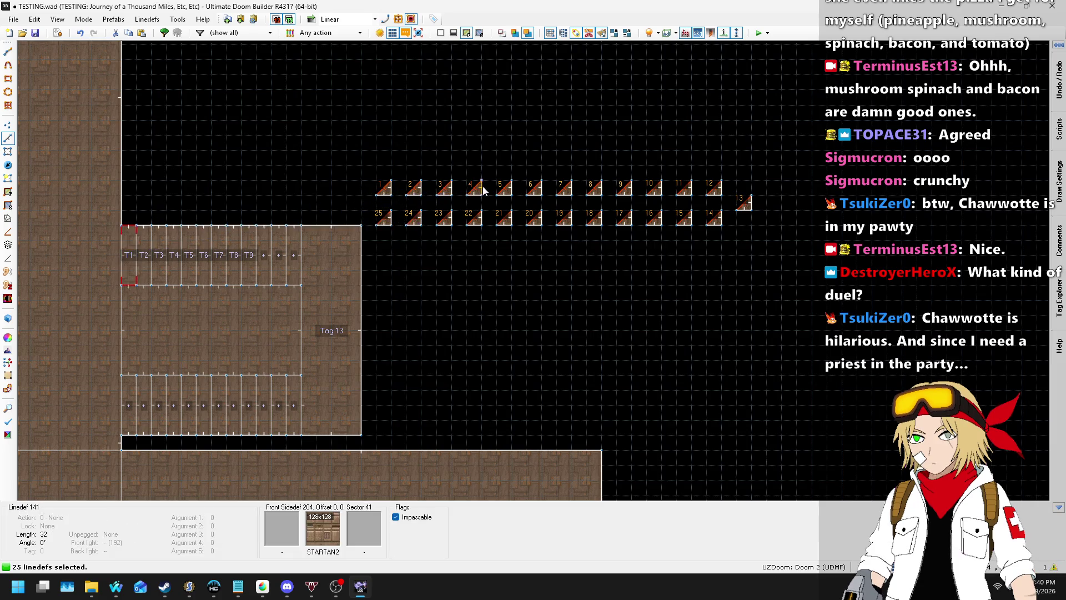
{"action": "key", "text": "ctrl+z"}
{"action": "key", "text": "ctrl+z"}
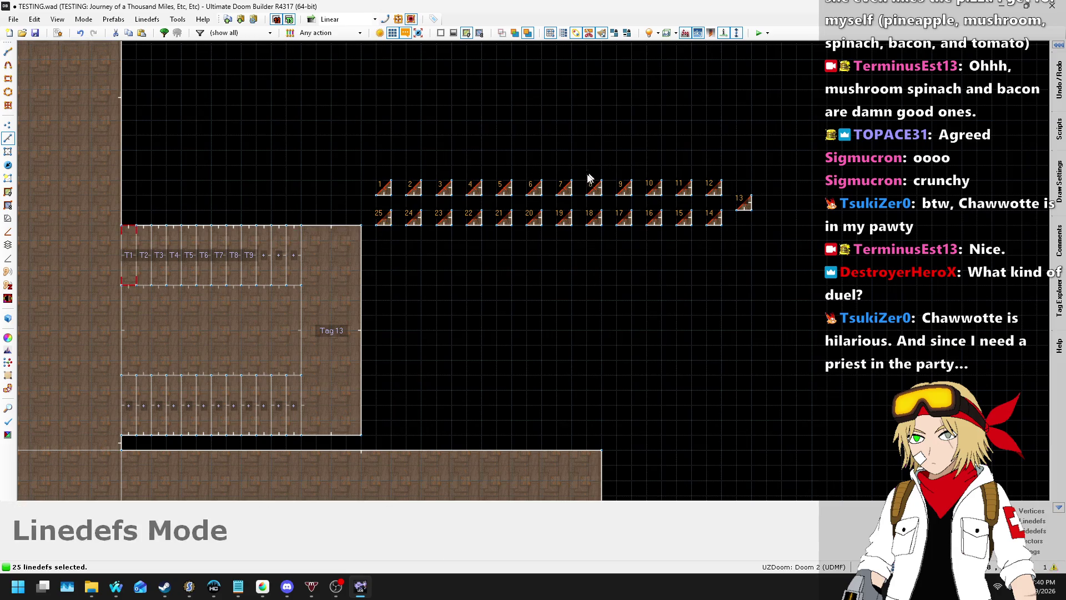
{"action": "key", "text": "Escape"}
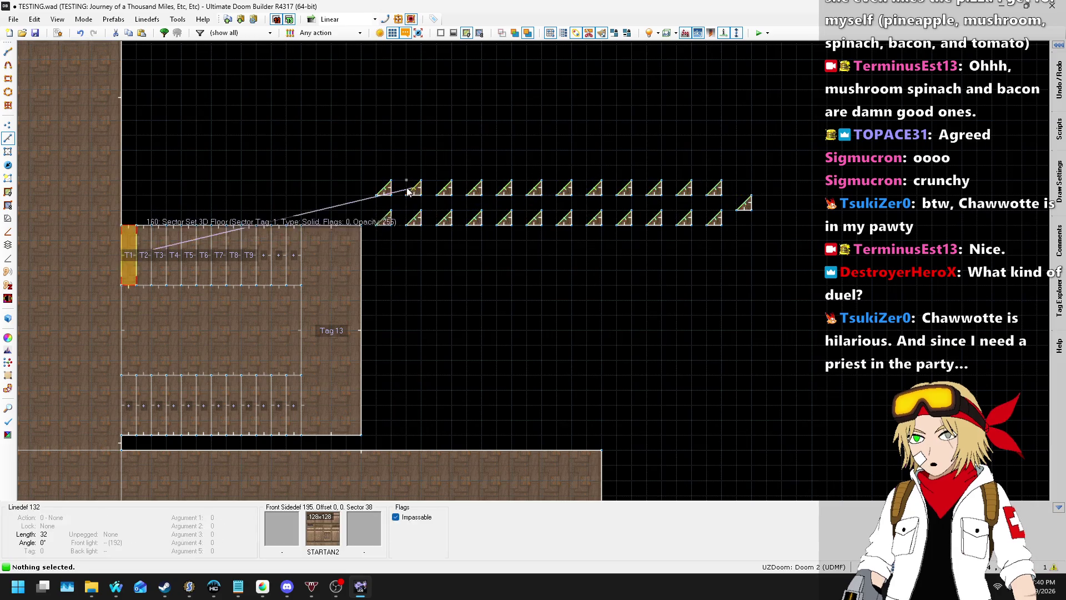
- Set the second through sixth triangles' 3D-floor lines to sector tags 2, 3, 4, 5 and 6
{"action": "right_click", "coordinate": [606, 272]}
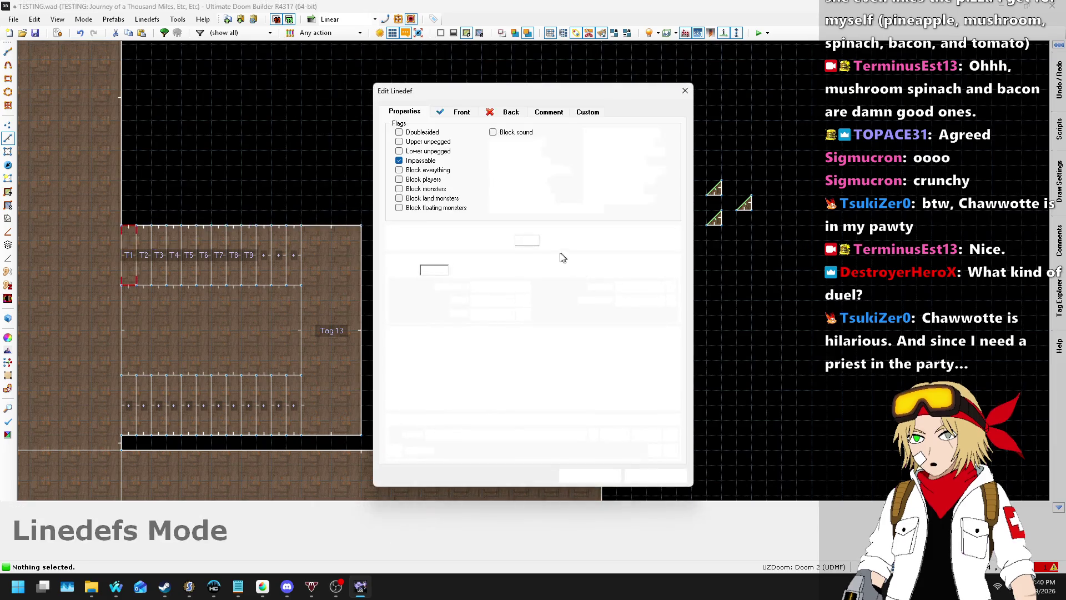
{"action": "left_click", "coordinate": [491, 286]}
{"action": "left_click", "coordinate": [589, 475]}
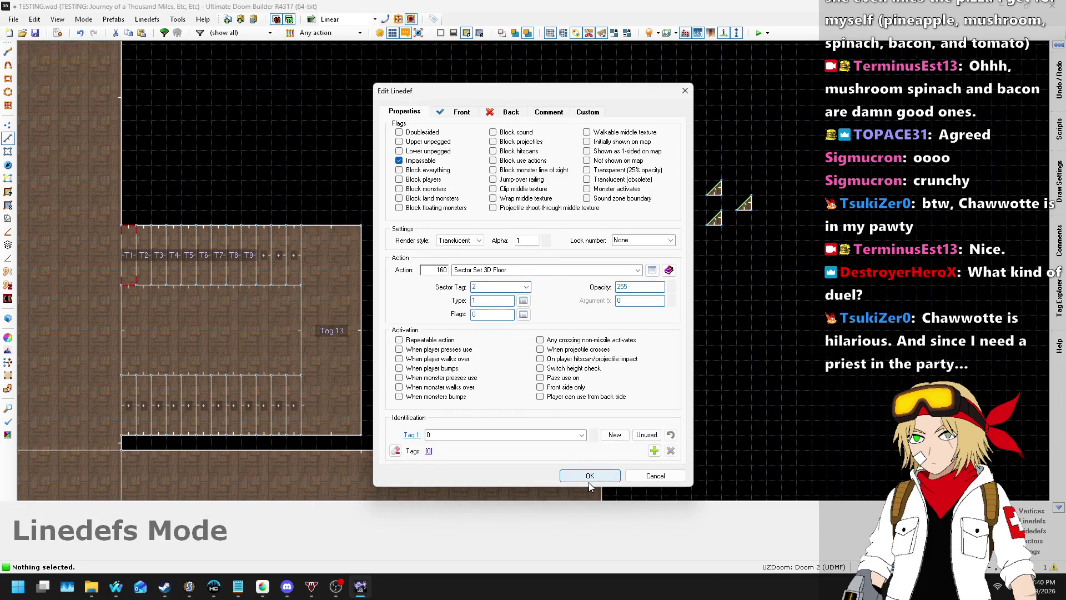
{"action": "right_click", "coordinate": [478, 206]}
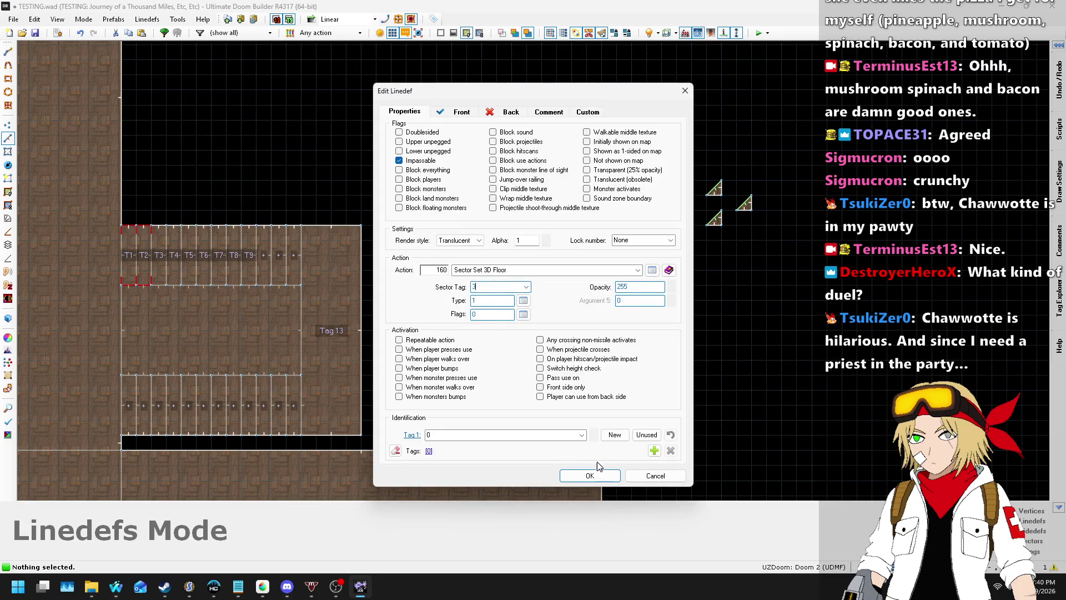
{"action": "left_click", "coordinate": [590, 475]}
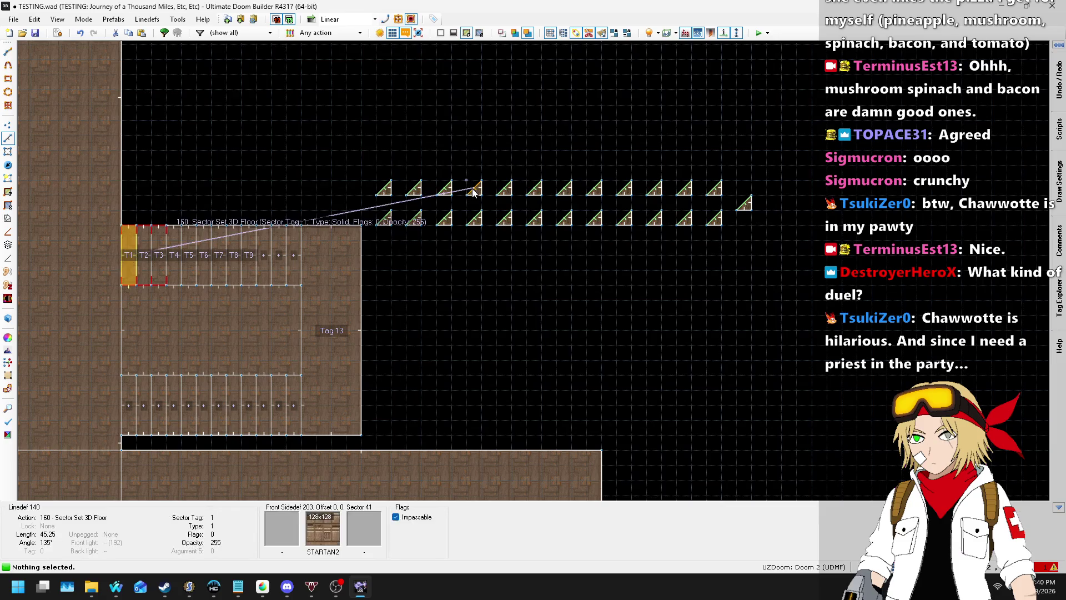
{"action": "right_click", "coordinate": [473, 232]}
{"action": "type", "text": "4"}
{"action": "left_click", "coordinate": [592, 476]}
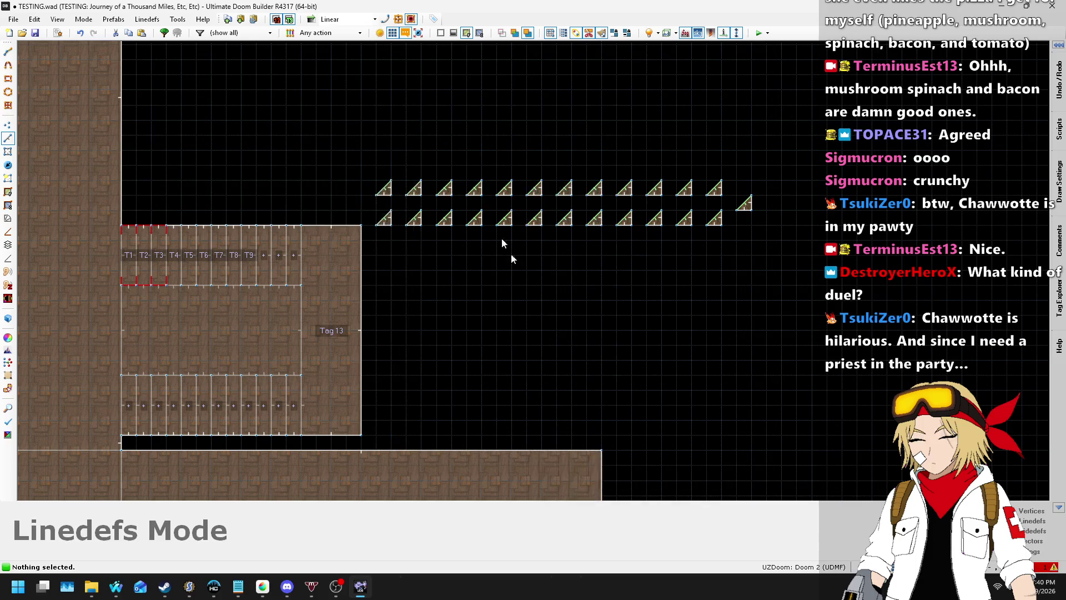
{"action": "right_click", "coordinate": [506, 189]}
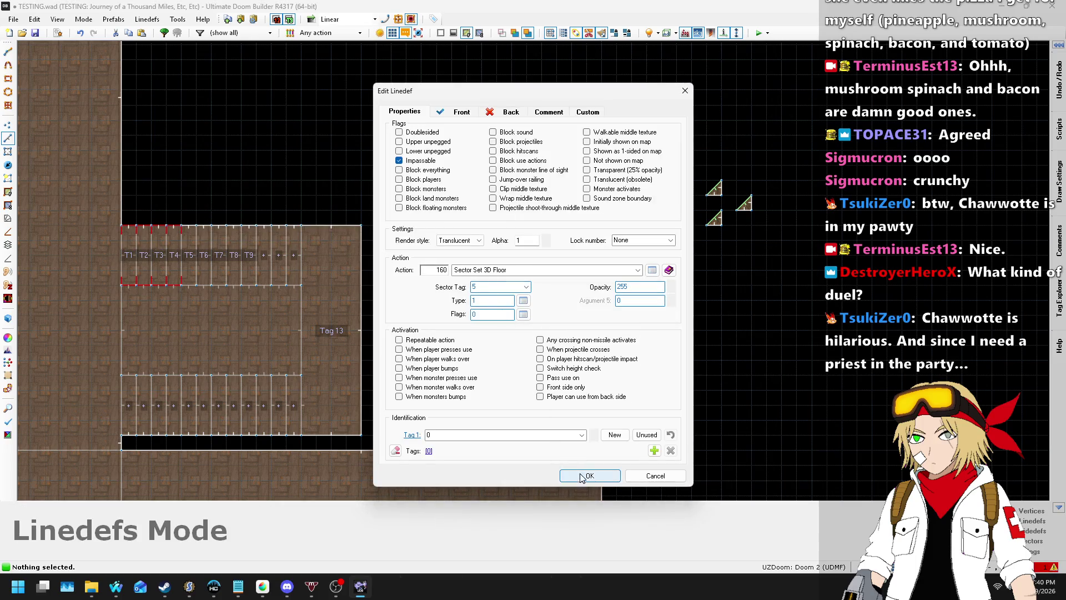
{"action": "left_click", "coordinate": [580, 476]}
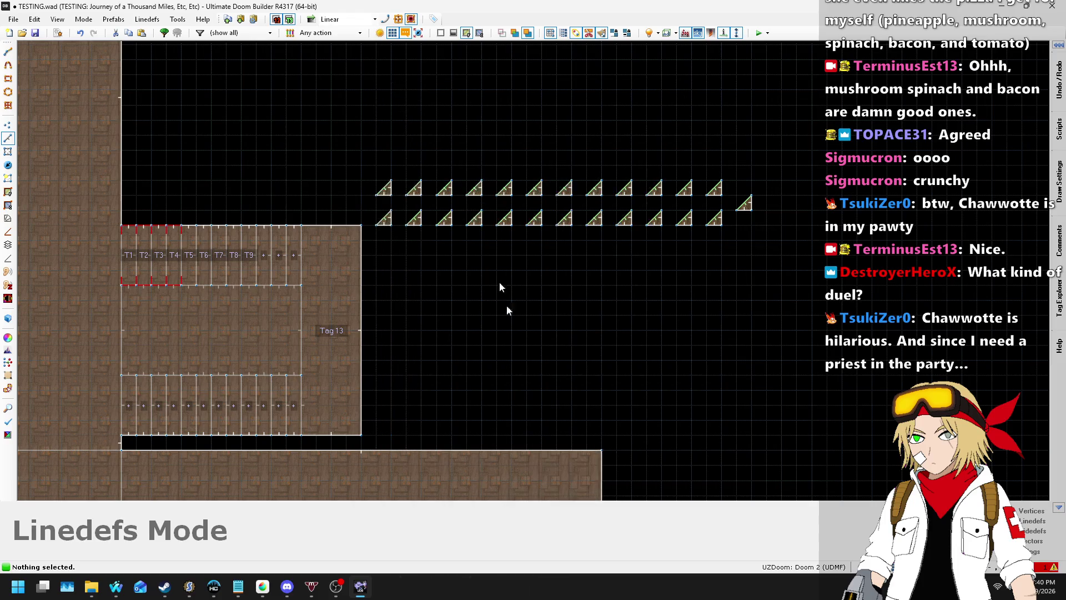
{"action": "right_click", "coordinate": [532, 194]}
{"action": "type", "text": "6"}
{"action": "left_click", "coordinate": [585, 480]}
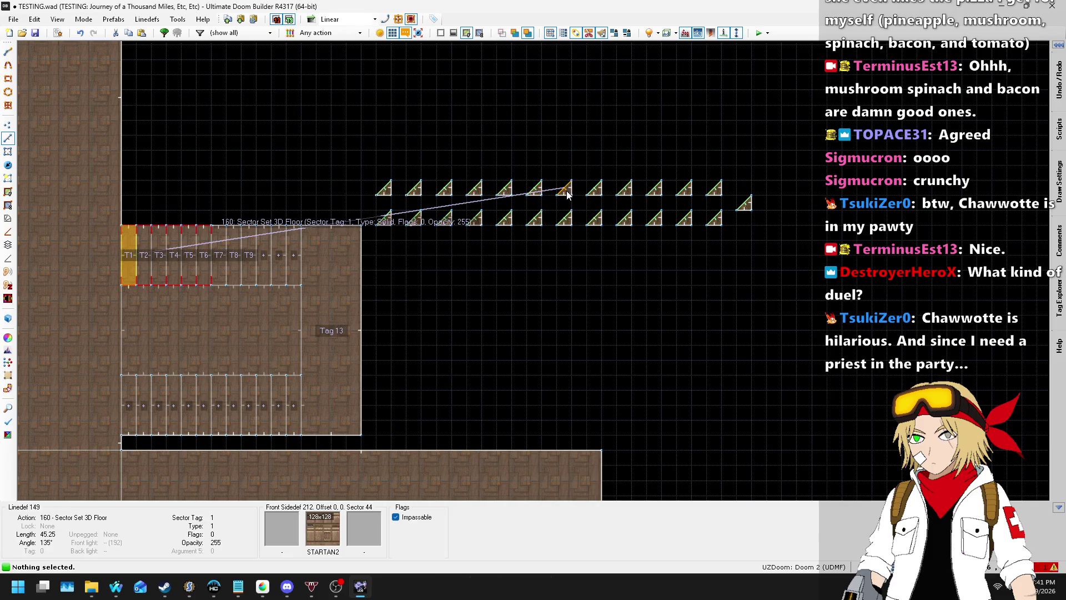
- Give the remaining top-row triangle lines tags counting up from 7 through the last triangle
{"action": "right_click", "coordinate": [549, 203]}
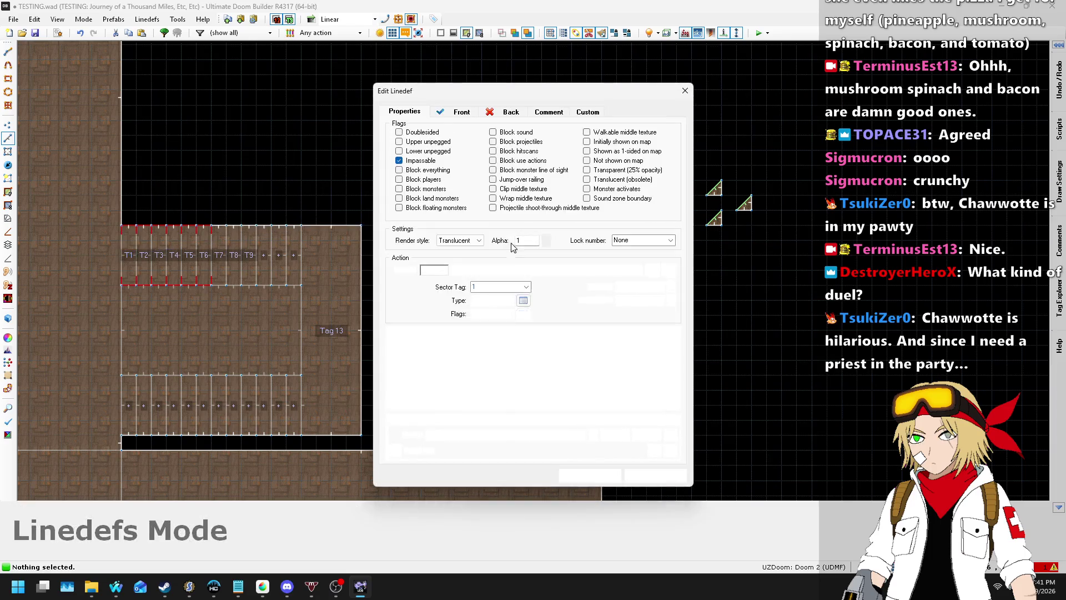
{"action": "left_click", "coordinate": [590, 476]}
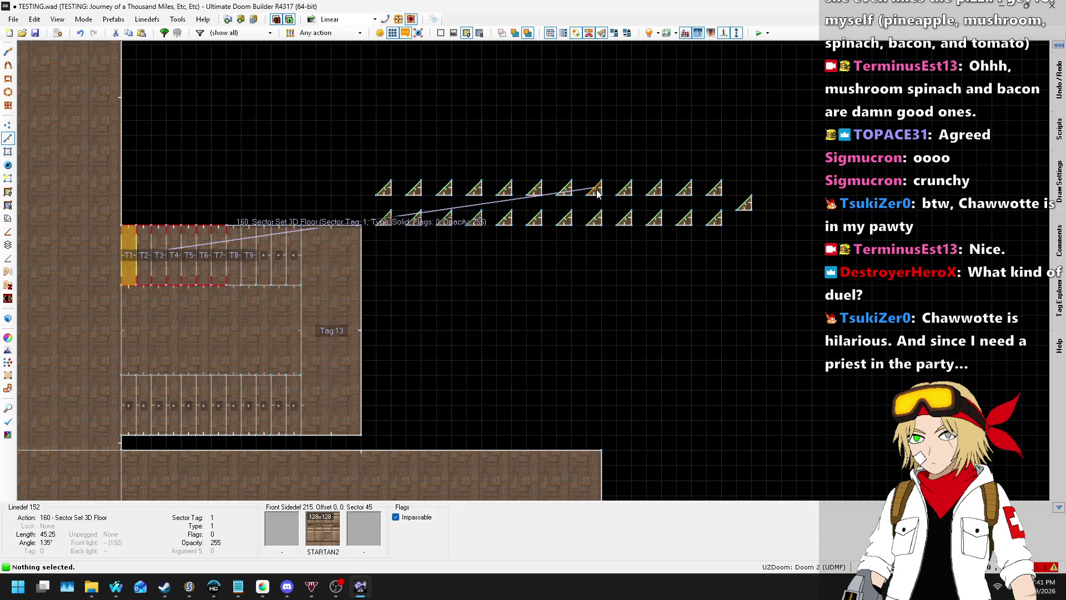
{"action": "right_click", "coordinate": [590, 190]}
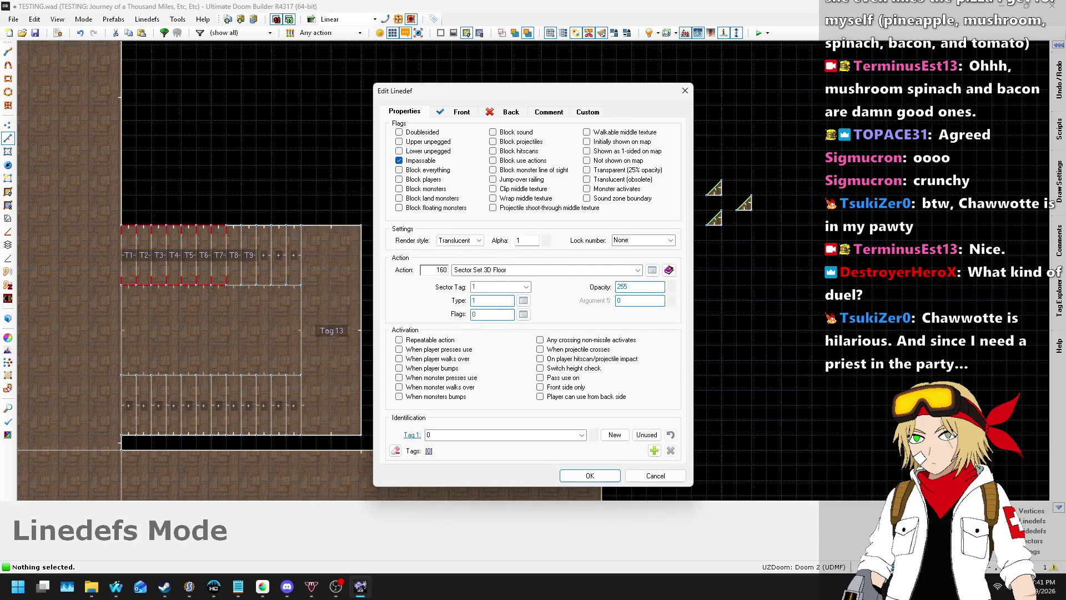
{"action": "left_click", "coordinate": [590, 476]}
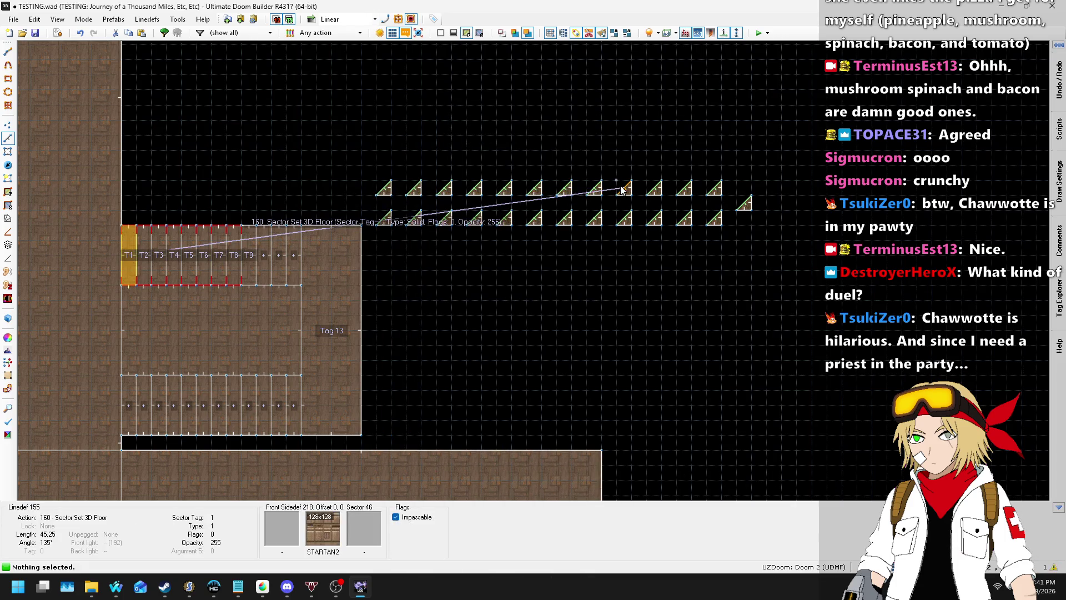
{"action": "right_click", "coordinate": [525, 219]}
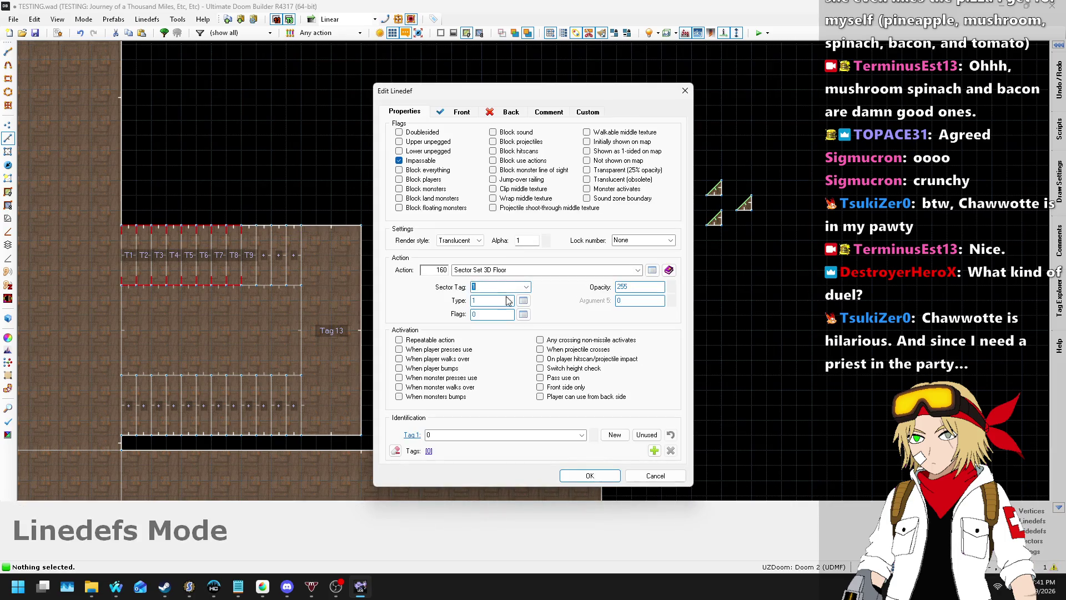
{"action": "left_click", "coordinate": [616, 478]}
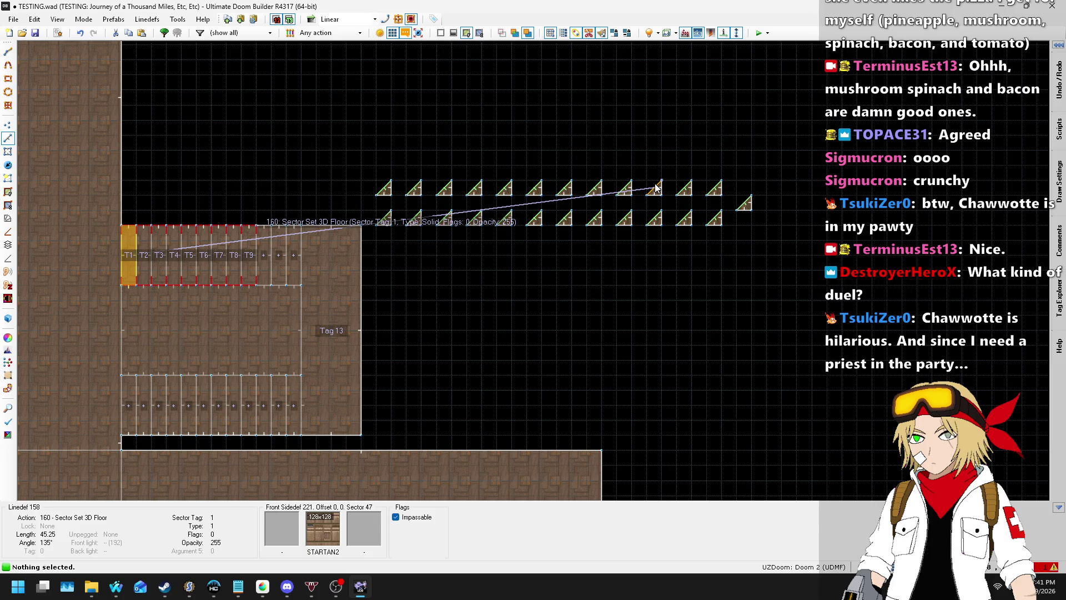
{"action": "right_click", "coordinate": [599, 226]}
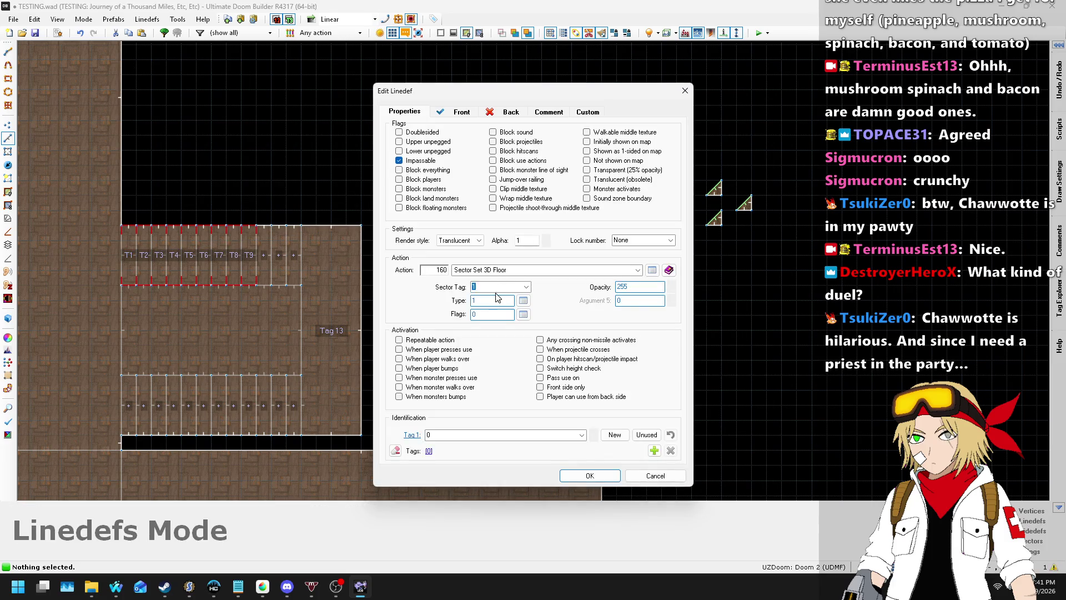
{"action": "left_click", "coordinate": [592, 475]}
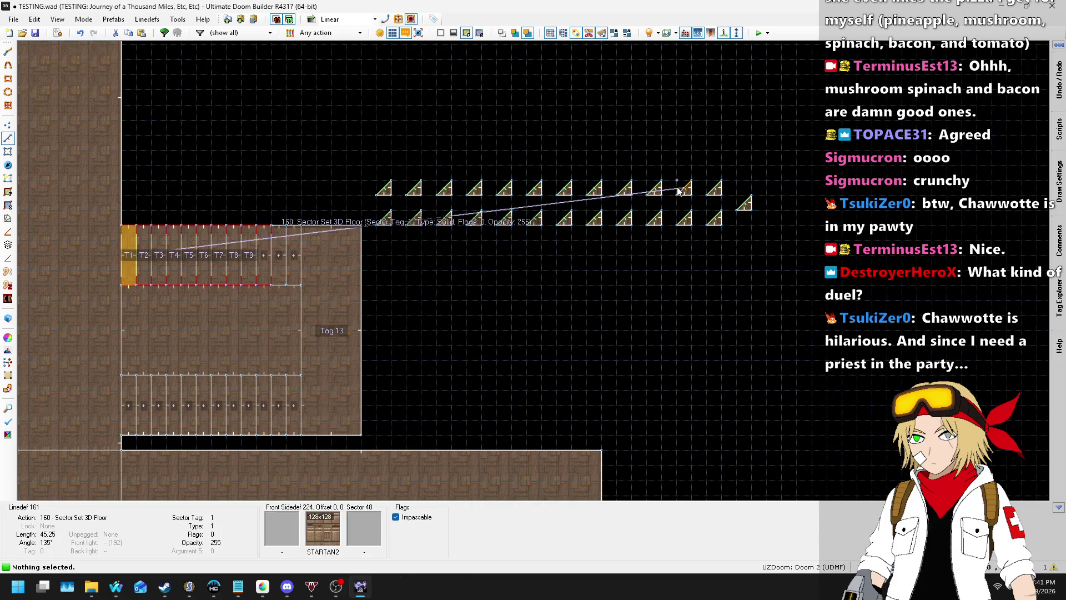
{"action": "right_click", "coordinate": [506, 230]}
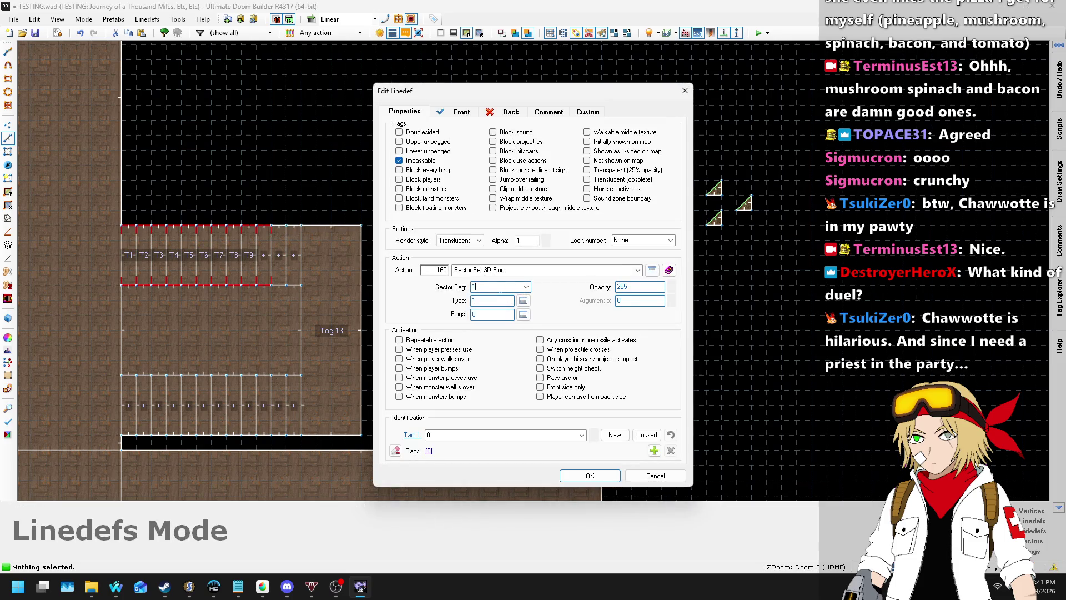
{"action": "left_click", "coordinate": [594, 476]}
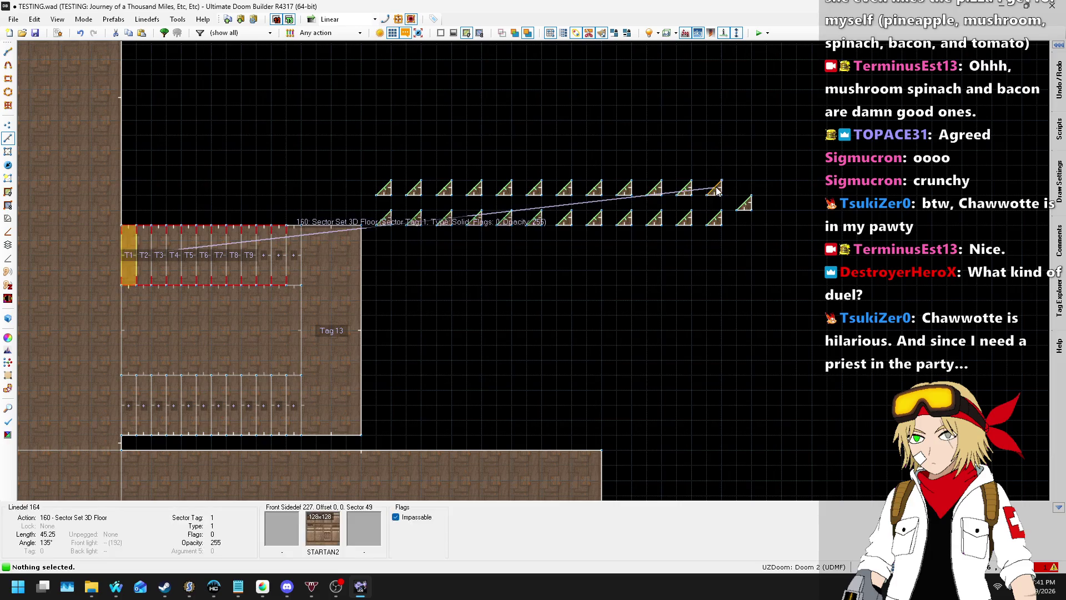
{"action": "right_click", "coordinate": [699, 199]}
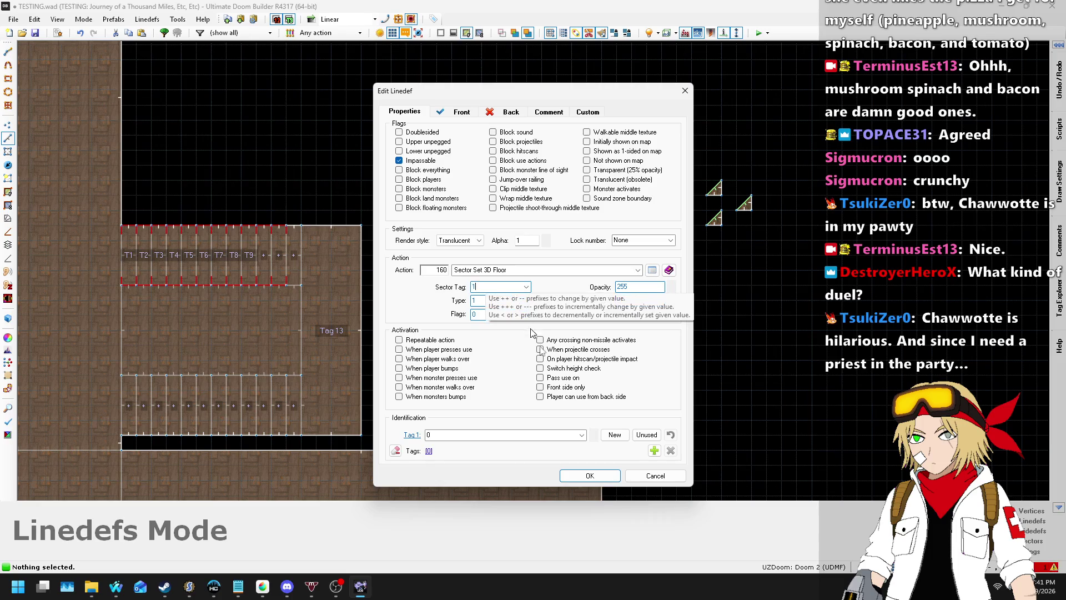
{"action": "left_click", "coordinate": [588, 476]}
{"action": "scroll", "coordinate": [751, 205], "scroll_direction": "up", "scroll_amount": 3}
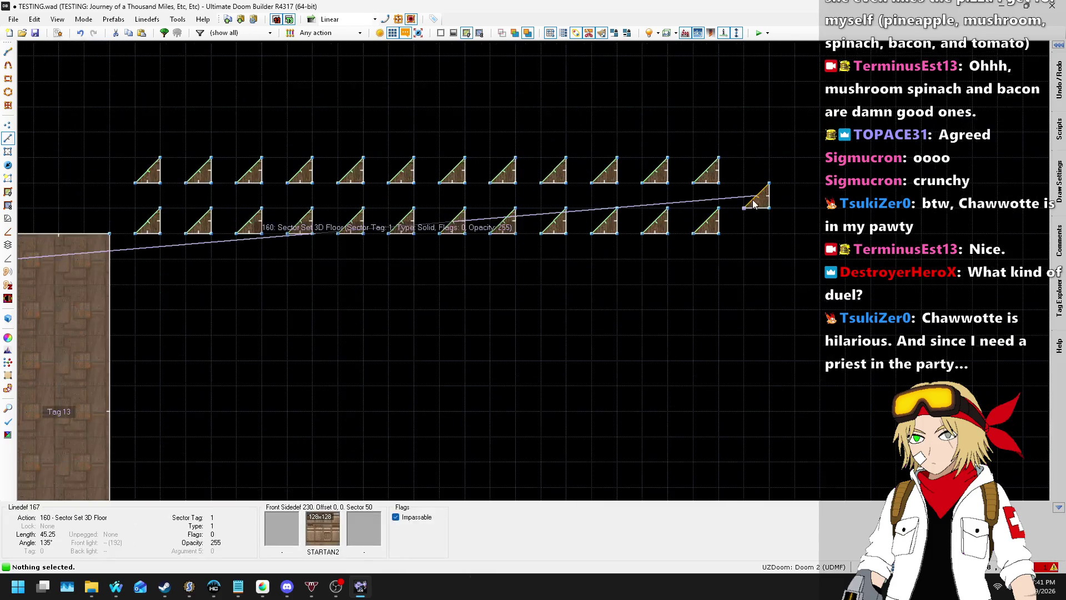
- Check the long 3D-floor line's properties, leaving its sector tag at 1
{"action": "right_click", "coordinate": [624, 205]}
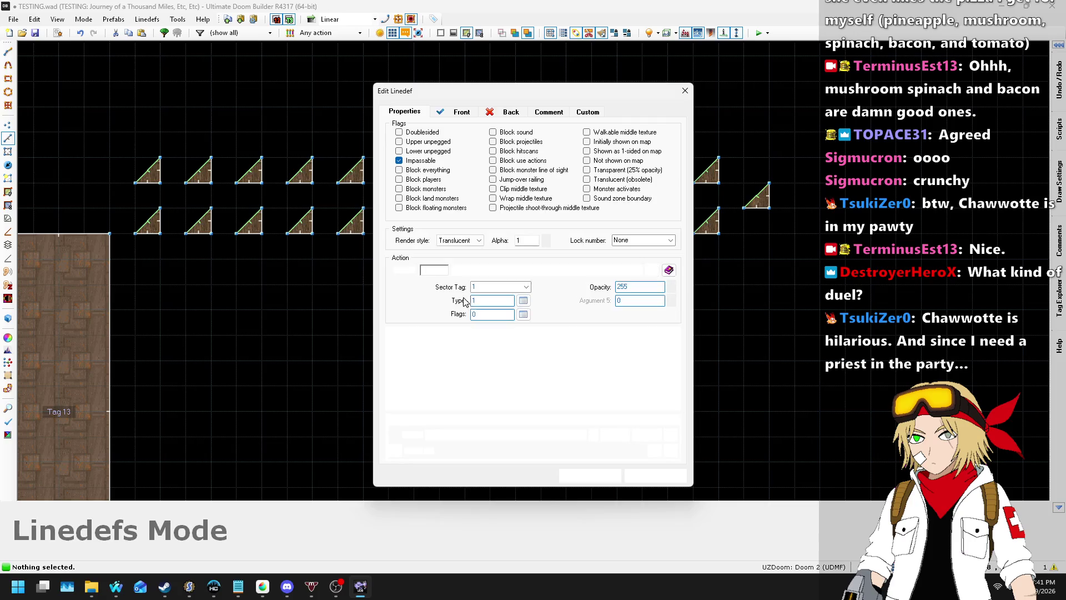
{"action": "left_click", "coordinate": [590, 476]}
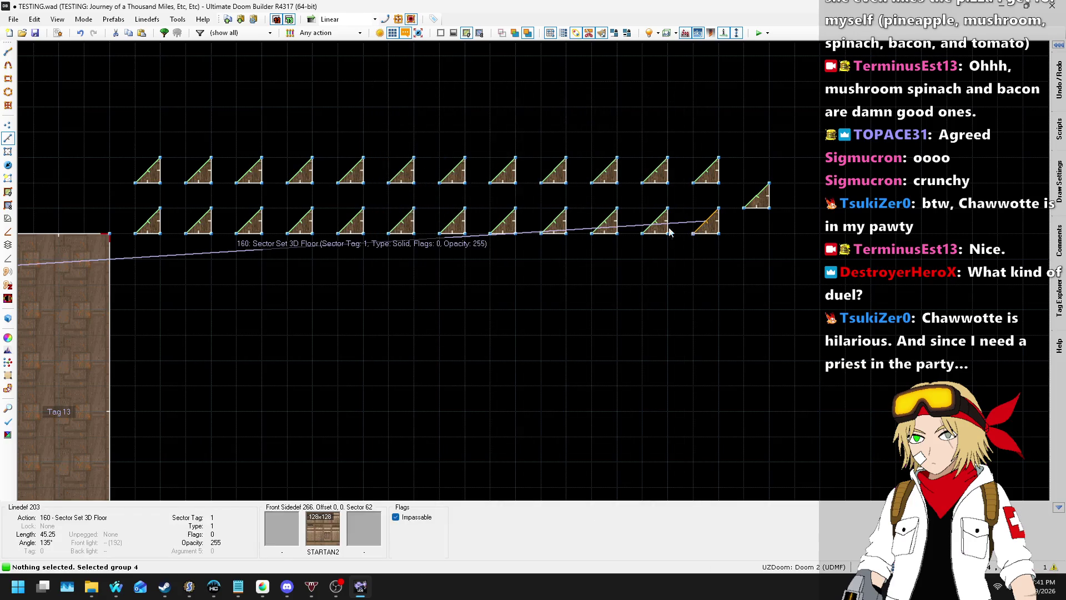
{"action": "right_click", "coordinate": [559, 234]}
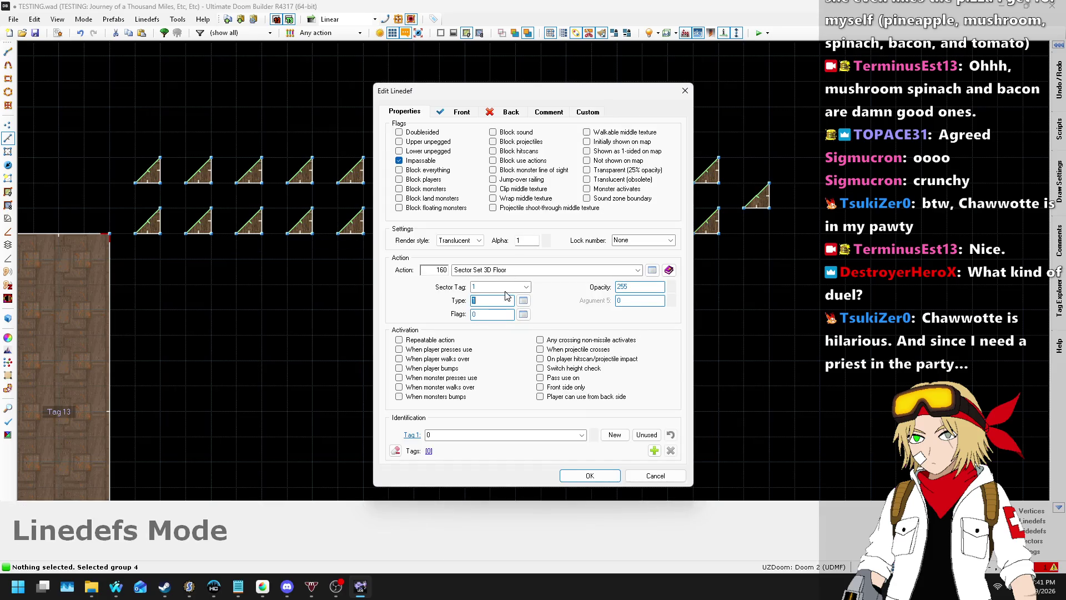
{"action": "left_click", "coordinate": [591, 476]}
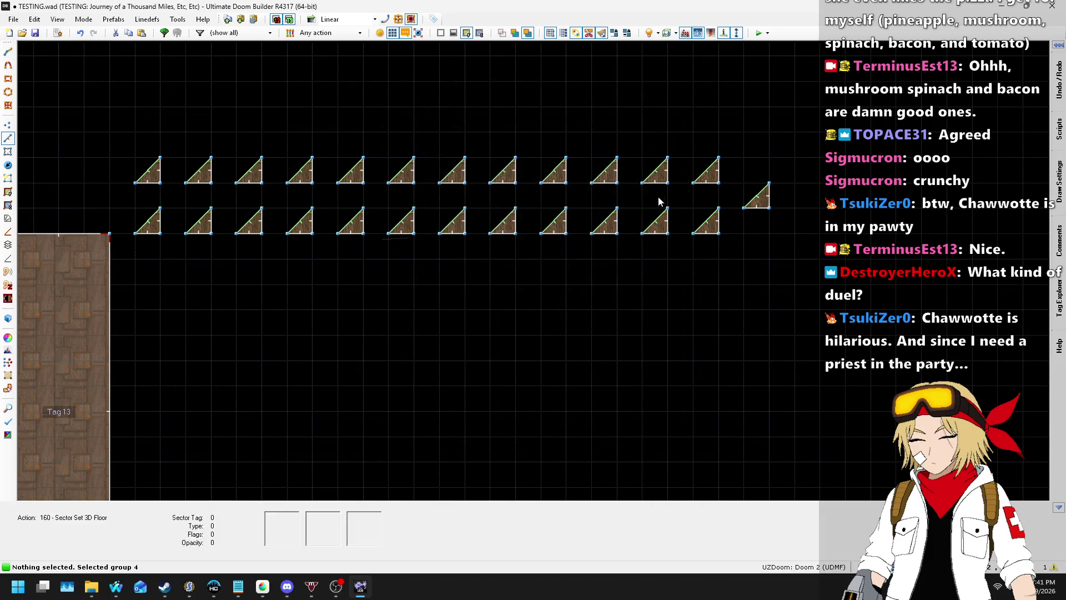
- Set the next lower-row triangle lines to sector tags 15, 16, 17 and 18
{"action": "right_click", "coordinate": [655, 225]}
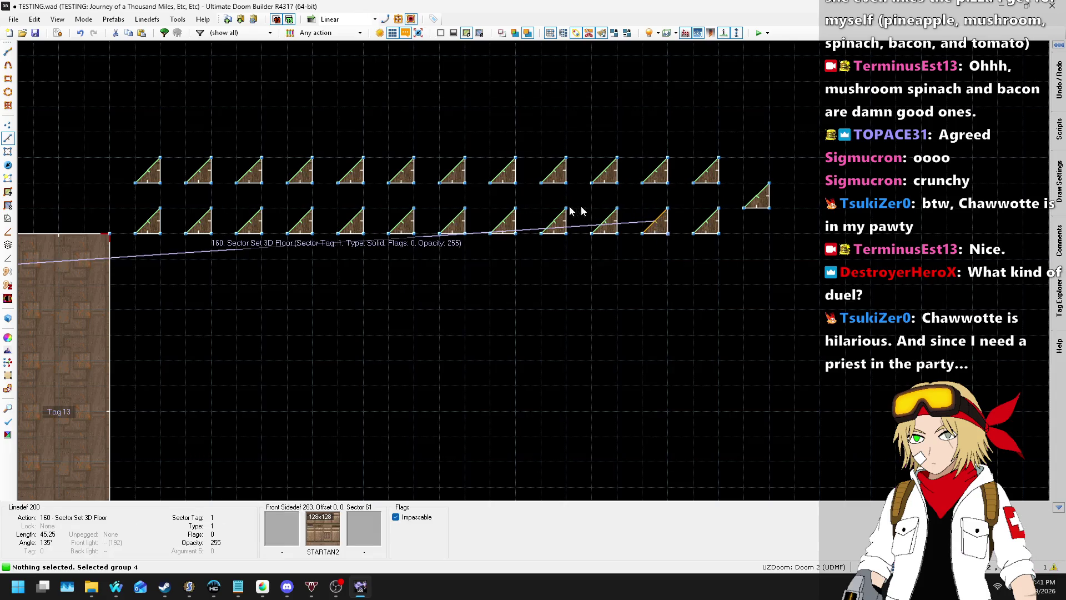
{"action": "type", "text": "5"}
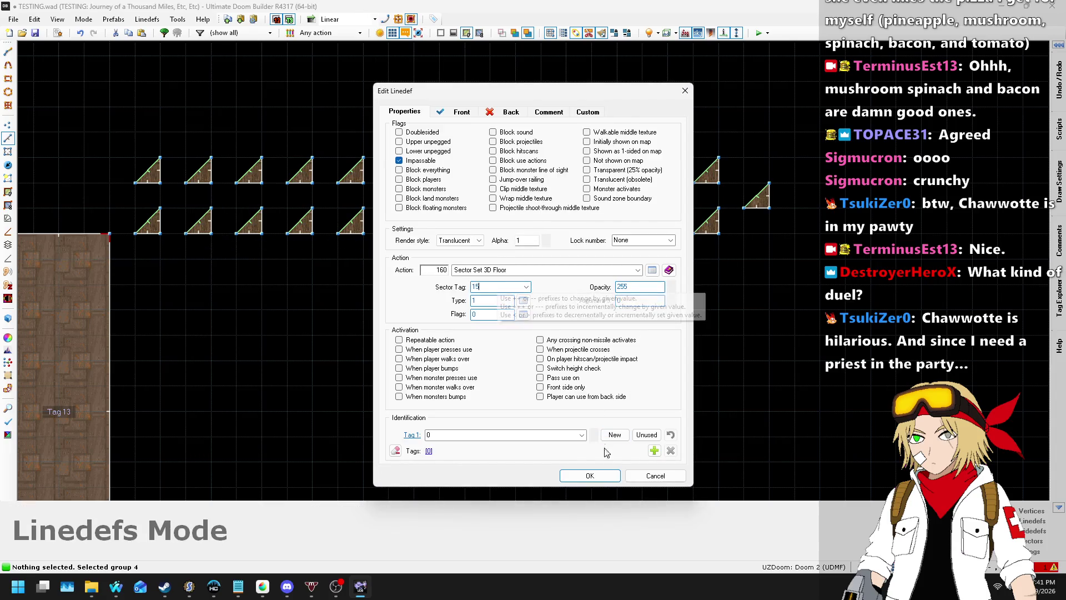
{"action": "left_click", "coordinate": [592, 476]}
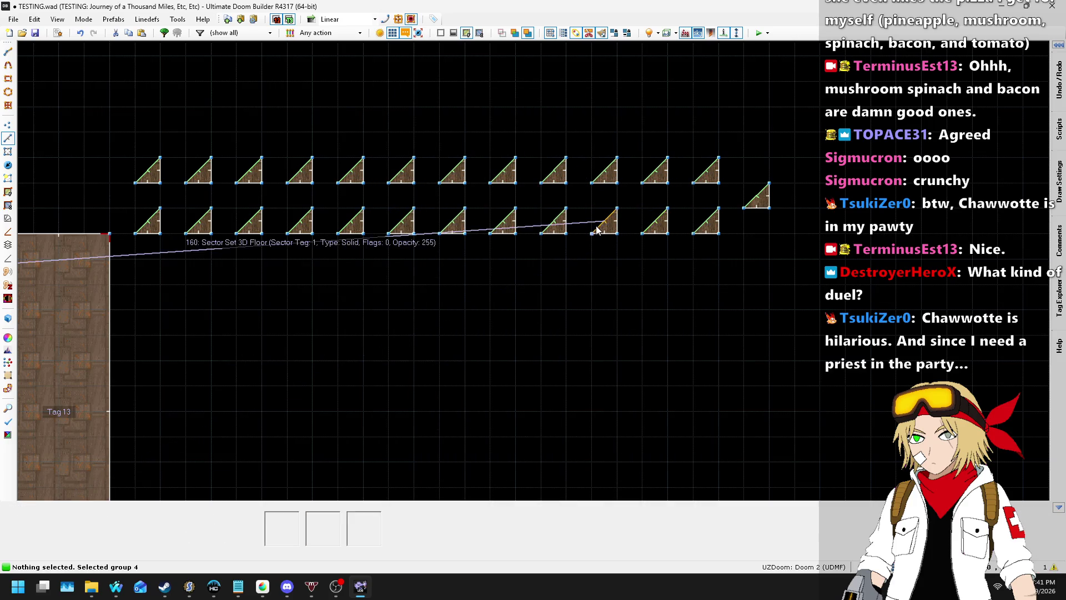
{"action": "right_click", "coordinate": [536, 240]}
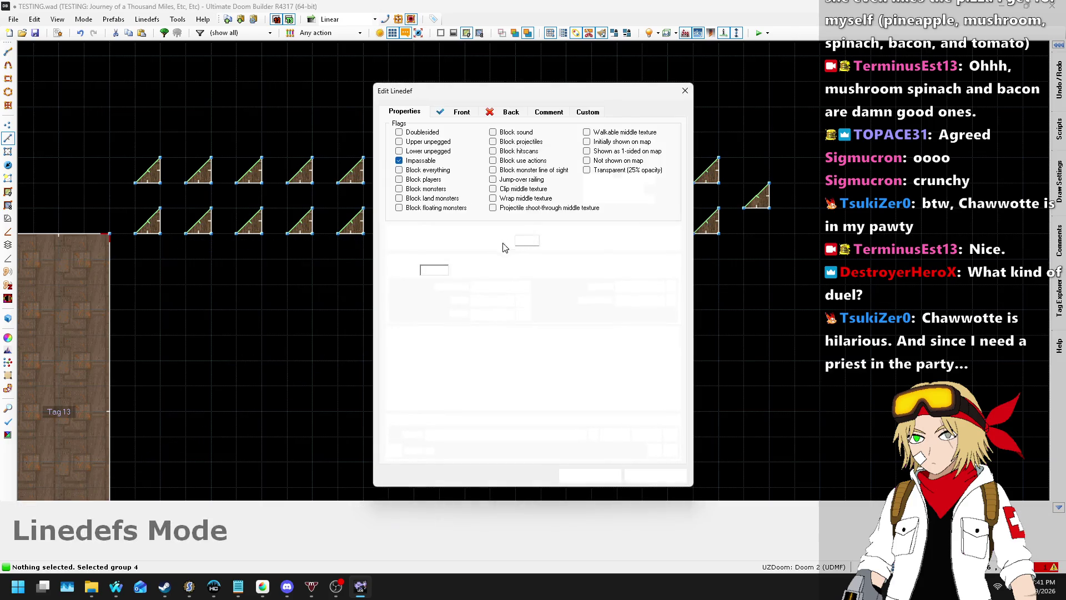
{"action": "type", "text": "16"}
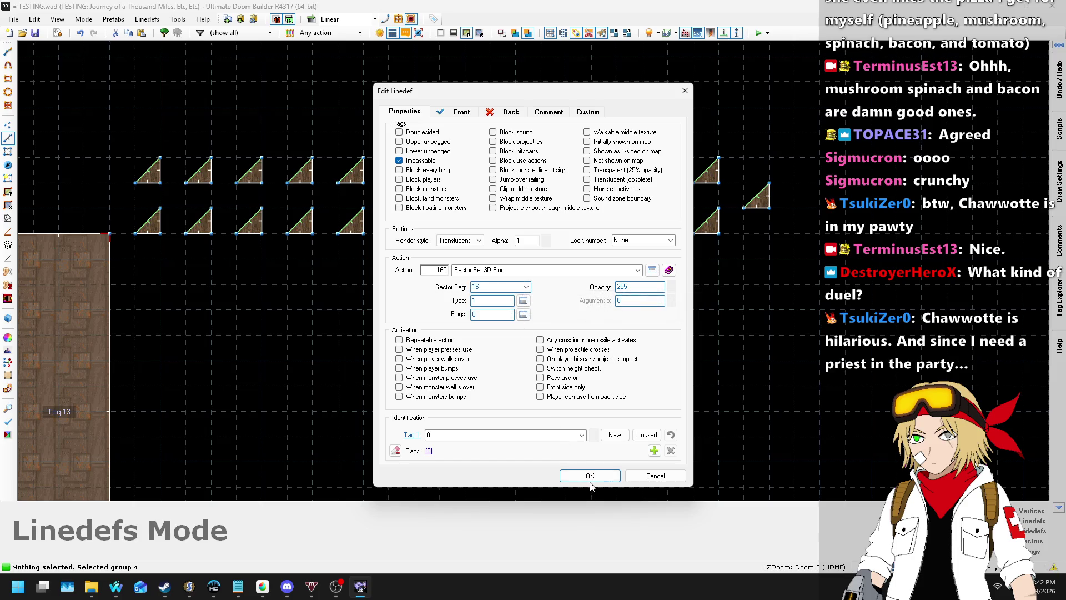
{"action": "left_click", "coordinate": [590, 476]}
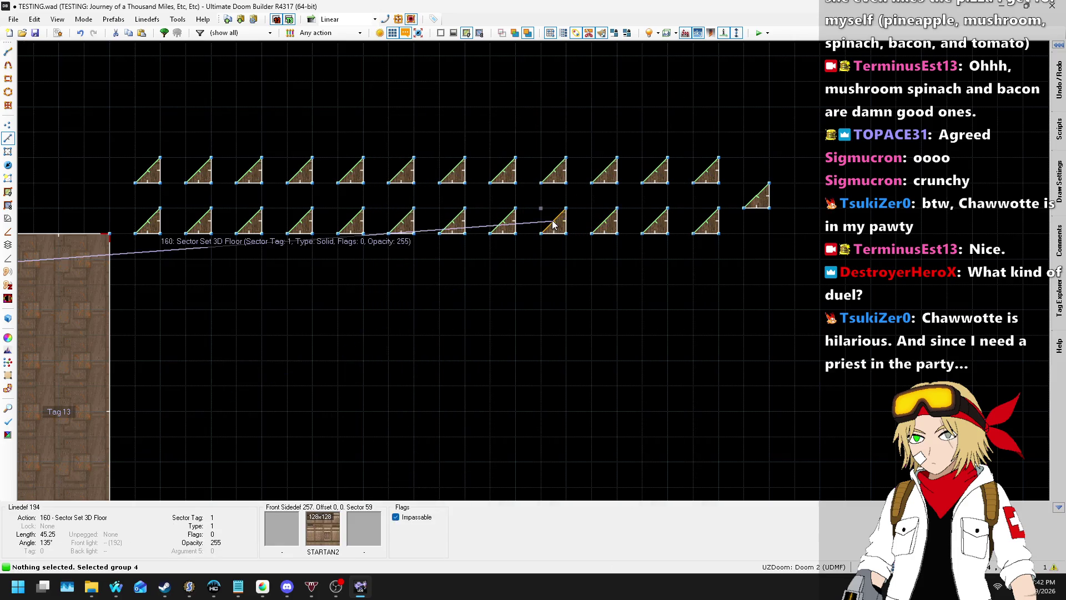
{"action": "right_click", "coordinate": [551, 224]}
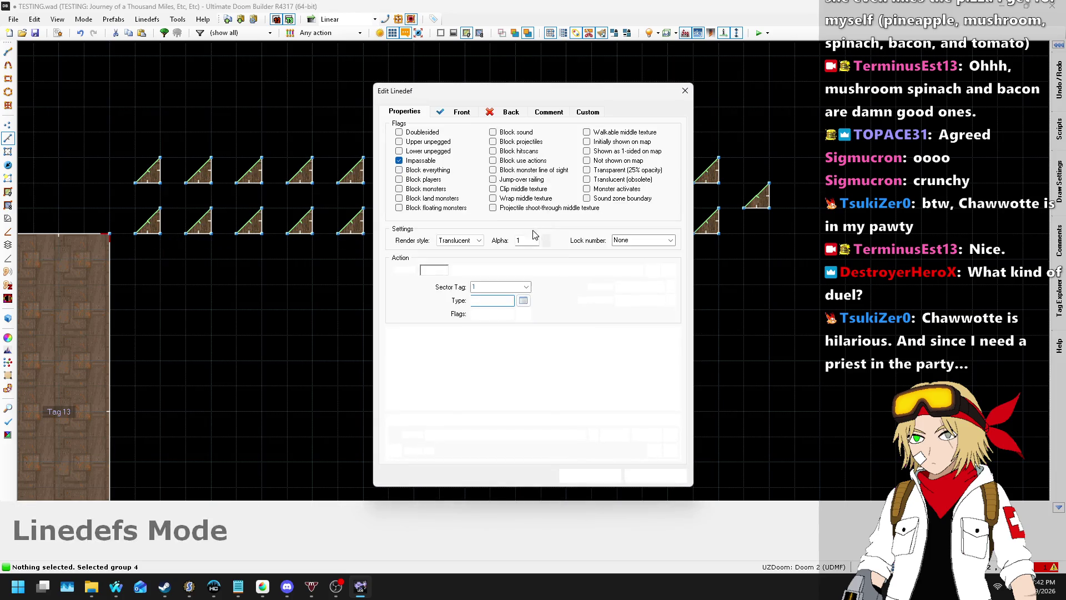
{"action": "type", "text": "7"}
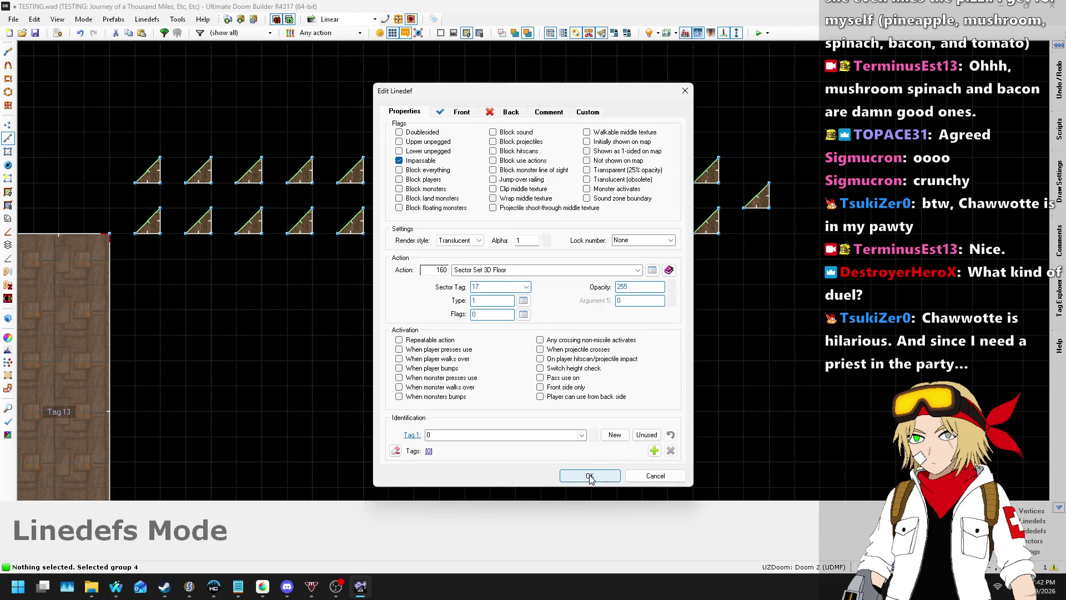
{"action": "left_click", "coordinate": [589, 476]}
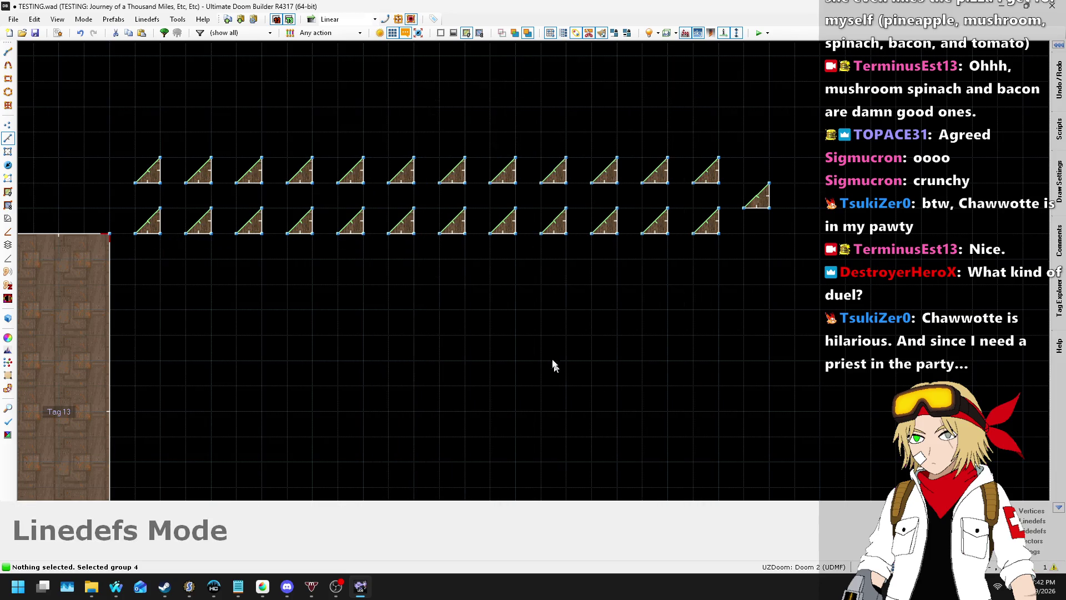
{"action": "right_click", "coordinate": [504, 222]}
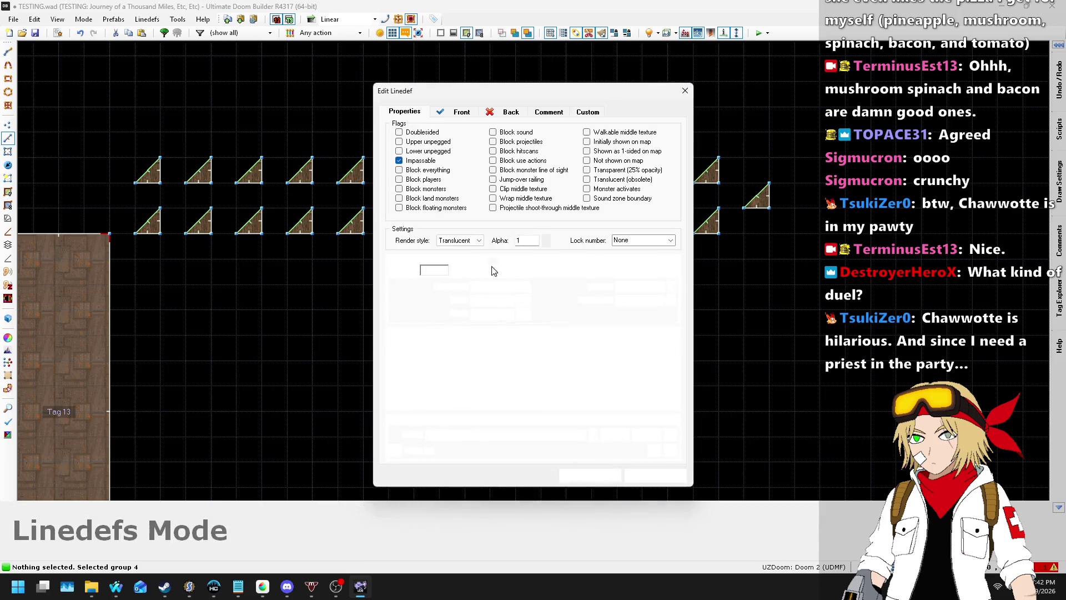
{"action": "type", "text": "18"}
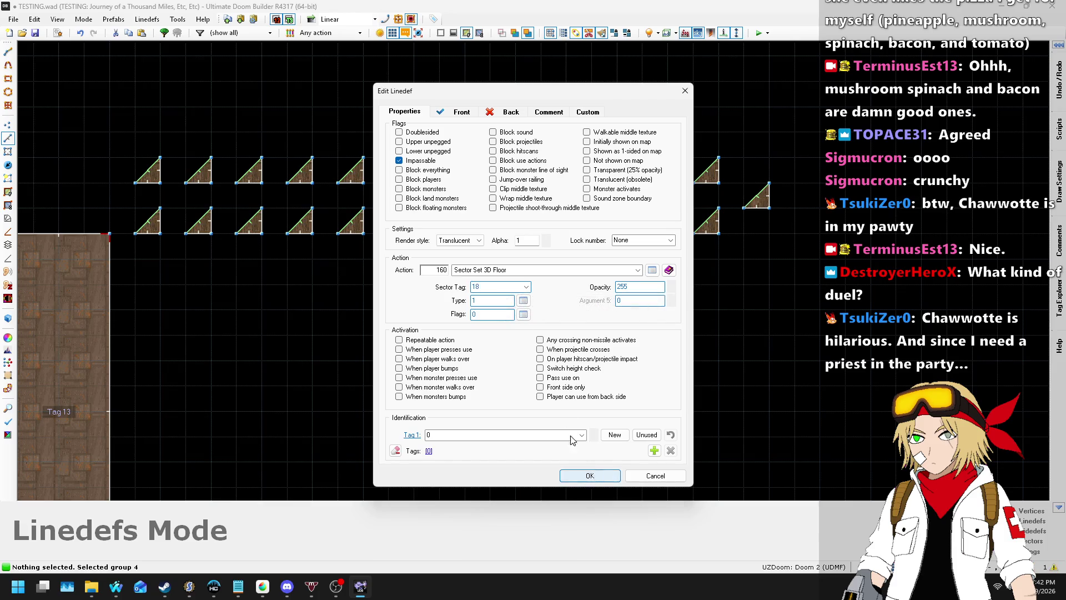
{"action": "left_click", "coordinate": [590, 476]}
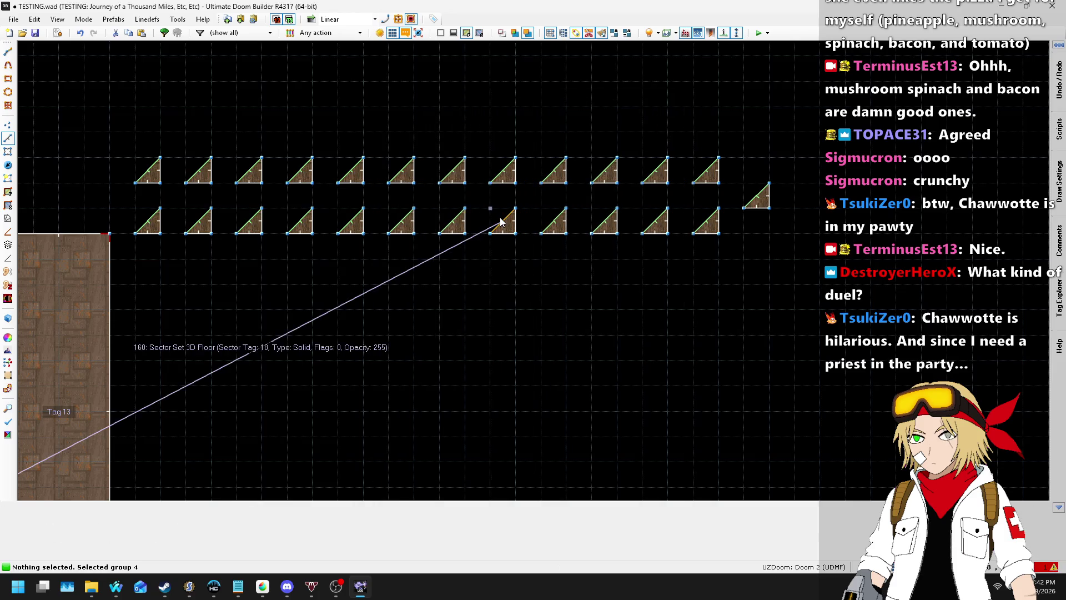
- Assign sector tags 19, 20 and 21 to the following three 3D-floor lines
{"action": "right_click", "coordinate": [446, 222]}
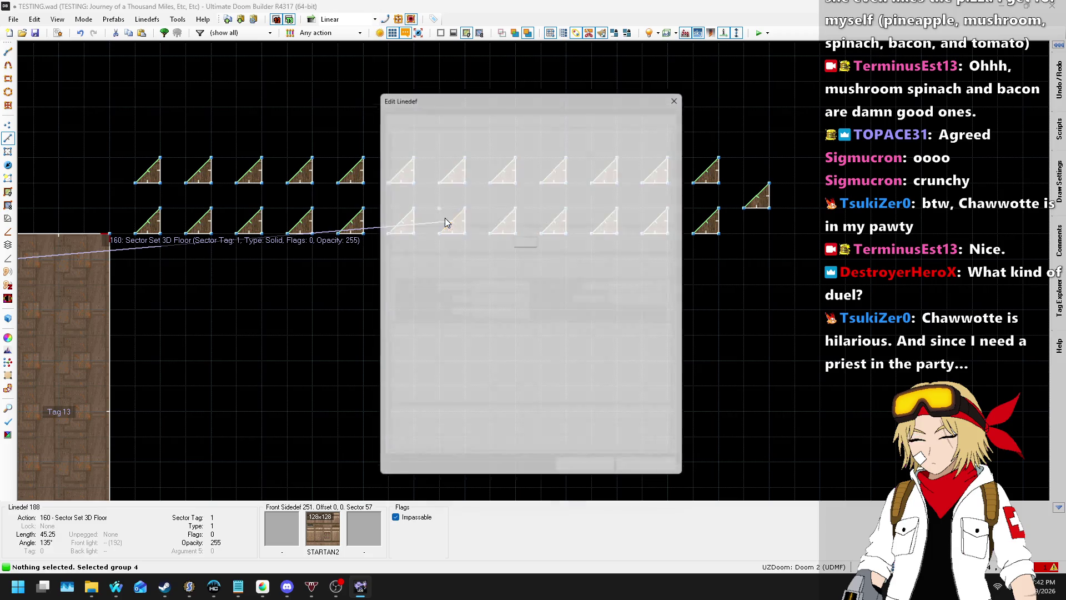
{"action": "left_click", "coordinate": [499, 287]}
{"action": "type", "text": "9"}
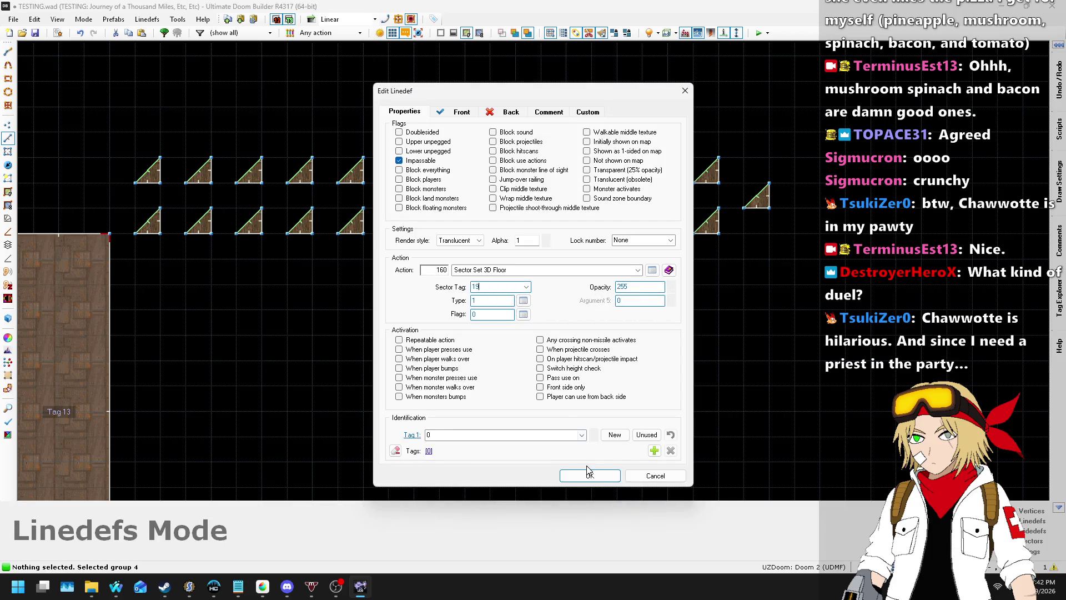
{"action": "left_click", "coordinate": [590, 476]}
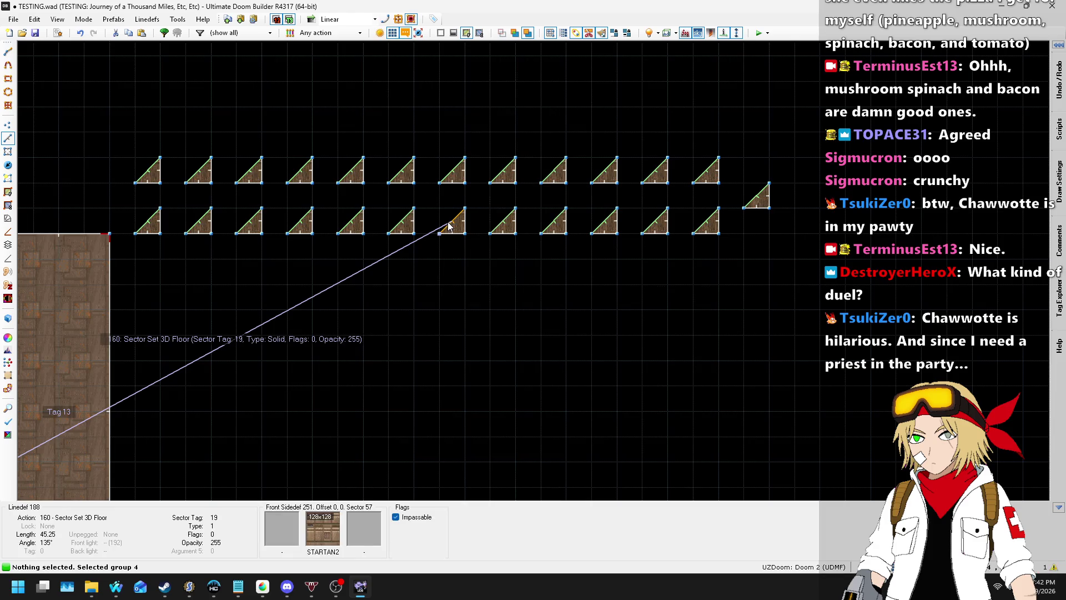
{"action": "right_click", "coordinate": [486, 287]}
{"action": "double_click", "coordinate": [499, 287]}
{"action": "type", "text": "2"}
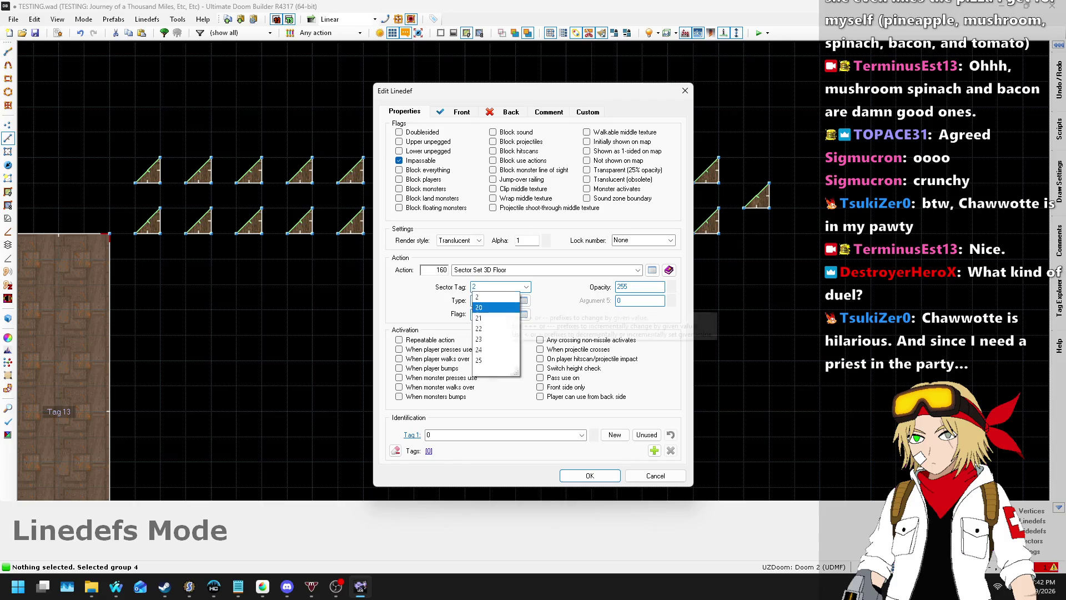
{"action": "left_click", "coordinate": [510, 307]}
{"action": "key", "text": "Return"}
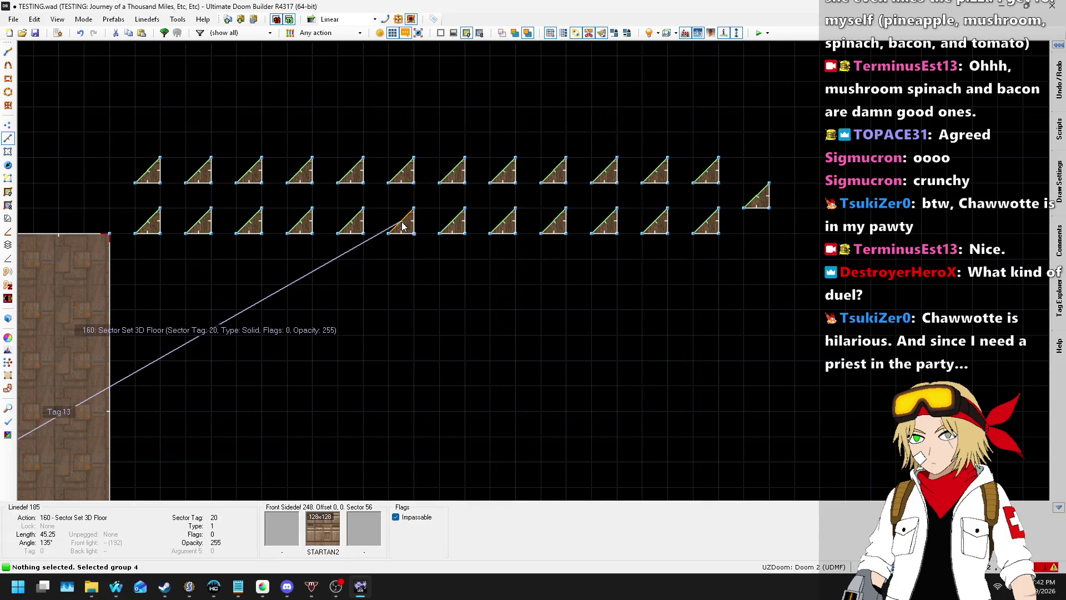
{"action": "right_click", "coordinate": [448, 243]}
{"action": "type", "text": "1"}
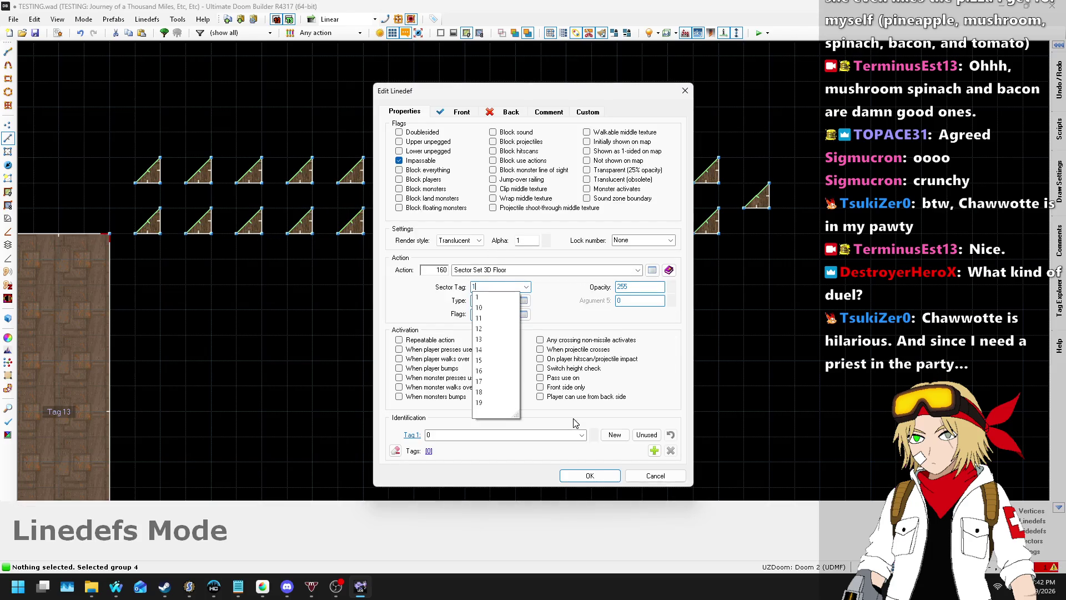
{"action": "key", "text": "BackSpace"}
{"action": "type", "text": "21"}
{"action": "key", "text": "Return"}
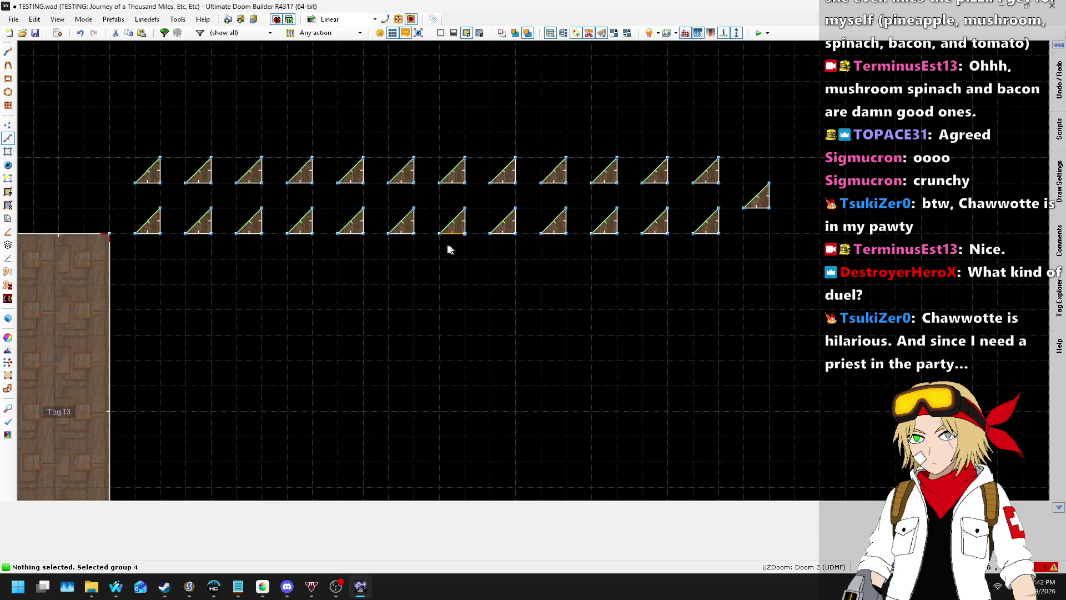
- Give the last lower-row 3D-floor lines sector tags 22 through 25
{"action": "right_click", "coordinate": [305, 219]}
{"action": "type", "text": "22"}
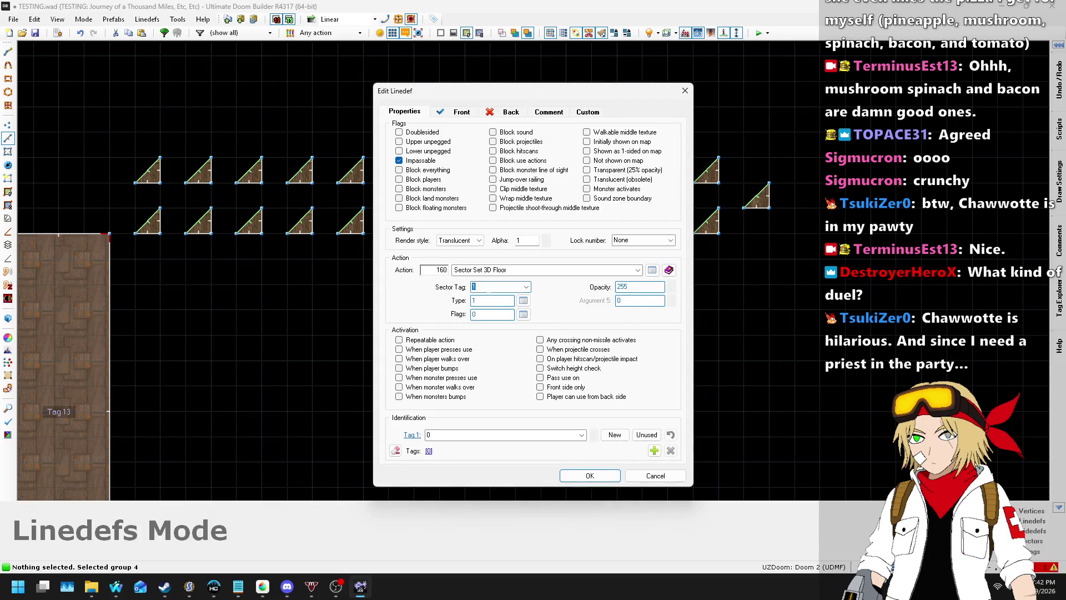
{"action": "left_click", "coordinate": [590, 476]}
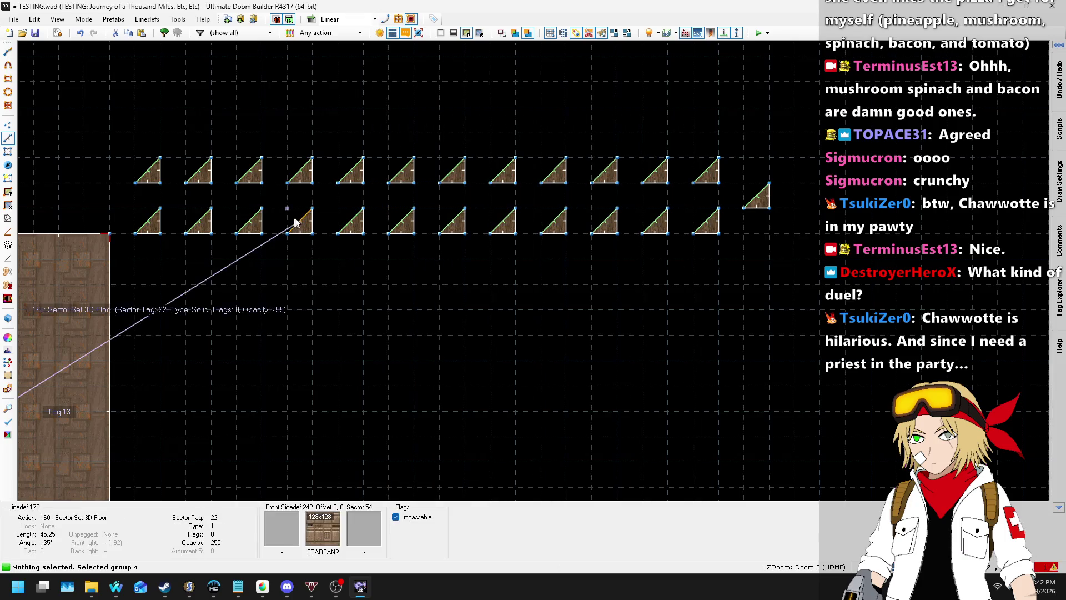
{"action": "right_click", "coordinate": [249, 224]}
{"action": "type", "text": "23"}
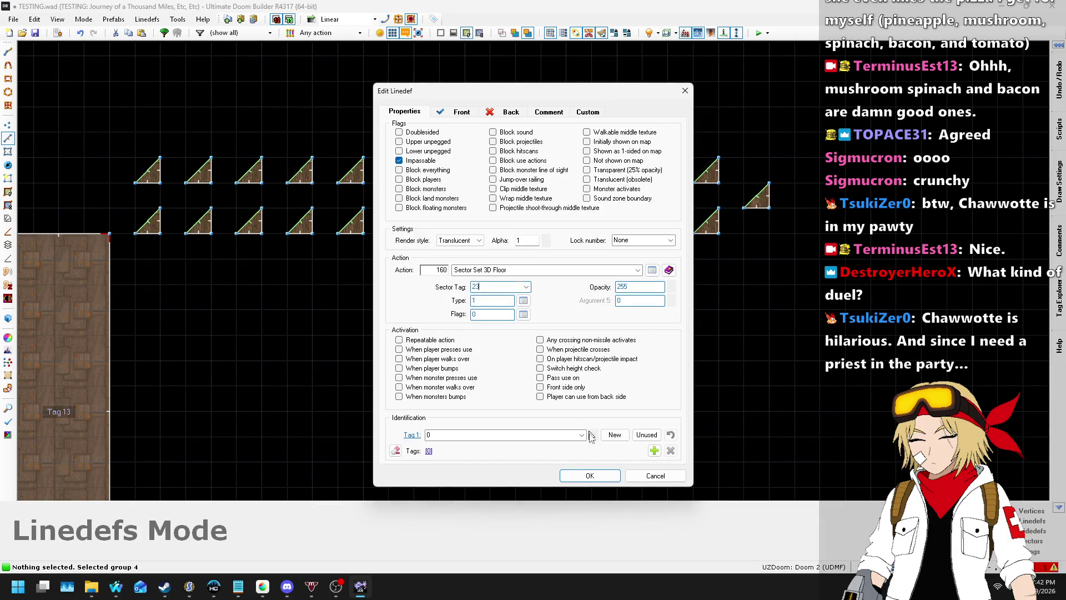
{"action": "left_click", "coordinate": [590, 476]}
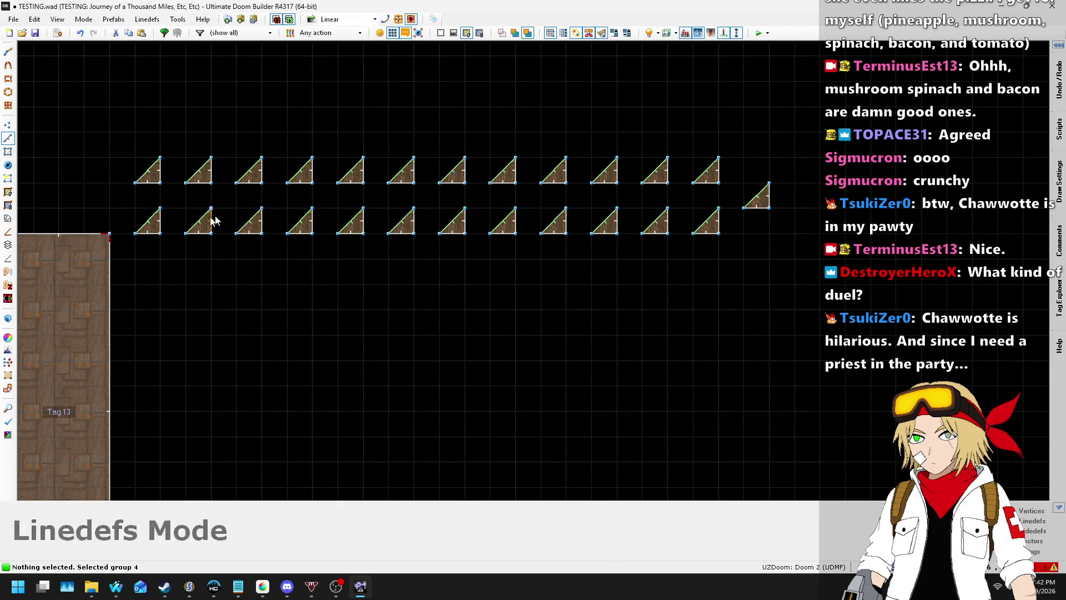
{"action": "right_click", "coordinate": [467, 269]}
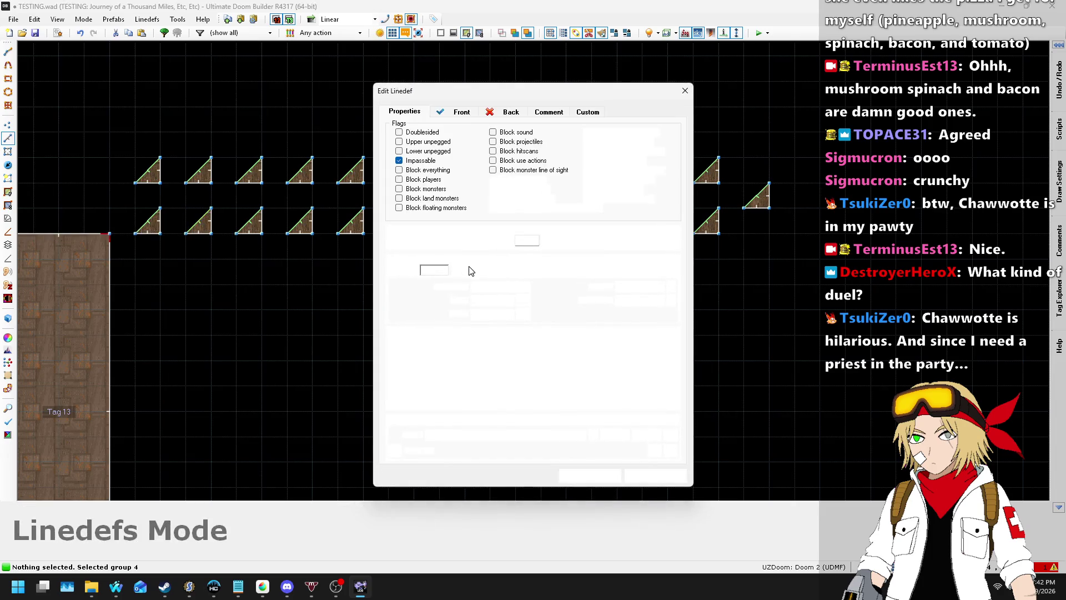
{"action": "left_click", "coordinate": [606, 474]}
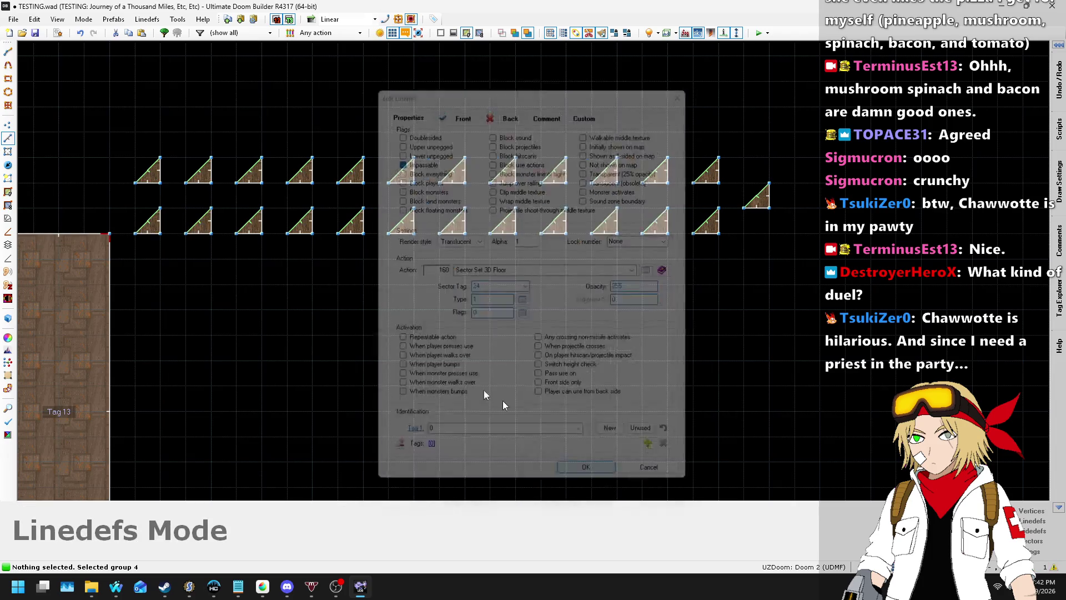
{"action": "right_click", "coordinate": [181, 215]}
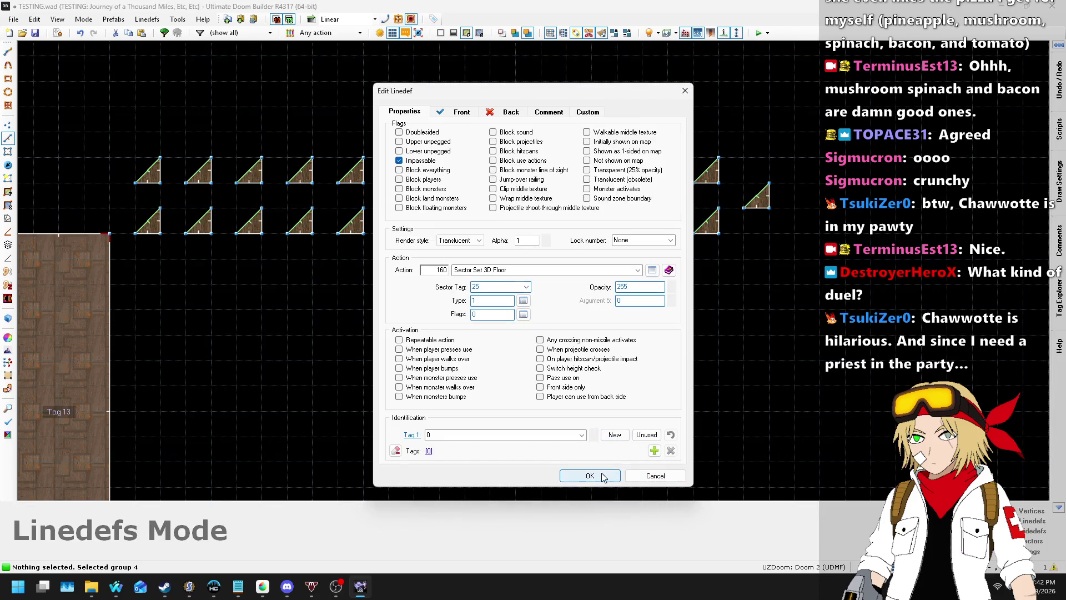
{"action": "left_click", "coordinate": [590, 475]}
{"action": "scroll", "coordinate": [564, 311], "scroll_direction": "down", "scroll_amount": 3}
- In Visual Mode, fly over the strips and select every stair-step ceiling, then the matching floors
{"action": "key", "text": "q"}
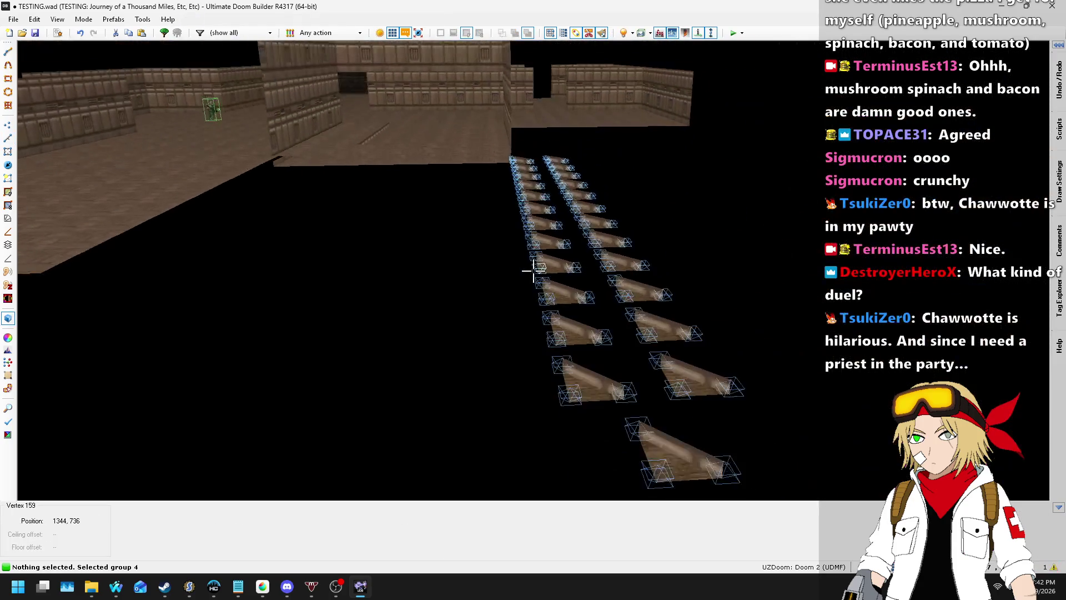
{"action": "key", "text": "q"}
{"action": "key", "text": "q"}
{"action": "key", "text": "q"}
{"action": "key", "text": "q"}
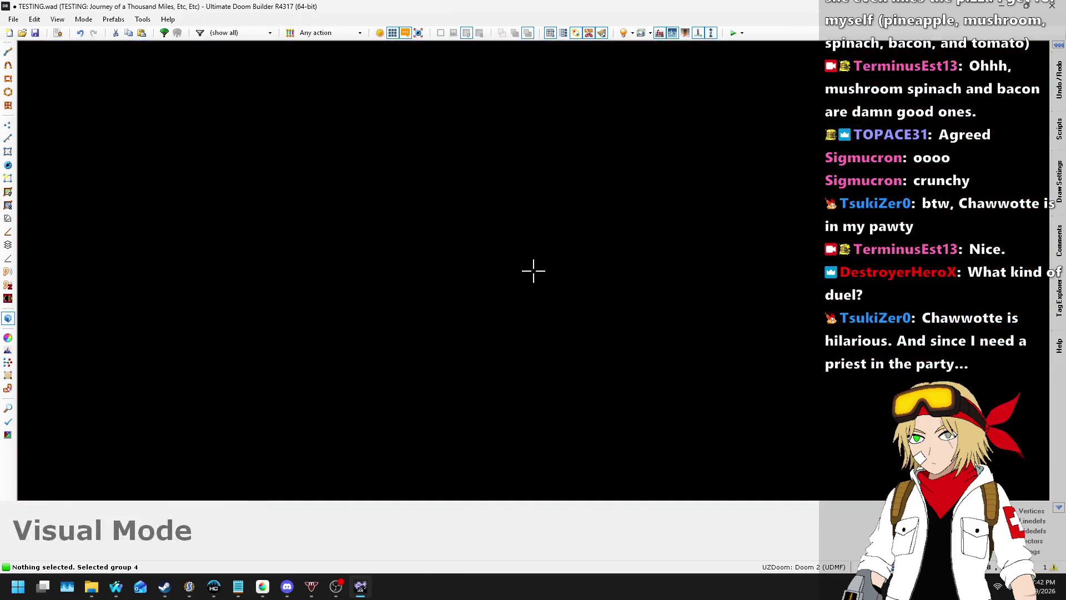
{"action": "key", "text": "w"}
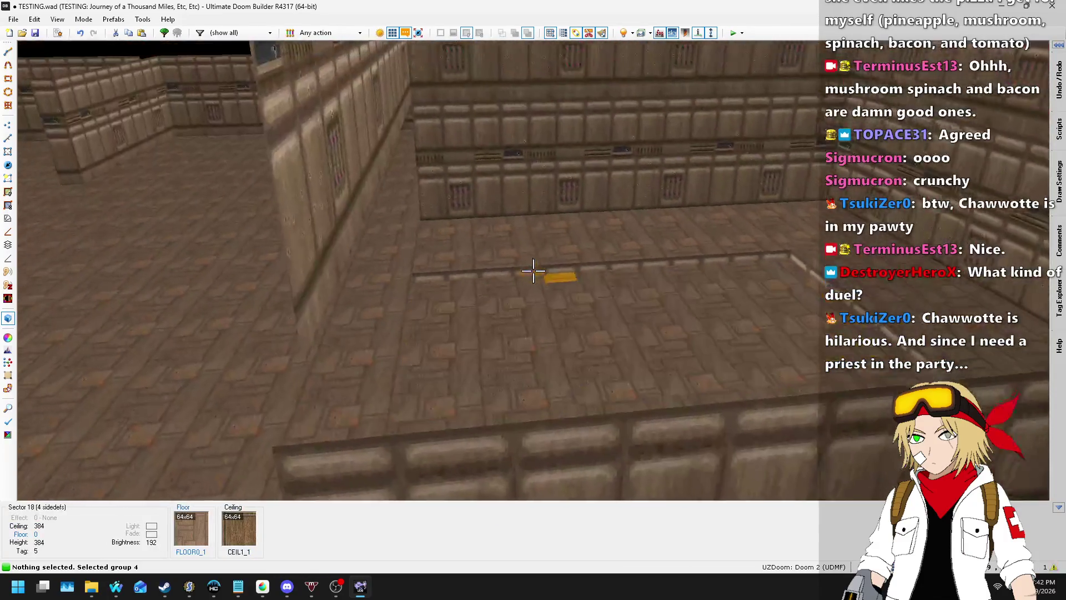
{"action": "left_click", "coordinate": [533, 270]}
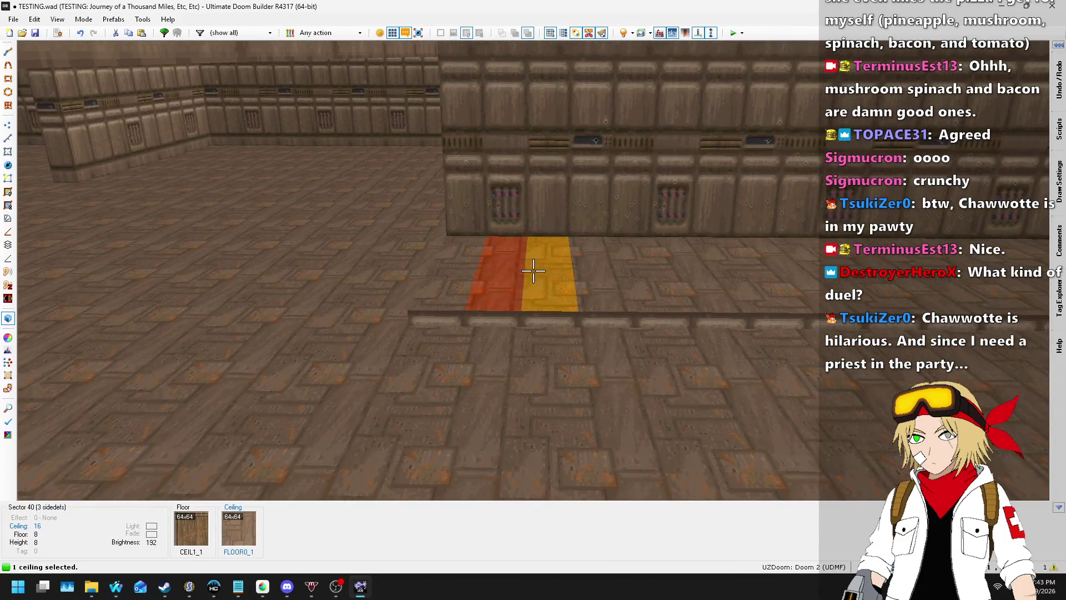
{"action": "key", "text": "d"}
{"action": "left_click", "coordinate": [534, 270]}
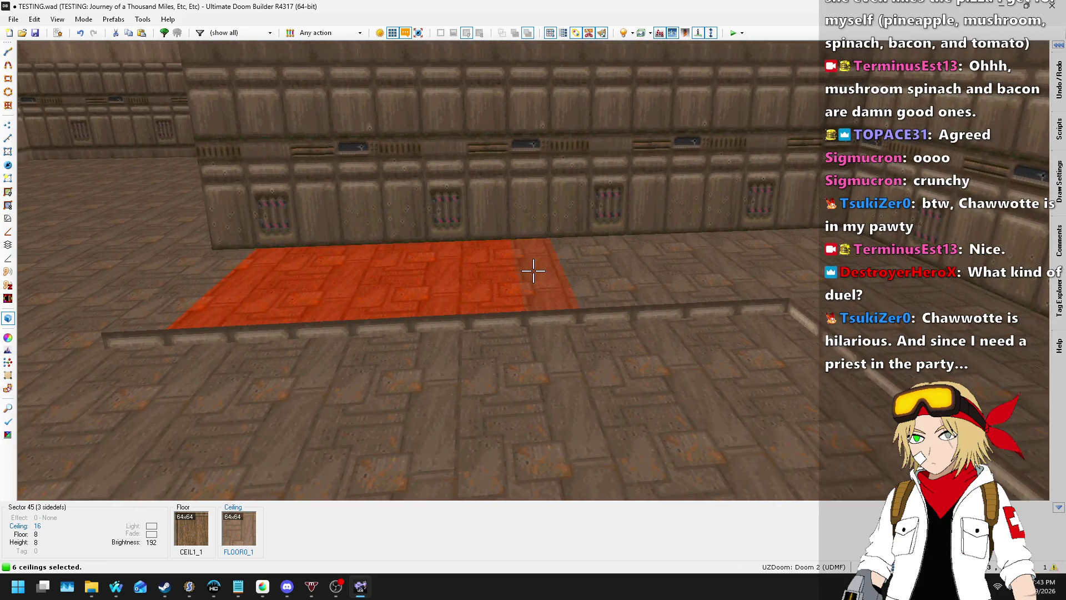
{"action": "left_click", "coordinate": [533, 271], "text": "shift"}
{"action": "key", "text": "w"}
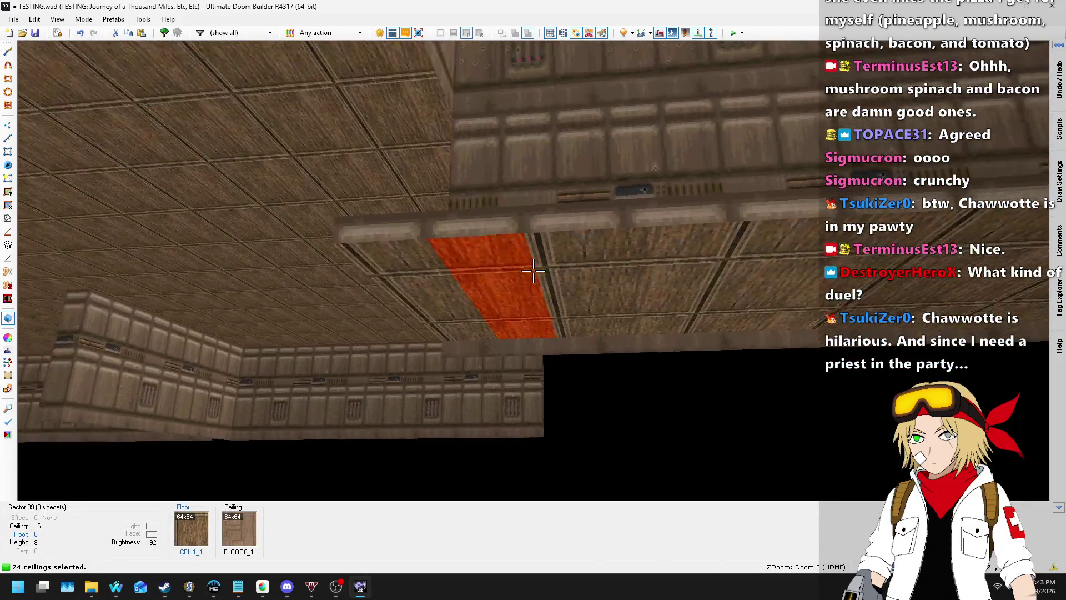
{"action": "left_click", "coordinate": [533, 271], "text": "shift"}
- Drop the lowest step's ceiling and the next floors from the selection, then raise the remaining surfaces
{"action": "key", "text": "w"}
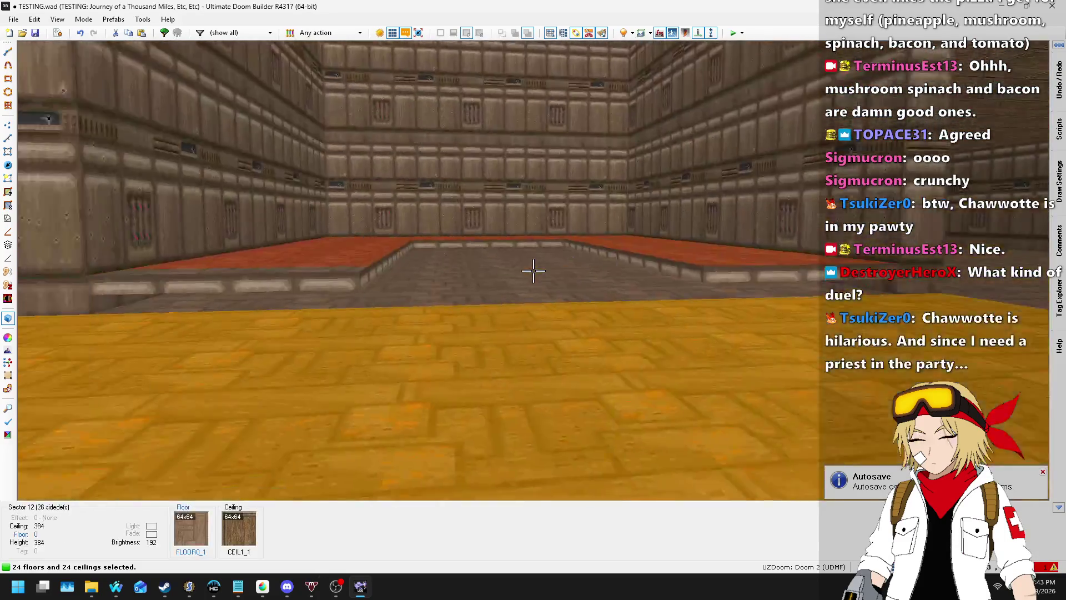
{"action": "key", "text": "s"}
{"action": "scroll", "coordinate": [533, 270], "scroll_direction": "up", "scroll_amount": 1}
{"action": "key", "text": "w"}
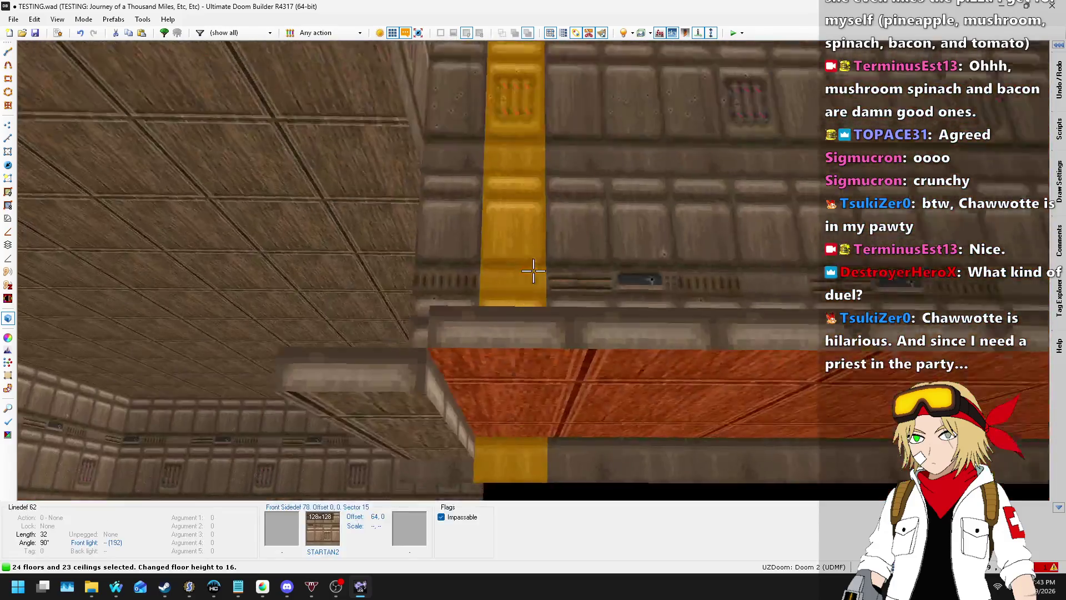
{"action": "left_click", "coordinate": [533, 271]}
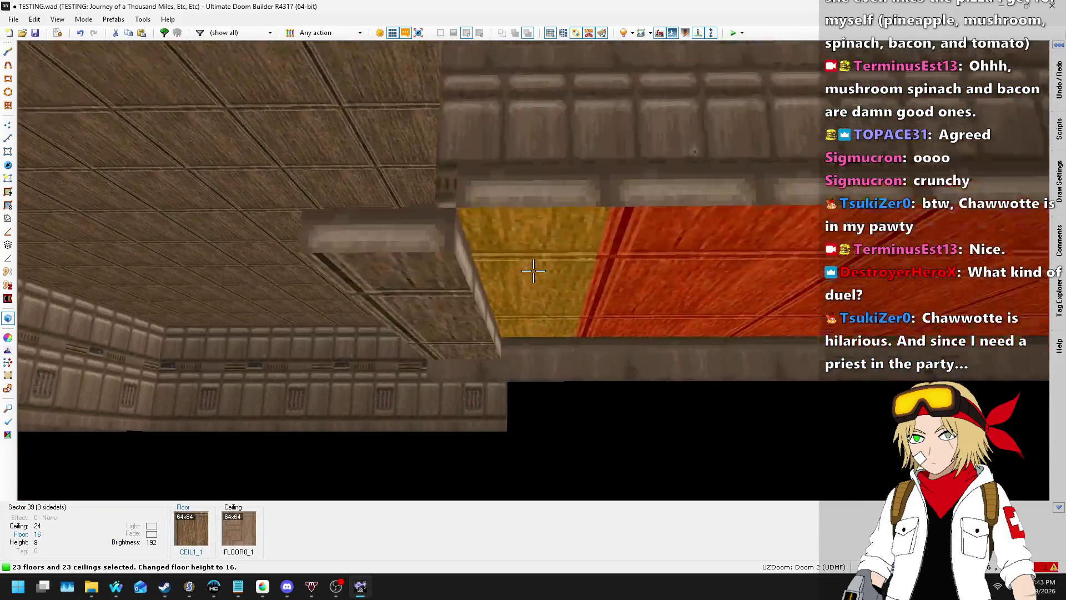
{"action": "scroll", "coordinate": [533, 270], "scroll_direction": "up", "scroll_amount": 1}
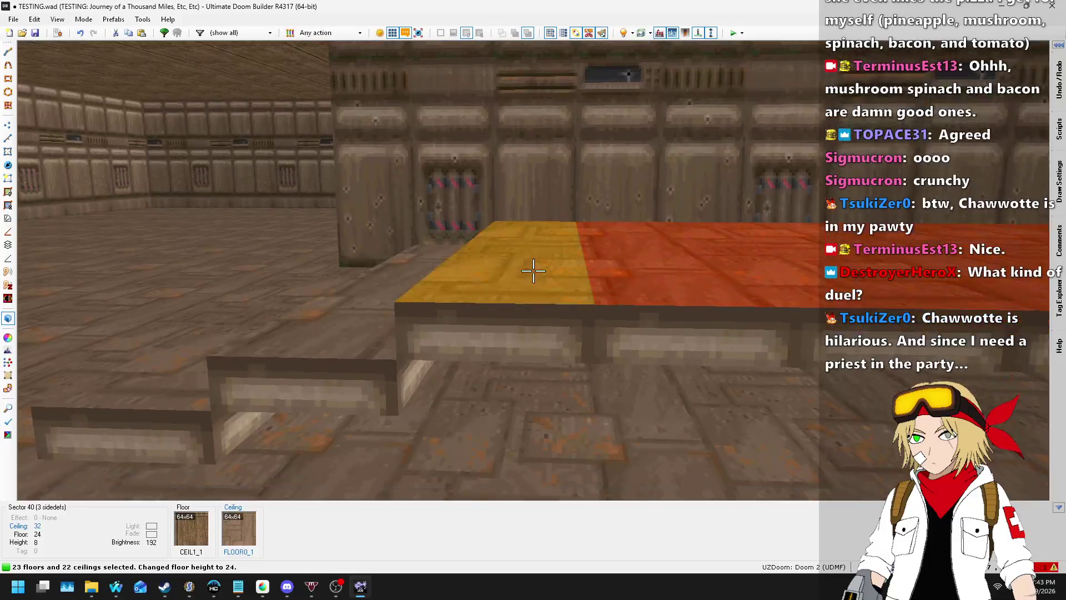
{"action": "left_click", "coordinate": [533, 271]}
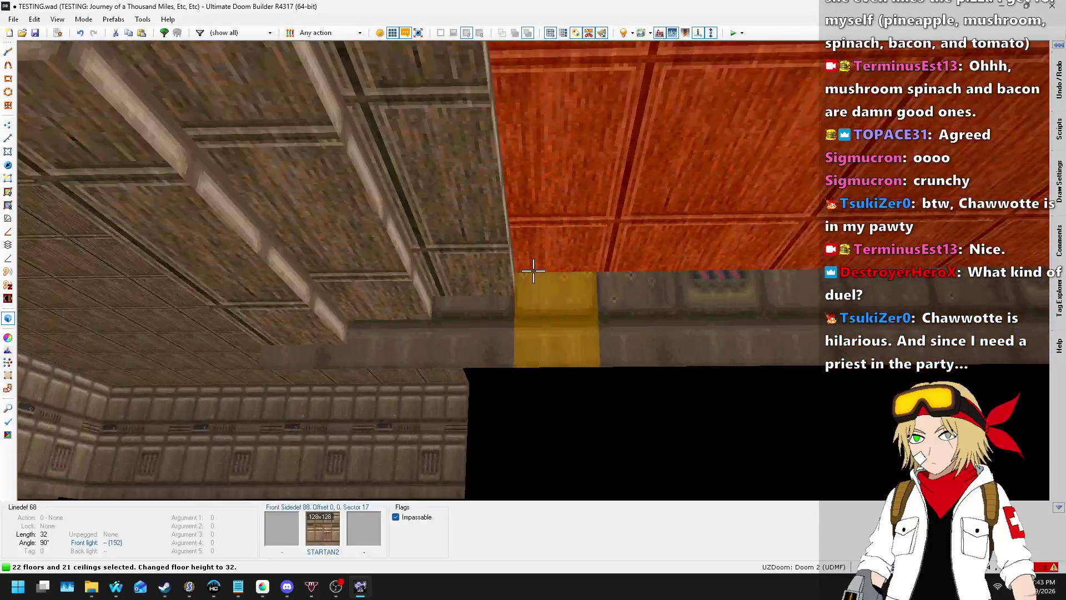
{"action": "left_click", "coordinate": [533, 270]}
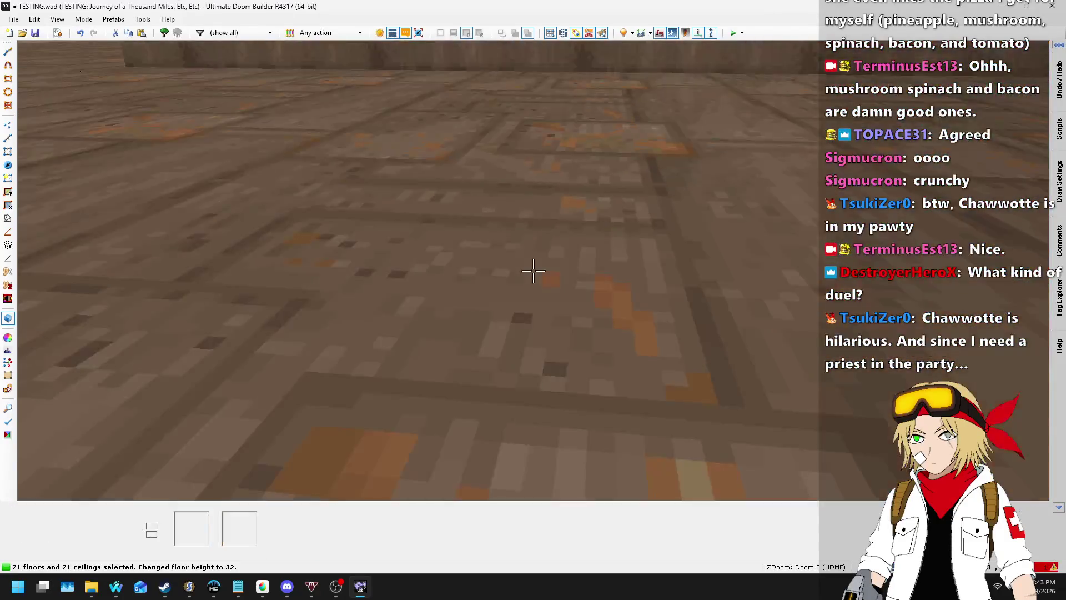
{"action": "left_click", "coordinate": [534, 270]}
{"action": "scroll", "coordinate": [533, 270], "scroll_direction": "up", "scroll_amount": 1}
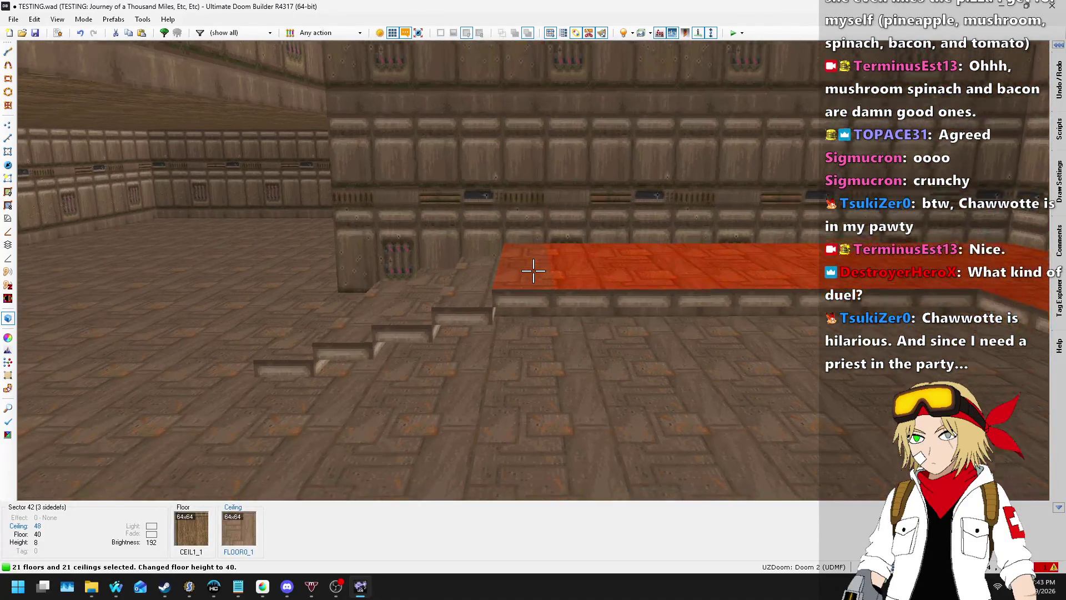
- Keep raising the selected surfaces while checking the red ledge and the steps around the room
{"action": "key", "text": "w"}
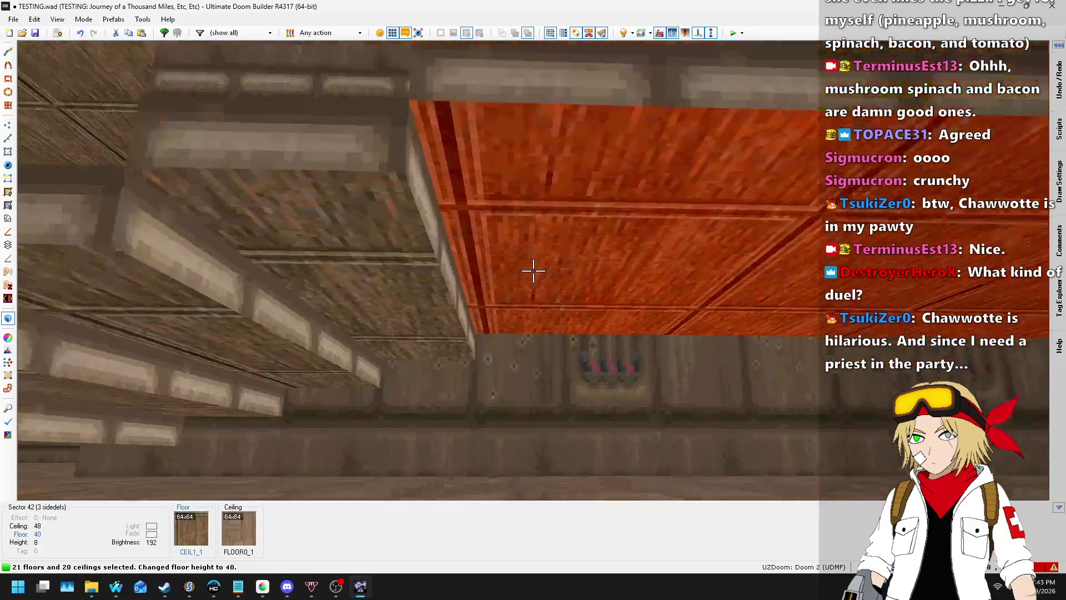
{"action": "scroll", "coordinate": [533, 270], "scroll_direction": "up", "scroll_amount": 1}
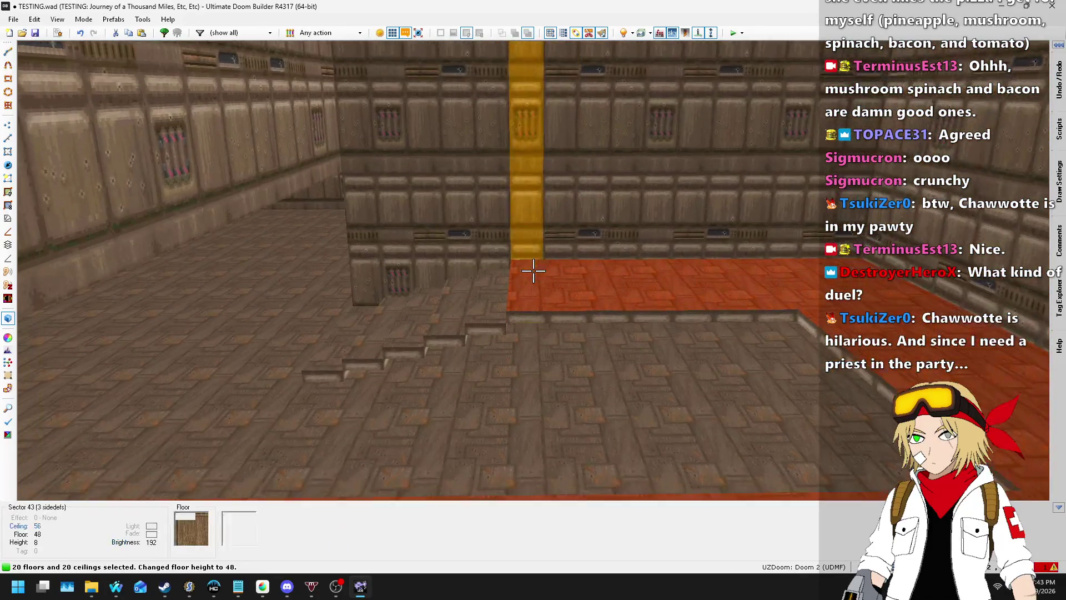
{"action": "key", "text": "w"}
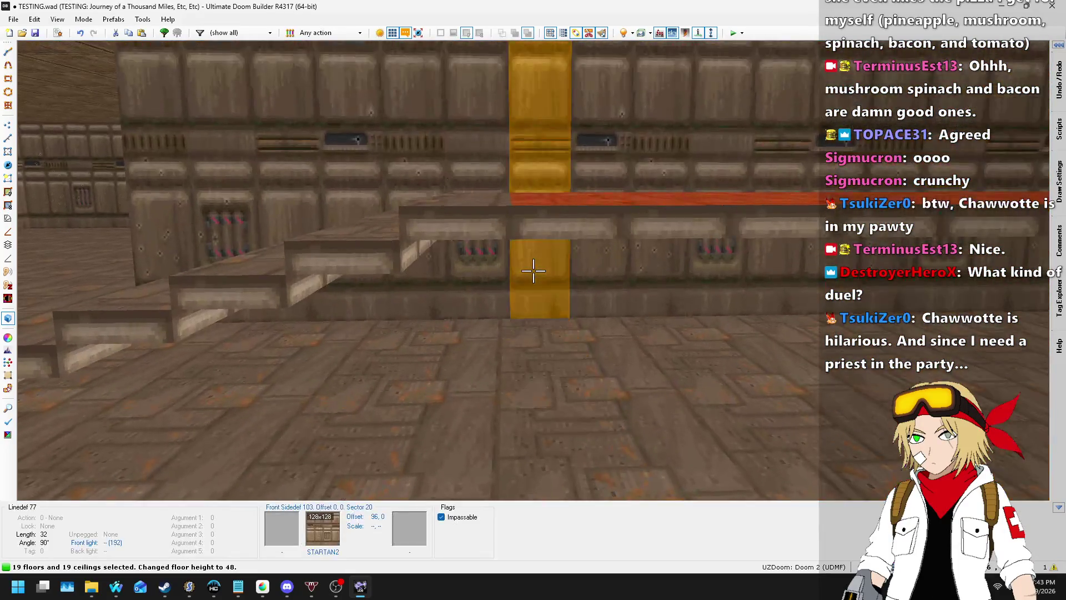
{"action": "scroll", "coordinate": [533, 270], "scroll_direction": "up", "scroll_amount": 1}
{"action": "key", "text": "s"}
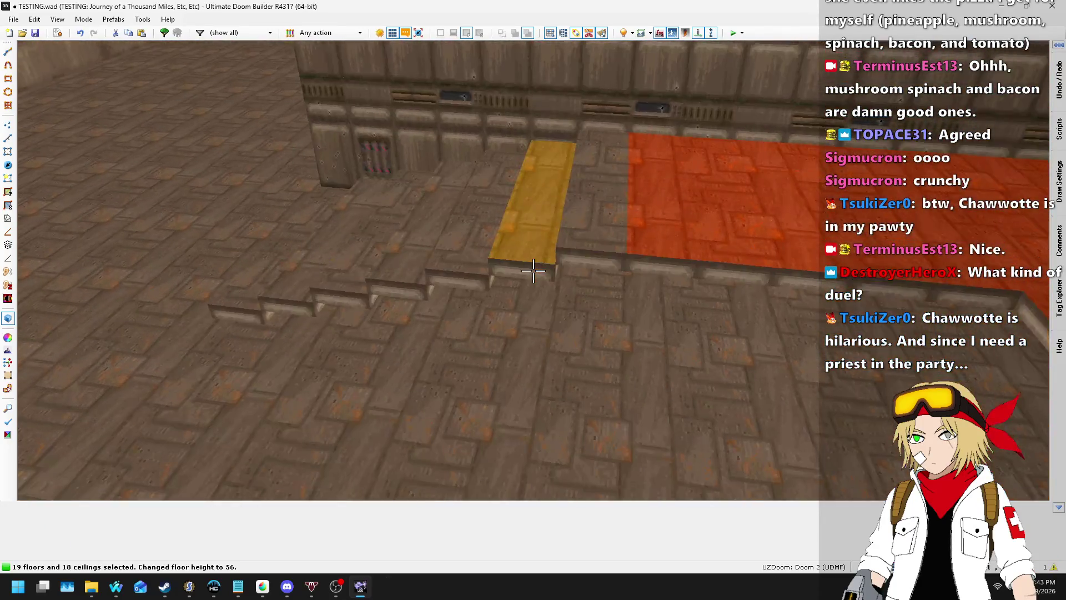
{"action": "key", "text": "w"}
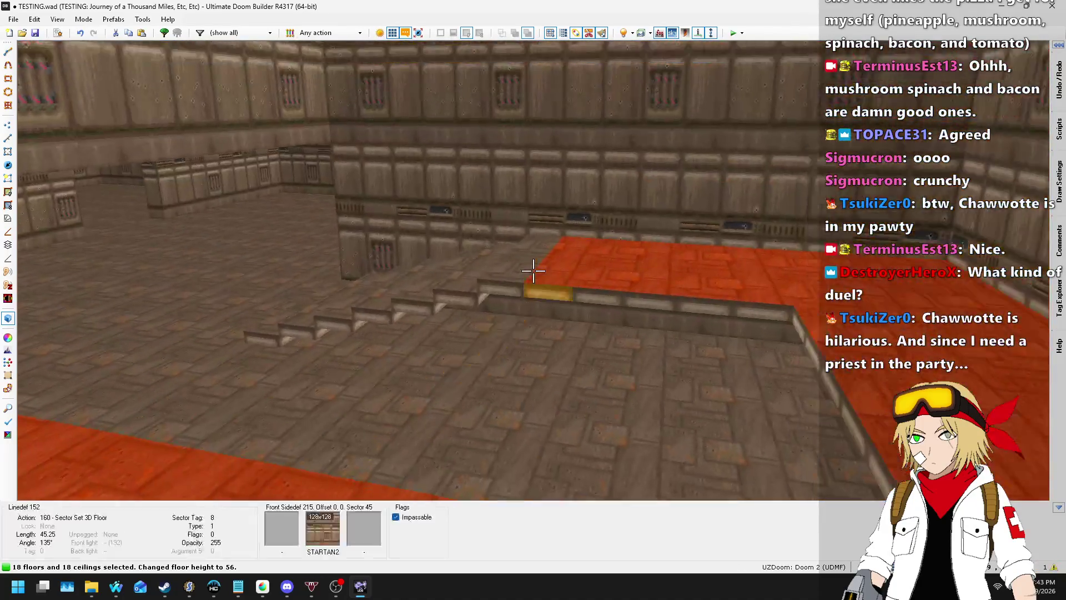
{"action": "key", "text": "w"}
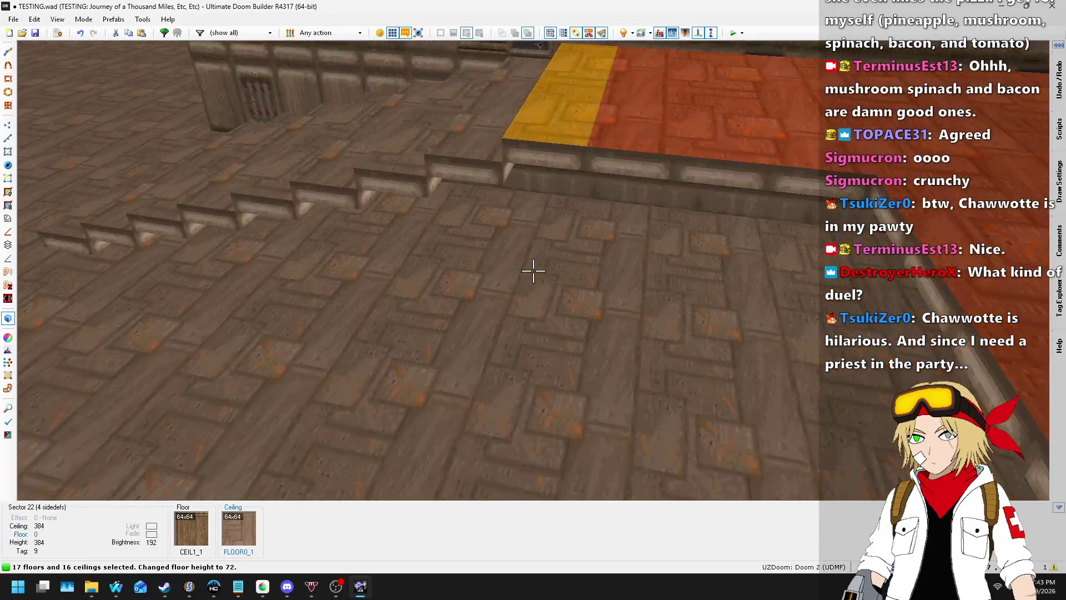
{"action": "scroll", "coordinate": [533, 270], "scroll_direction": "up", "scroll_amount": 1}
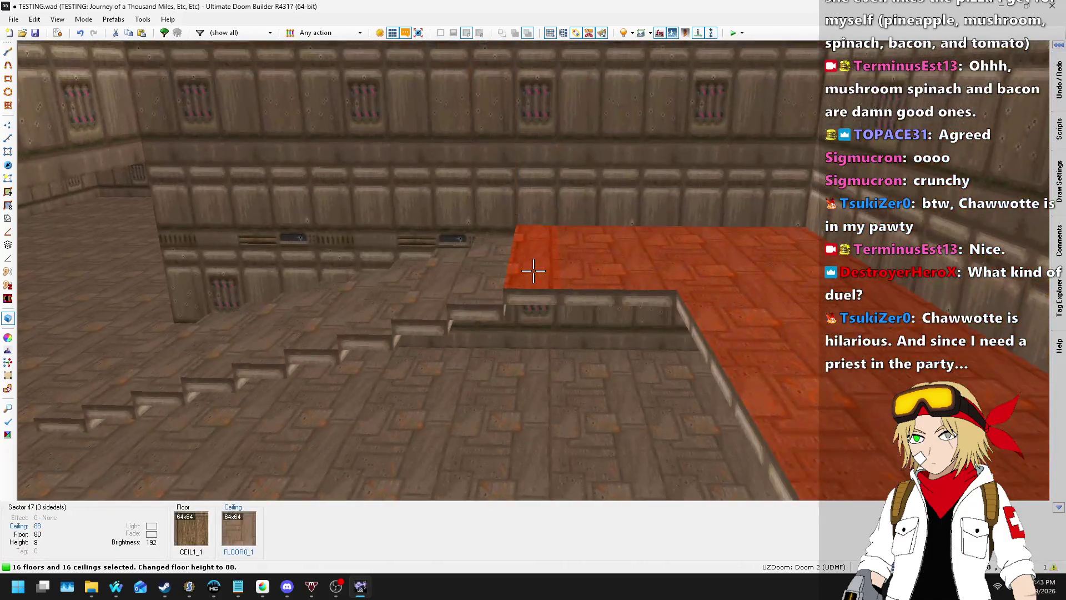
{"action": "key", "text": "w"}
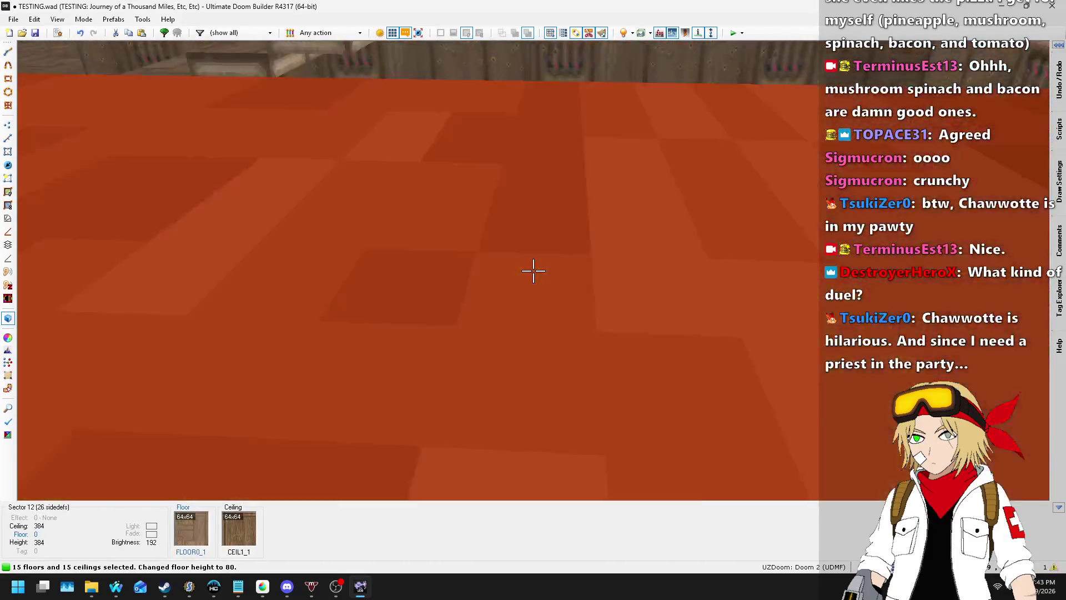
{"action": "key", "text": "s"}
{"action": "key", "text": "w"}
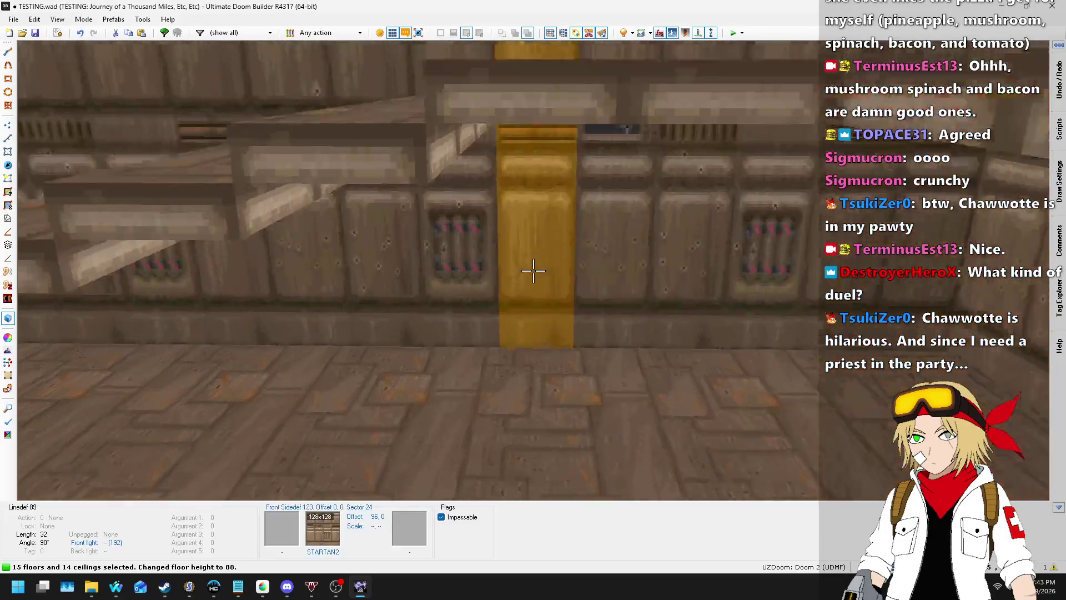
{"action": "left_click", "coordinate": [534, 271]}
{"action": "key", "text": "s"}
{"action": "scroll", "coordinate": [533, 270], "scroll_direction": "up", "scroll_amount": 1}
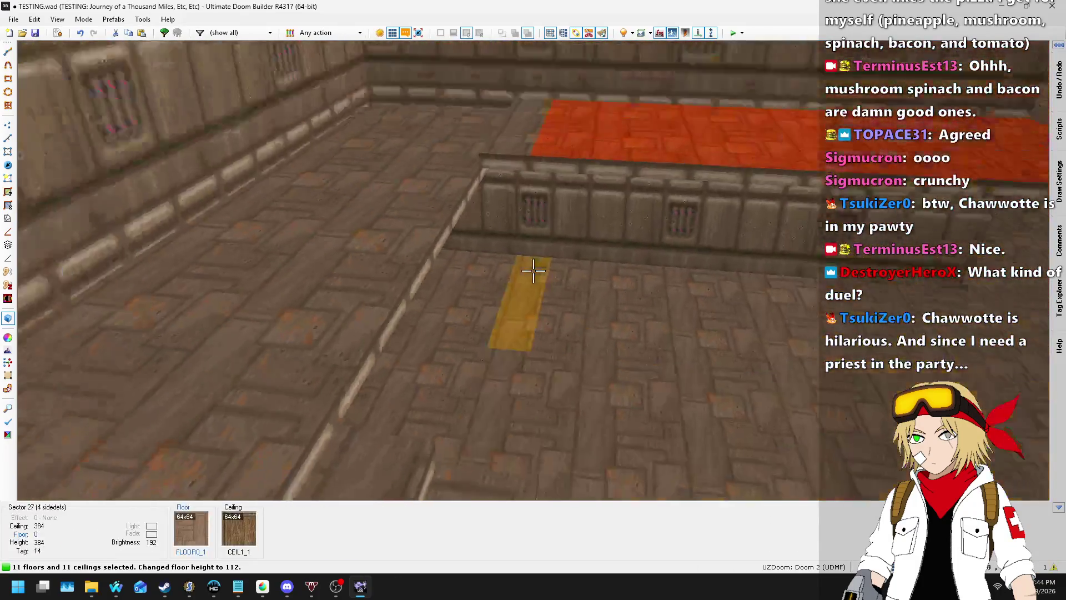
- Deselect the next steps' floors, ceilings and the small left platform part, then raise the rest
{"action": "left_click", "coordinate": [533, 271]}
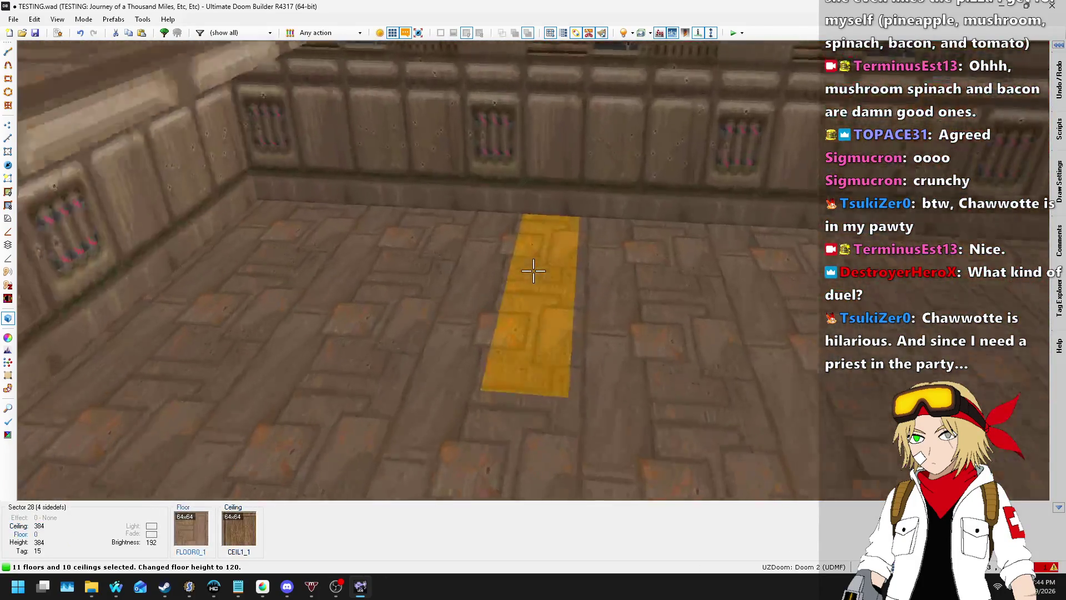
{"action": "left_click", "coordinate": [533, 271]}
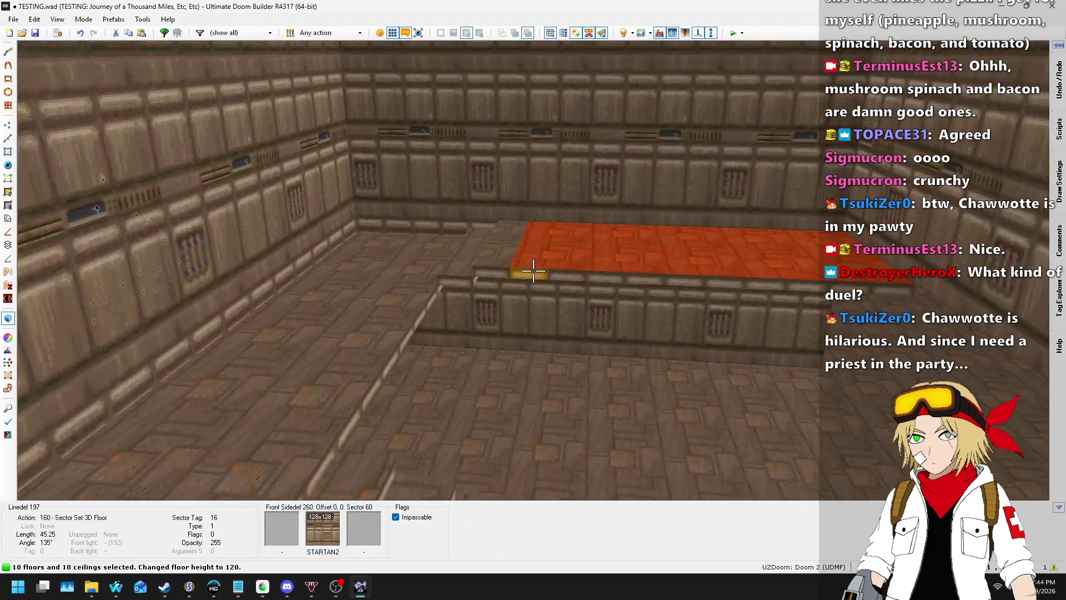
{"action": "left_click", "coordinate": [533, 270]}
{"action": "left_click", "coordinate": [533, 270]}
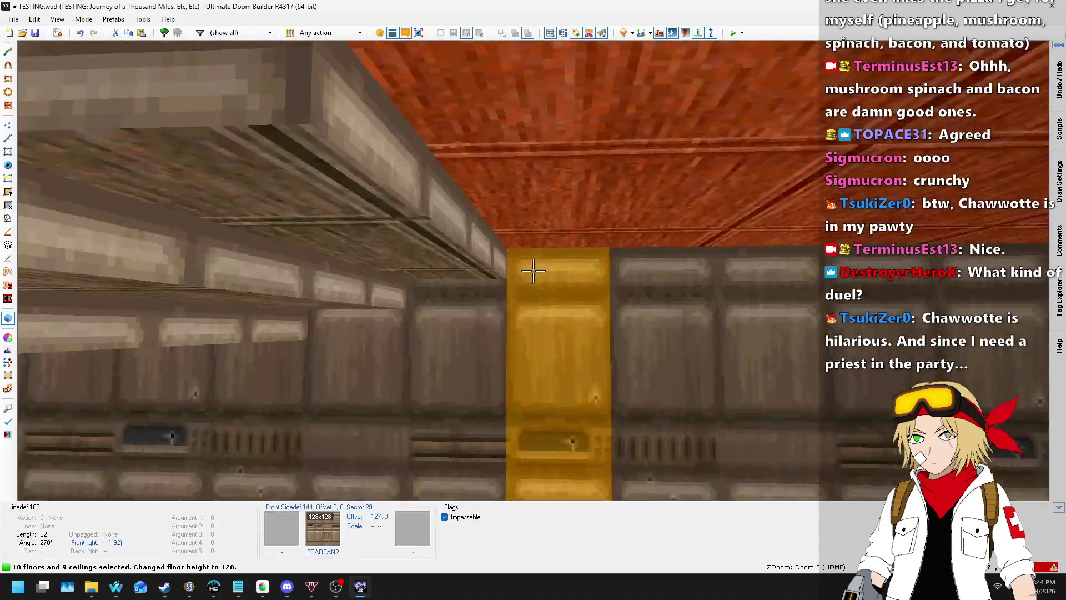
{"action": "scroll", "coordinate": [533, 271], "scroll_direction": "up", "scroll_amount": 1}
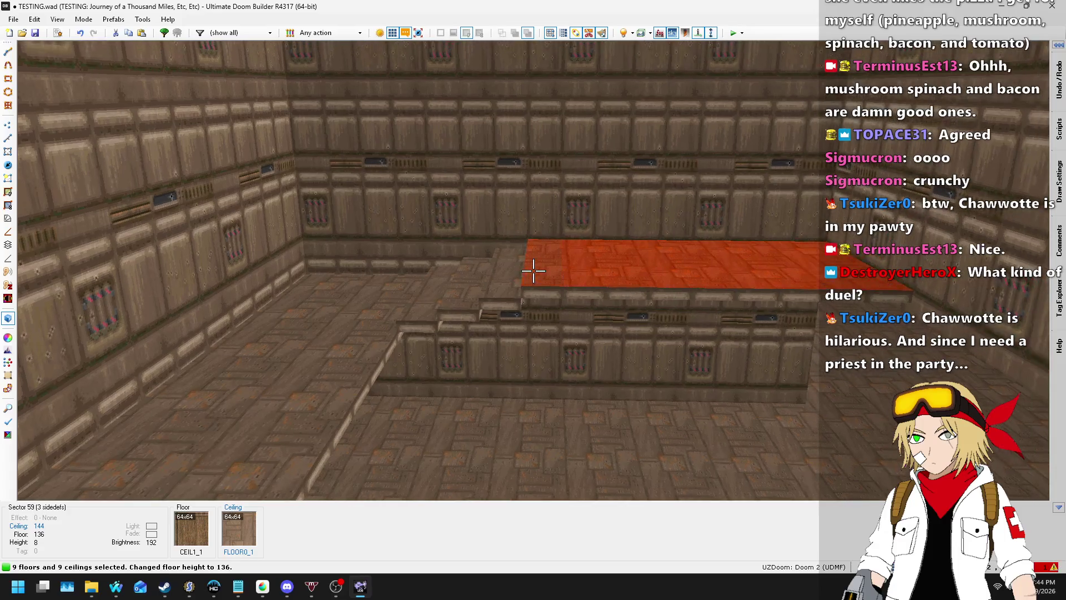
{"action": "left_click", "coordinate": [533, 270]}
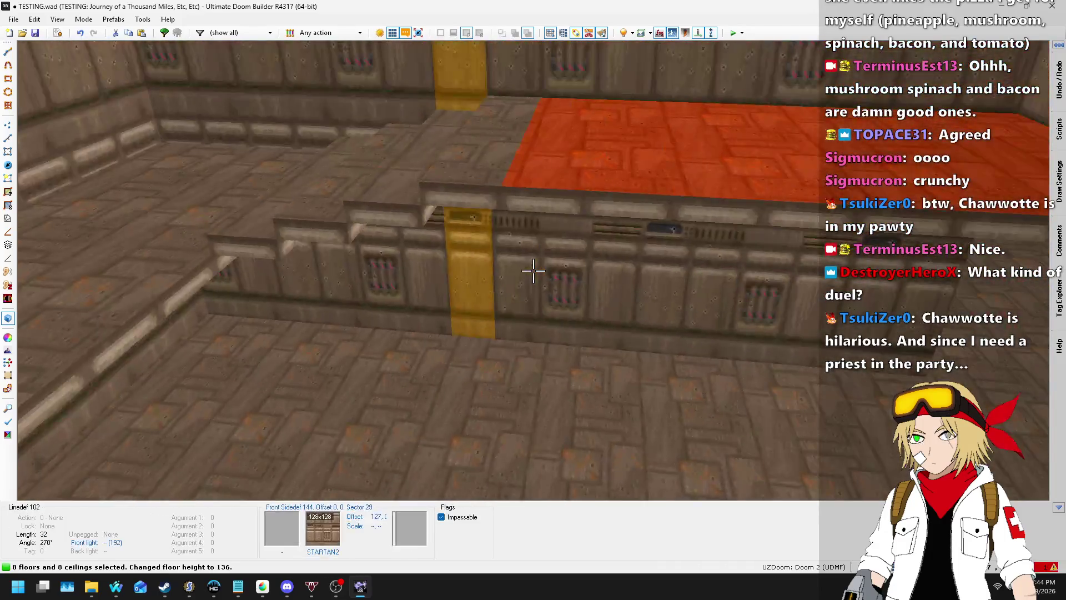
{"action": "left_click", "coordinate": [533, 270]}
{"action": "left_click", "coordinate": [533, 270]}
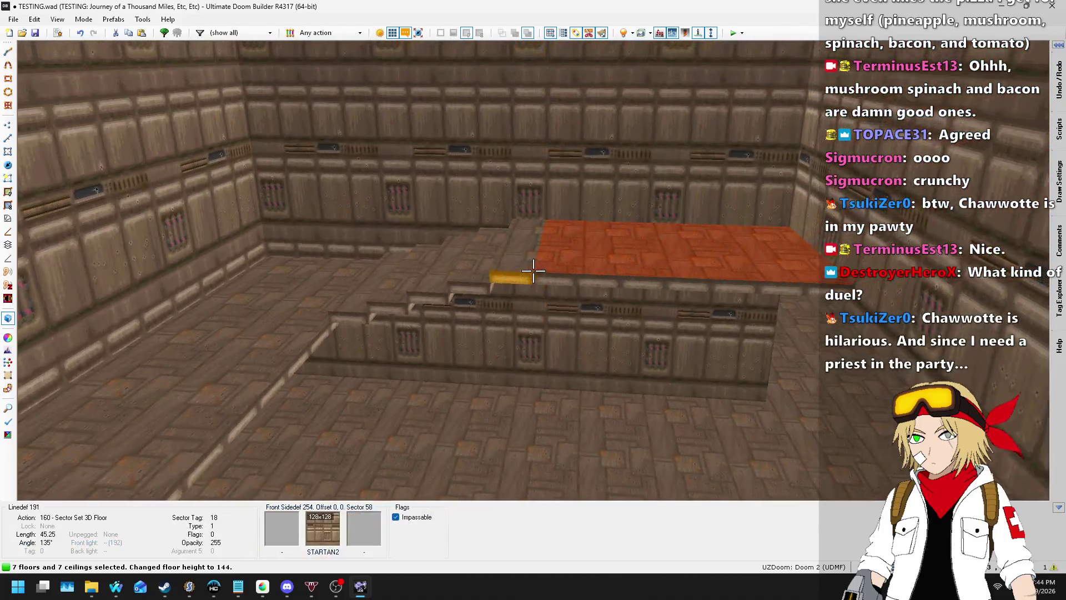
- Continue deselecting successive step floors and ceilings, raising the remaining surfaces each time
{"action": "scroll", "coordinate": [533, 270], "scroll_direction": "up", "scroll_amount": 1}
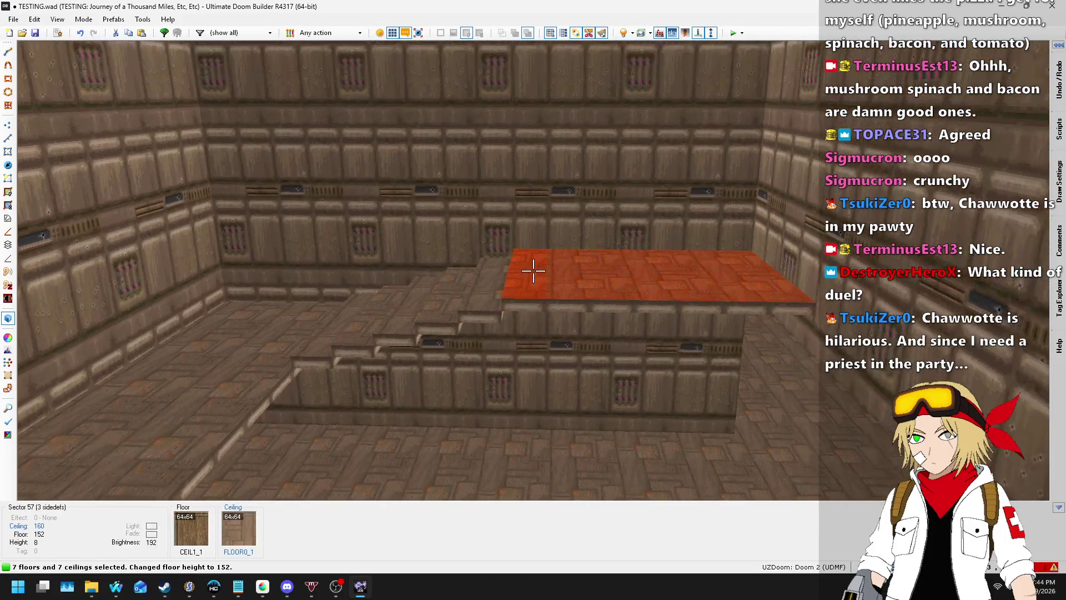
{"action": "left_click", "coordinate": [533, 270]}
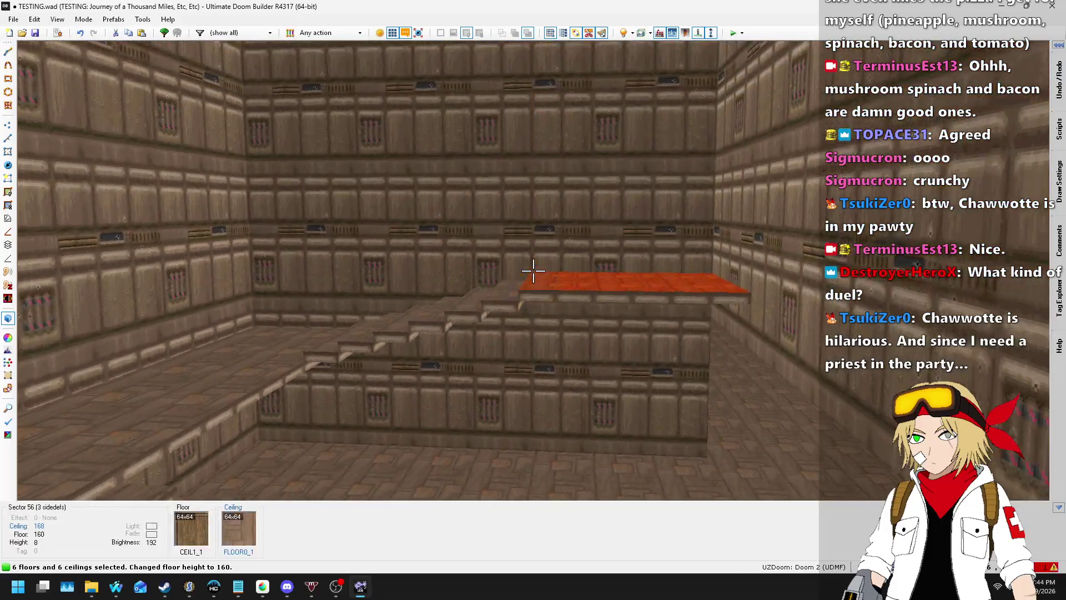
{"action": "left_click", "coordinate": [533, 271]}
{"action": "scroll", "coordinate": [533, 271], "scroll_direction": "up", "scroll_amount": 1}
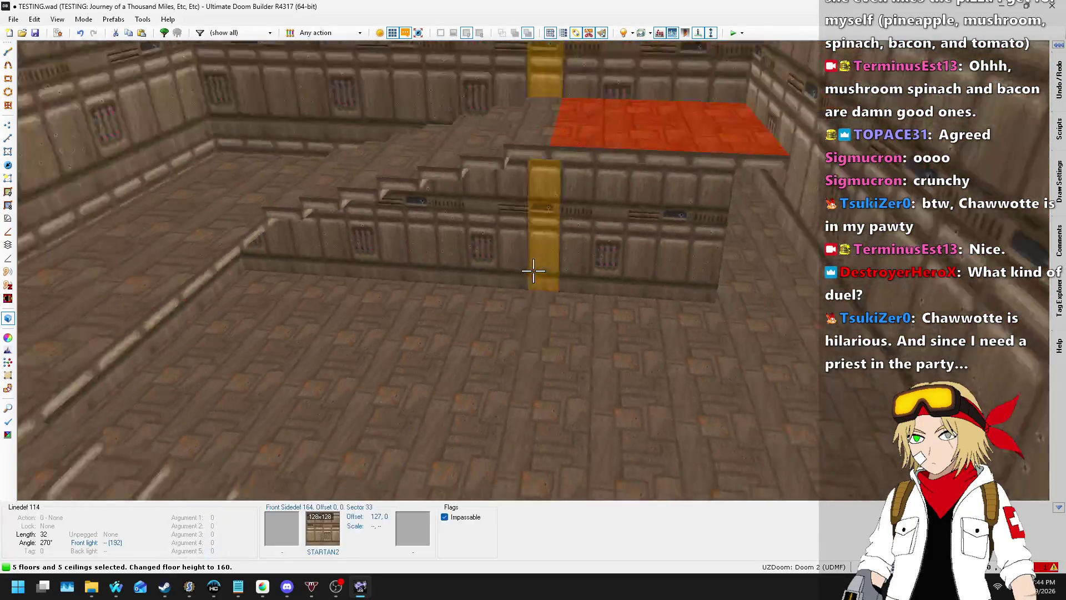
{"action": "left_click", "coordinate": [533, 270]}
{"action": "scroll", "coordinate": [533, 270], "scroll_direction": "up", "scroll_amount": 1}
{"action": "left_click", "coordinate": [533, 270]}
{"action": "left_click", "coordinate": [533, 271]}
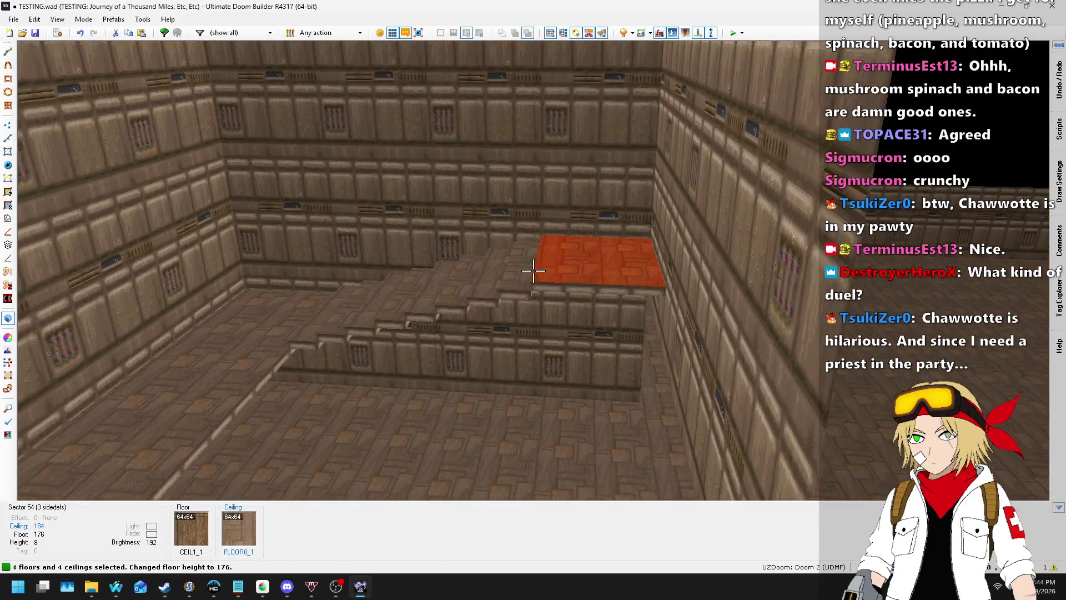
- Raise the orange top step's floor and ceiling, then pull back to overlook the stair room
{"action": "key", "text": "w"}
{"action": "key", "text": "w"}
{"action": "left_click", "coordinate": [533, 270]}
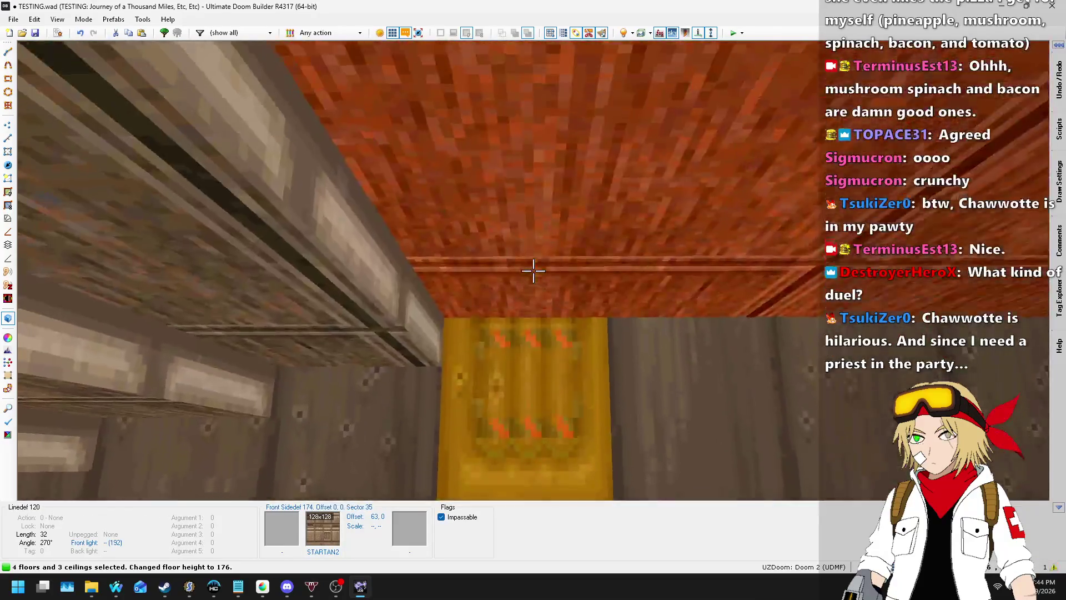
{"action": "key", "text": "s"}
{"action": "left_click", "coordinate": [534, 270]}
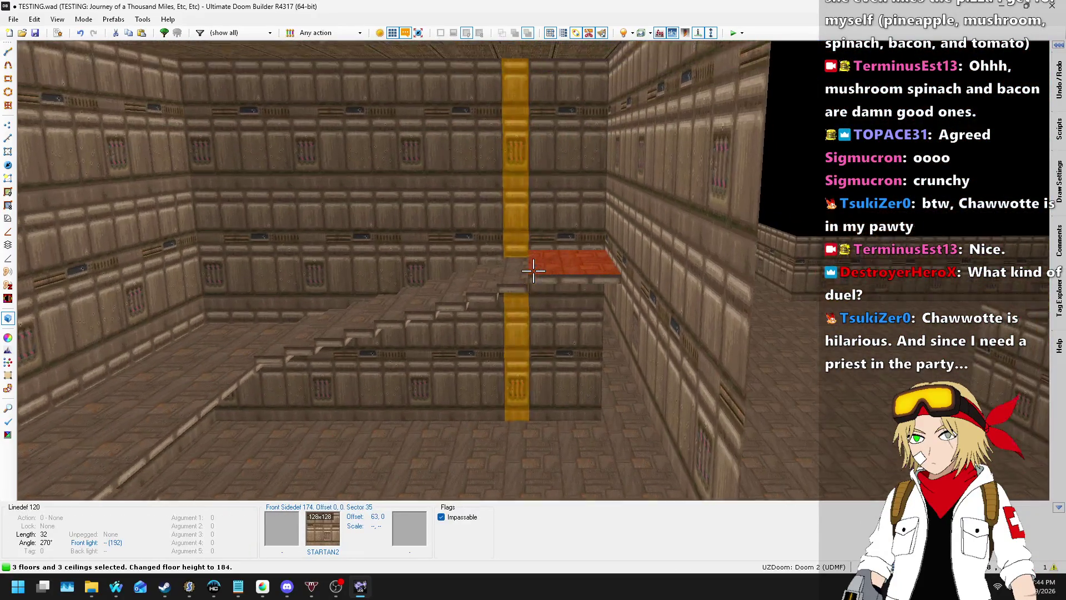
{"action": "key", "text": "w"}
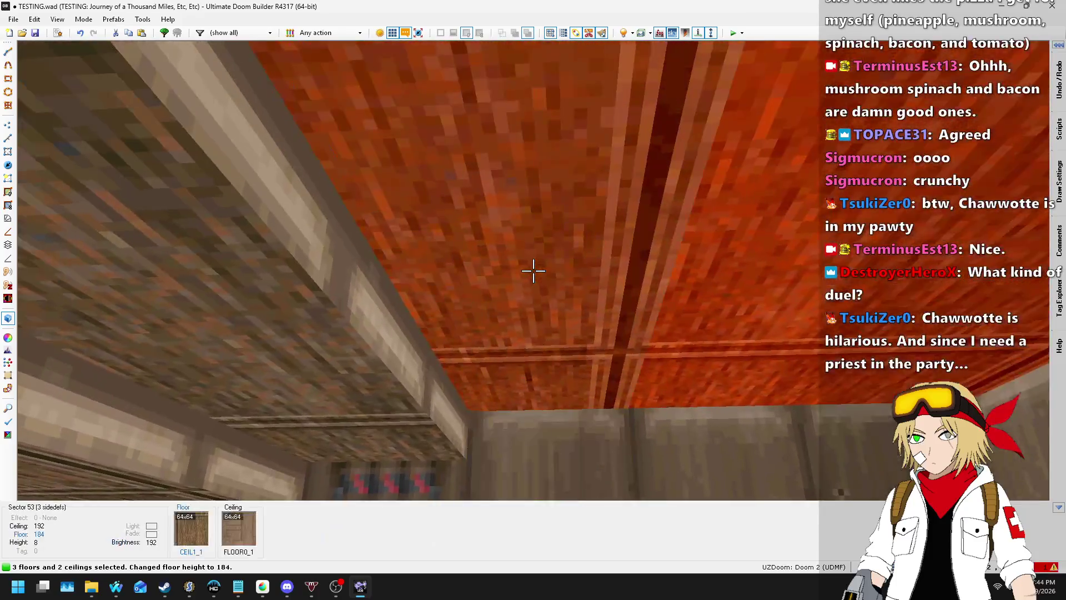
{"action": "left_click", "coordinate": [533, 271]}
{"action": "key", "text": "s"}
{"action": "left_click", "coordinate": [533, 270]}
{"action": "scroll", "coordinate": [534, 271], "scroll_direction": "up", "scroll_amount": 1}
{"action": "key", "text": "w"}
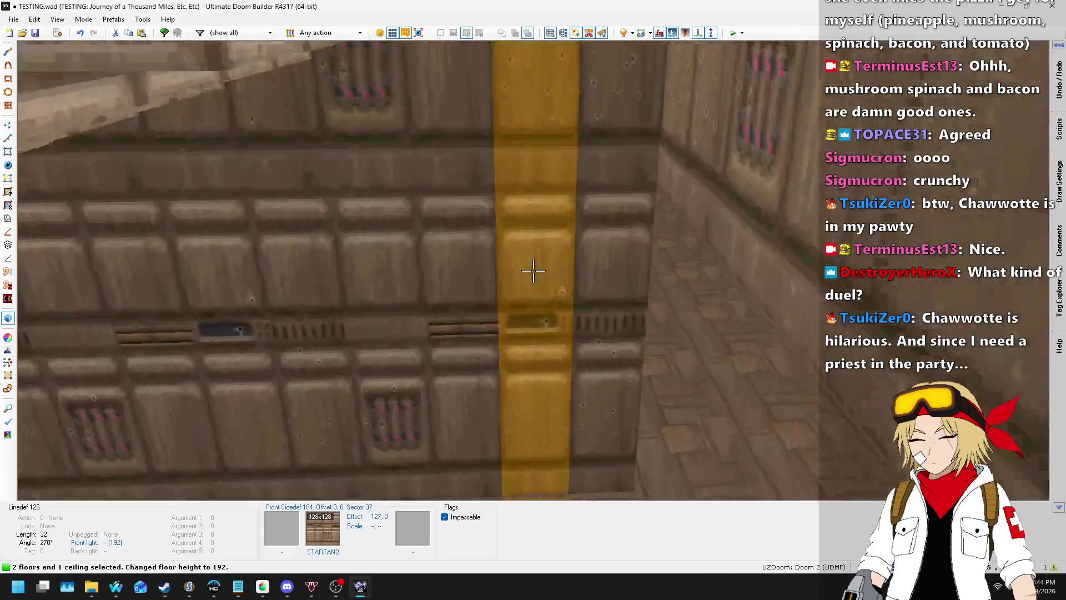
{"action": "key", "text": "s"}
{"action": "scroll", "coordinate": [534, 271], "scroll_direction": "up", "scroll_amount": 1}
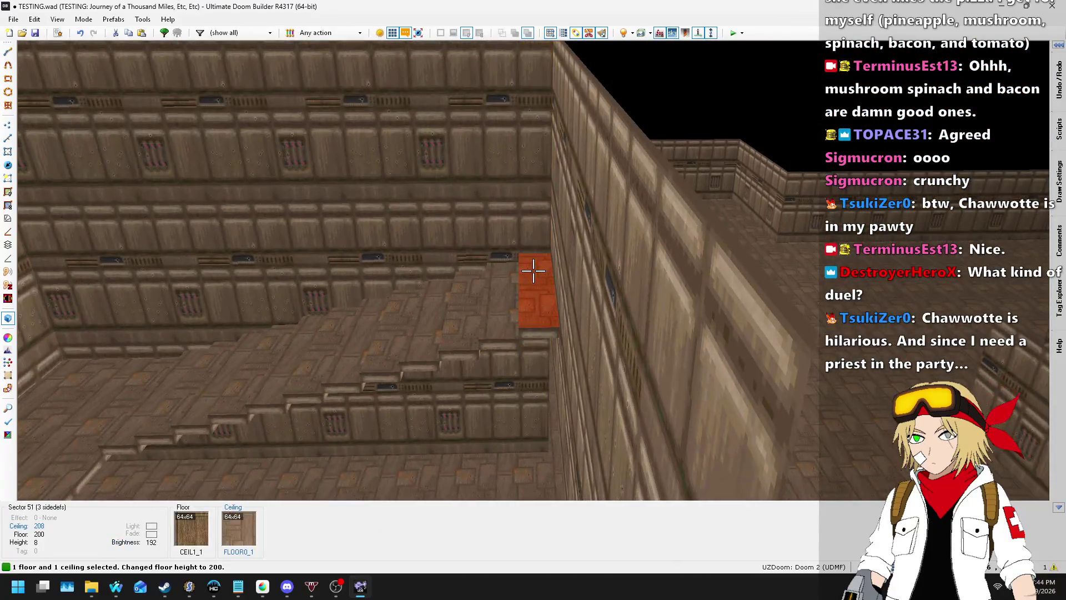
{"action": "scroll", "coordinate": [533, 271], "scroll_direction": "up", "scroll_amount": 1}
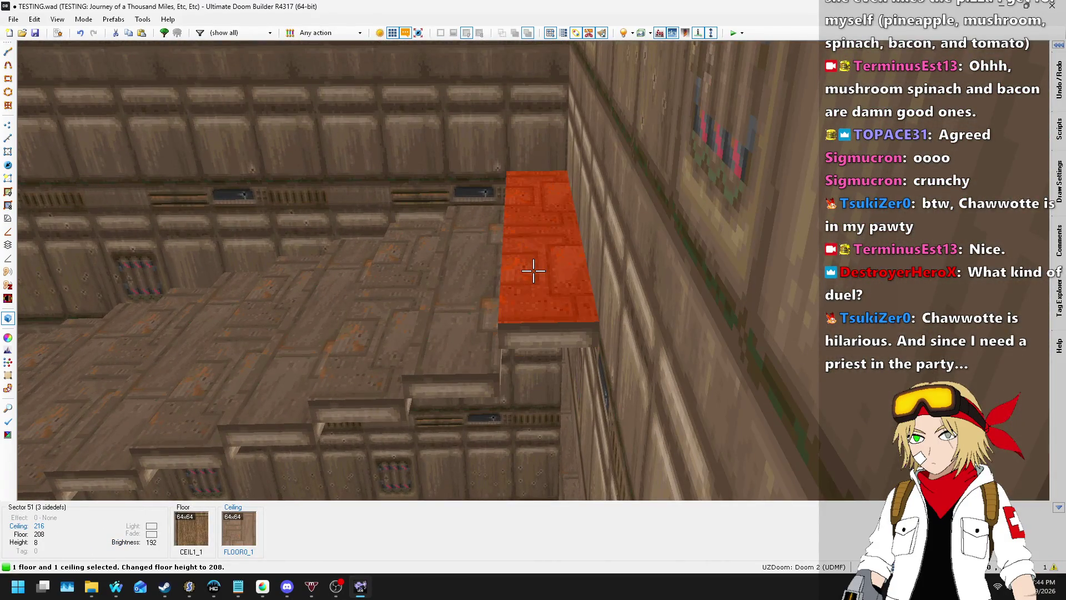
{"action": "scroll", "coordinate": [534, 270], "scroll_direction": "up", "scroll_amount": 1}
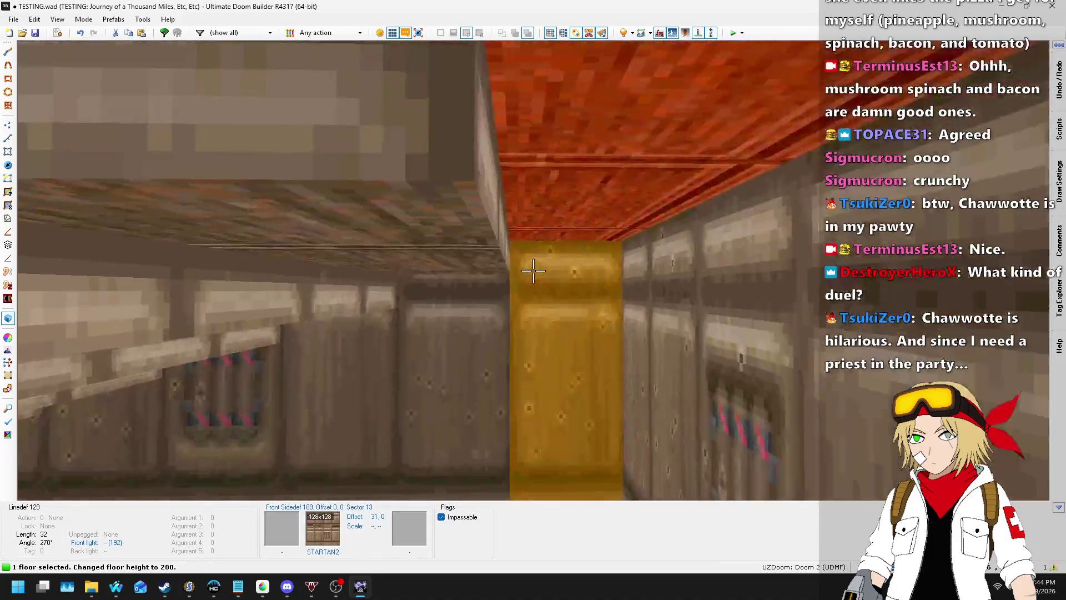
{"action": "key", "text": "s"}
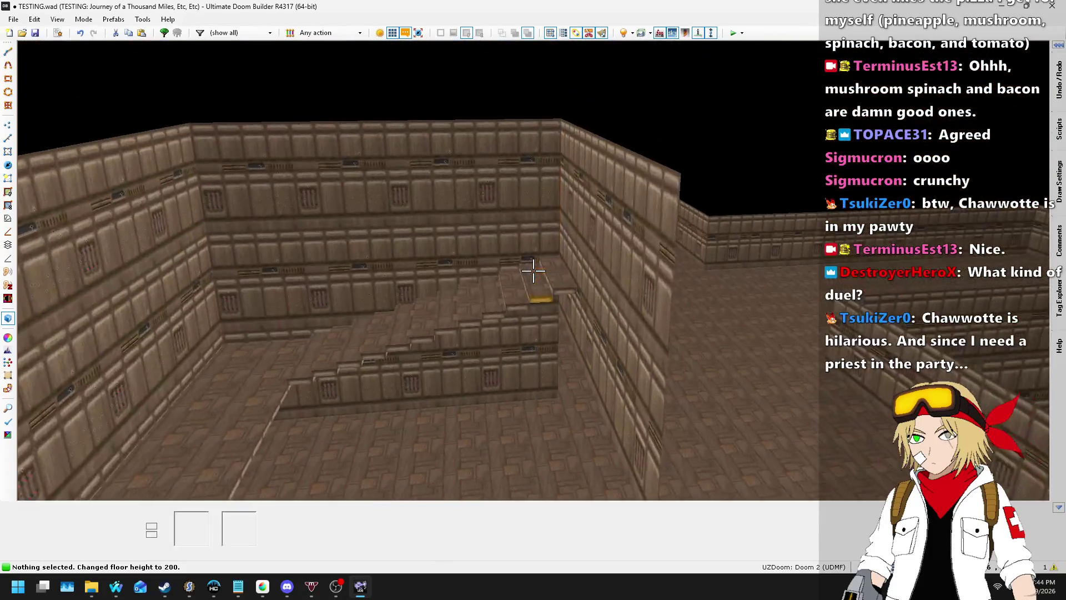
{"action": "key", "text": "w"}
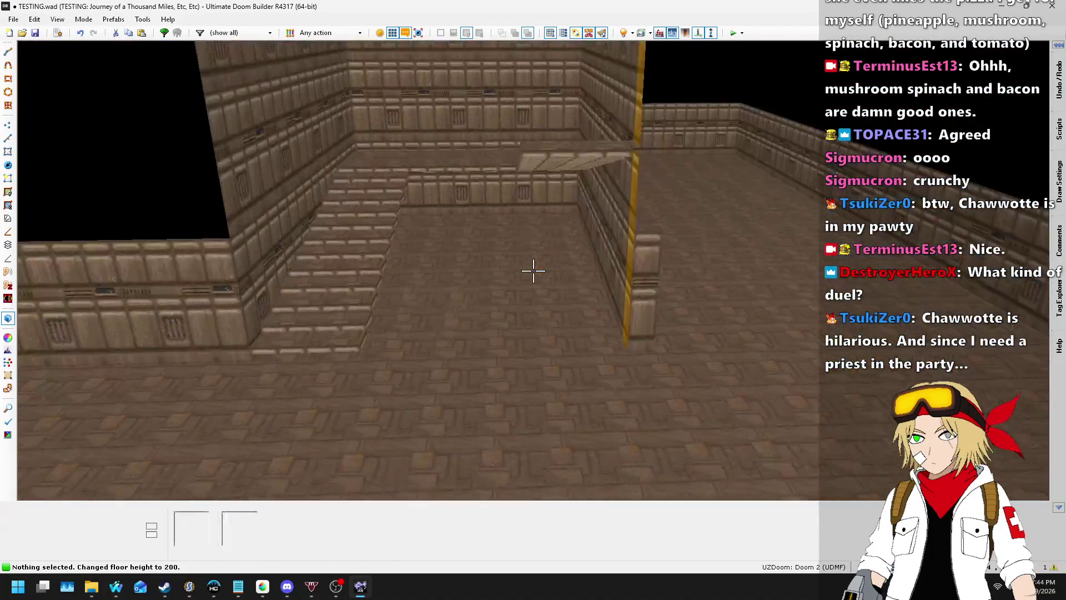
{"action": "key", "text": "w"}
{"action": "key", "text": "s"}
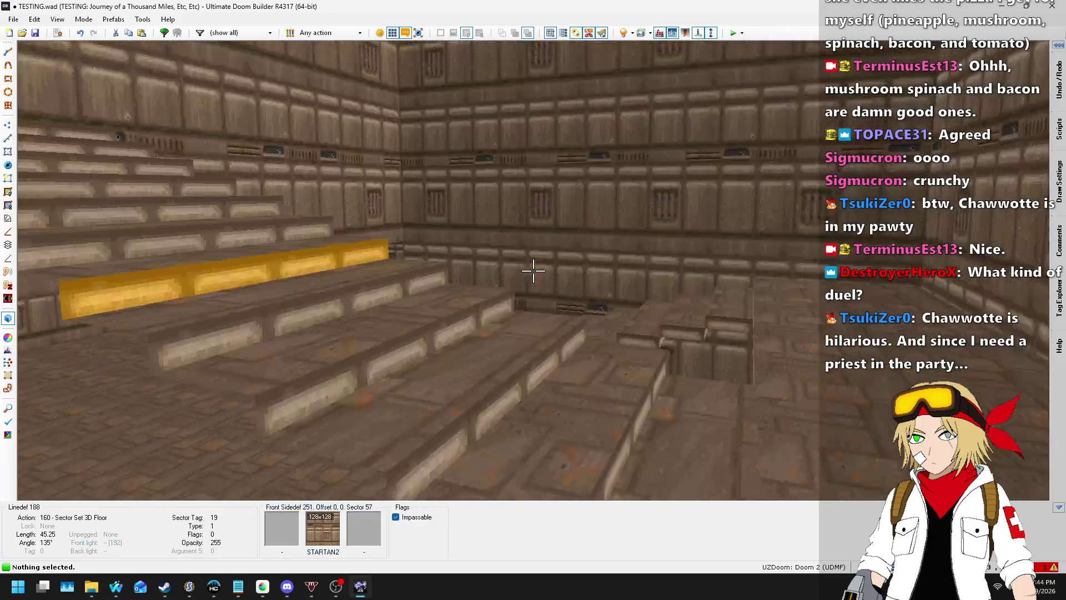
{"action": "key", "text": "w"}
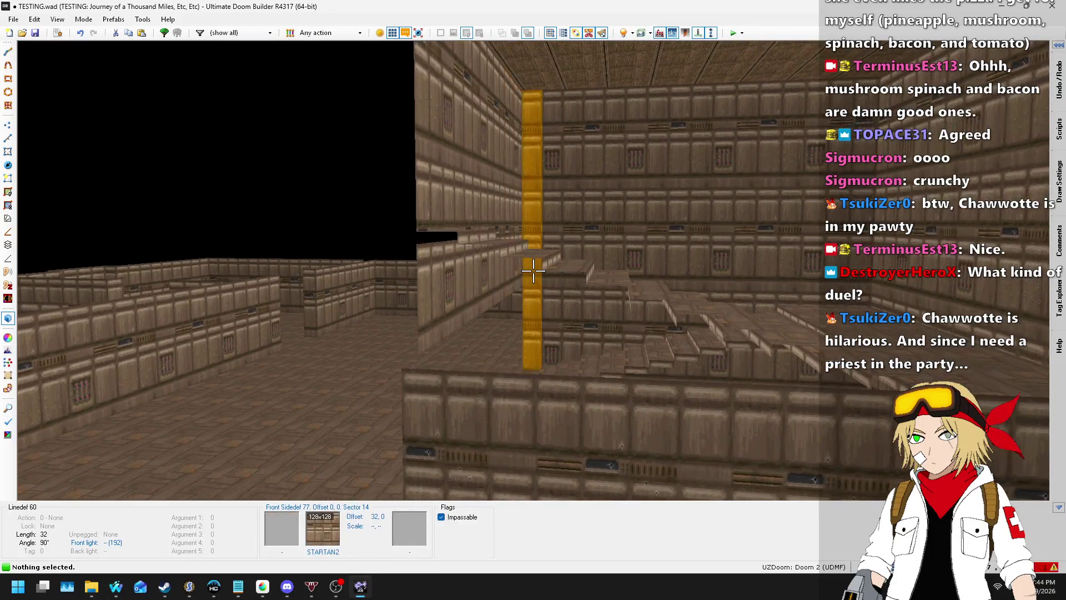
{"action": "key", "text": "s"}
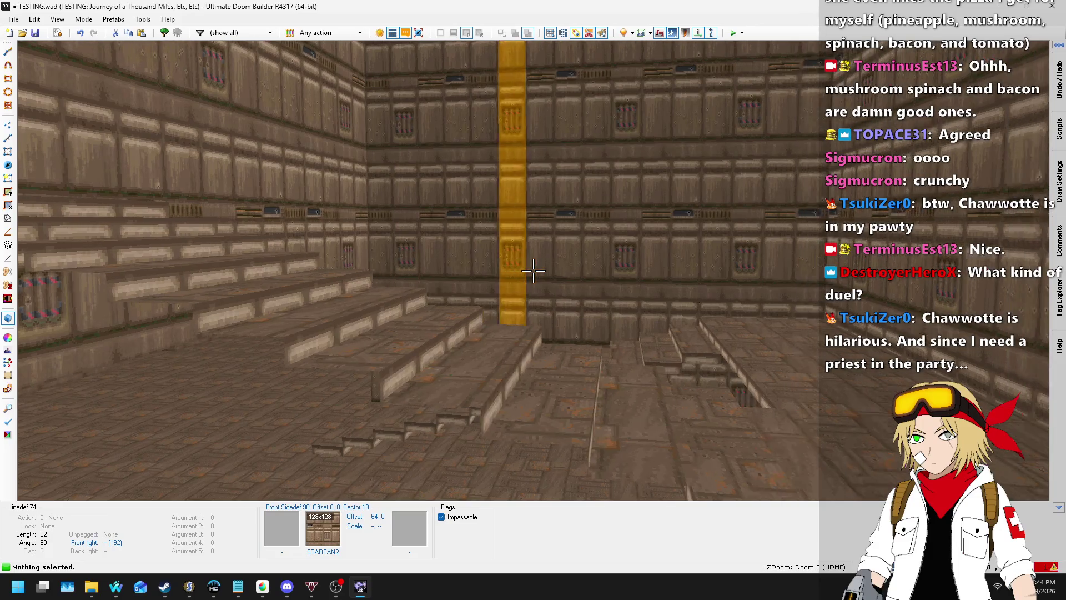
{"action": "key", "text": "w"}
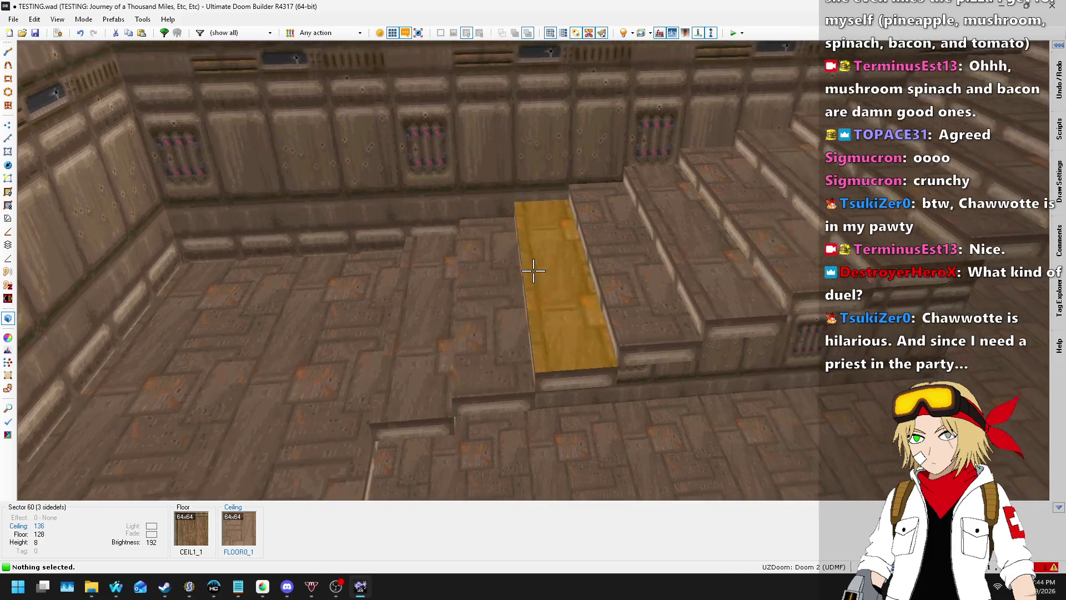
{"action": "key", "text": "w"}
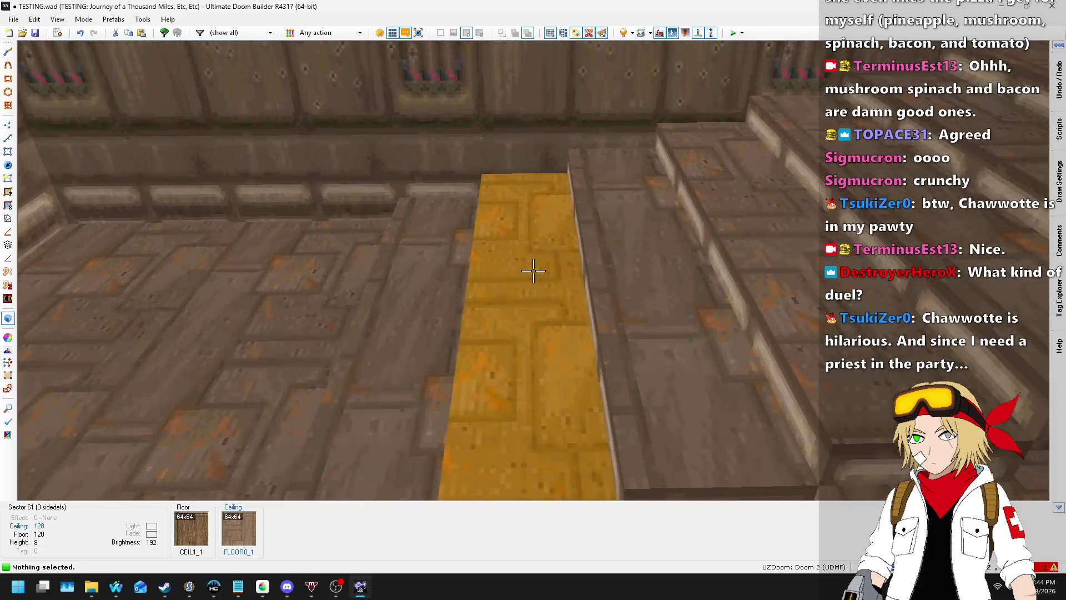
{"action": "key", "text": "s"}
{"action": "key", "text": "w"}
{"action": "key", "text": "s"}
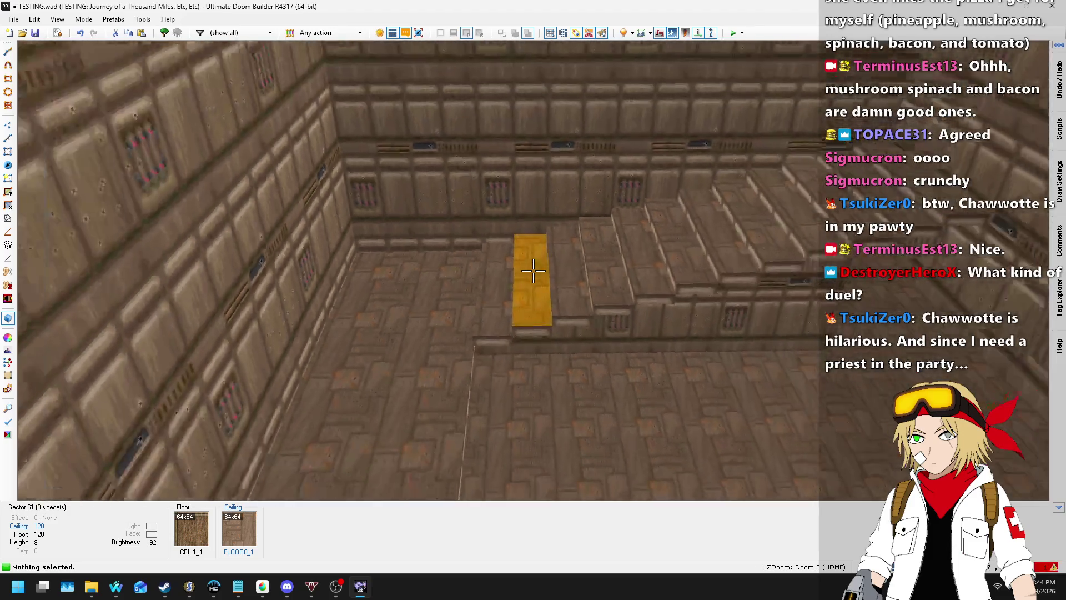
{"action": "key", "text": "w"}
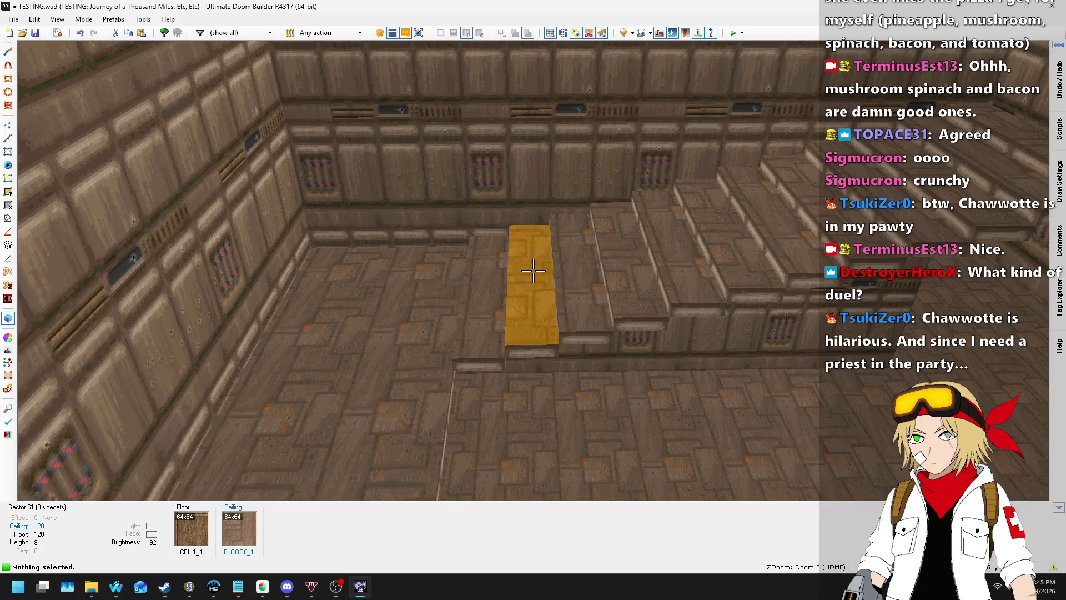
- Fly through the stairs toward the yellow wall, then leave Visual Mode for the 2D stair map
{"action": "key", "text": "w"}
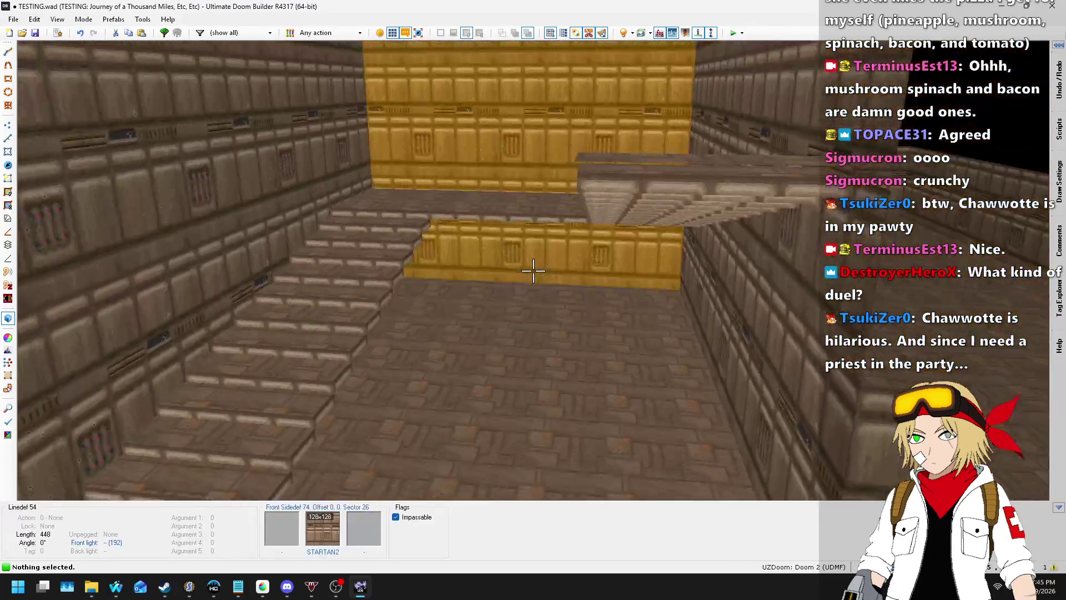
{"action": "key", "text": "w"}
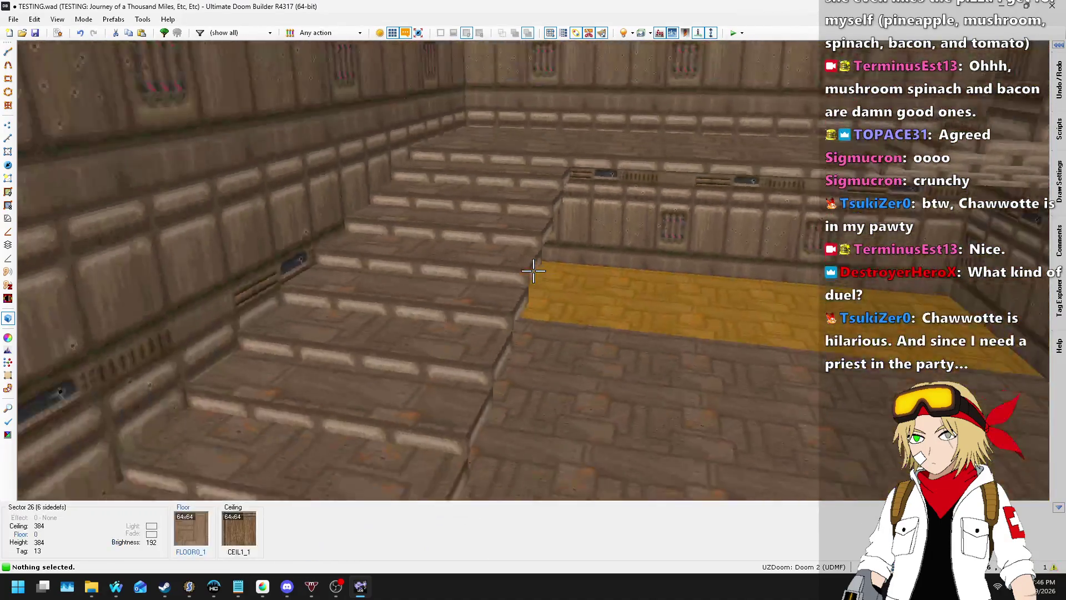
{"action": "key", "text": "q"}
{"action": "scroll", "coordinate": [538, 331], "scroll_direction": "down", "scroll_amount": 3}
{"action": "scroll", "coordinate": [555, 311], "scroll_direction": "up", "scroll_amount": 5}
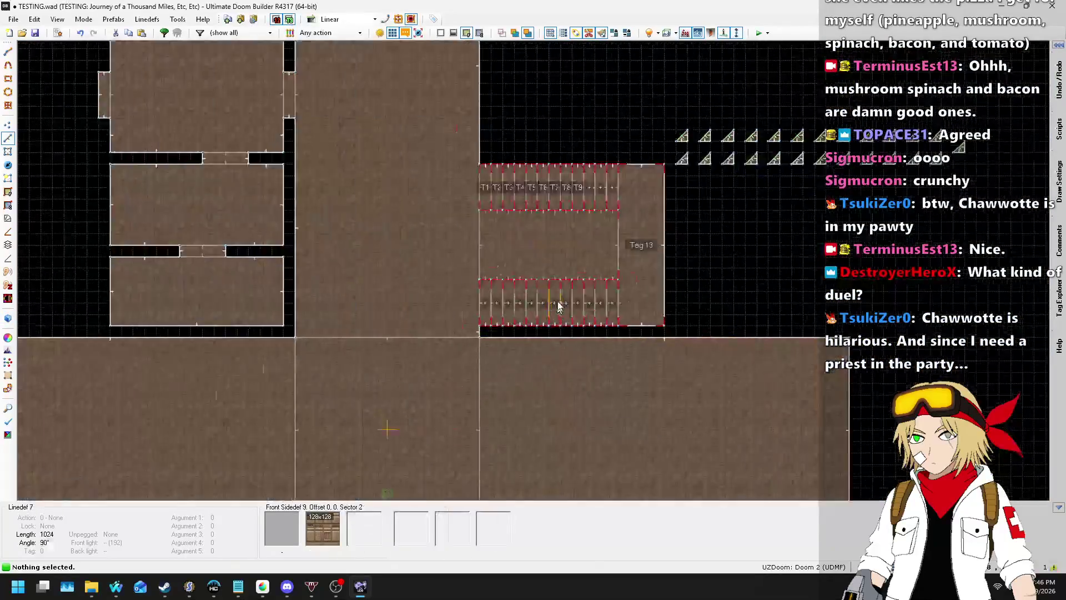
- Delete the lower row of 30 triangle linedefs
{"action": "scroll", "coordinate": [437, 322], "scroll_direction": "down", "scroll_amount": 1}
{"action": "scroll", "coordinate": [822, 111], "scroll_direction": "up", "scroll_amount": 1}
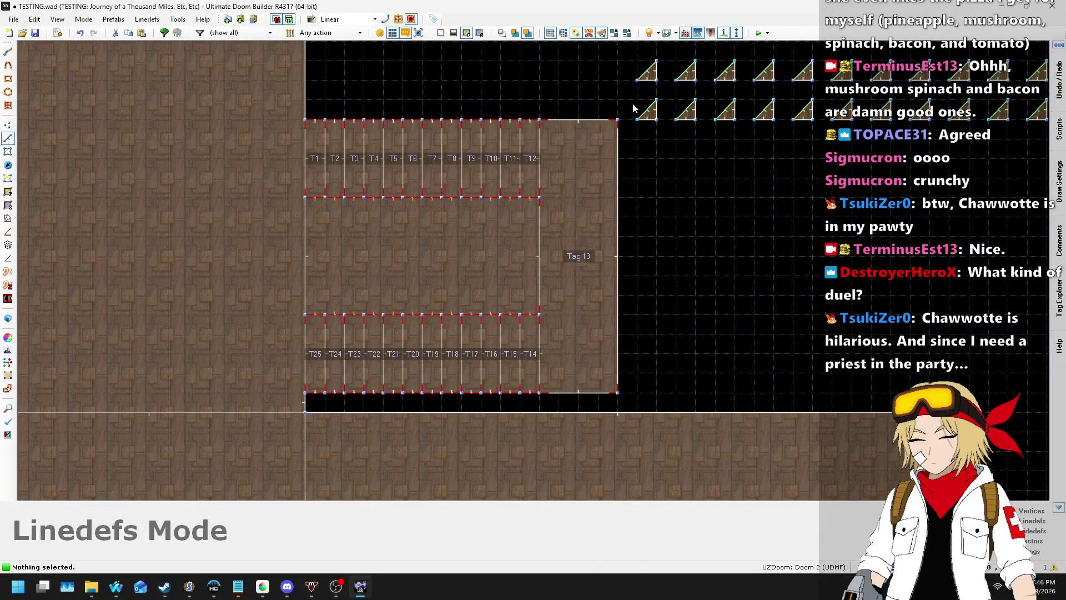
{"action": "scroll", "coordinate": [636, 106], "scroll_direction": "down", "scroll_amount": 1}
{"action": "key", "text": "l"}
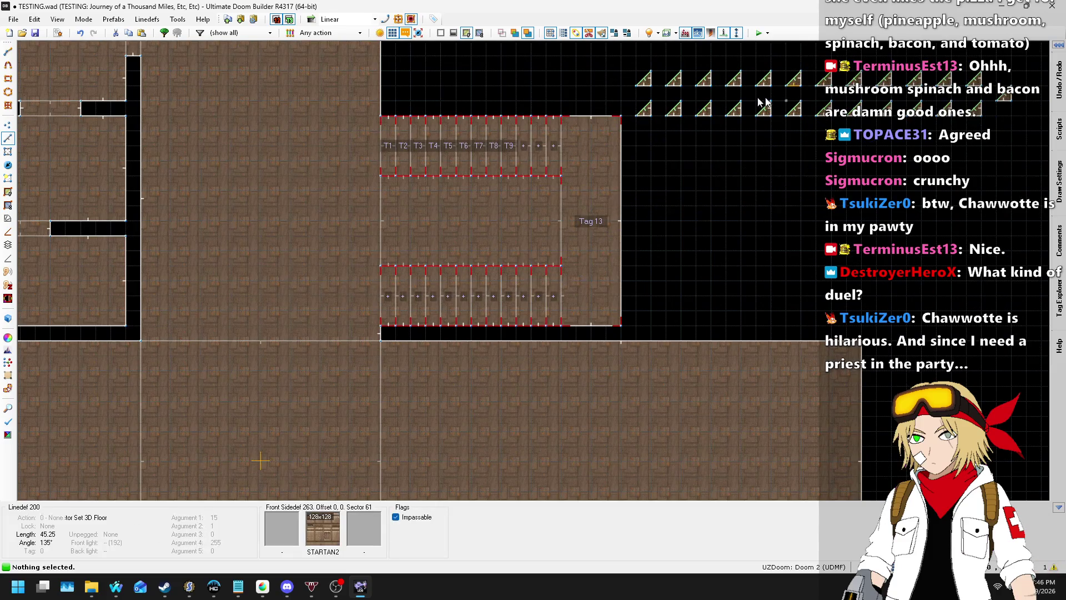
{"action": "mouse_move", "coordinate": [627, 95]}
{"action": "left_mouse_down"}
{"action": "mouse_move", "coordinate": [915, 113]}
{"action": "mouse_move", "coordinate": [928, 136]}
{"action": "left_mouse_up"}
{"action": "key", "text": "Delete"}
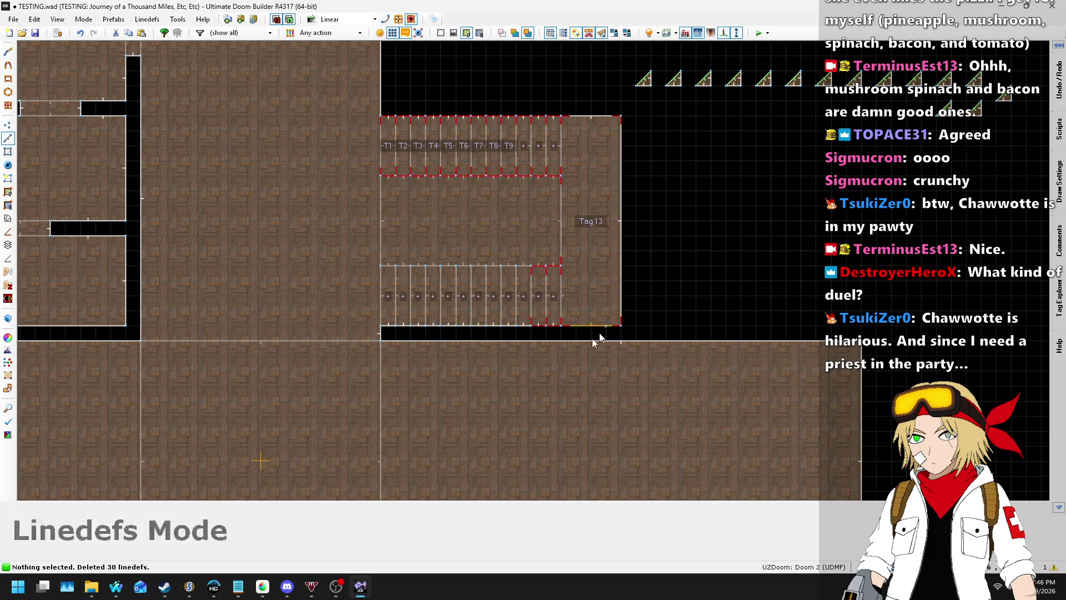
- Move the stair block's right-edge linedefs one grid step right and fill the gap as a sector
{"action": "scroll", "coordinate": [578, 341], "scroll_direction": "up", "scroll_amount": 2}
{"action": "key", "text": "l"}
{"action": "scroll", "coordinate": [445, 288], "scroll_direction": "up", "scroll_amount": 1}
{"action": "scroll", "coordinate": [393, 240], "scroll_direction": "down", "scroll_amount": 2}
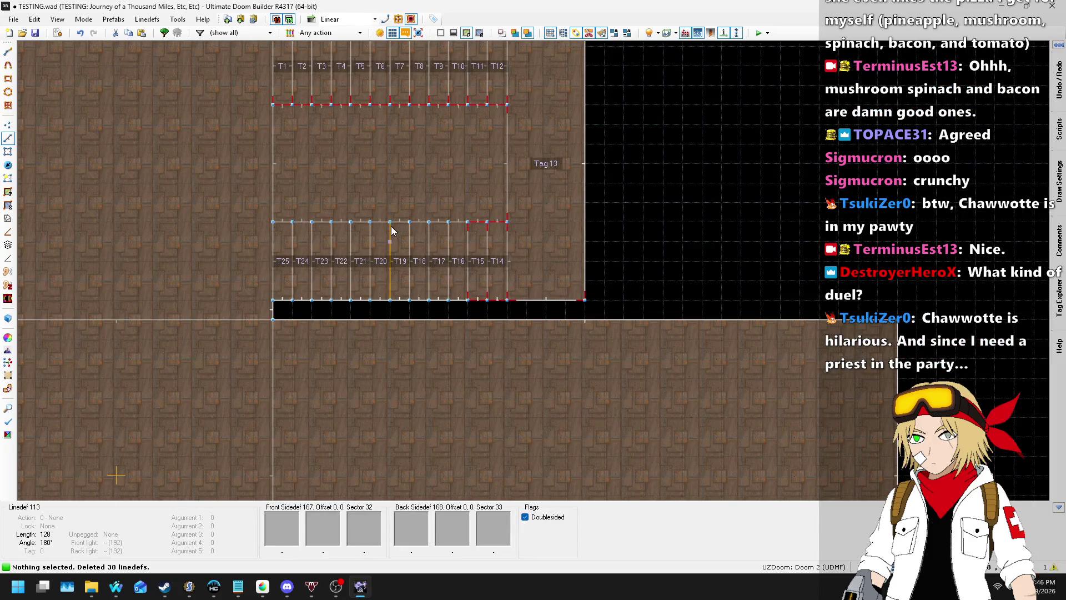
{"action": "scroll", "coordinate": [391, 231], "scroll_direction": "up", "scroll_amount": 1}
{"action": "scroll", "coordinate": [428, 310], "scroll_direction": "down", "scroll_amount": 2}
{"action": "left_click_drag", "start_coordinate": [492, 78], "coordinate": [607, 308]}
{"action": "scroll", "coordinate": [495, 109], "scroll_direction": "up", "scroll_amount": 3}
{"action": "left_click_drag", "start_coordinate": [503, 123], "coordinate": [529, 123]}
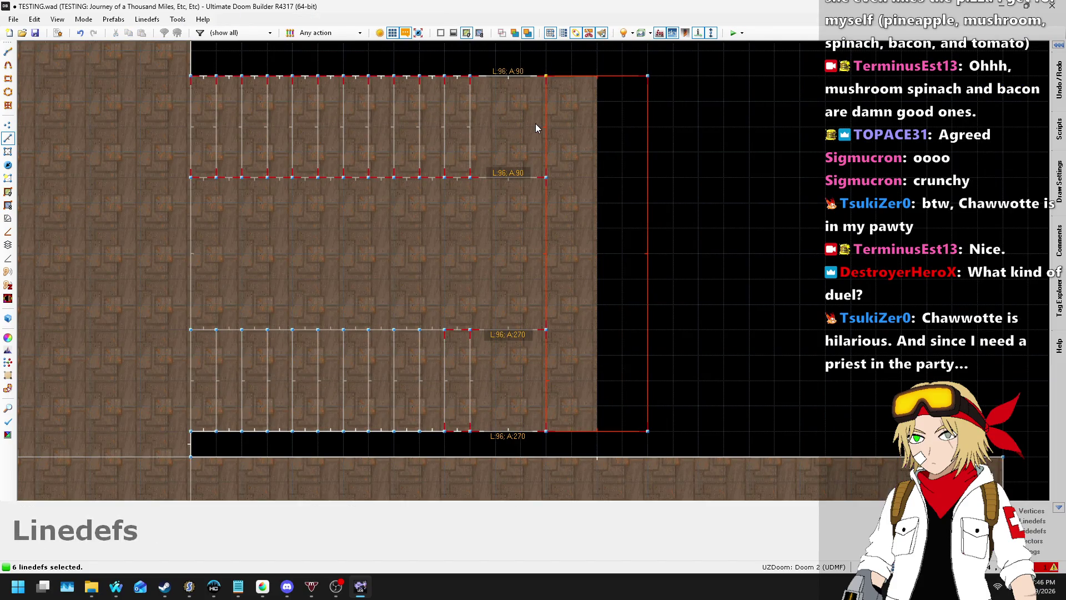
{"action": "key", "text": "Return"}
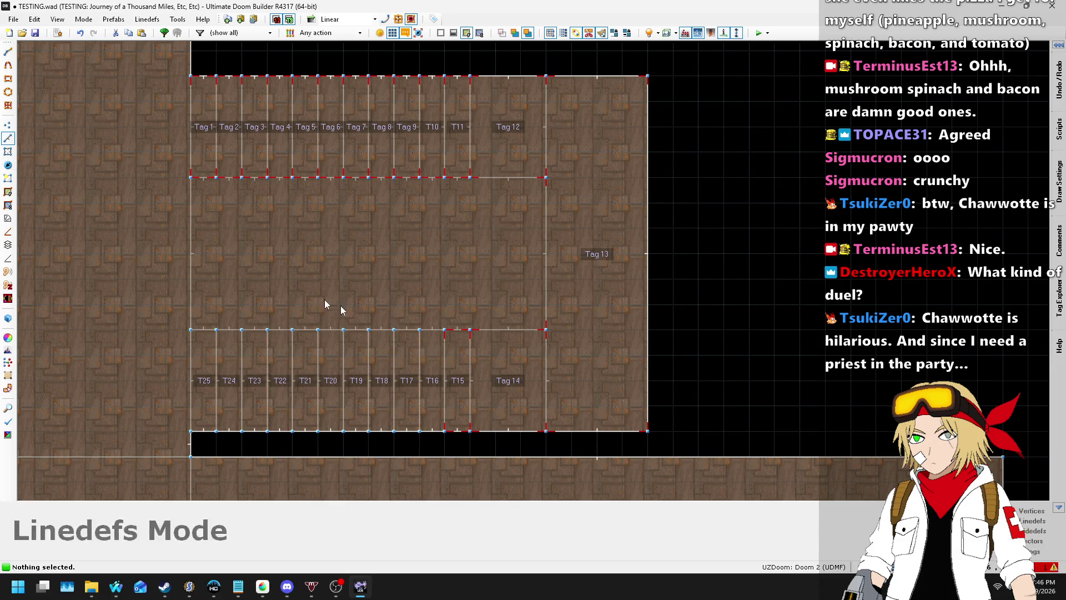
- Confirm the sector properties for the 12 lower stair control sectors
{"action": "left_click", "coordinate": [8, 156]}
{"action": "left_click_drag", "start_coordinate": [568, 442], "coordinate": [568, 442]}
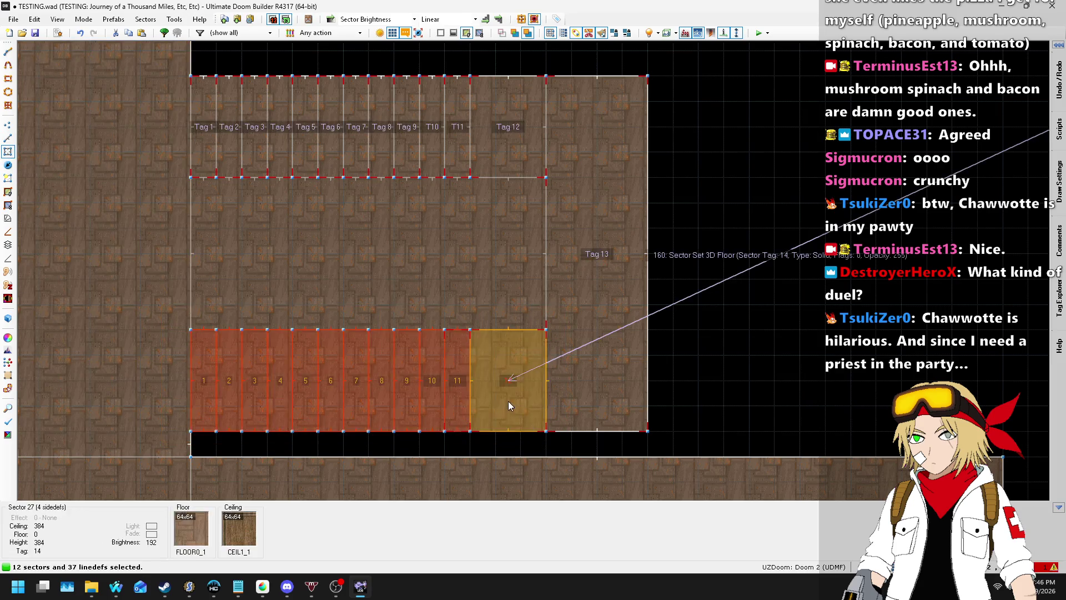
{"action": "right_click", "coordinate": [508, 401]}
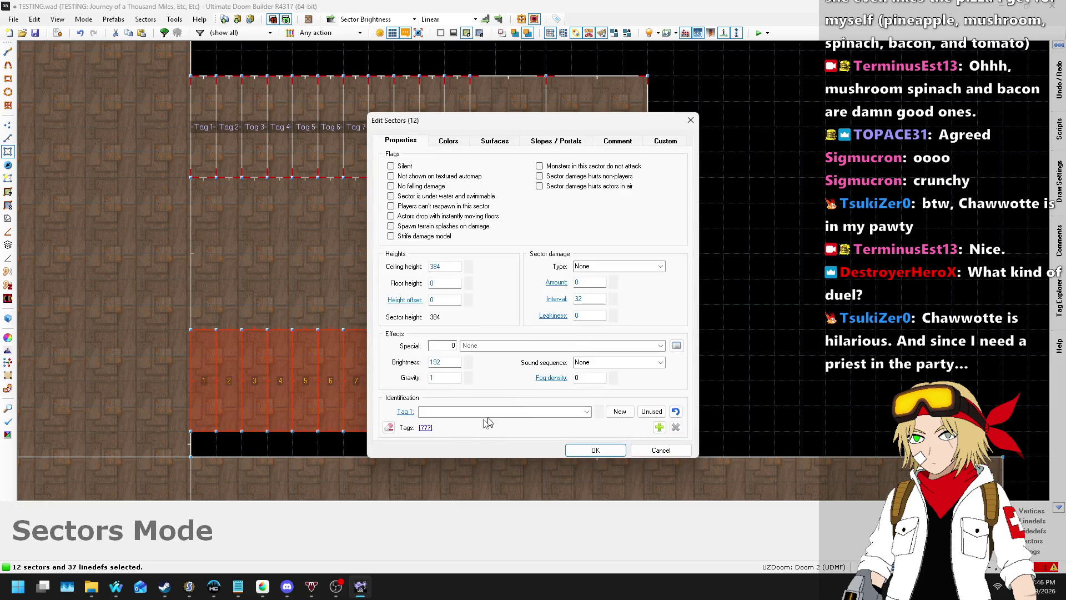
{"action": "left_click", "coordinate": [578, 451]}
{"action": "key", "text": "Escape"}
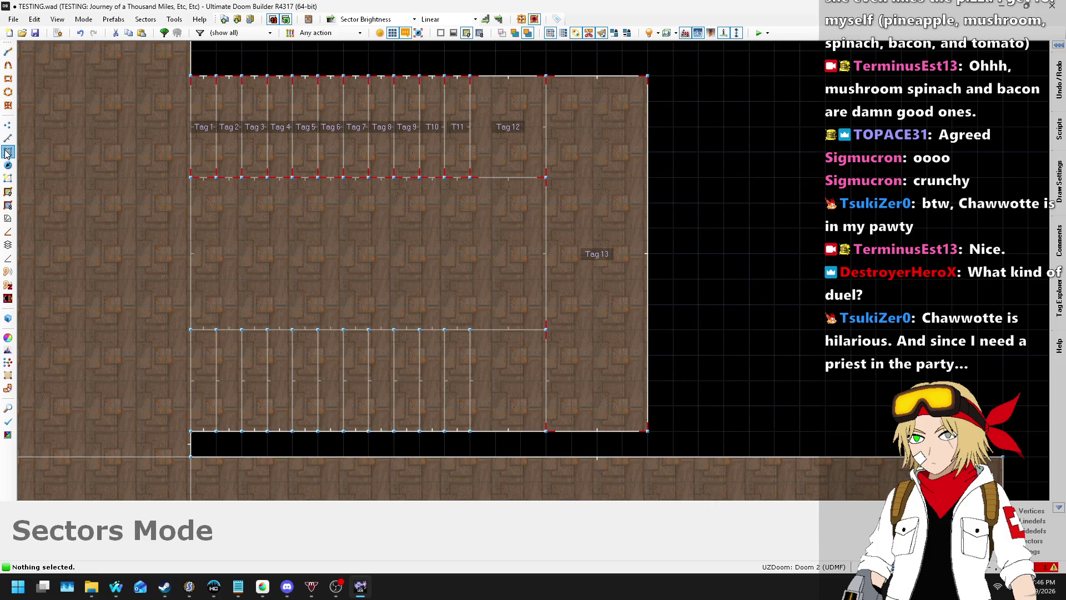
- Draw two dividing lines across the Tag 12 strip
{"action": "left_click", "coordinate": [7, 138]}
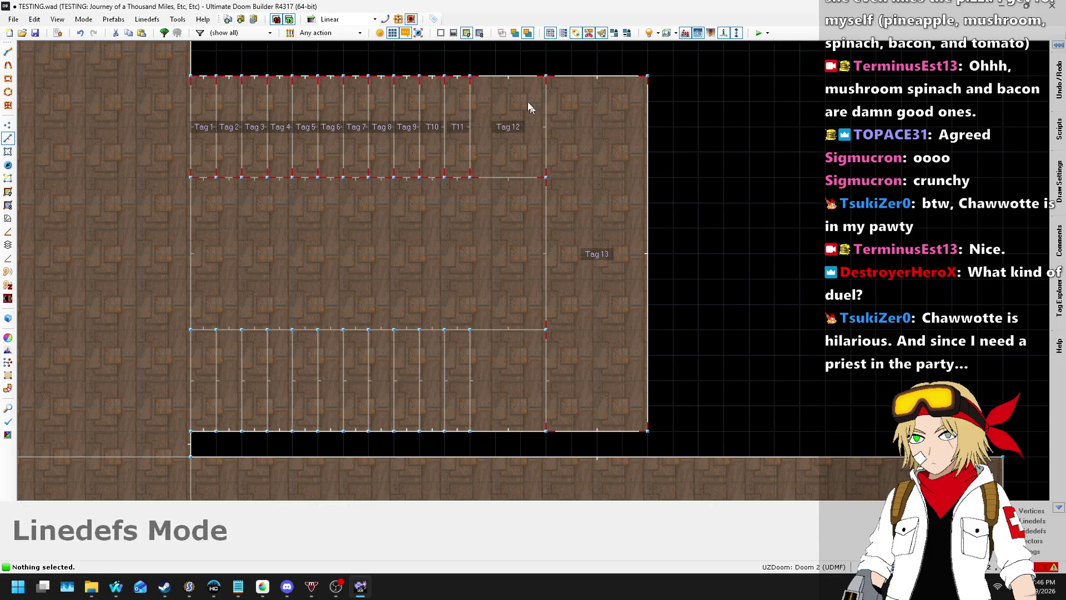
{"action": "key", "text": "d"}
{"action": "left_click", "coordinate": [495, 76]}
{"action": "left_click", "coordinate": [498, 168]}
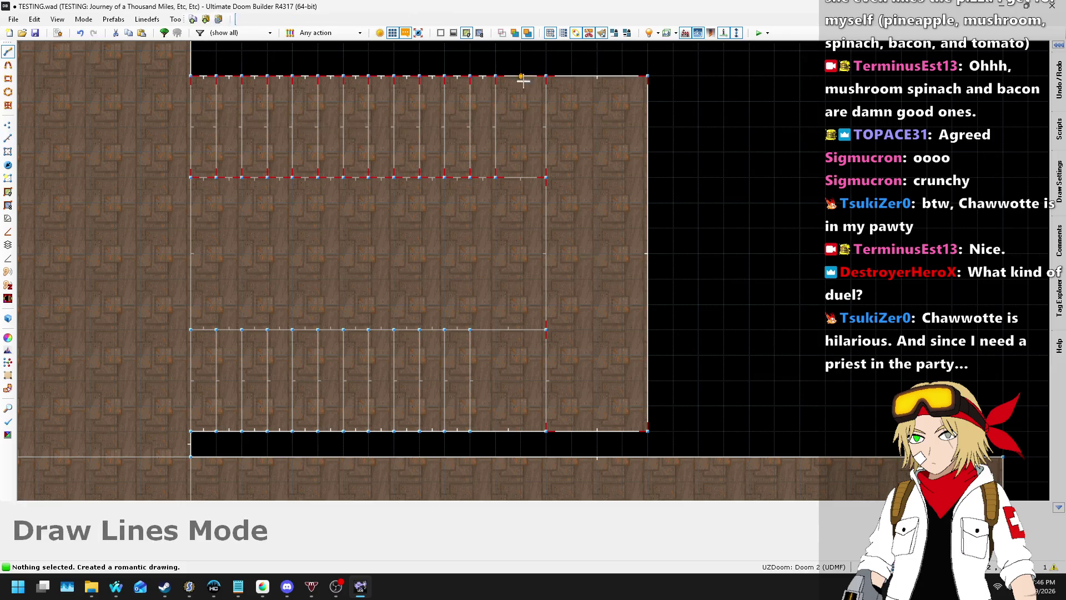
{"action": "left_click", "coordinate": [521, 172]}
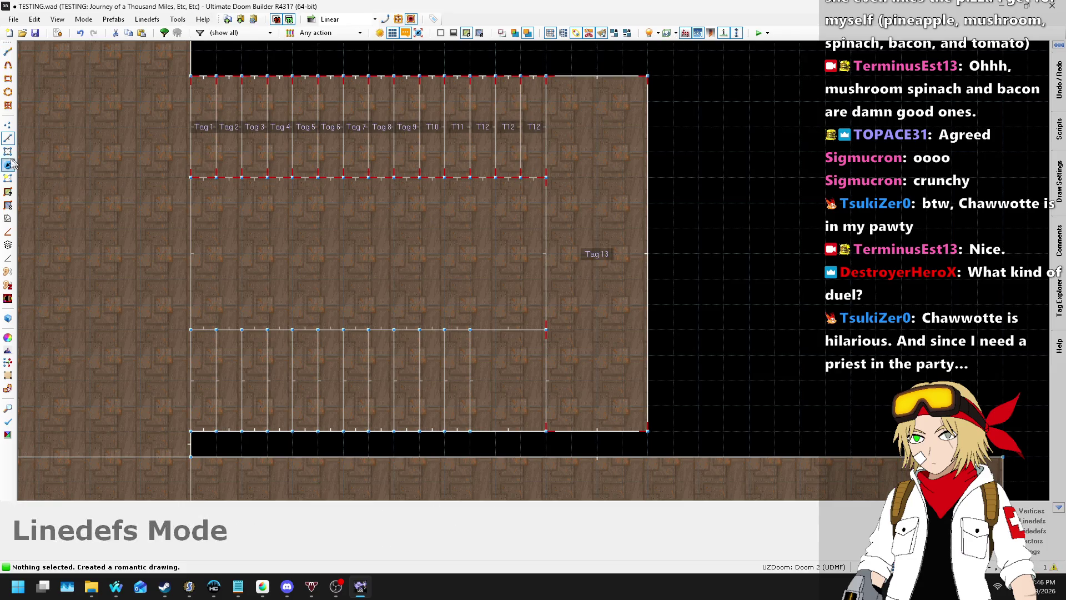
- Retag the split sectors as 13 and 14, and the large right sector as 15
{"action": "key", "text": "s"}
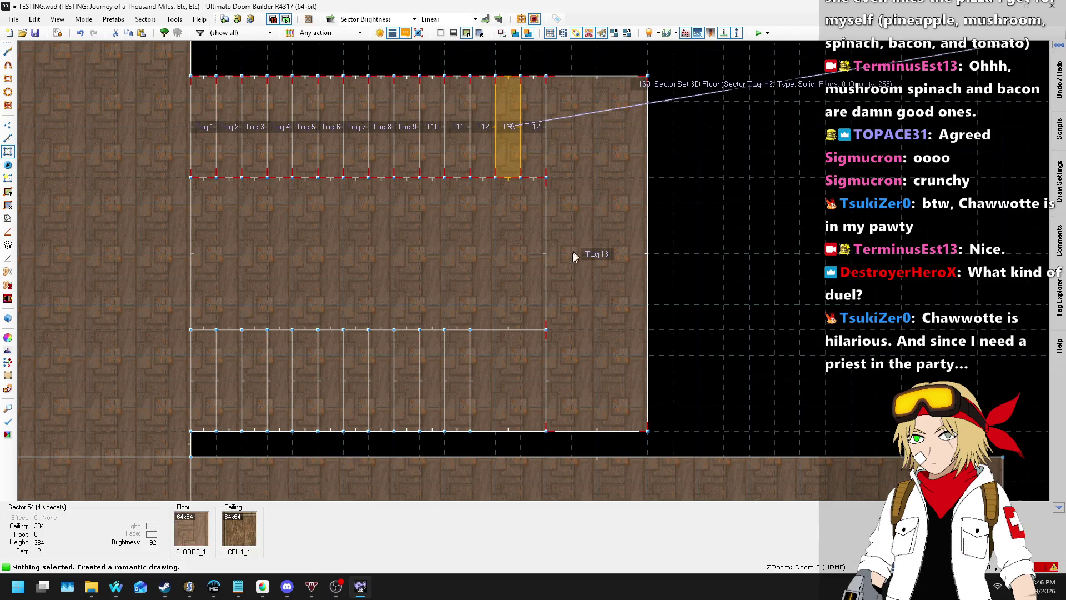
{"action": "right_click", "coordinate": [574, 251]}
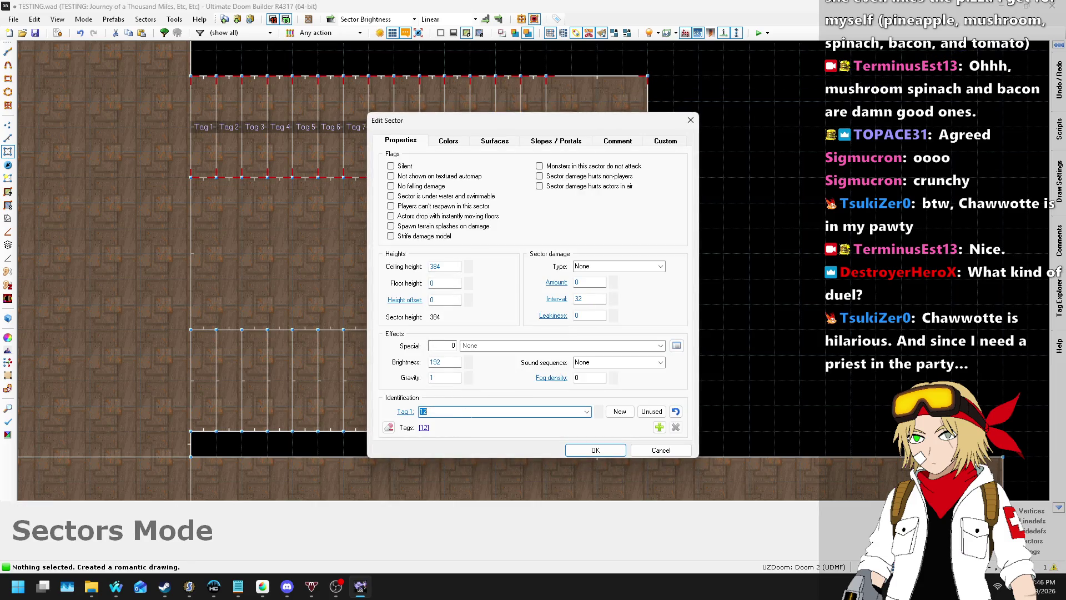
{"action": "key", "text": "Return"}
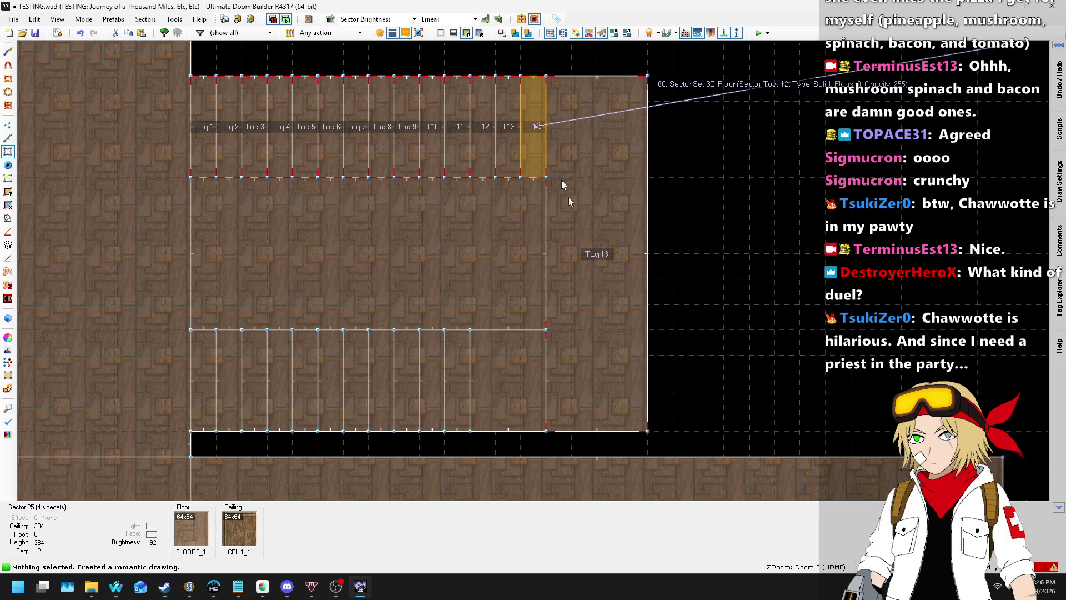
{"action": "right_click", "coordinate": [558, 378]}
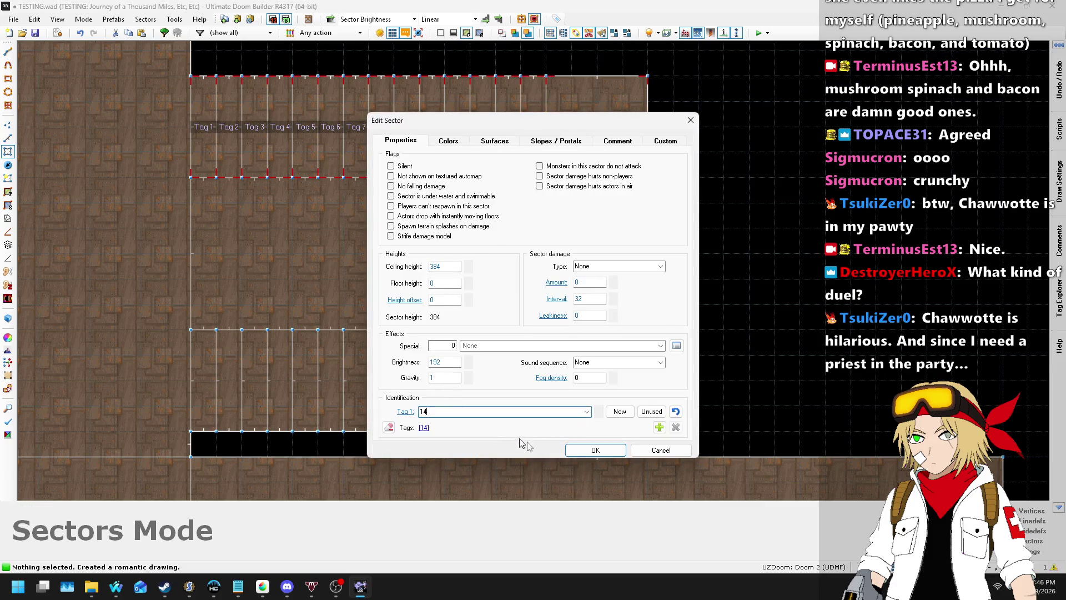
{"action": "left_click", "coordinate": [590, 454]}
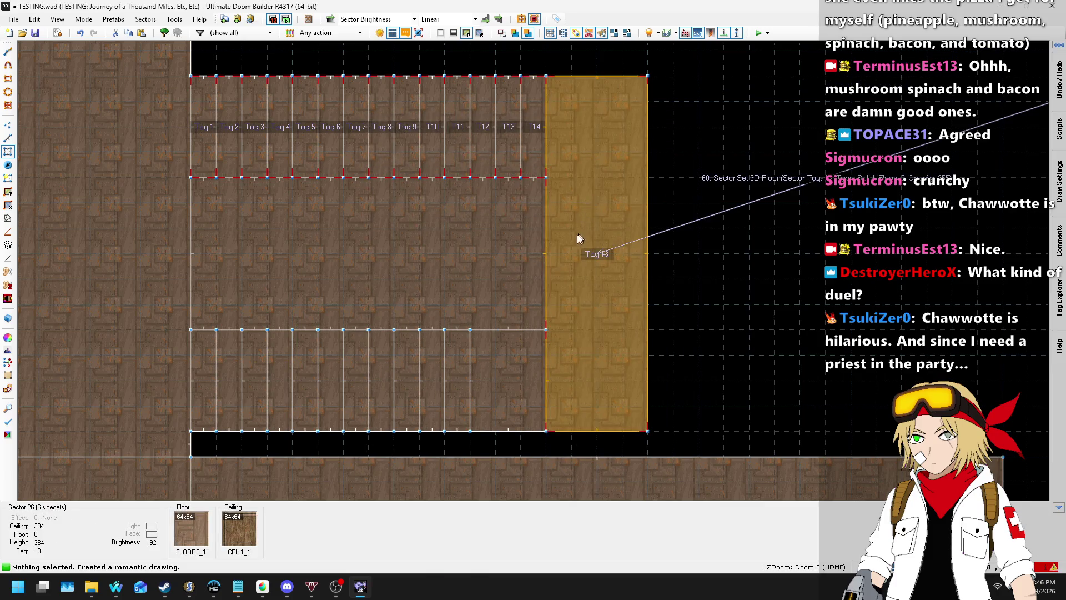
{"action": "right_click", "coordinate": [557, 259]}
{"action": "type", "text": "15"}
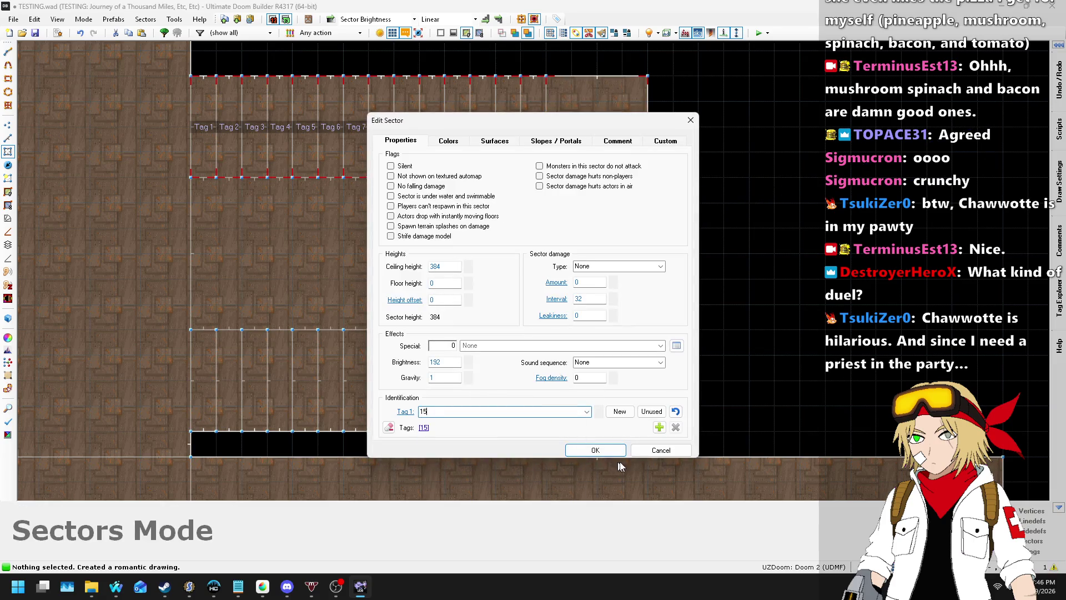
{"action": "left_click", "coordinate": [606, 451]}
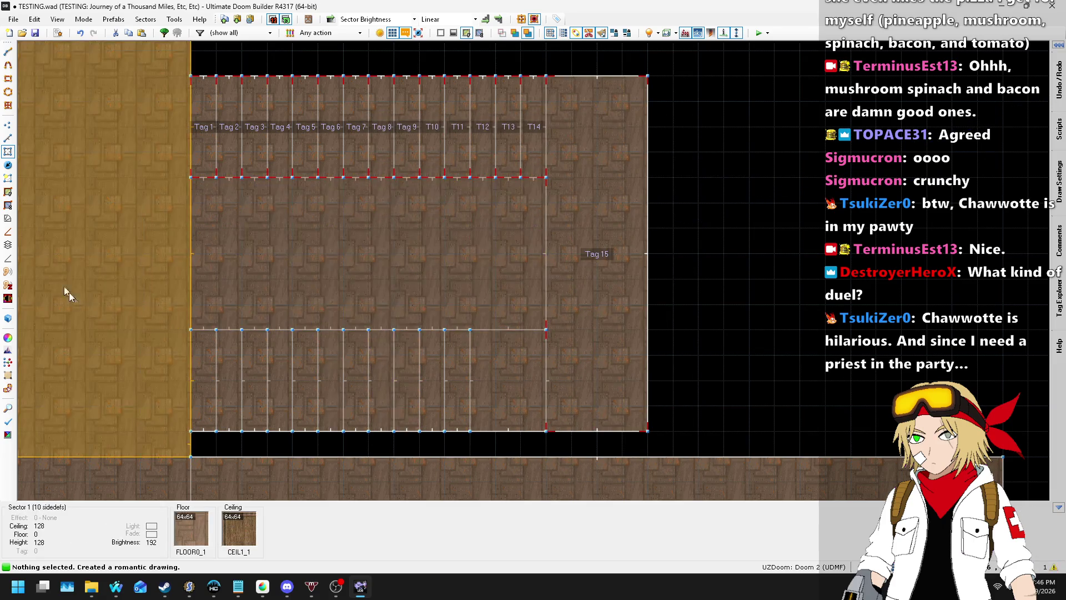
- Cycle through Vertices, Linedefs and Draw Lines modes, cancel the started line, and return to Sectors
{"action": "left_click", "coordinate": [7, 127]}
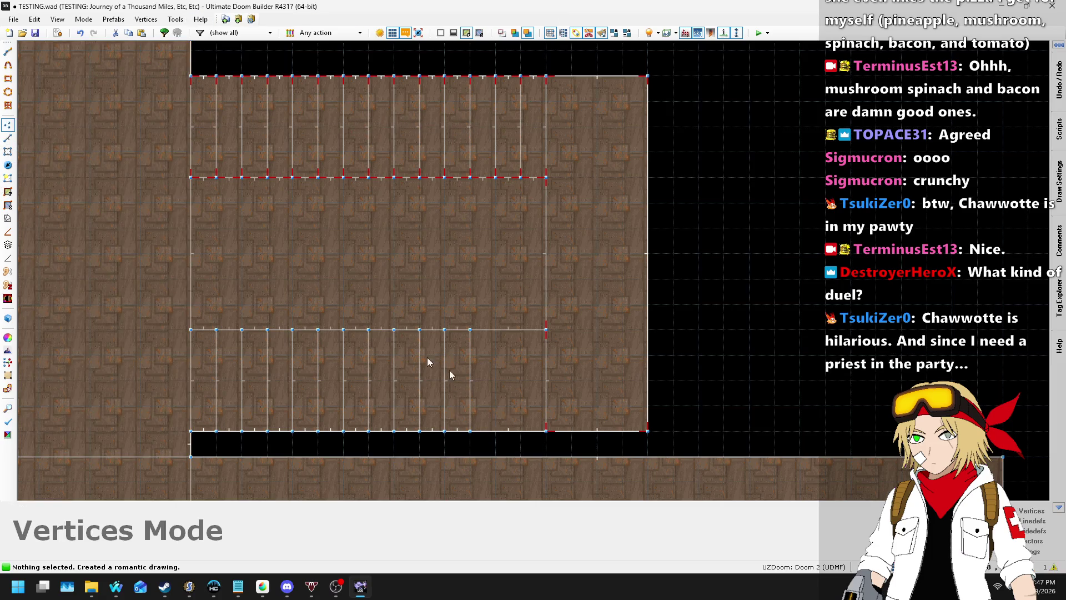
{"action": "key", "text": "l"}
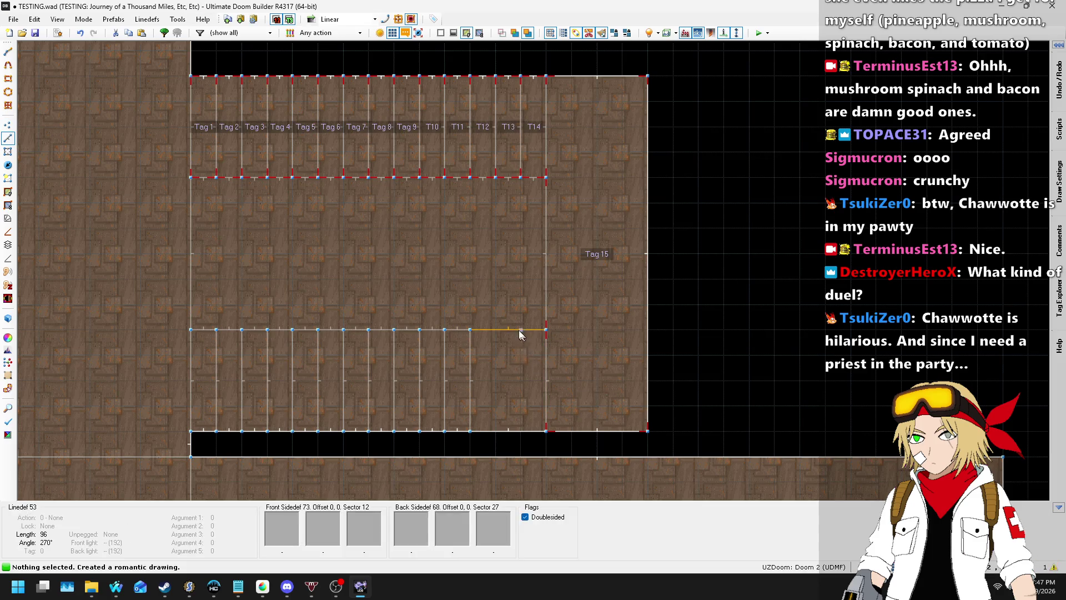
{"action": "key", "text": "d"}
{"action": "left_click", "coordinate": [496, 329]}
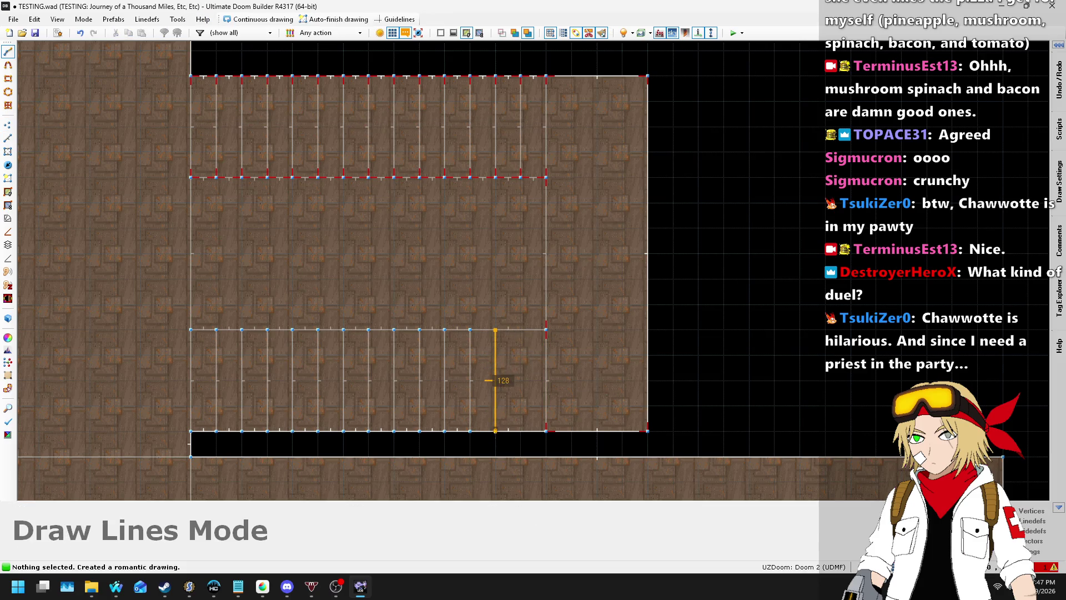
{"action": "key", "text": "Escape"}
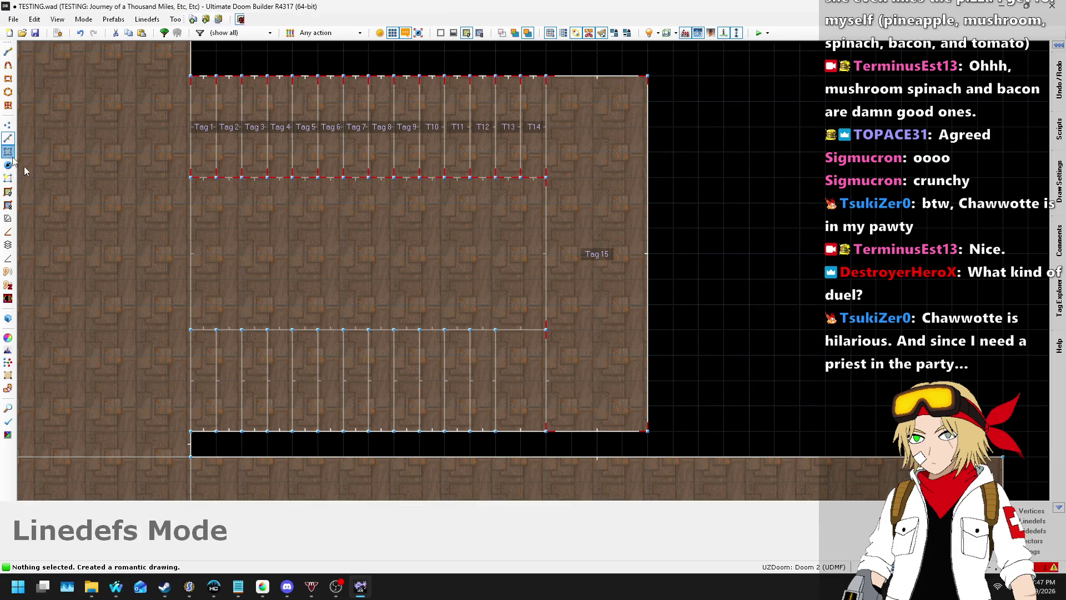
{"action": "left_click", "coordinate": [7, 153]}
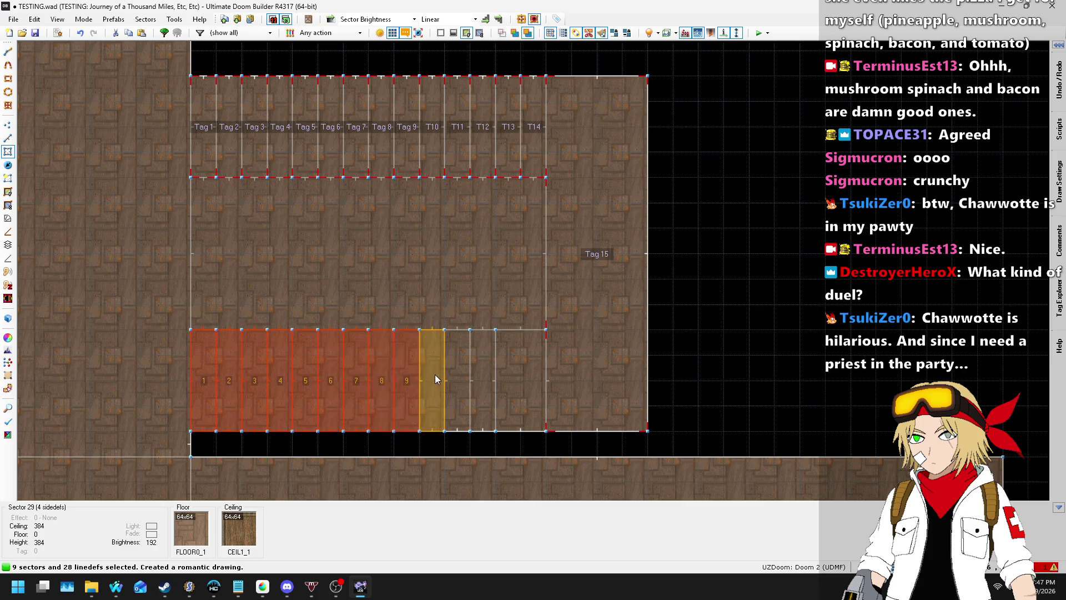
- Delete the twelve lower strip sectors and paste STARTAN2 onto the missing-texture walls
{"action": "left_click", "coordinate": [487, 376]}
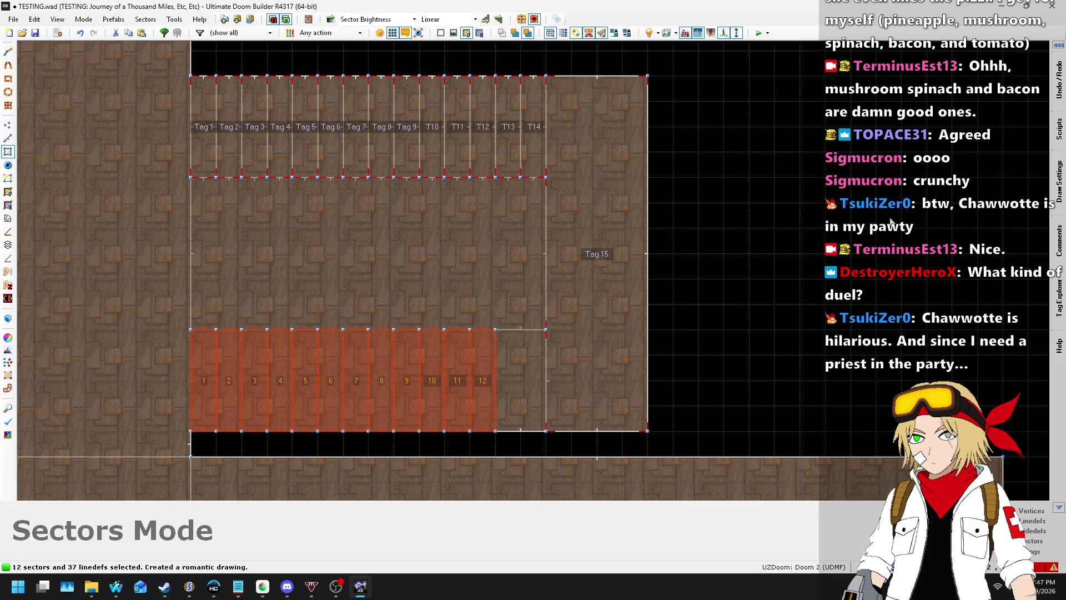
{"action": "key", "text": "Delete"}
{"action": "key", "text": "q"}
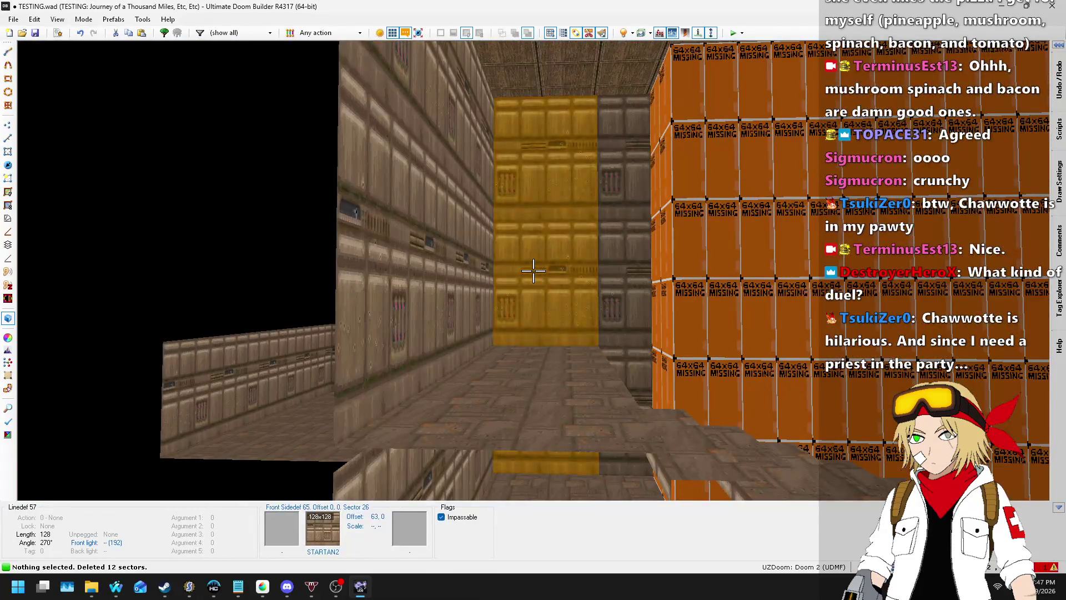
{"action": "key", "text": "ctrl+c"}
{"action": "key", "text": "ctrl+v"}
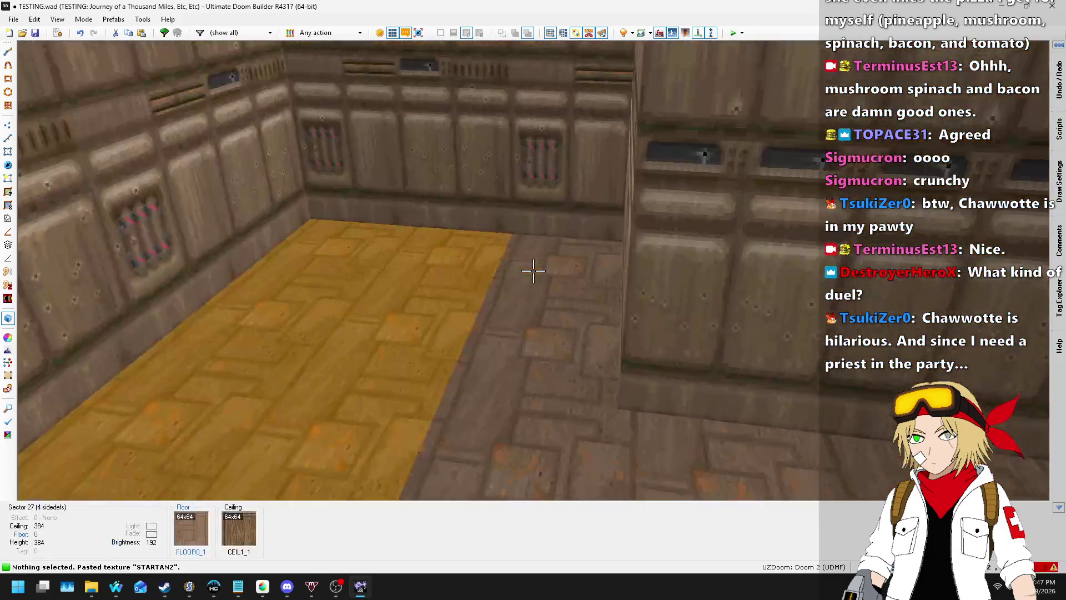
- Raise one floor to 128 and cover the remaining missing walls with STARTAN2
{"action": "left_click", "coordinate": [533, 270]}
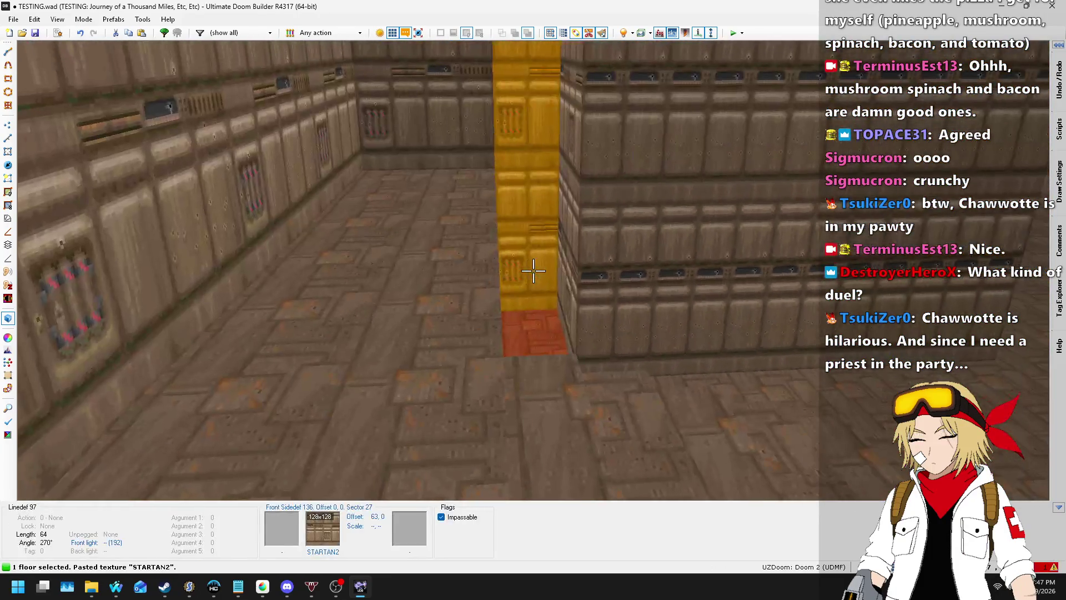
{"action": "scroll", "coordinate": [533, 271], "scroll_direction": "up", "scroll_amount": 10}
{"action": "scroll", "coordinate": [533, 271], "scroll_direction": "up", "scroll_amount": 6}
{"action": "left_click", "coordinate": [533, 270]}
{"action": "key", "text": "ctrl+v"}
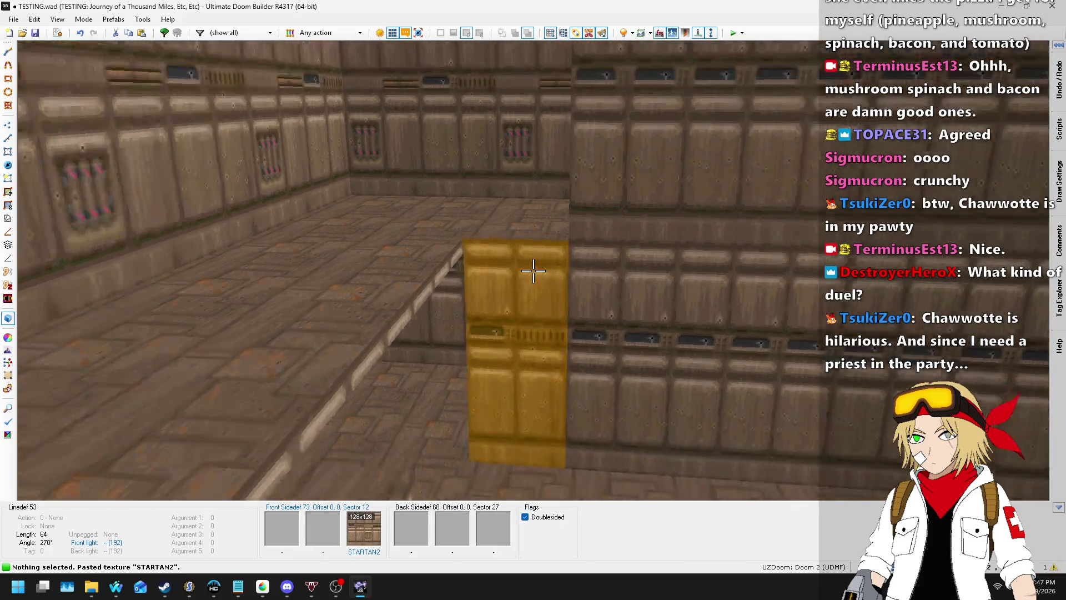
{"action": "key", "text": "w"}
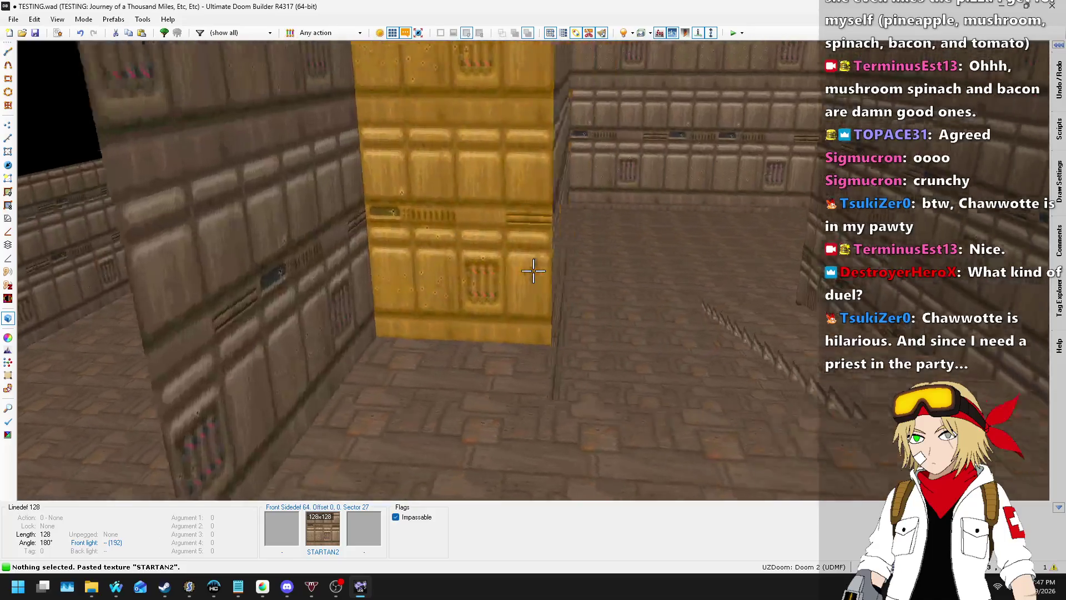
{"action": "key", "text": "d"}
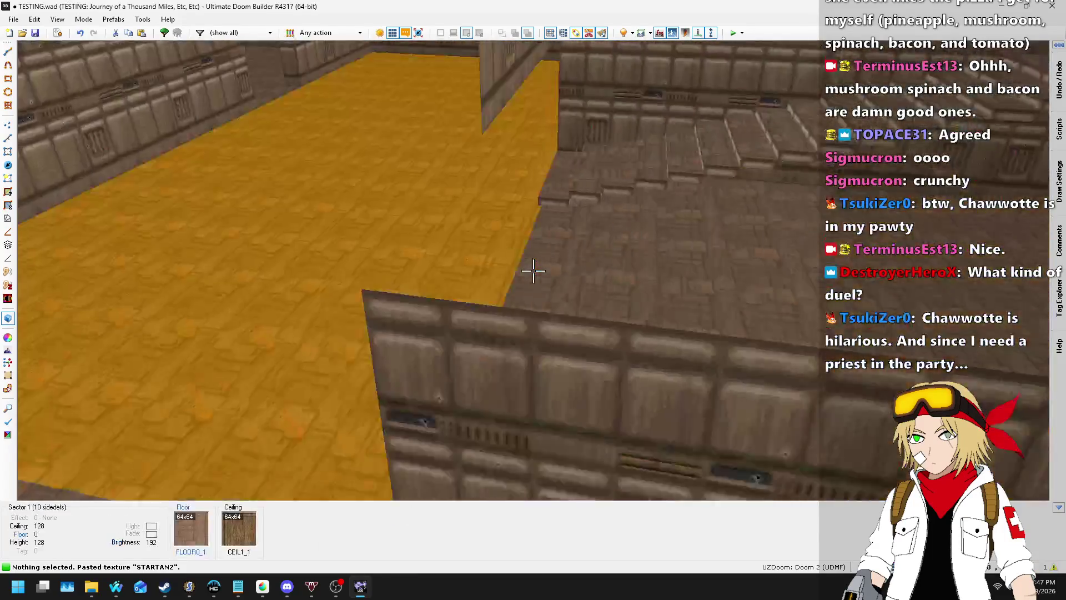
{"action": "key", "text": "w"}
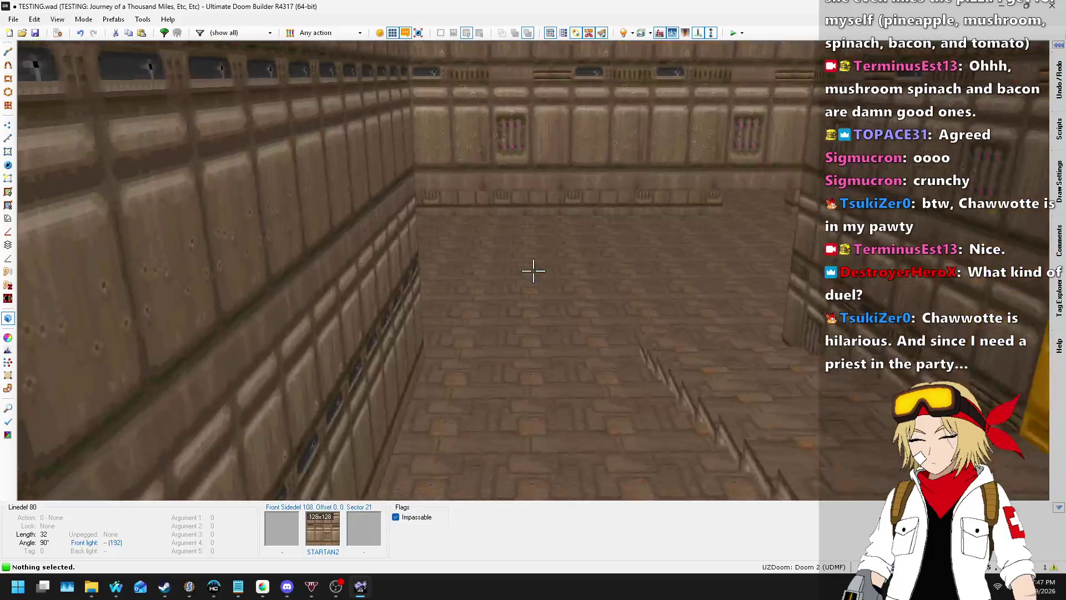
{"action": "key", "text": "q"}
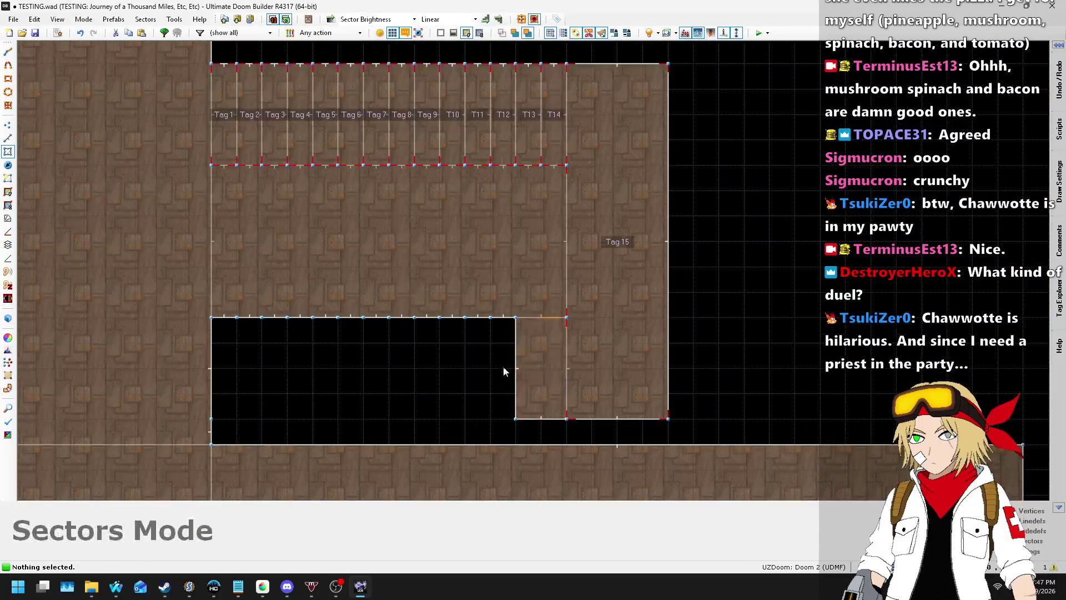
- Drag the empty area's corner vertices up to level its top edge and form a right-end step
{"action": "key", "text": "v"}
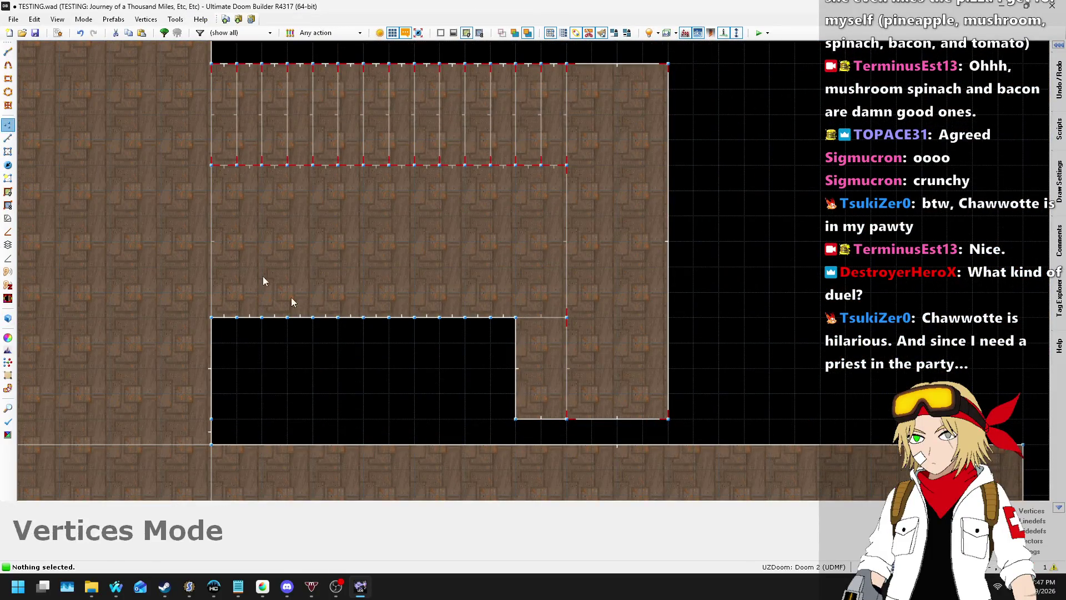
{"action": "scroll", "coordinate": [221, 311], "scroll_direction": "up", "scroll_amount": 1}
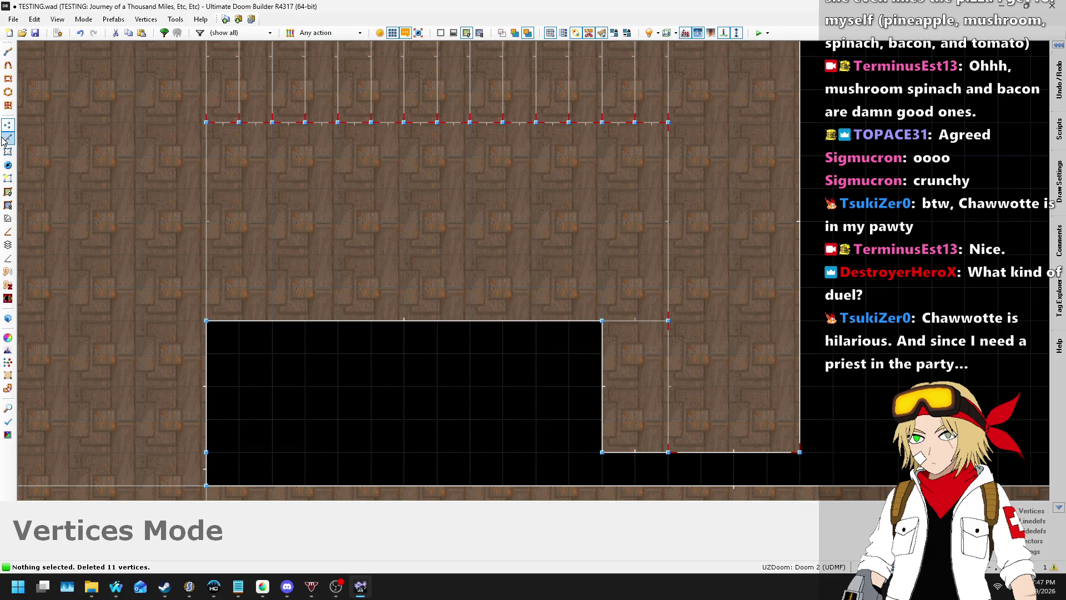
{"action": "left_click_drag", "start_coordinate": [603, 320], "coordinate": [602, 283]}
{"action": "left_click_drag", "start_coordinate": [218, 318], "coordinate": [233, 281]}
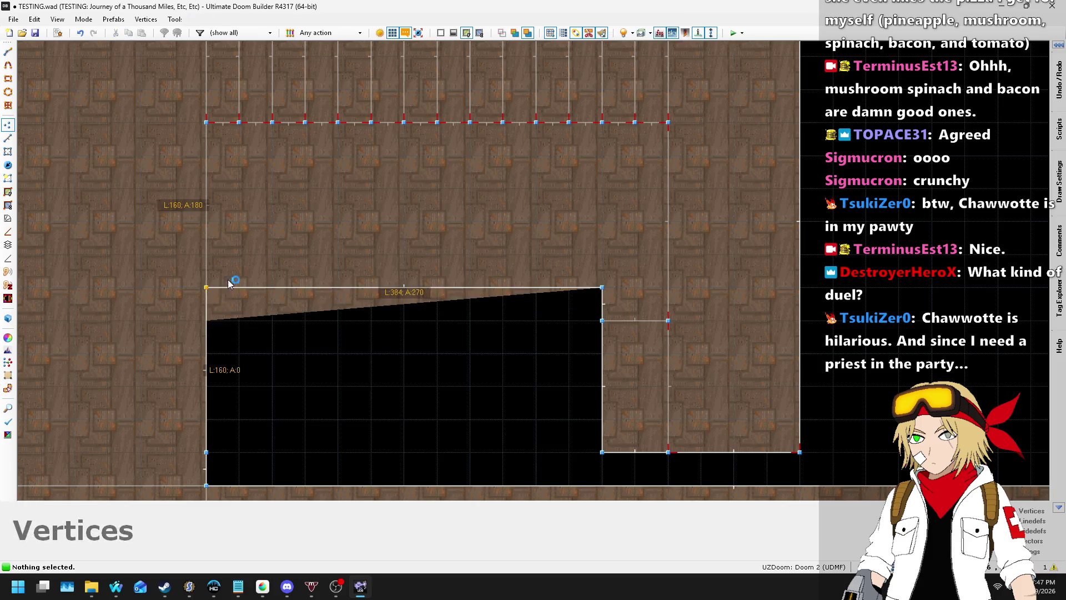
{"action": "scroll", "coordinate": [611, 311], "scroll_direction": "up", "scroll_amount": 2}
{"action": "left_click_drag", "start_coordinate": [590, 313], "coordinate": [697, 274]}
{"action": "left_click_drag", "start_coordinate": [689, 332], "coordinate": [697, 331]}
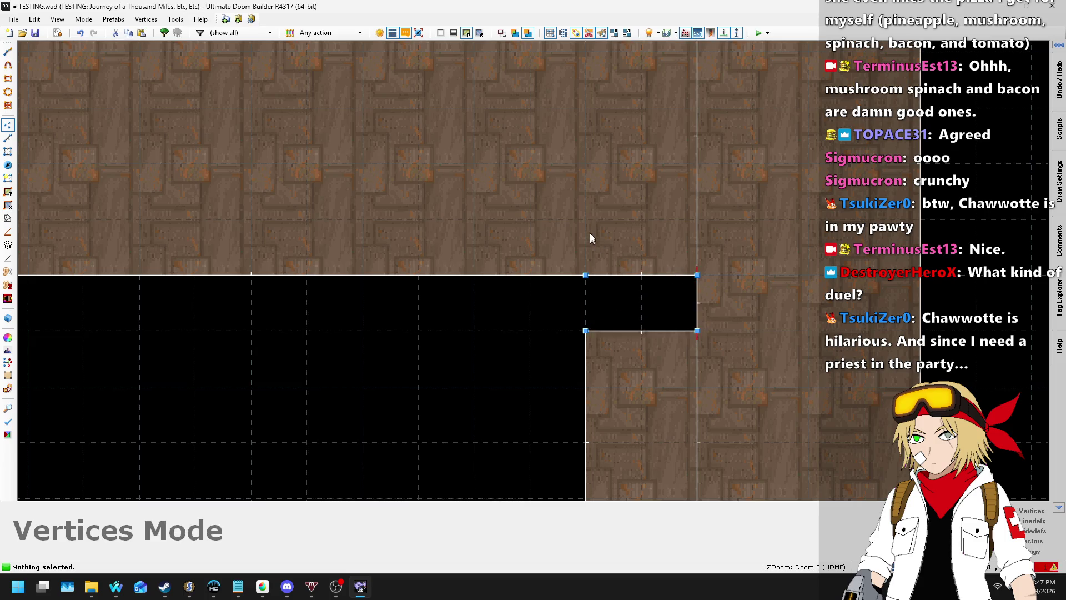
{"action": "scroll", "coordinate": [594, 239], "scroll_direction": "down", "scroll_amount": 2}
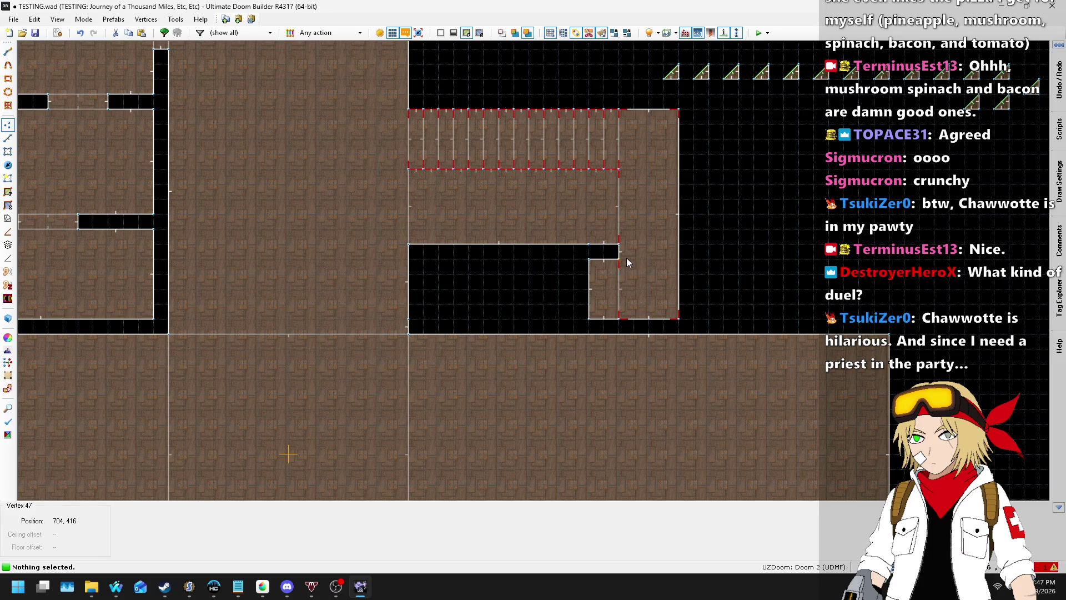
{"action": "scroll", "coordinate": [414, 309], "scroll_direction": "up", "scroll_amount": 2}
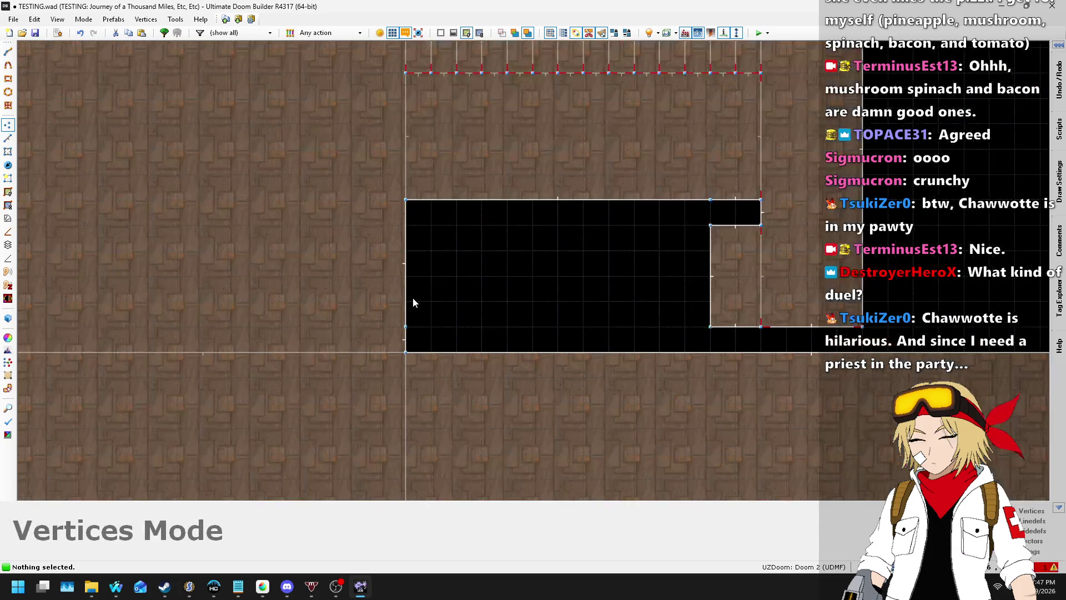
{"action": "key", "text": "alt+Tab"}
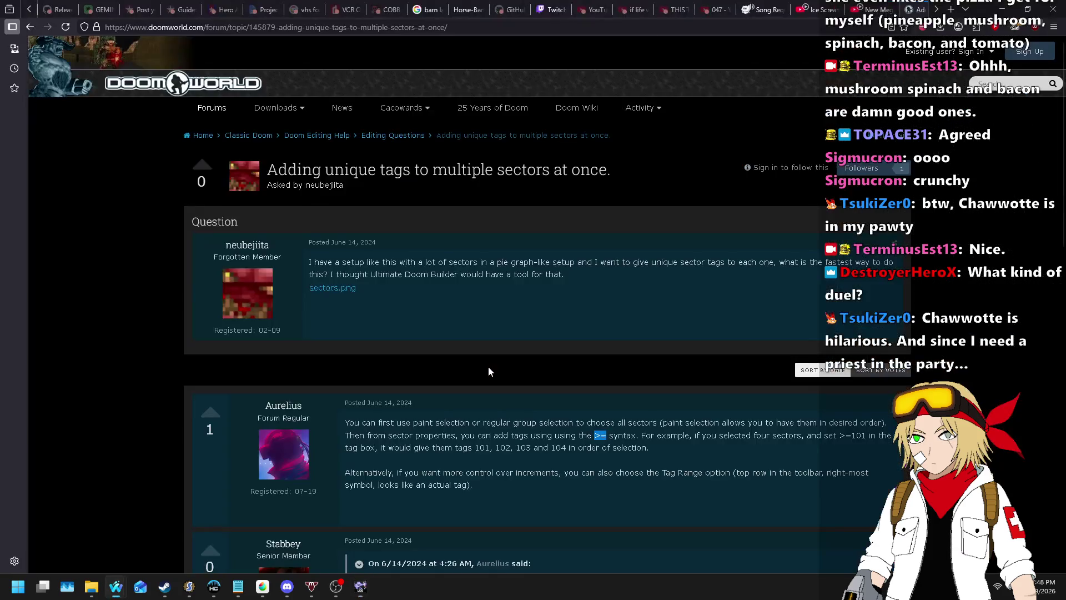
- Switch the browser to the Nightbot Song Requests tab
{"action": "left_click", "coordinate": [747, 9]}
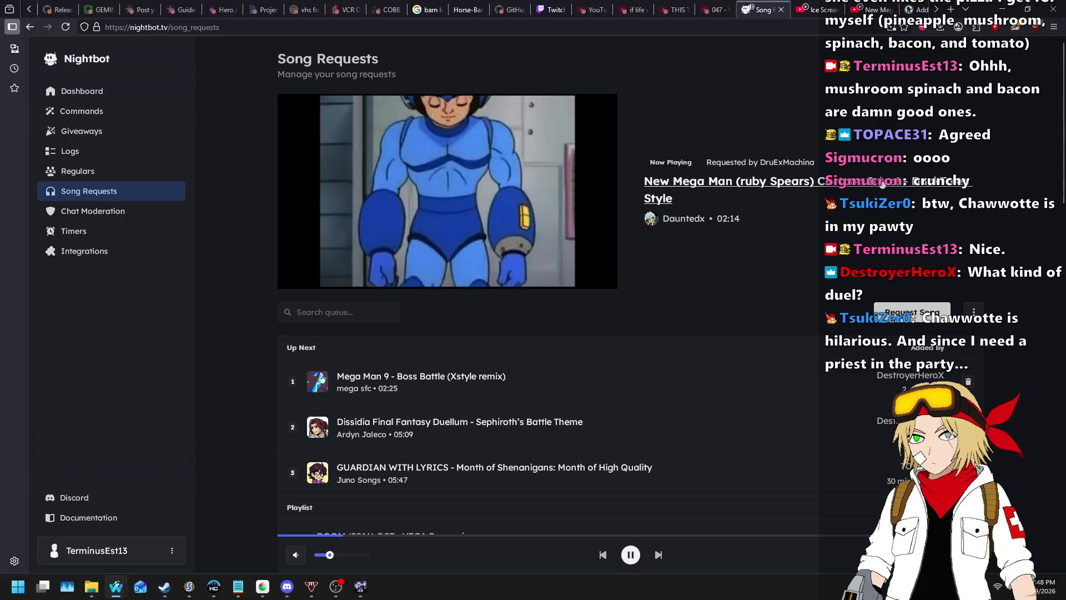
- Open and pause the current song's video, read its description, then return to Doom Builder
{"action": "middle_click", "coordinate": [883, 185]}
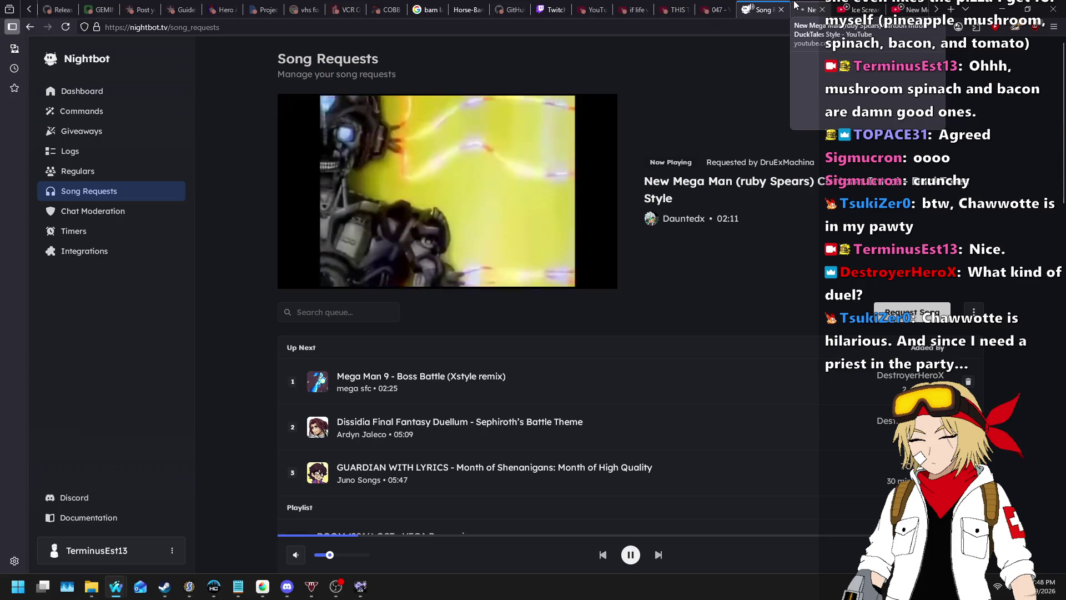
{"action": "left_click", "coordinate": [795, 6]}
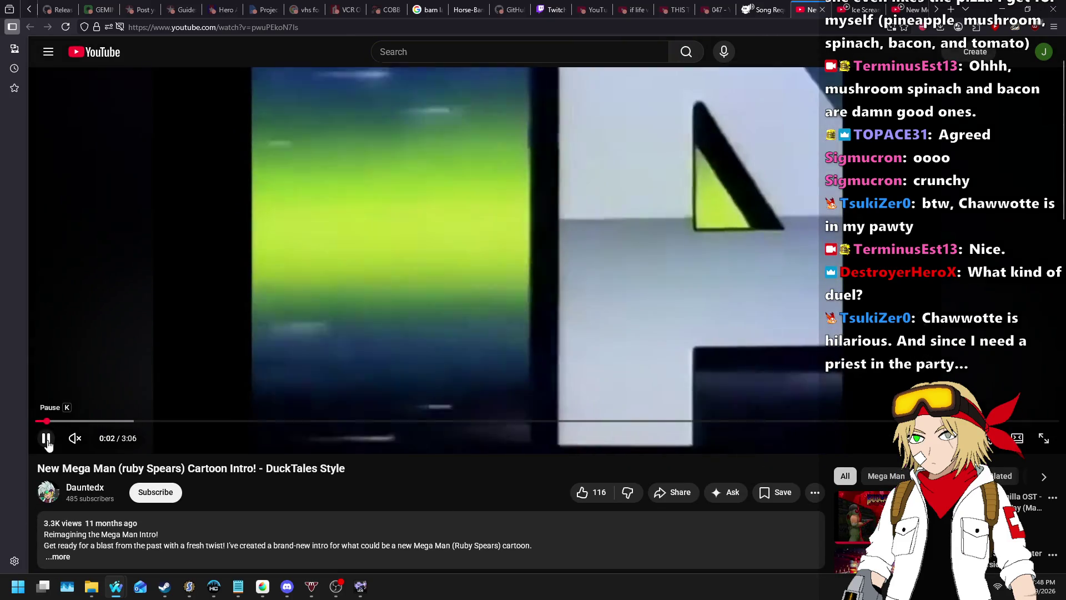
{"action": "left_click", "coordinate": [47, 441]}
{"action": "scroll", "coordinate": [244, 283], "scroll_direction": "down", "scroll_amount": 3}
{"action": "left_click", "coordinate": [368, 384]}
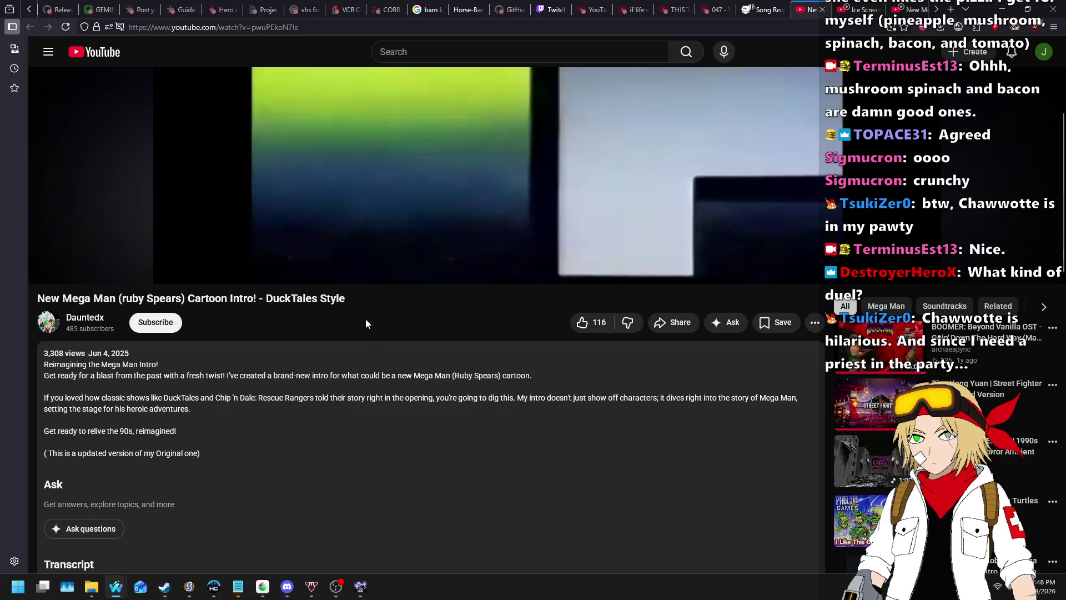
{"action": "scroll", "coordinate": [365, 319], "scroll_direction": "down", "scroll_amount": 4}
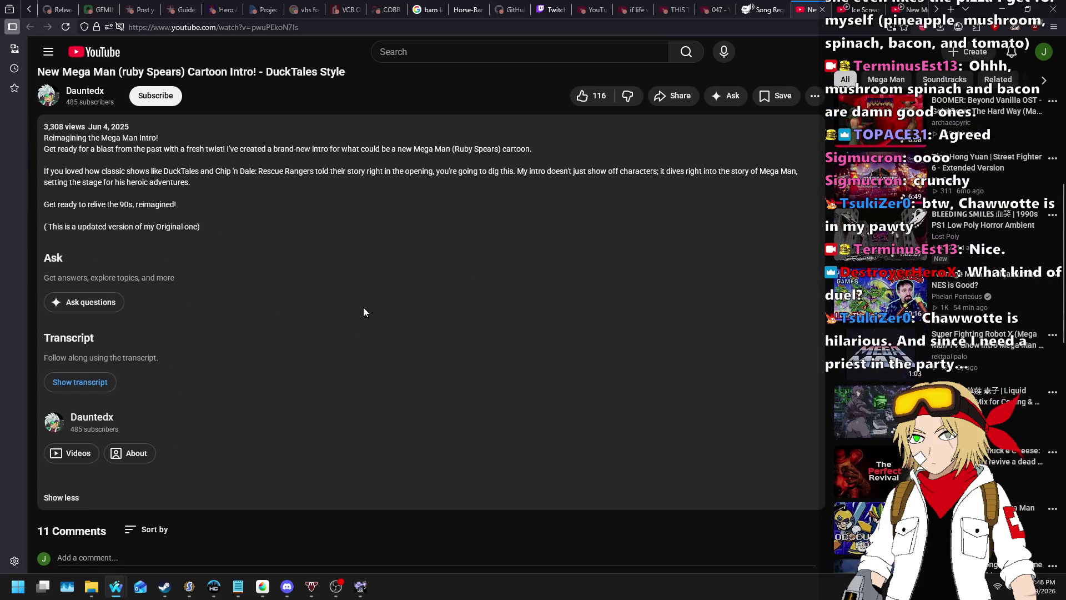
{"action": "scroll", "coordinate": [367, 304], "scroll_direction": "up", "scroll_amount": 8}
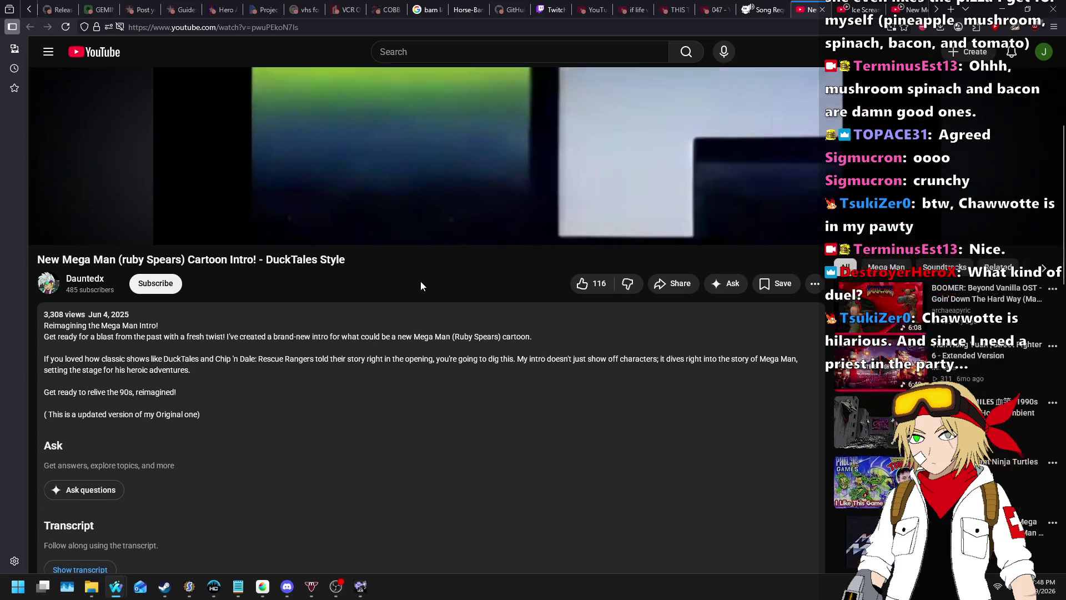
{"action": "key", "text": "ctrl+shift+Tab"}
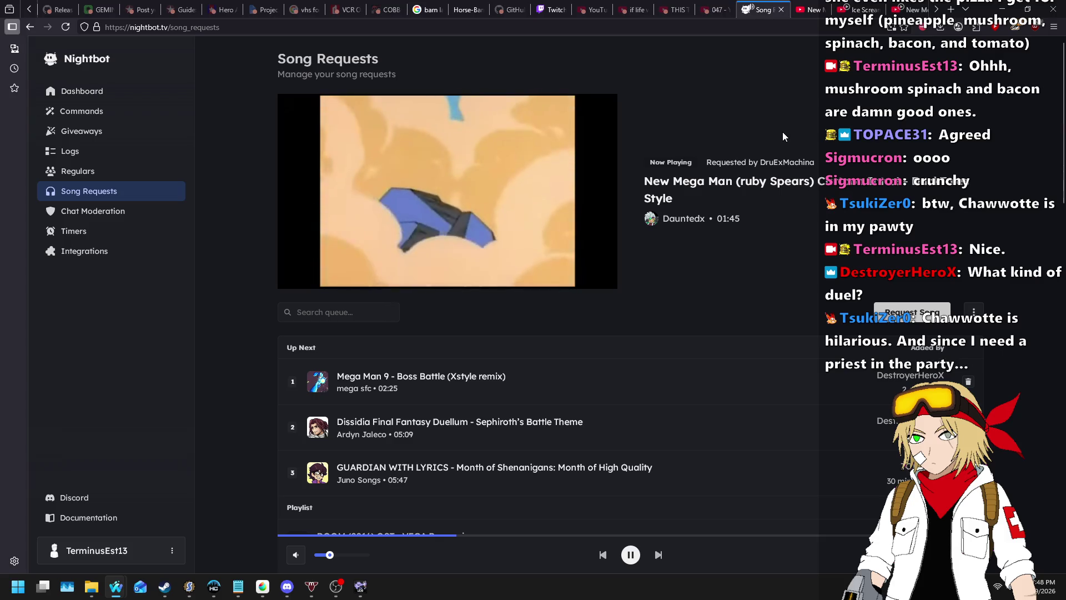
{"action": "key", "text": "alt+Tab"}
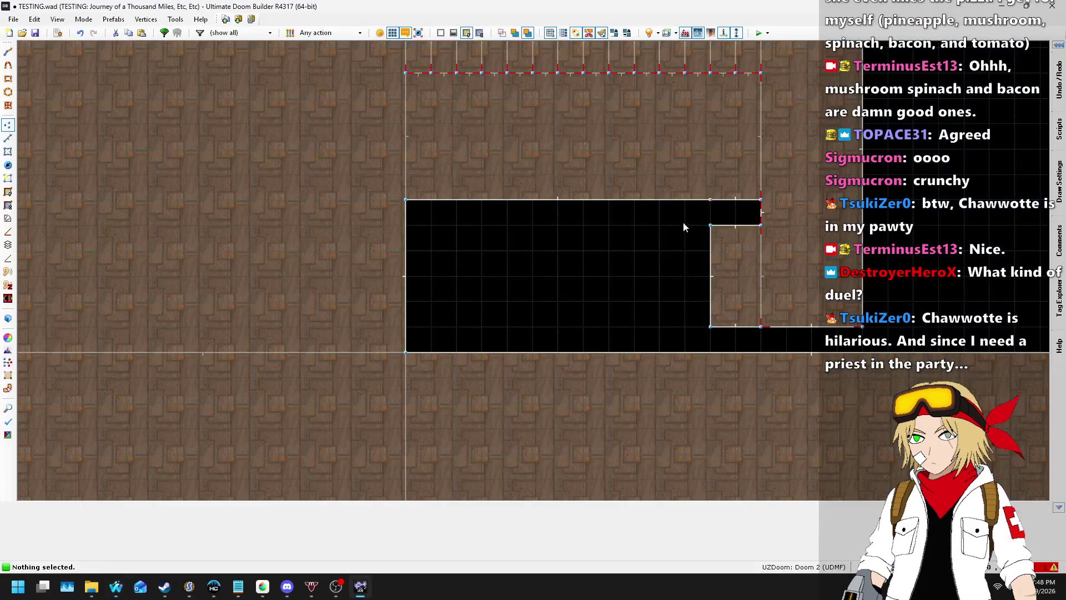
- In Linedefs mode, drag the two stray triangles up to join the top row
{"action": "scroll", "coordinate": [563, 344], "scroll_direction": "down", "scroll_amount": 3}
{"action": "scroll", "coordinate": [611, 261], "scroll_direction": "up", "scroll_amount": 2}
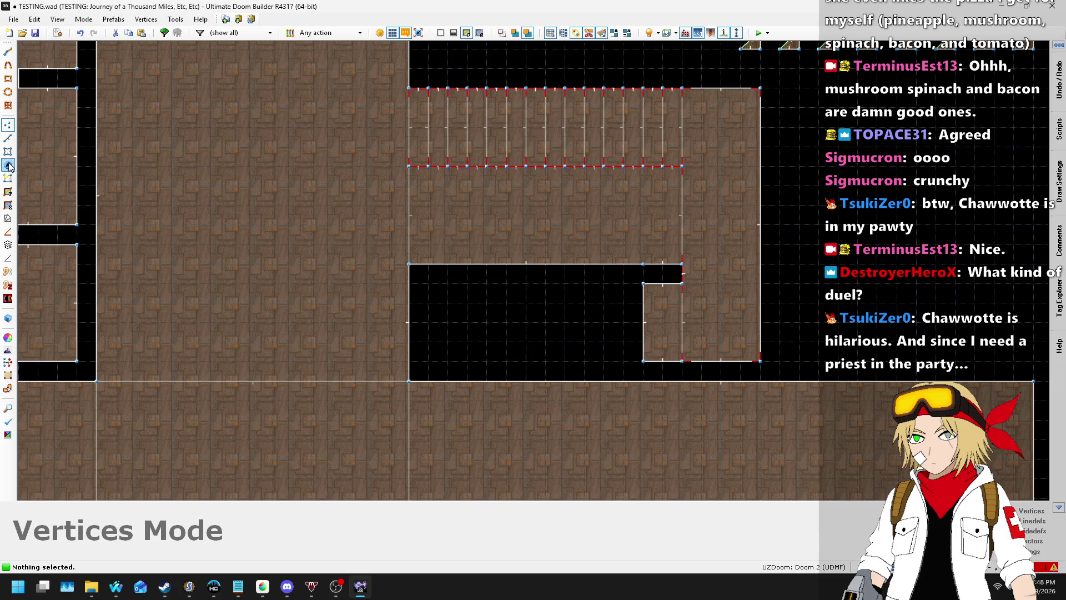
{"action": "key", "text": "s"}
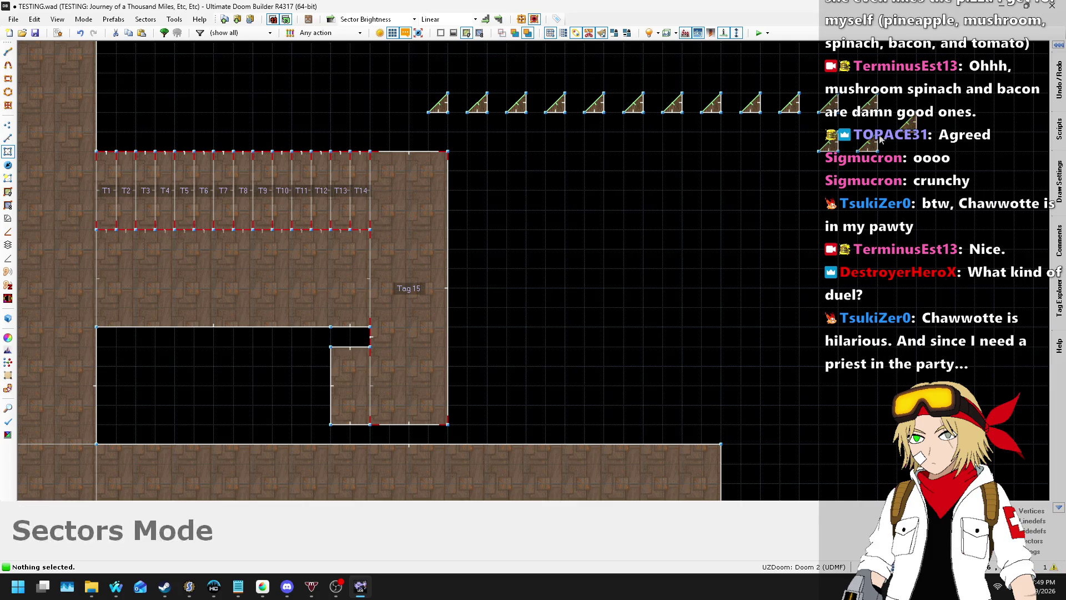
{"action": "left_click", "coordinate": [7, 140]}
{"action": "scroll", "coordinate": [826, 134], "scroll_direction": "up", "scroll_amount": 1}
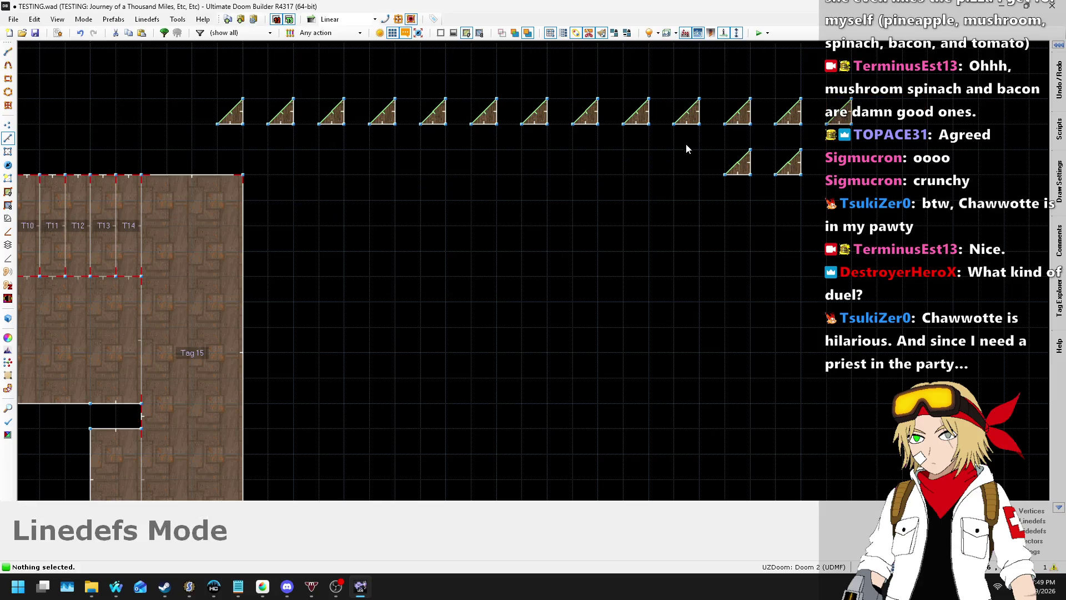
{"action": "left_click_drag", "start_coordinate": [794, 167], "coordinate": [896, 115]}
{"action": "left_click_drag", "start_coordinate": [836, 221], "coordinate": [835, 218]}
{"action": "mouse_move", "coordinate": [741, 163]}
{"action": "left_mouse_down"}
{"action": "mouse_move", "coordinate": [948, 102]}
{"action": "mouse_move", "coordinate": [942, 125]}
{"action": "left_mouse_up"}
- Shift all 15 triangles left to line up above the stairs, then save and test the map
{"action": "scroll", "coordinate": [576, 214], "scroll_direction": "down", "scroll_amount": 2}
{"action": "left_click_drag", "start_coordinate": [400, 139], "coordinate": [899, 180]}
{"action": "scroll", "coordinate": [454, 162], "scroll_direction": "up", "scroll_amount": 1}
{"action": "mouse_move", "coordinate": [438, 165]}
{"action": "left_mouse_down"}
{"action": "mouse_move", "coordinate": [138, 172]}
{"action": "mouse_move", "coordinate": [186, 182]}
{"action": "left_mouse_up"}
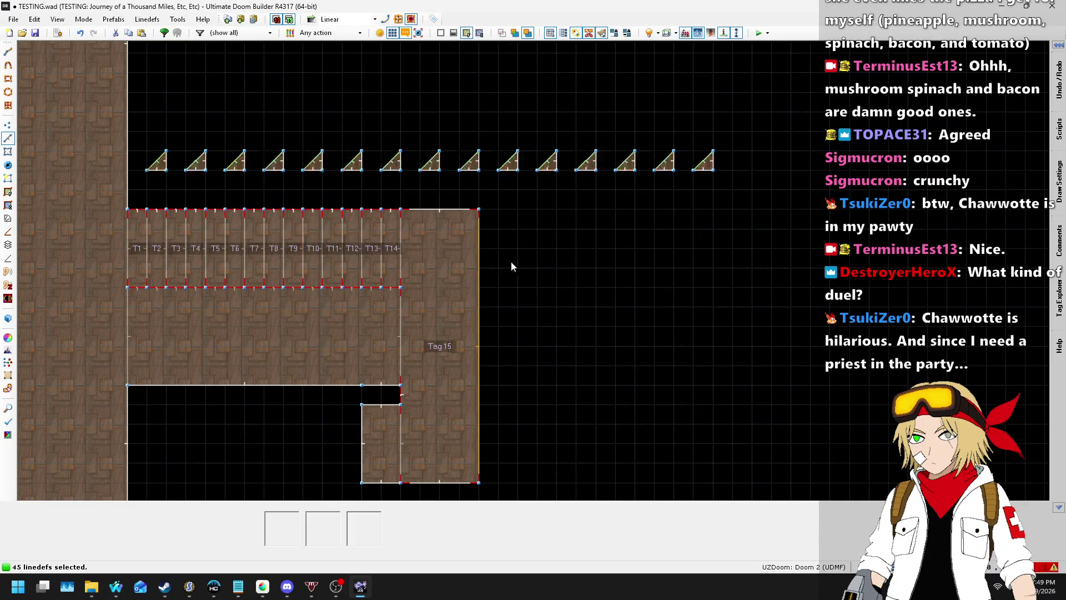
{"action": "scroll", "coordinate": [537, 239], "scroll_direction": "down", "scroll_amount": 4}
{"action": "scroll", "coordinate": [374, 209], "scroll_direction": "up", "scroll_amount": 3}
{"action": "left_click_drag", "start_coordinate": [373, 208], "coordinate": [885, 264]}
{"action": "scroll", "coordinate": [444, 247], "scroll_direction": "up", "scroll_amount": 4}
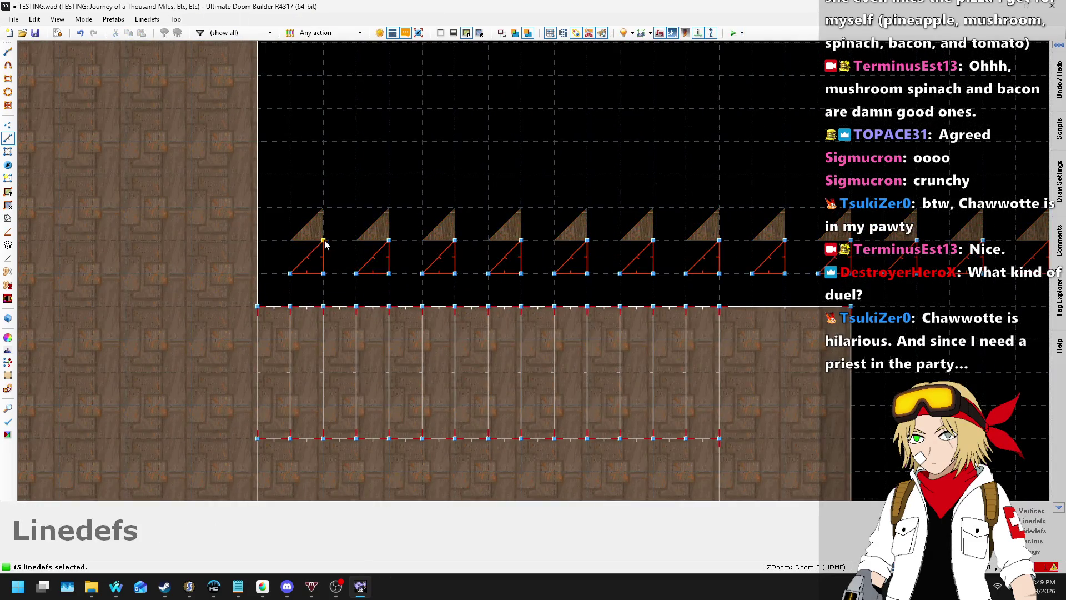
{"action": "left_click", "coordinate": [326, 240]}
{"action": "scroll", "coordinate": [348, 172], "scroll_direction": "down", "scroll_amount": 3}
{"action": "key", "text": "ctrl+s"}
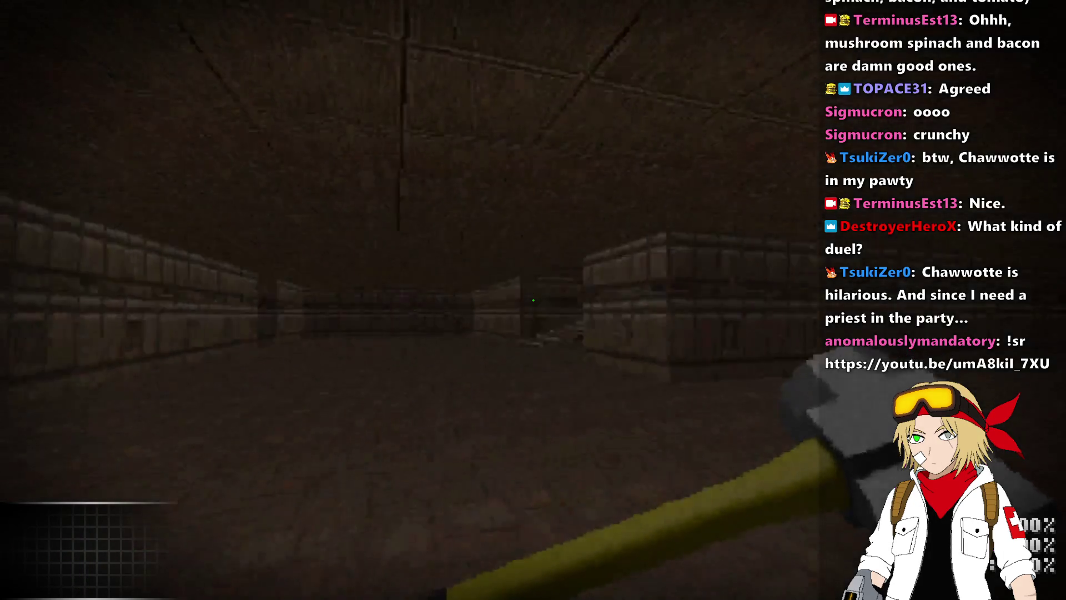
- Walk forward toward the staircase in GZDoom, then quit back to the editor
{"action": "key", "text": "w"}
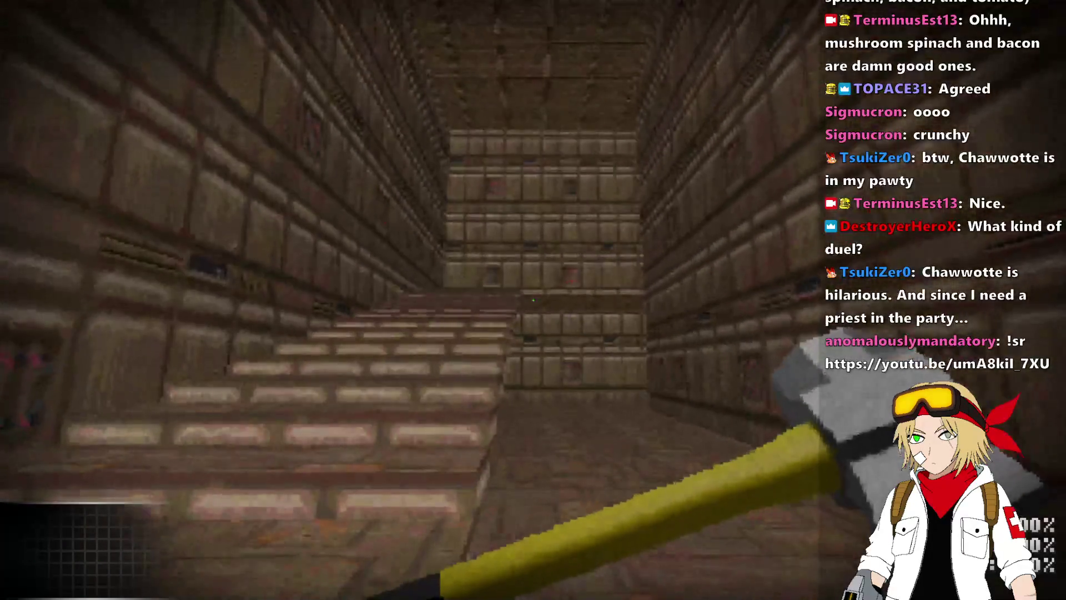
{"action": "key", "text": "alt+F4"}
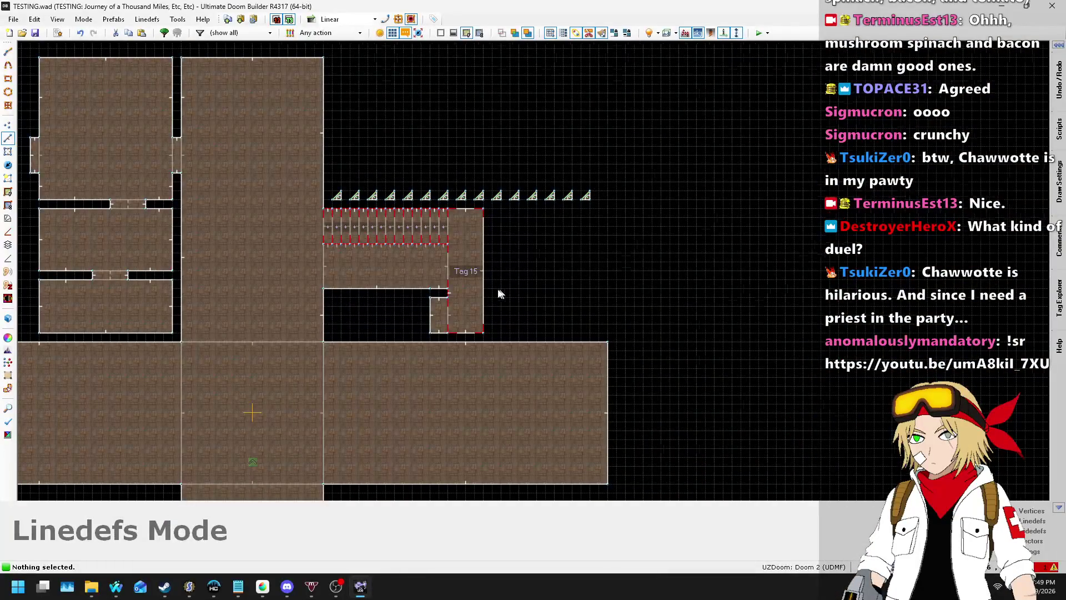
- In Visual Mode, select the room's ceiling sections and lower them from 384 to 256
{"action": "key", "text": "w"}
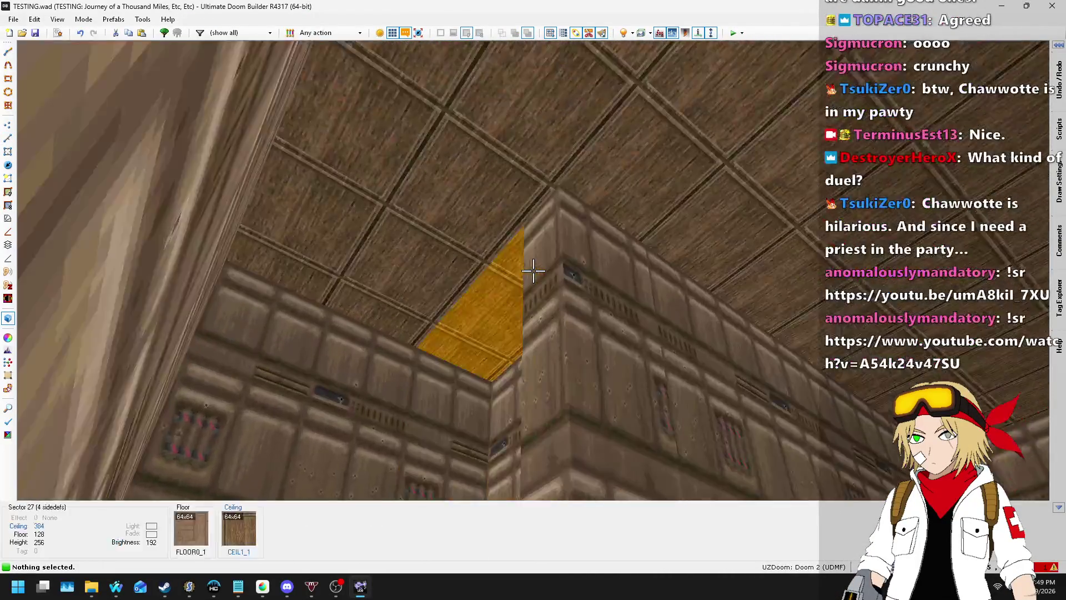
{"action": "left_click", "coordinate": [533, 271]}
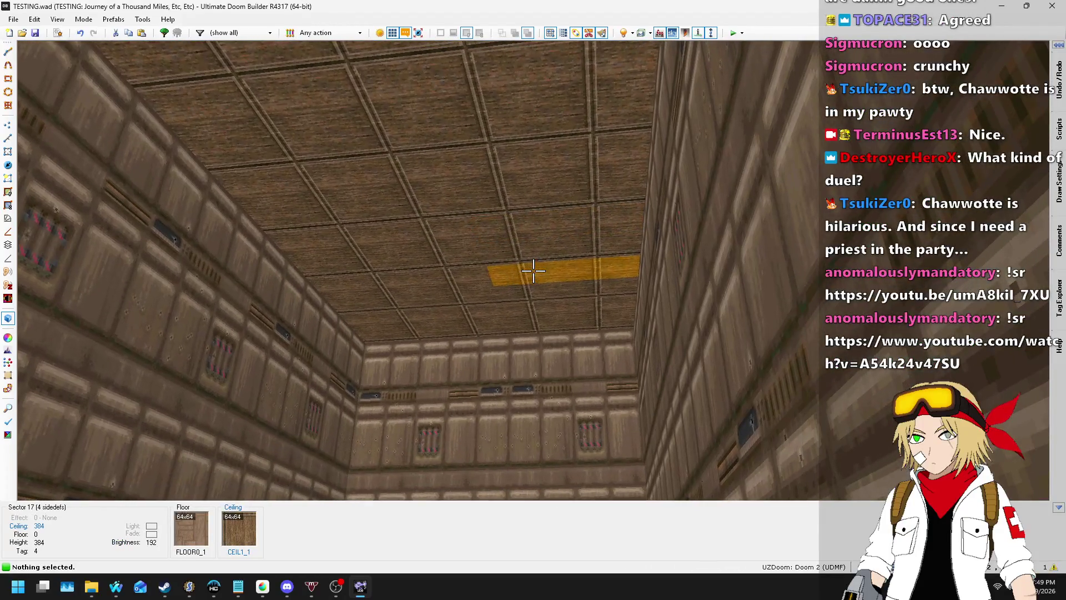
{"action": "left_click", "coordinate": [534, 270], "text": "shift"}
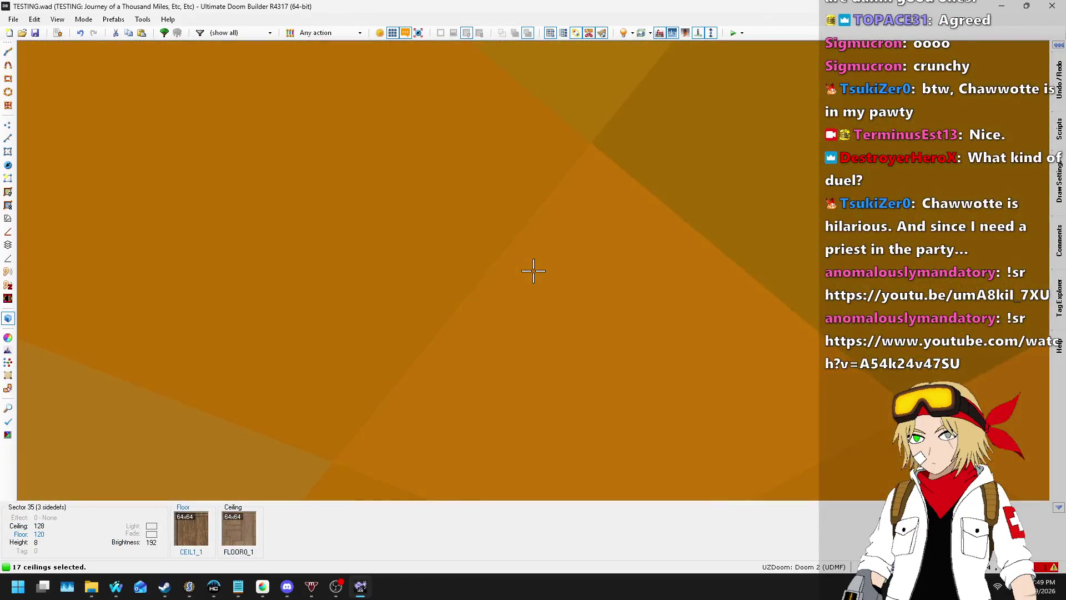
{"action": "scroll", "coordinate": [533, 271], "scroll_direction": "down", "scroll_amount": 9}
{"action": "scroll", "coordinate": [533, 270], "scroll_direction": "down", "scroll_amount": 7}
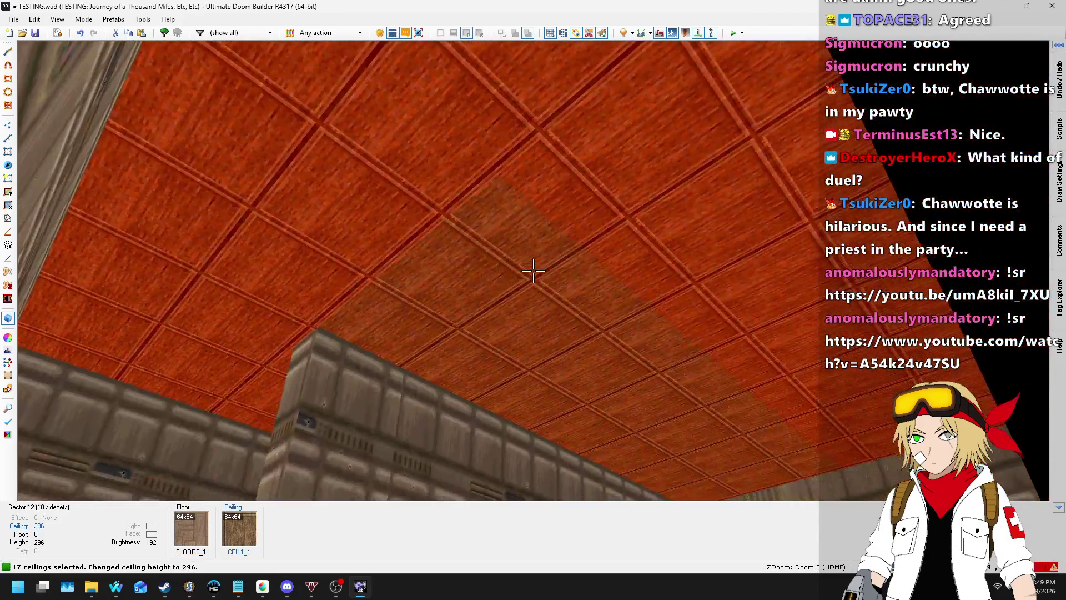
- Look around the yellow pillar and next room in 3D, then return to 2D and save TESTING.wad
{"action": "key", "text": "Escape"}
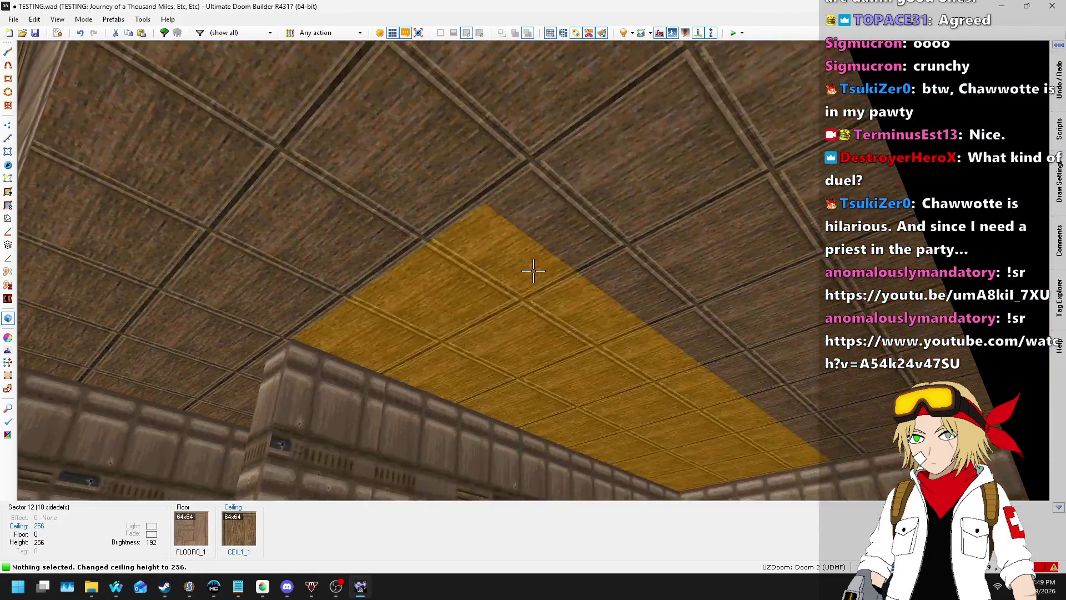
{"action": "key", "text": "s"}
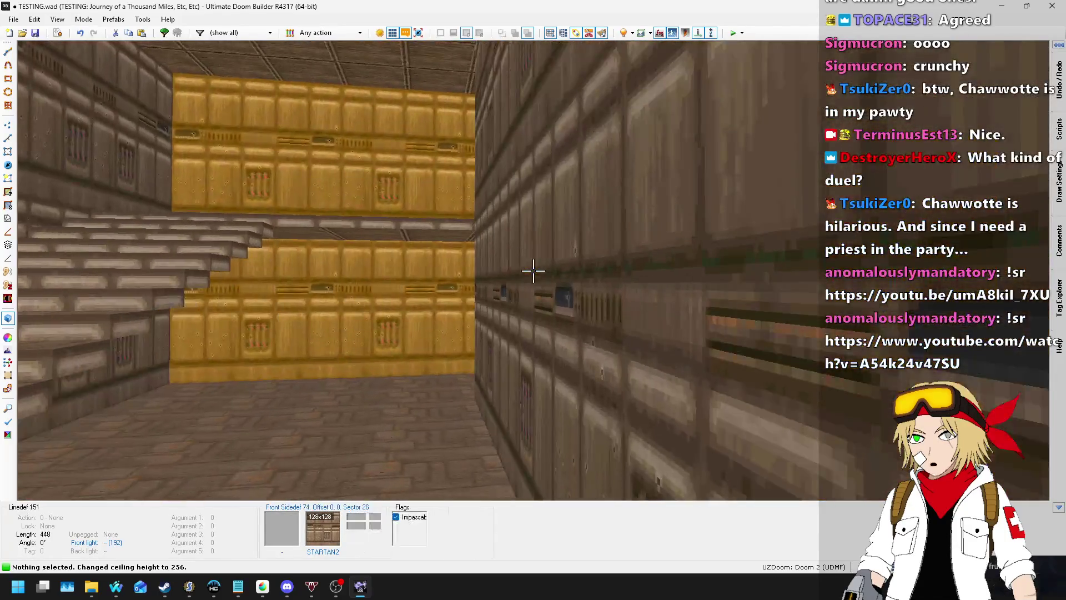
{"action": "key", "text": "w"}
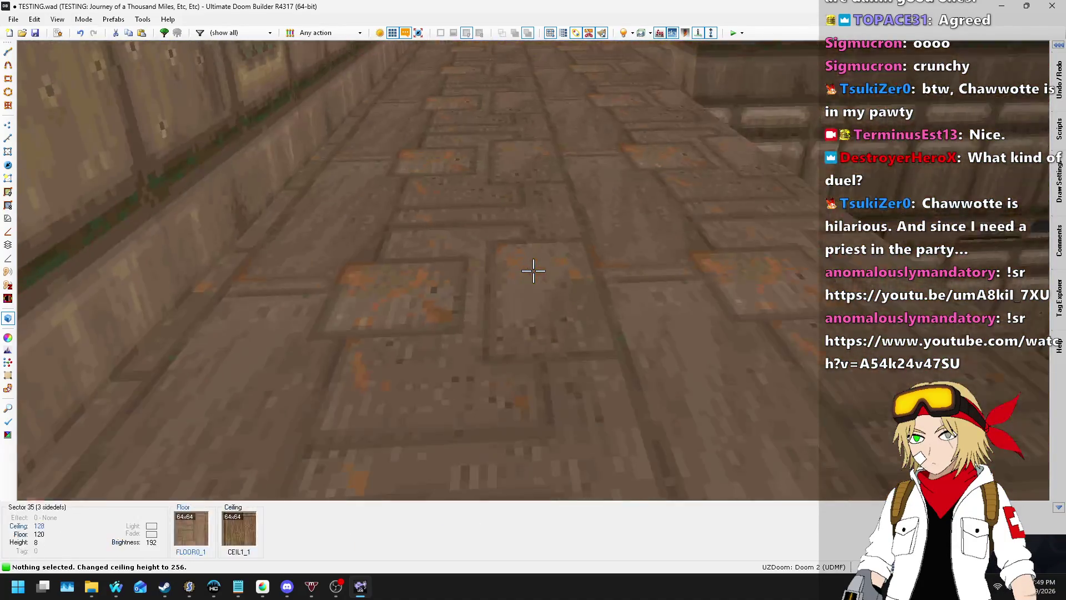
{"action": "key", "text": "w"}
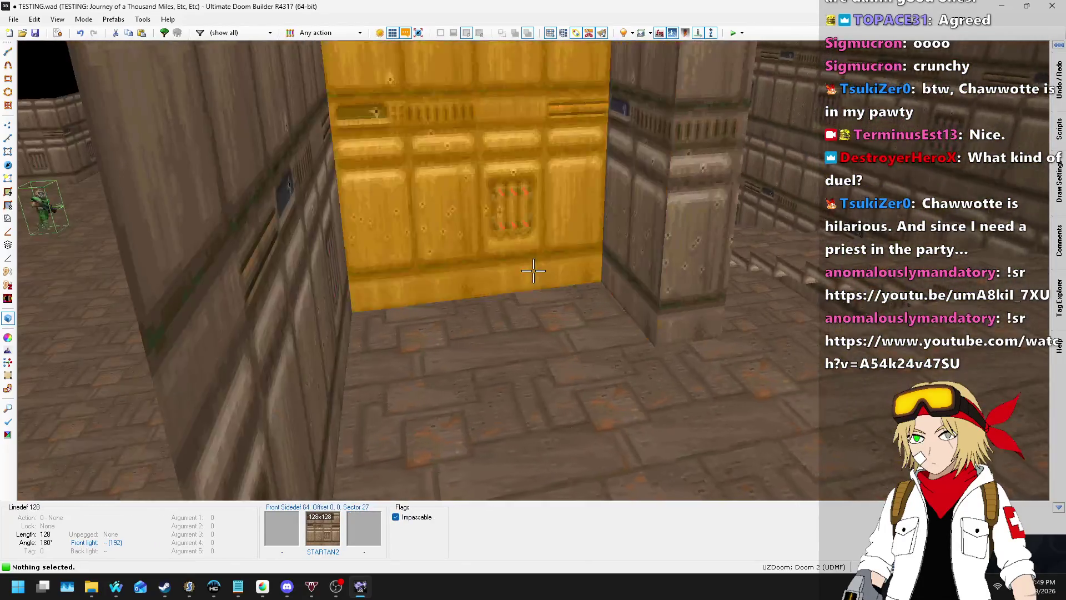
{"action": "key", "text": "w"}
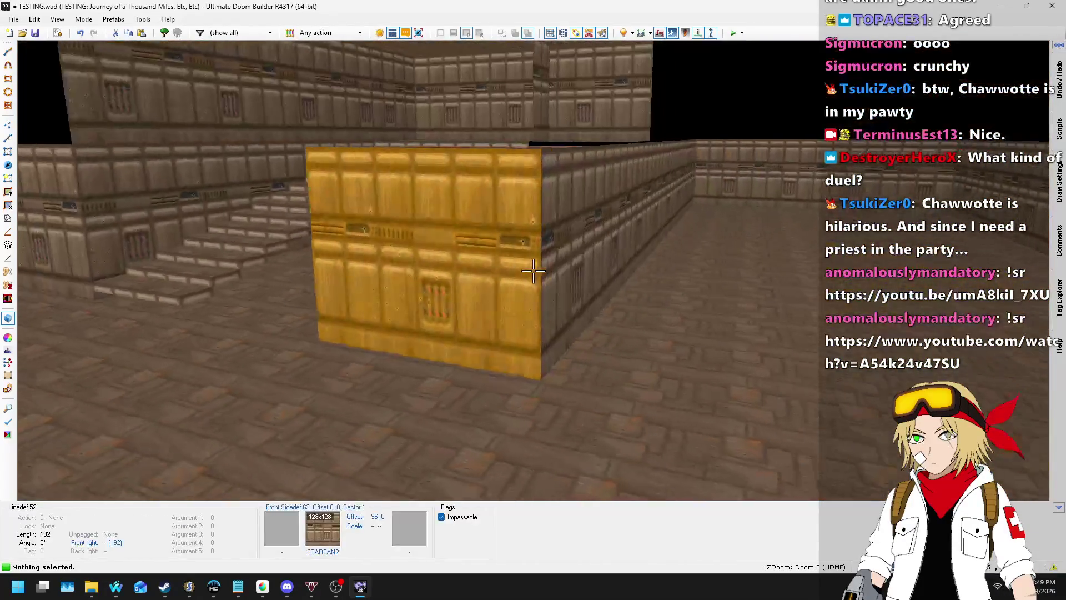
{"action": "key", "text": "q"}
{"action": "scroll", "coordinate": [552, 279], "scroll_direction": "down", "scroll_amount": 4}
{"action": "scroll", "coordinate": [547, 221], "scroll_direction": "up", "scroll_amount": 4}
{"action": "key", "text": "ctrl+s"}
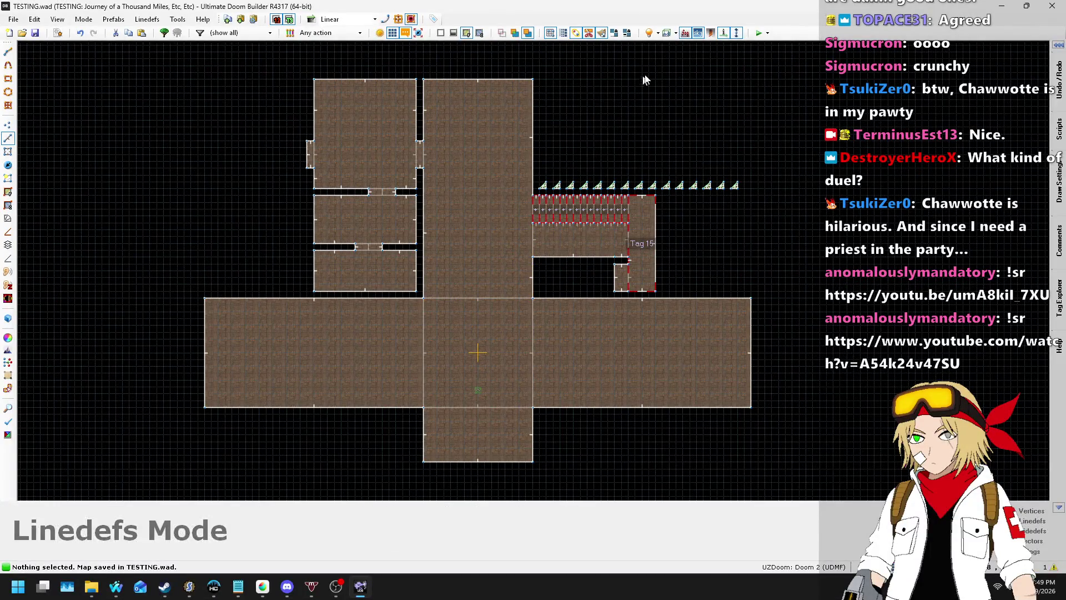
- Launch a test of the map and cycle weapons, ending on the ASP Blaster Mk. III
{"action": "left_click", "coordinate": [757, 34]}
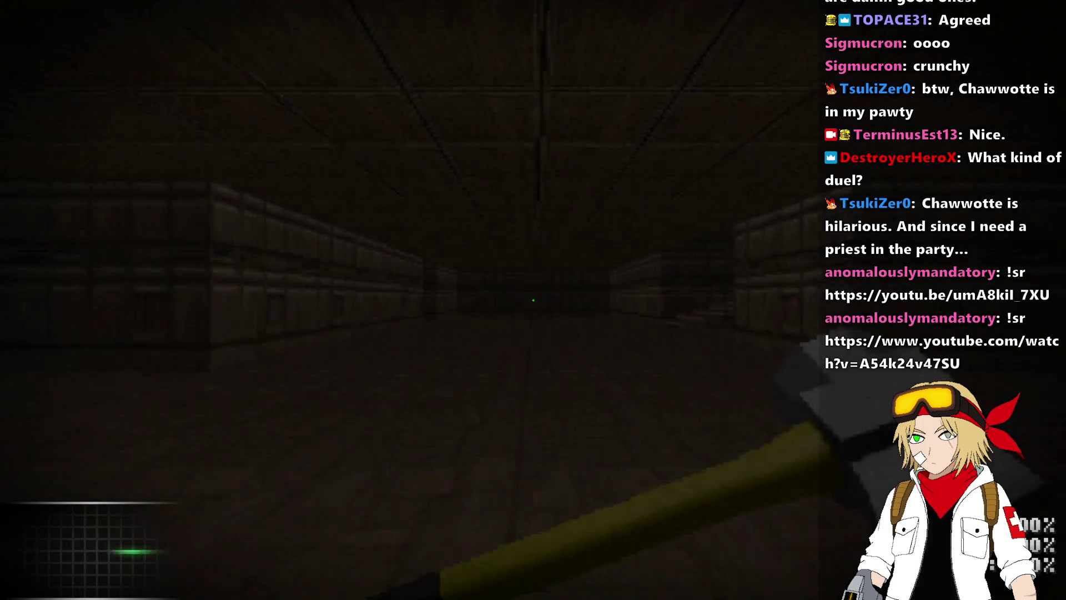
{"action": "key", "text": "2"}
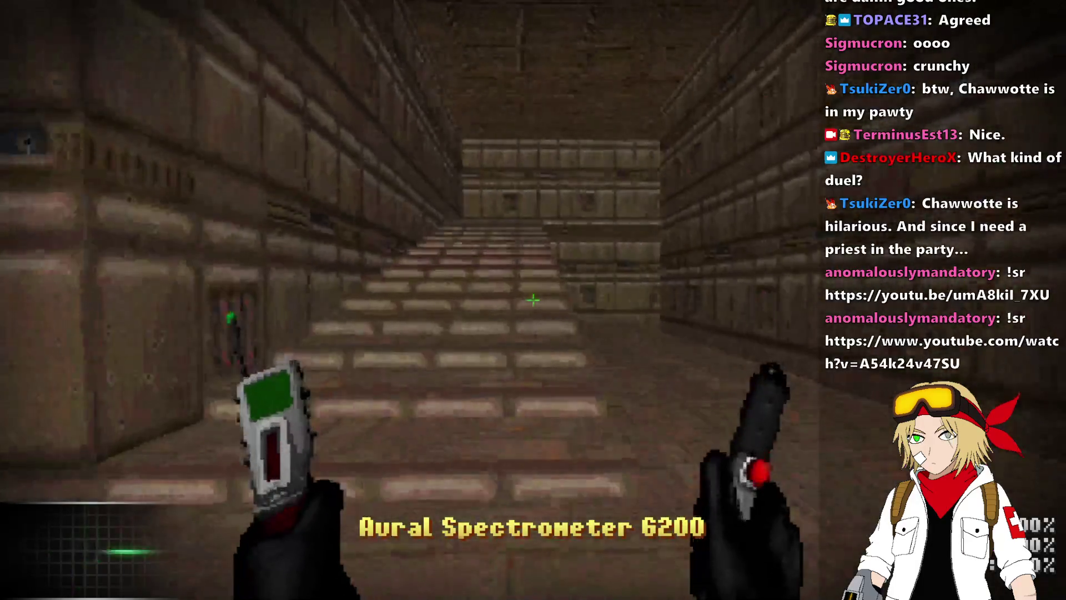
{"action": "key", "text": "1"}
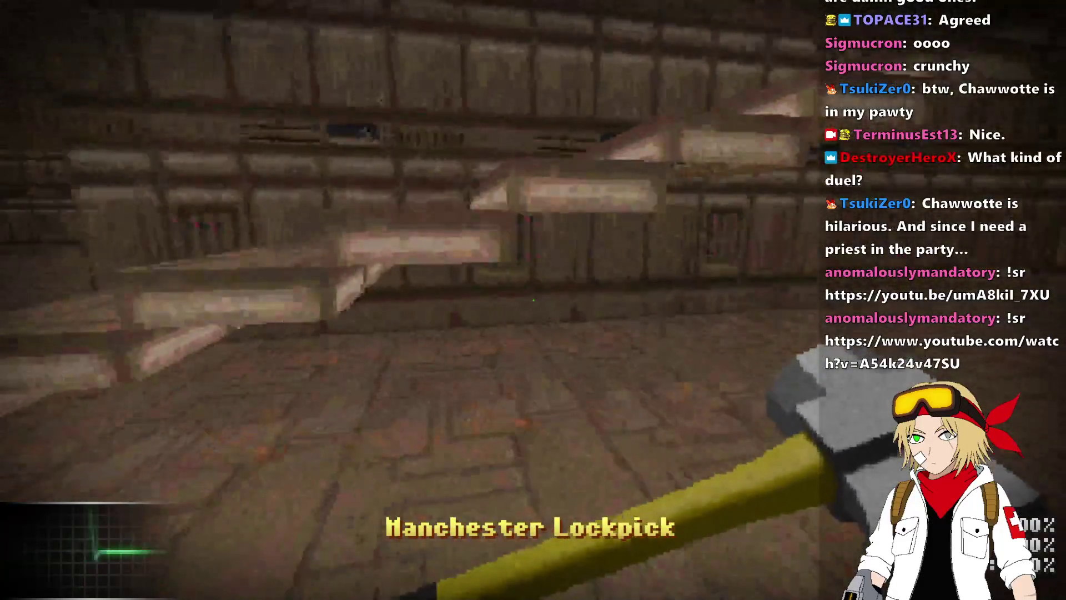
{"action": "key", "text": "2"}
{"action": "key", "text": "3"}
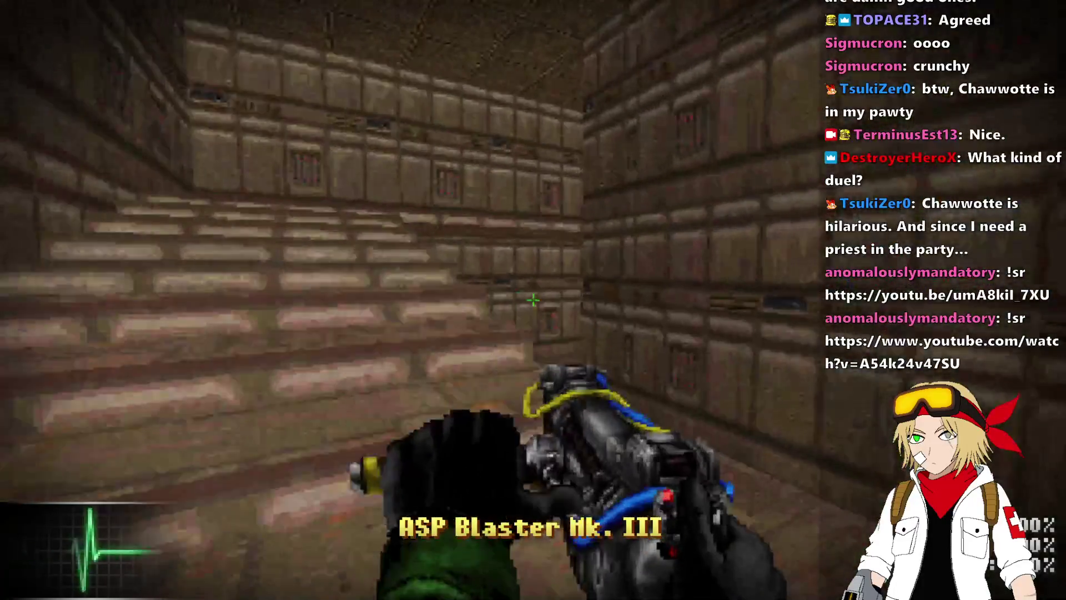
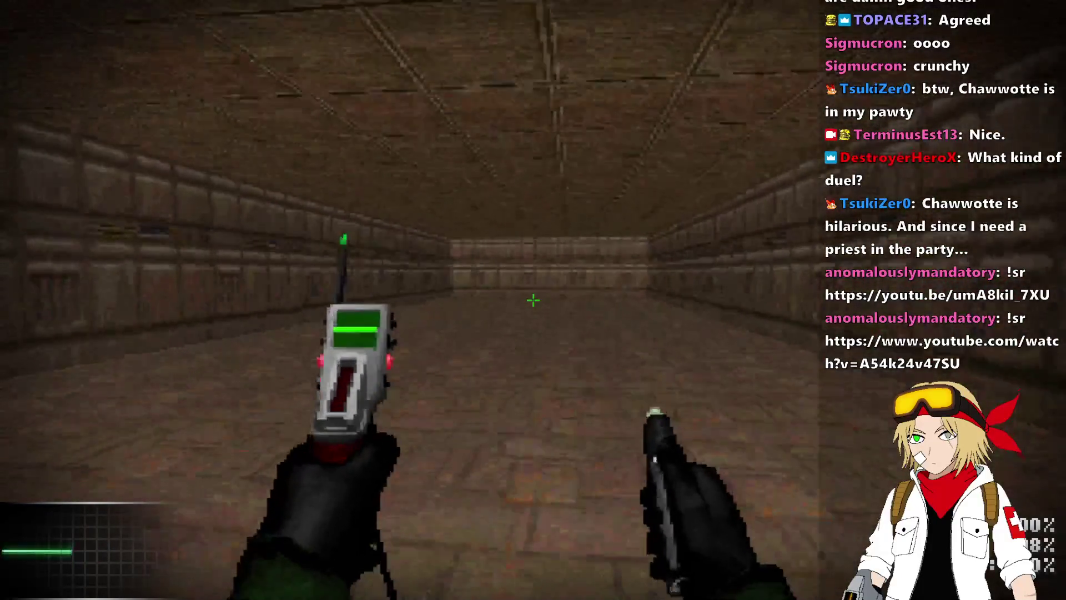
- Walk the test map's corridor, large room and stairs, then quit UZDoom with Alt+F4
{"action": "mouse_move", "coordinate": [533, 300]}
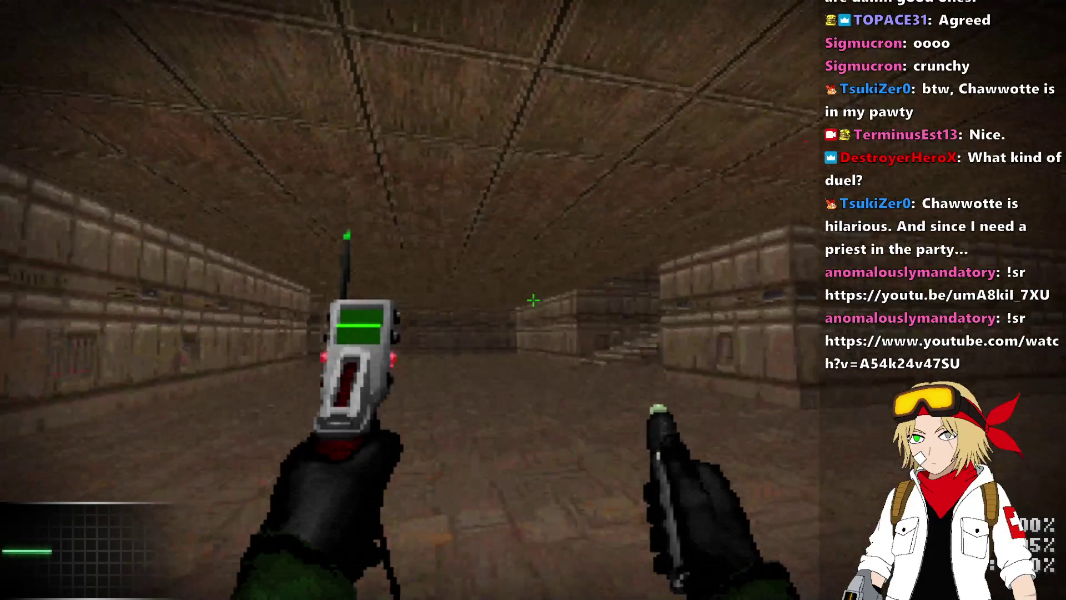
{"action": "key", "text": "w"}
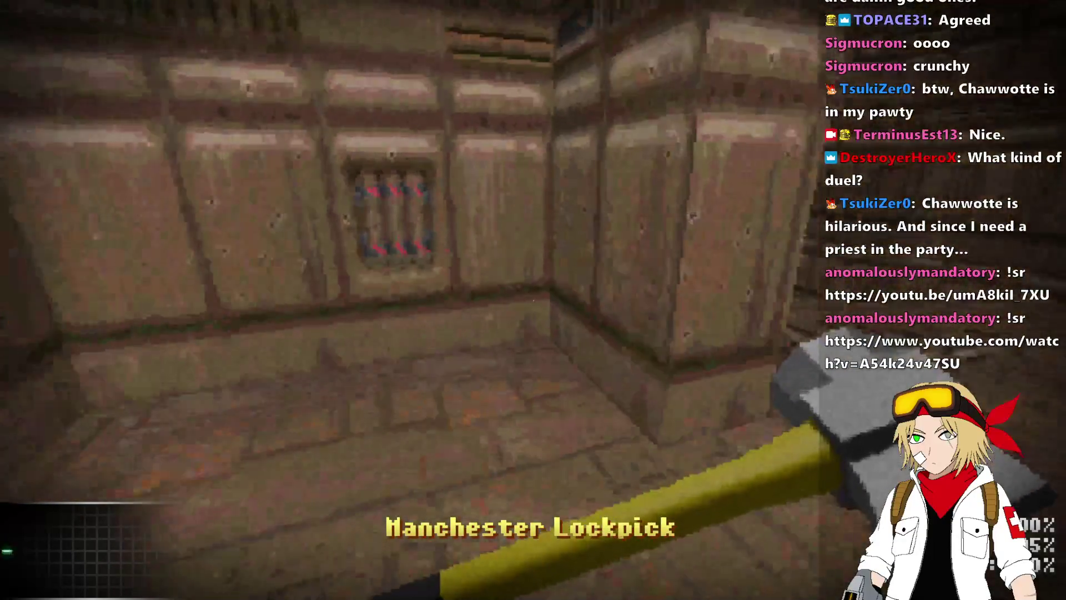
{"action": "key", "text": "w"}
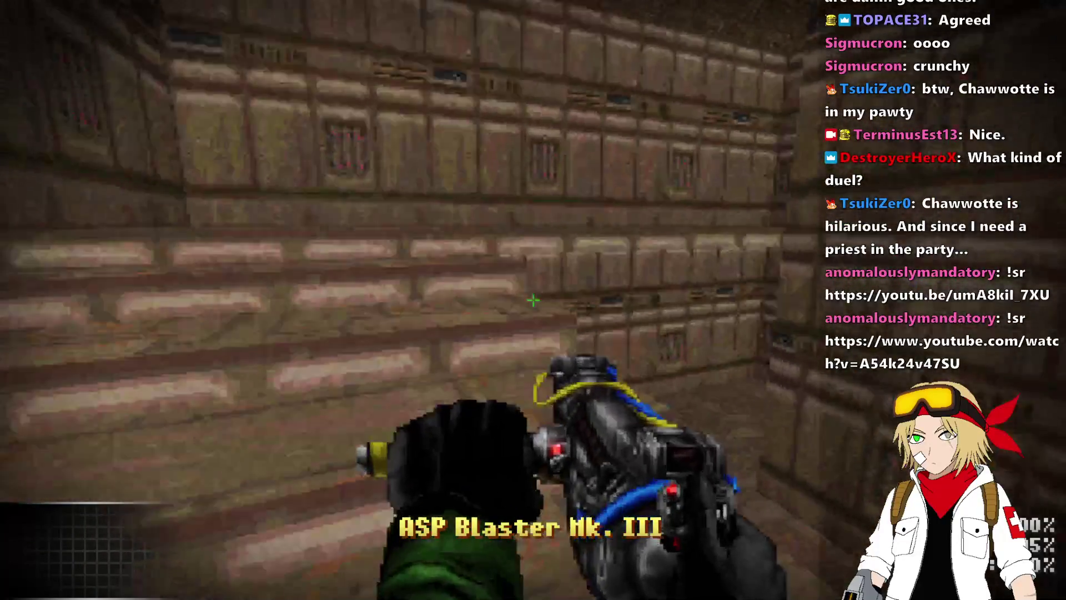
{"action": "key", "text": "w"}
{"action": "key", "text": "w"}
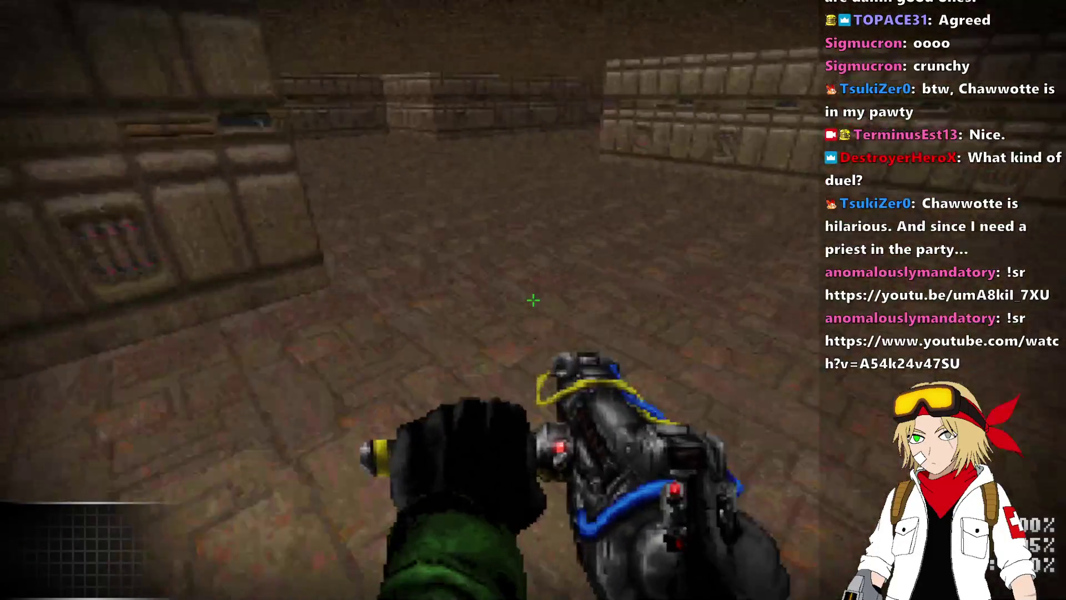
{"action": "key", "text": "w"}
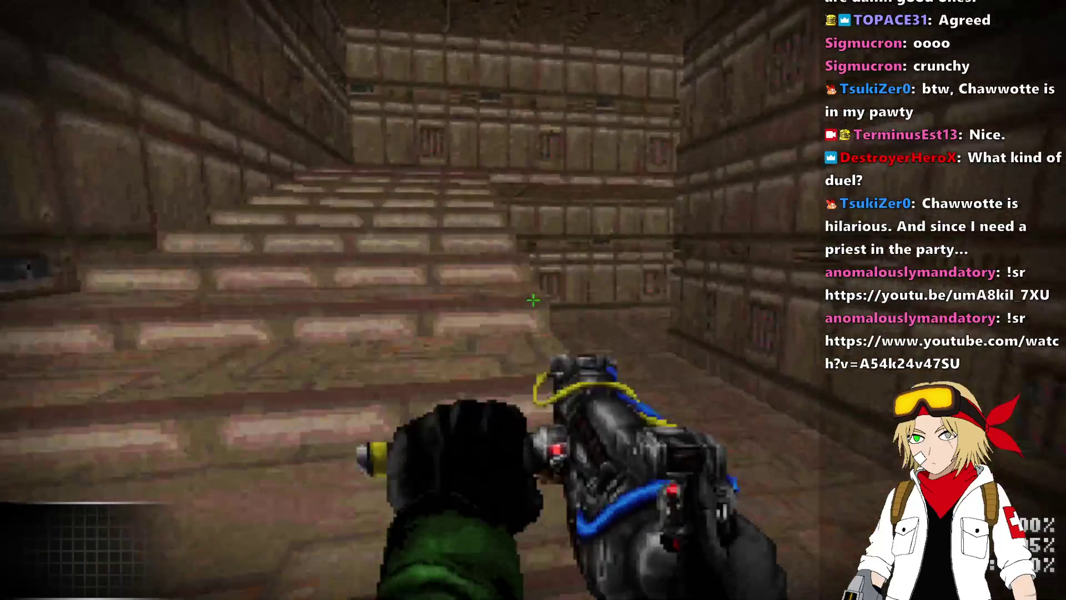
{"action": "key", "text": "w"}
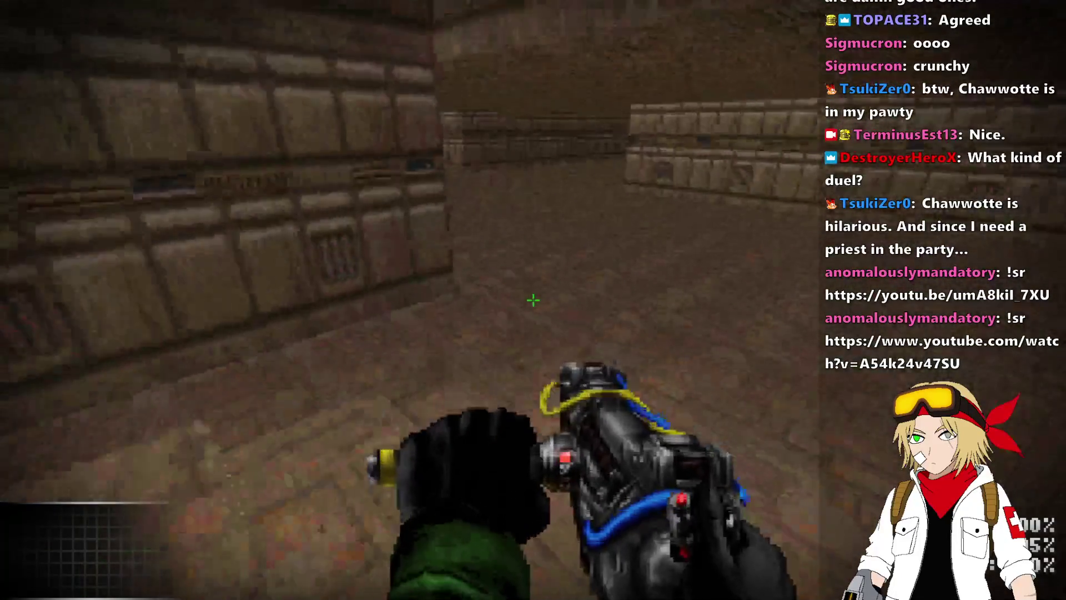
{"action": "key", "text": "w"}
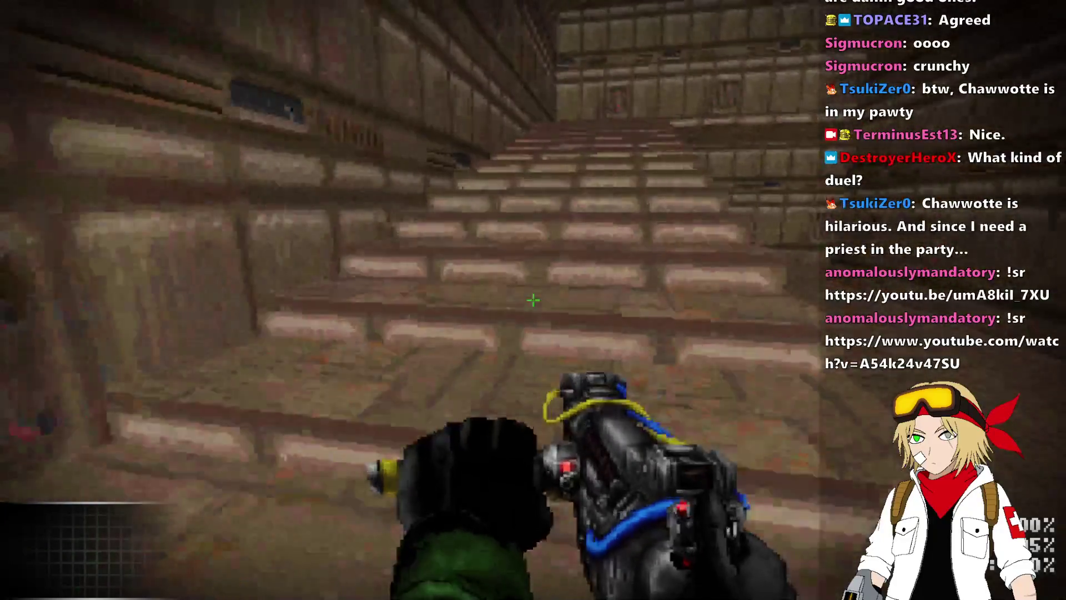
{"action": "key", "text": "w"}
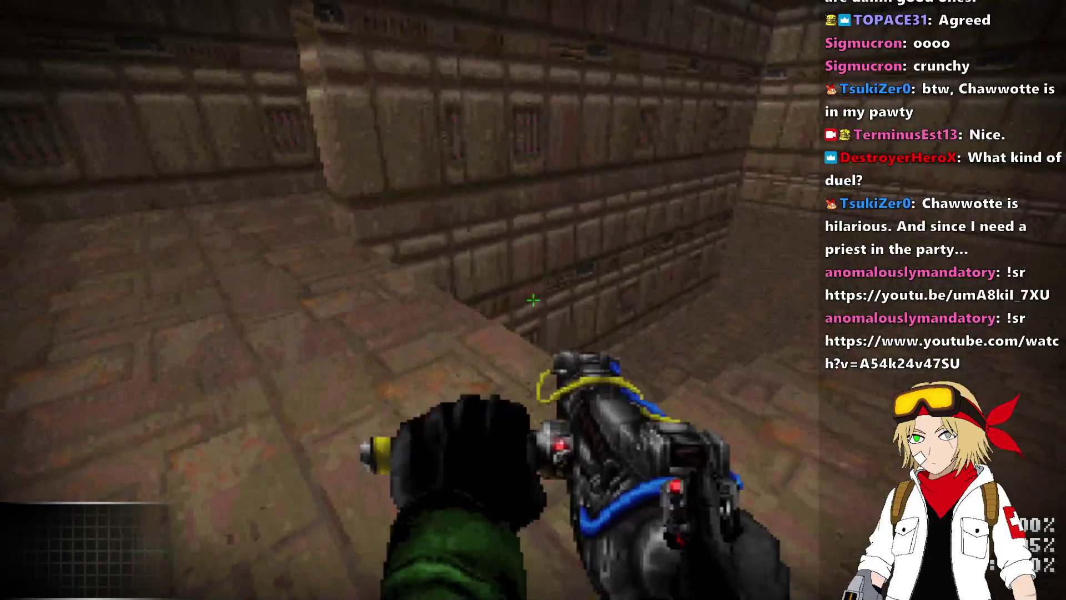
{"action": "key", "text": "w"}
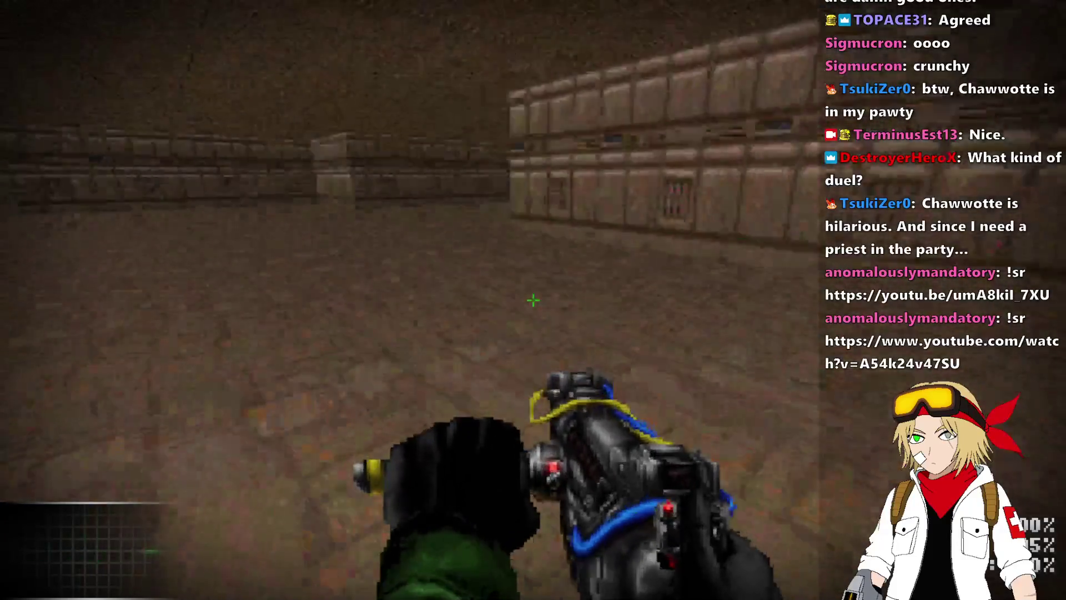
{"action": "key", "text": "w"}
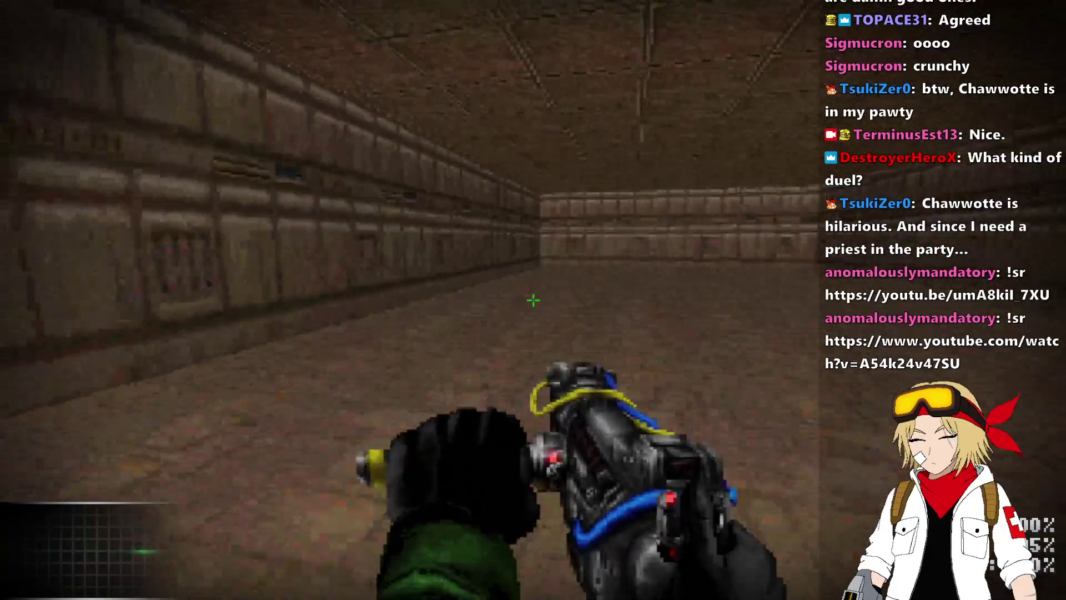
{"action": "key", "text": "alt+F4"}
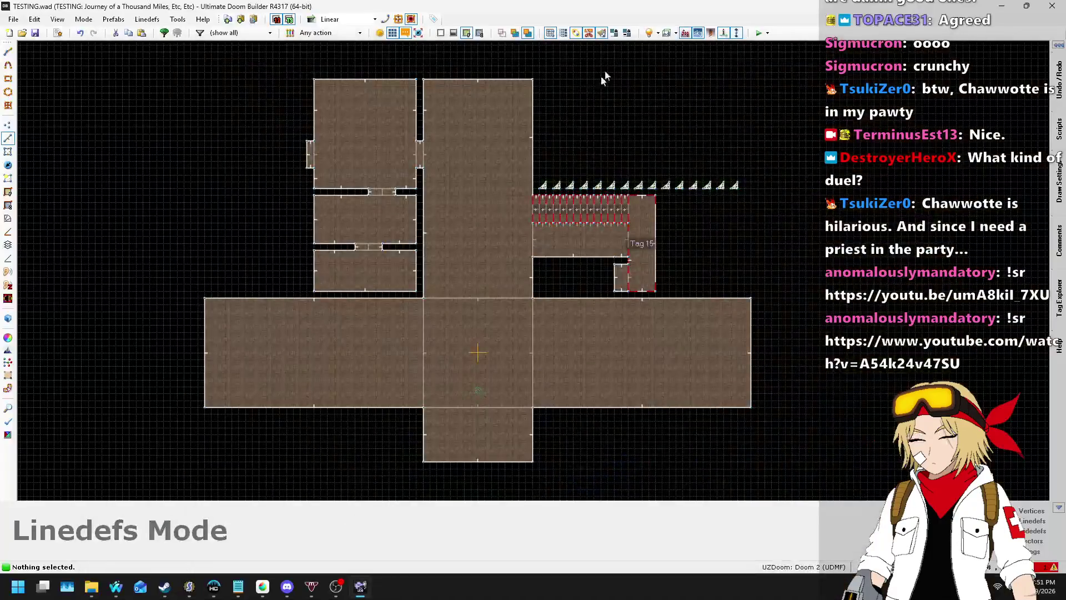
- Open world/player.zsc in SLADE and scroll down to the A_ScaleVelocity call on line 294
{"action": "left_click", "coordinate": [190, 587]}
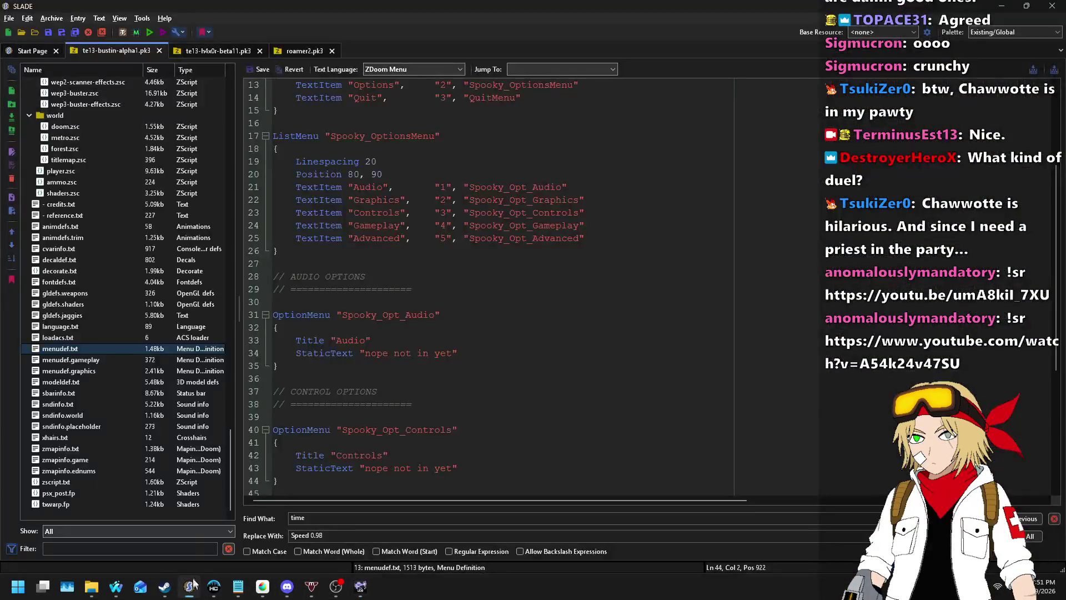
{"action": "scroll", "coordinate": [128, 268], "scroll_direction": "up", "scroll_amount": 3}
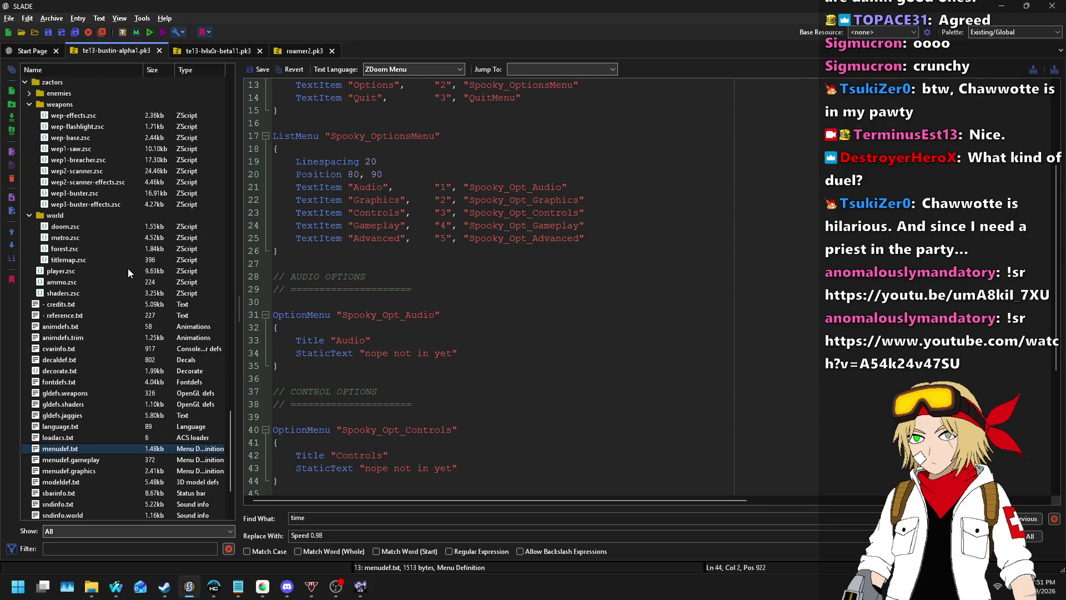
{"action": "left_click", "coordinate": [71, 270]}
{"action": "left_click", "coordinate": [627, 326]}
{"action": "scroll", "coordinate": [627, 326], "scroll_direction": "down", "scroll_amount": 20}
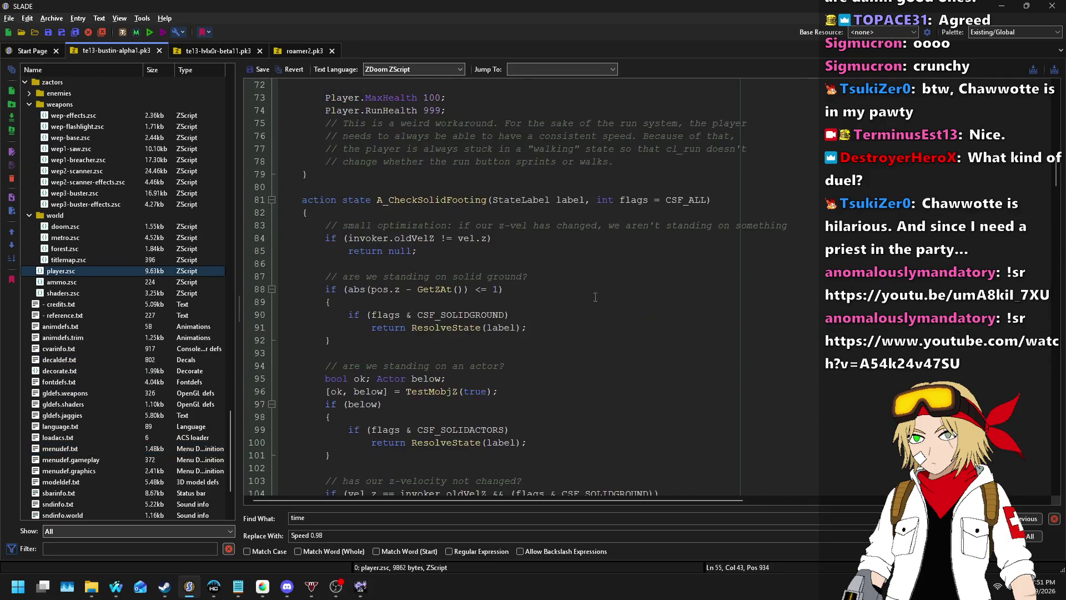
{"action": "scroll", "coordinate": [648, 228], "scroll_direction": "down", "scroll_amount": 20}
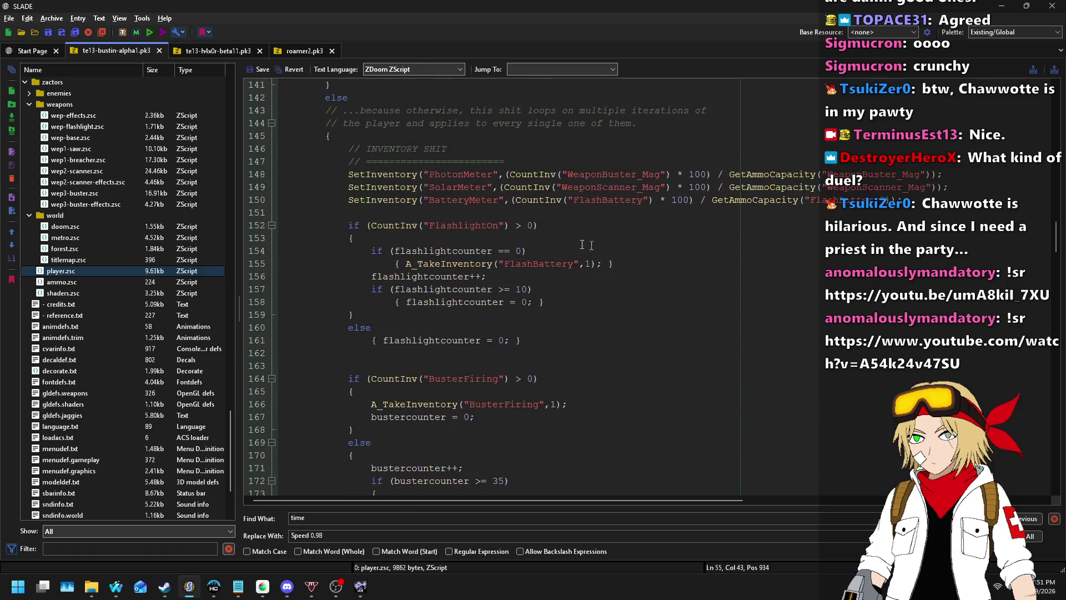
{"action": "scroll", "coordinate": [494, 243], "scroll_direction": "down", "scroll_amount": 20}
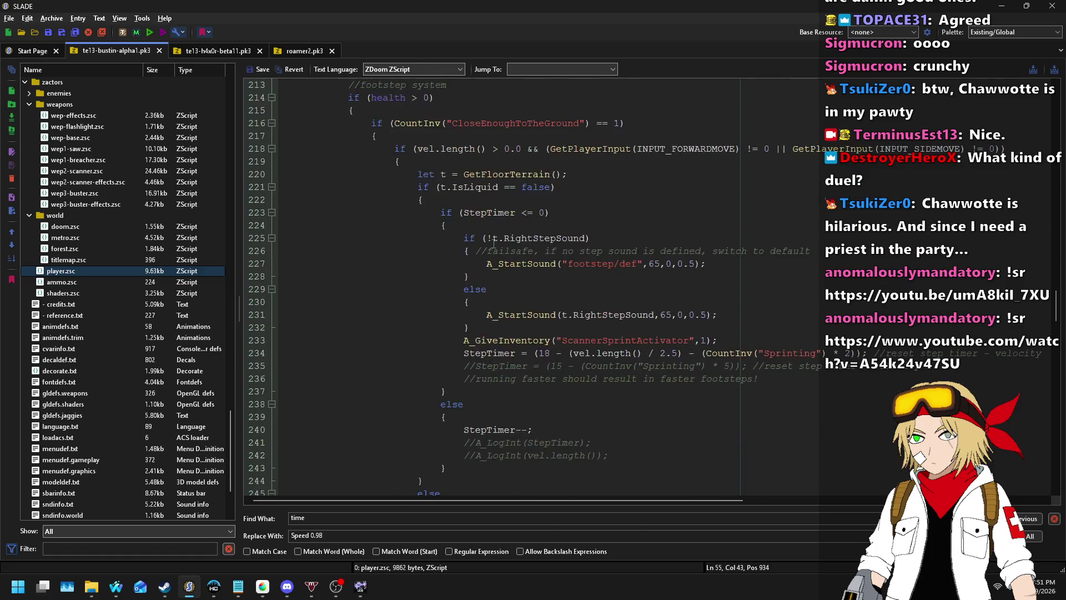
{"action": "scroll", "coordinate": [494, 244], "scroll_direction": "down", "scroll_amount": 8}
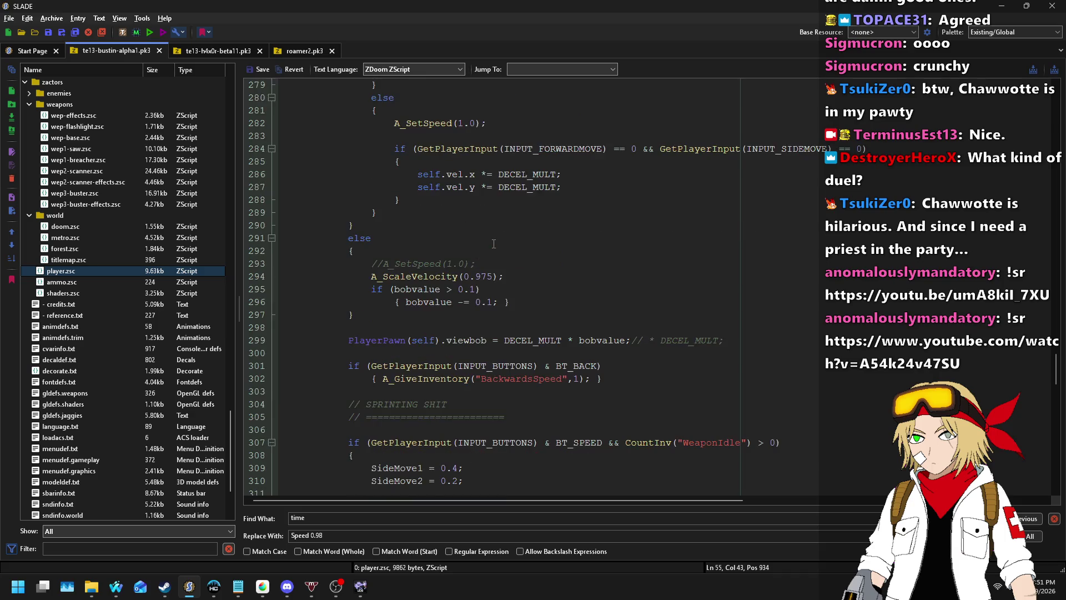
- Change A_ScaleVelocity(0.975) to 0.95, save, and start a map test in Ultimate Doom Builder
{"action": "left_click", "coordinate": [481, 272]}
{"action": "key", "text": "Delete"}
{"action": "left_click", "coordinate": [251, 69]}
{"action": "left_click", "coordinate": [361, 586]}
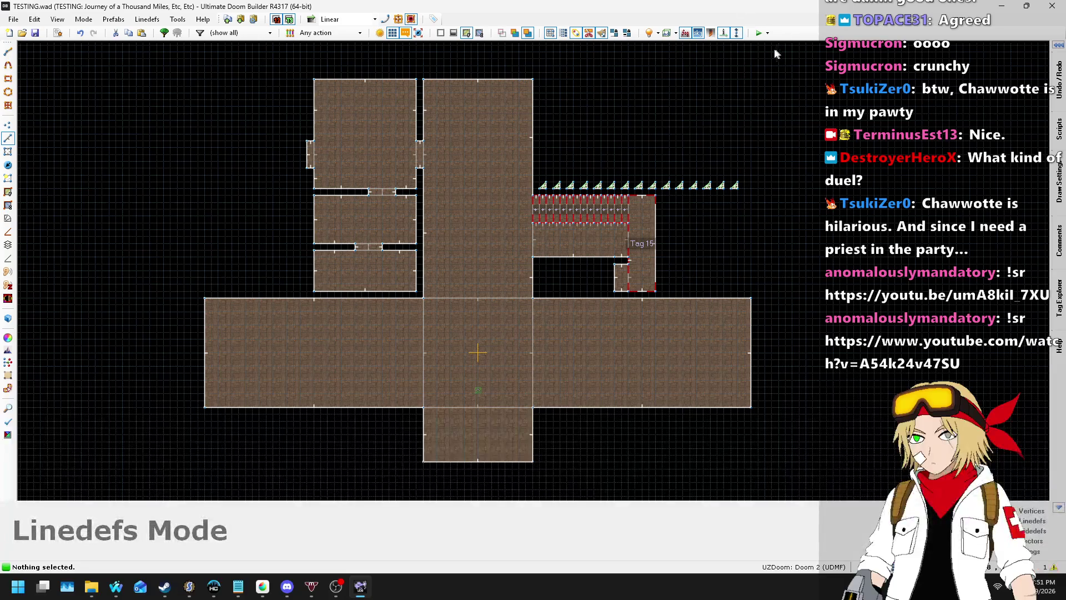
{"action": "left_click", "coordinate": [756, 34]}
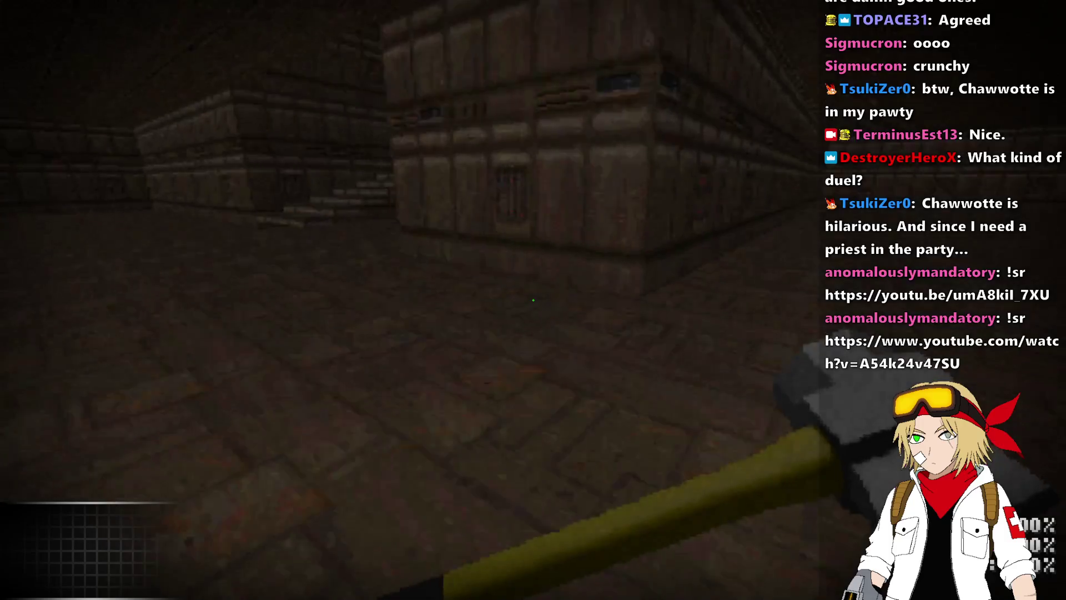
{"action": "key", "text": "w"}
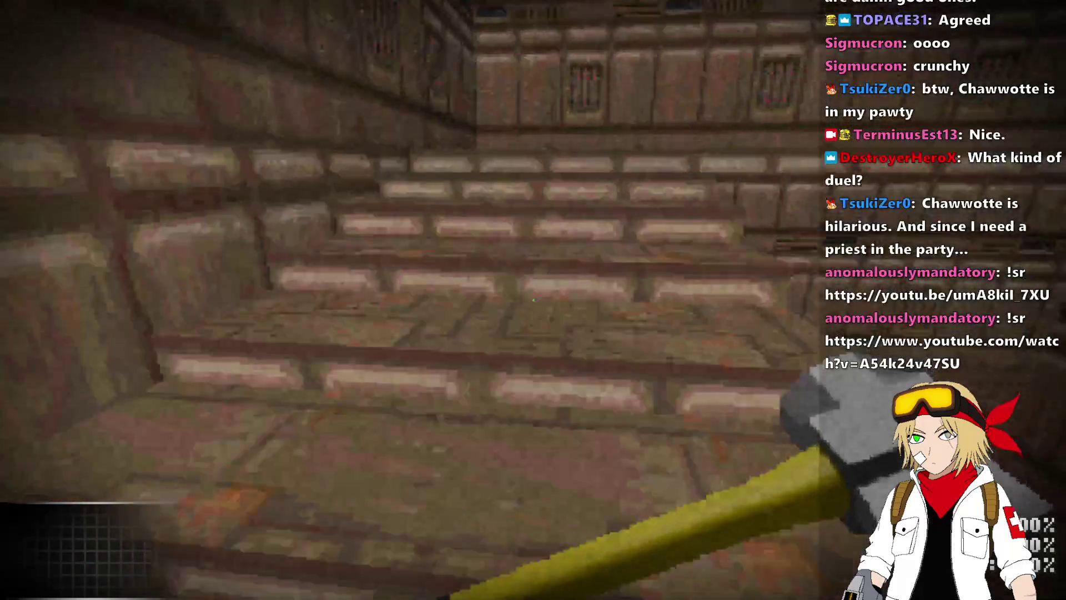
{"action": "key", "text": "w"}
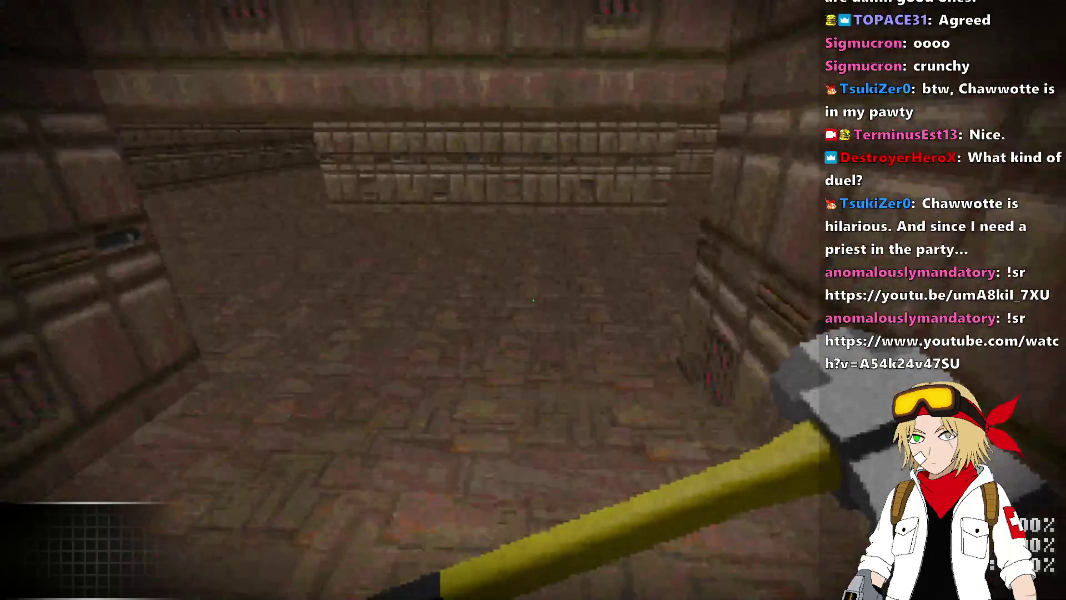
{"action": "key", "text": "w"}
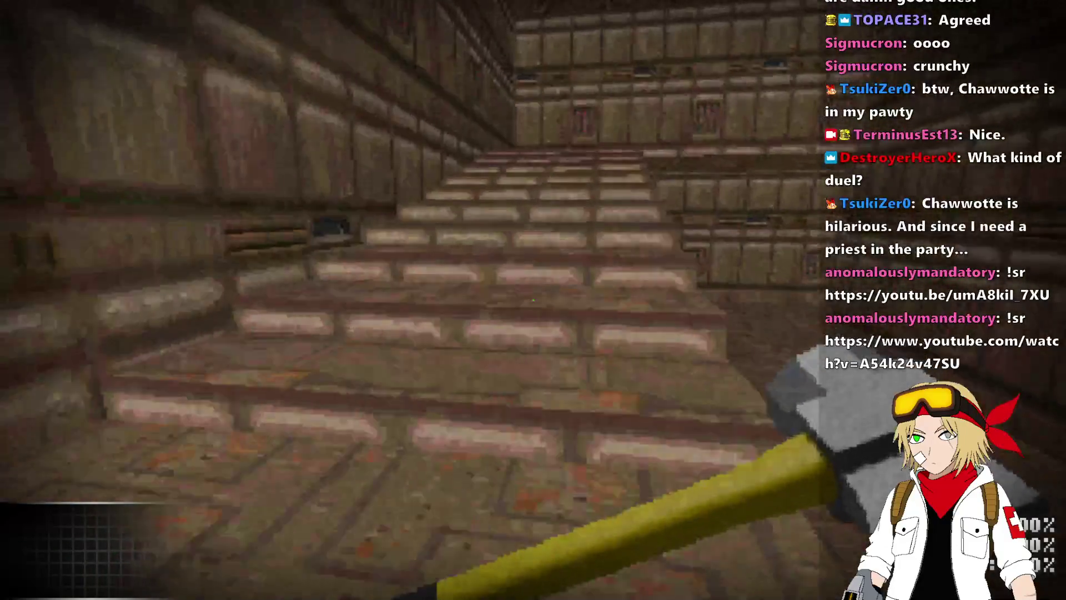
{"action": "key", "text": "w"}
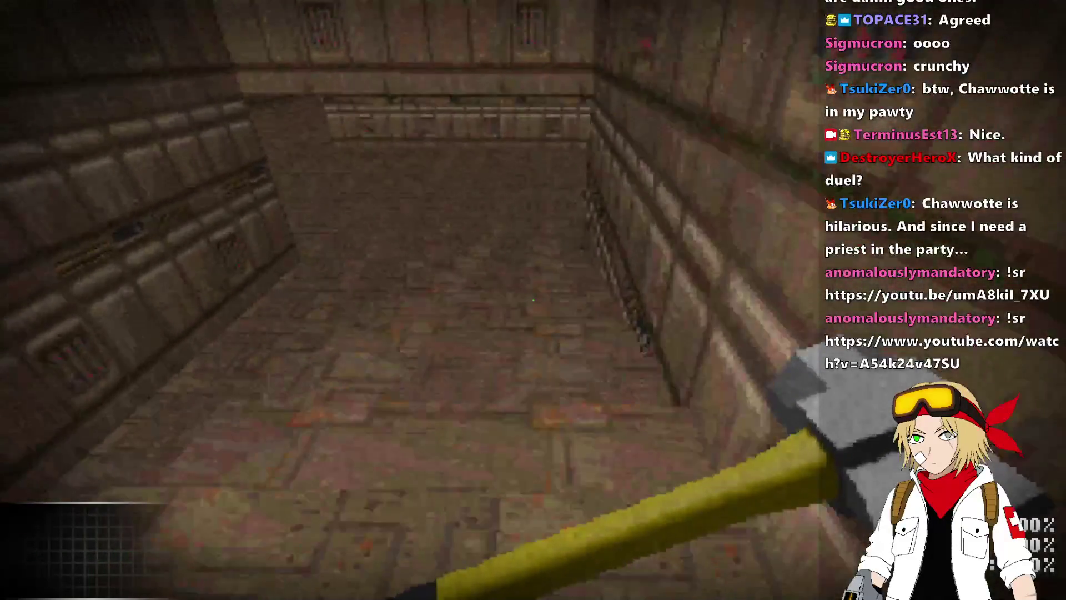
{"action": "key", "text": "w"}
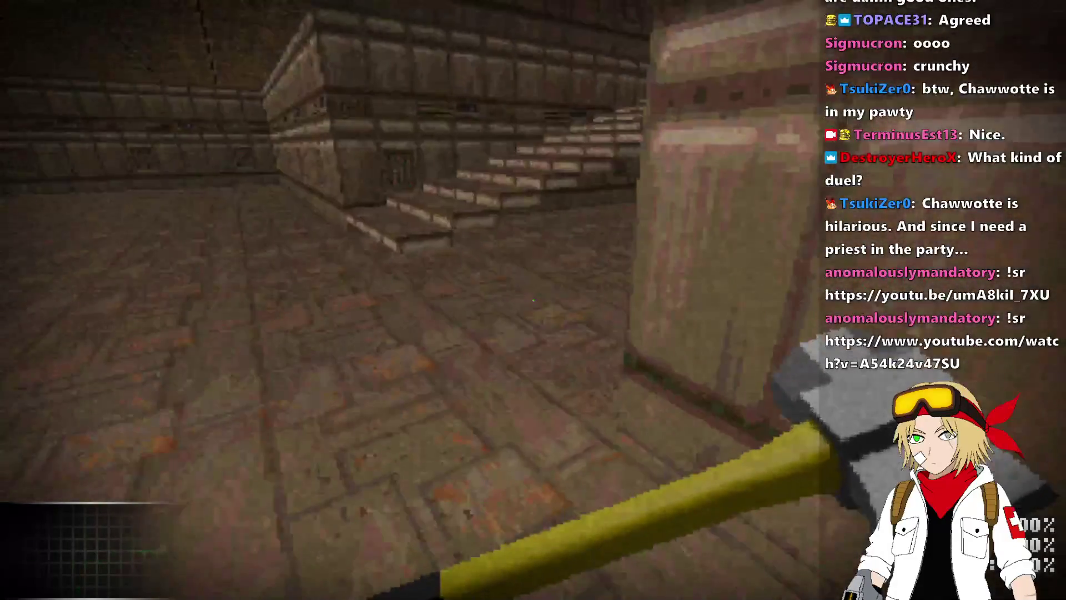
{"action": "key", "text": "w"}
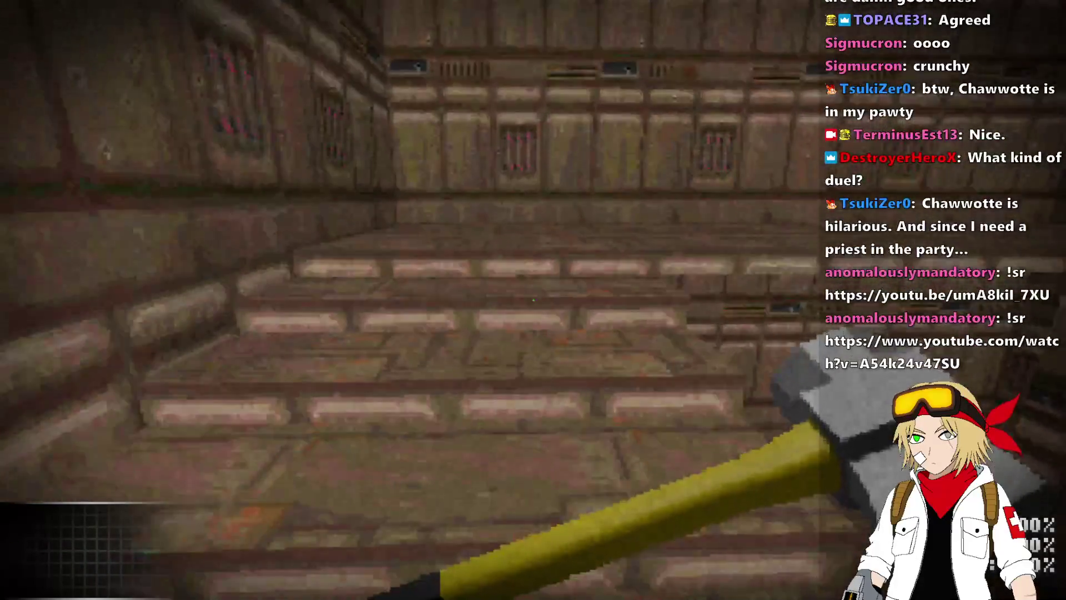
{"action": "key", "text": "w"}
{"action": "key", "text": "alt+F4"}
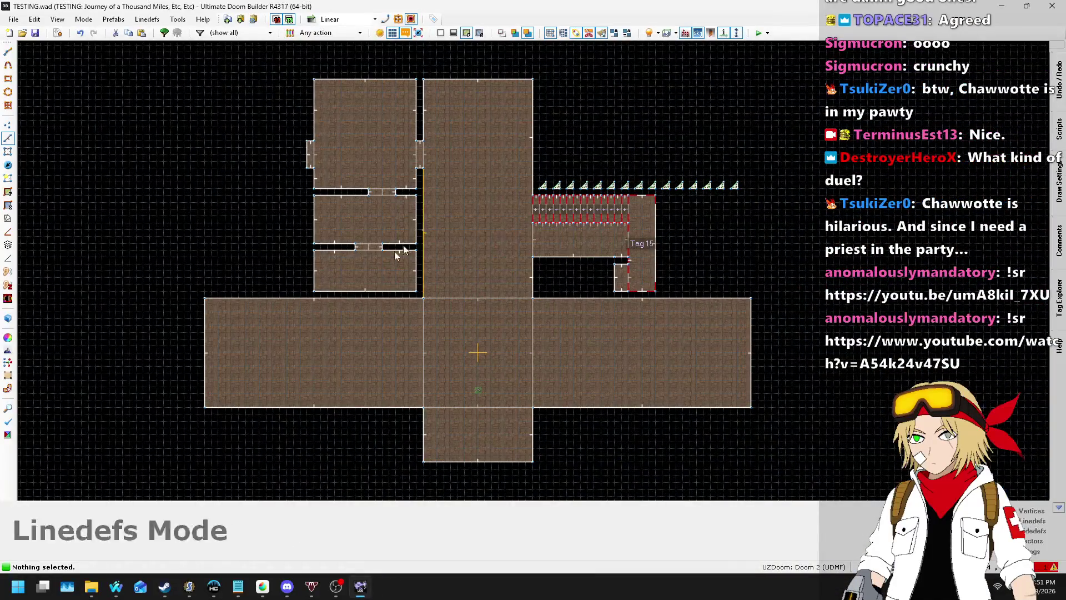
- Restore the line 294 factor to 0.975 and save player.zsc
{"action": "left_click", "coordinate": [189, 586]}
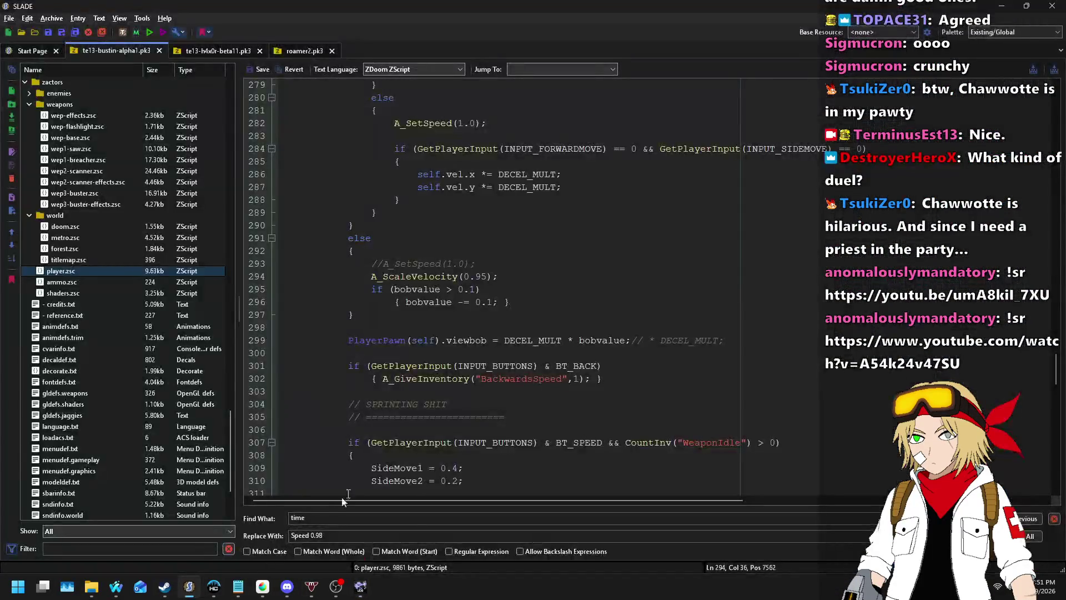
{"action": "left_click", "coordinate": [482, 276]}
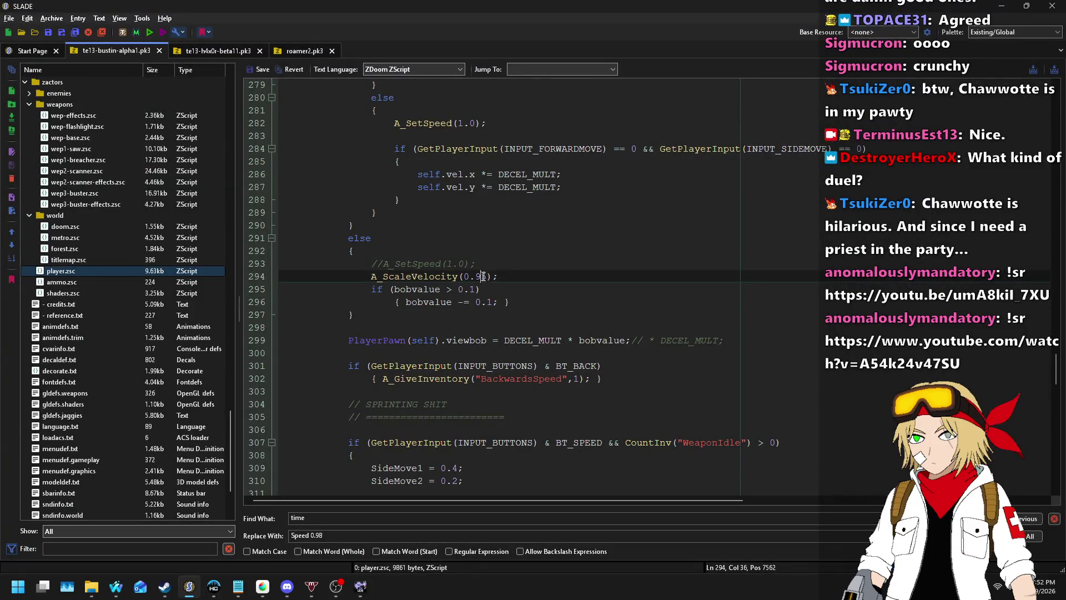
{"action": "type", "text": "7"}
{"action": "key", "text": "ctrl+s"}
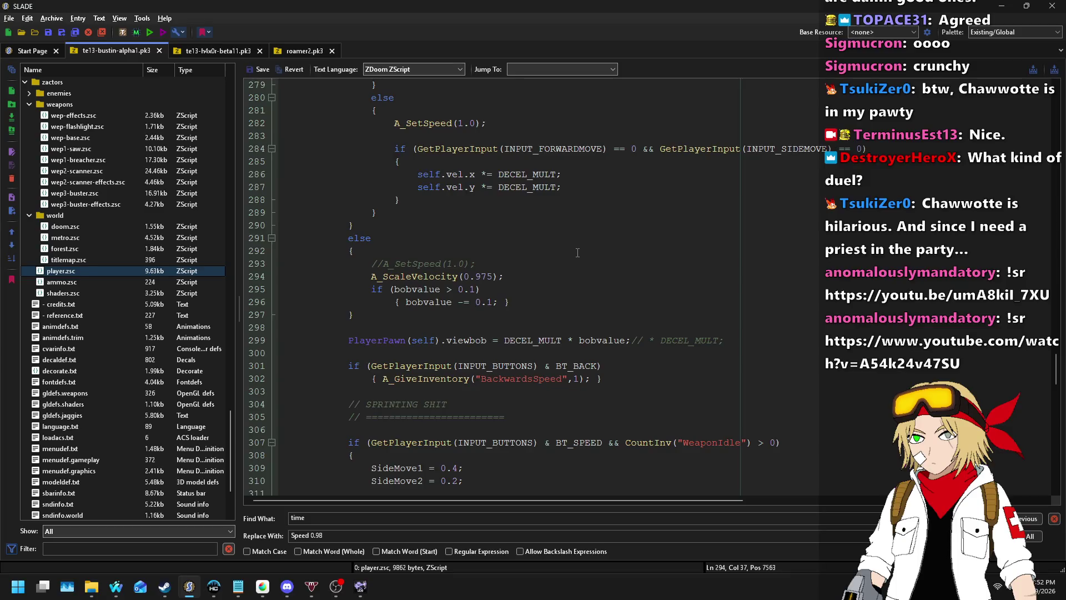
- Comment out the A_ScaleVelocity line with // and begin 'vel.xy *= 0.' on a new line below
{"action": "left_click", "coordinate": [537, 281]}
{"action": "key", "text": "Home"}
{"action": "type", "text": "//"}
{"action": "key", "text": "End"}
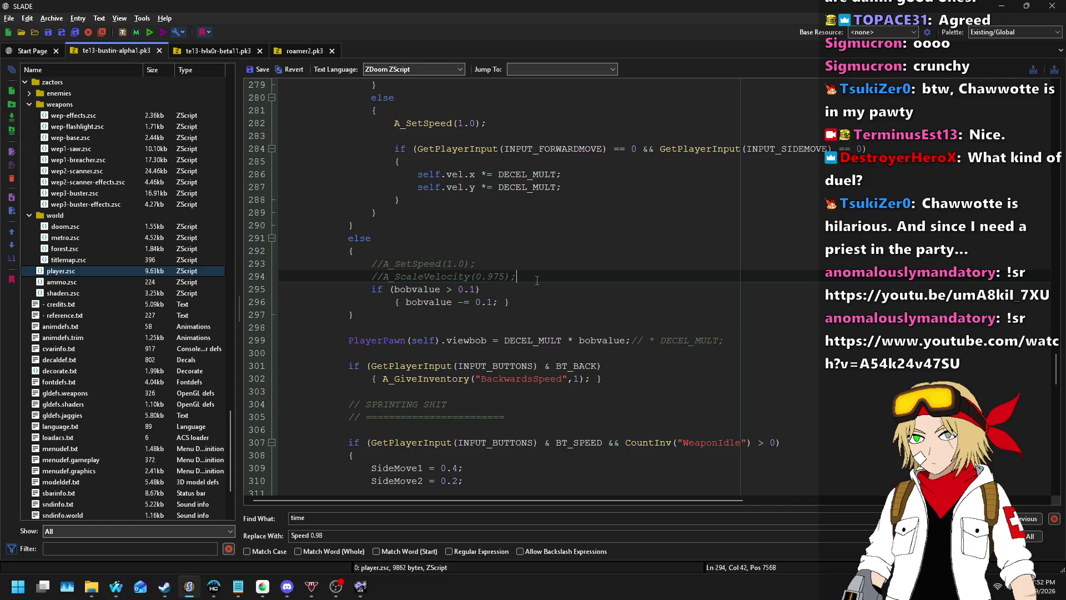
{"action": "key", "text": "Return"}
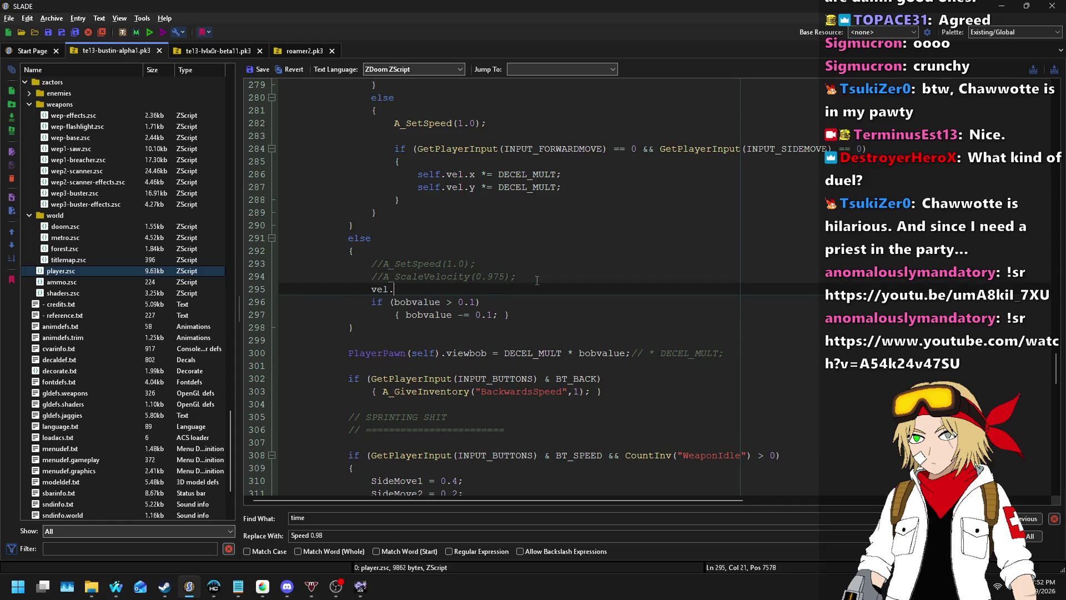
{"action": "type", "text": "vel.xy *= 0"}
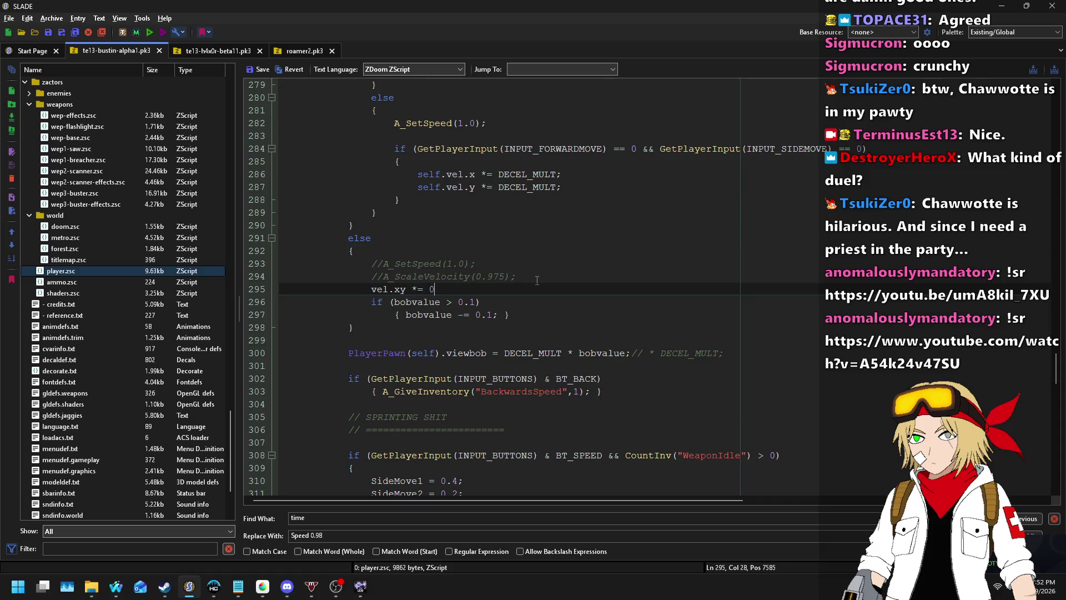
{"action": "type", "text": ".875;"}
{"action": "key", "text": "alt+Tab"}
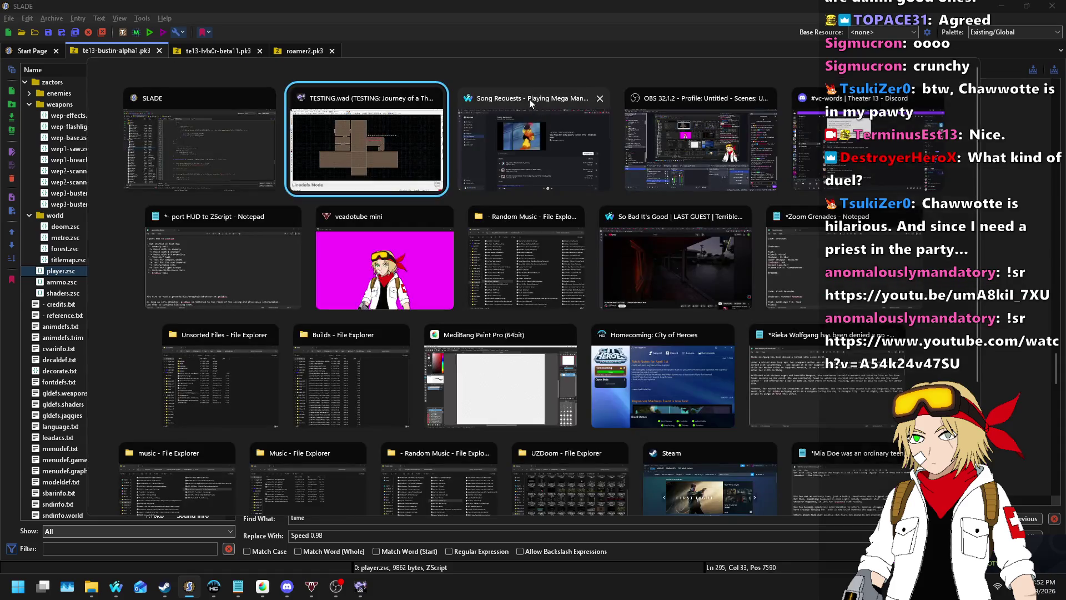
- Open the ZDoom Wiki page for A_ScaleVelocity in a new Waterfox tab
{"action": "key", "text": "ctrl+t"}
{"action": "type", "text": "zdoom wiki"}
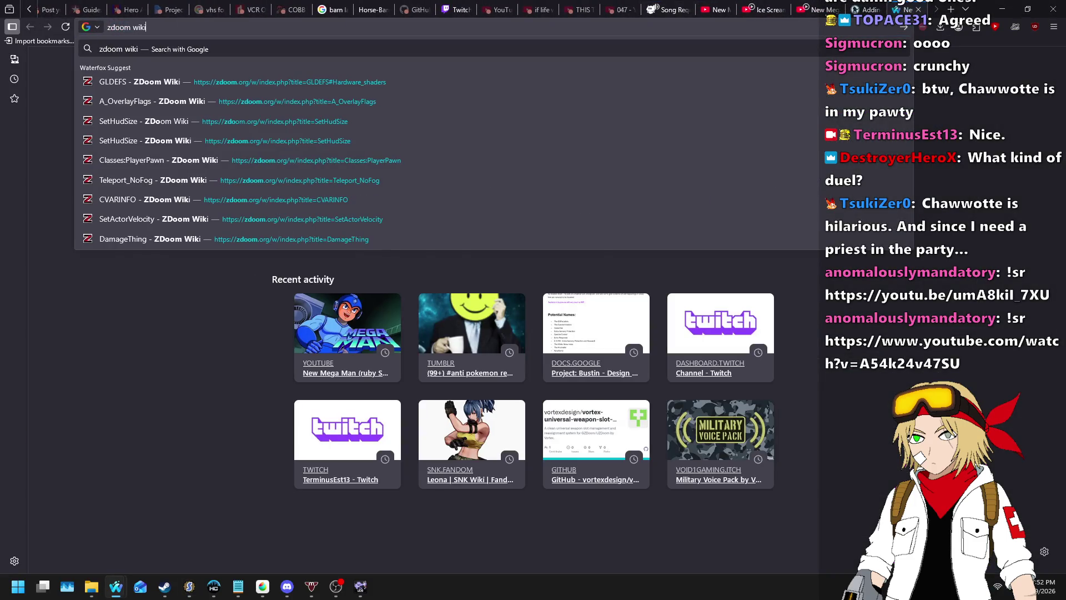
{"action": "key", "text": "Down"}
{"action": "type", "text": "A_ScaleVelocity"}
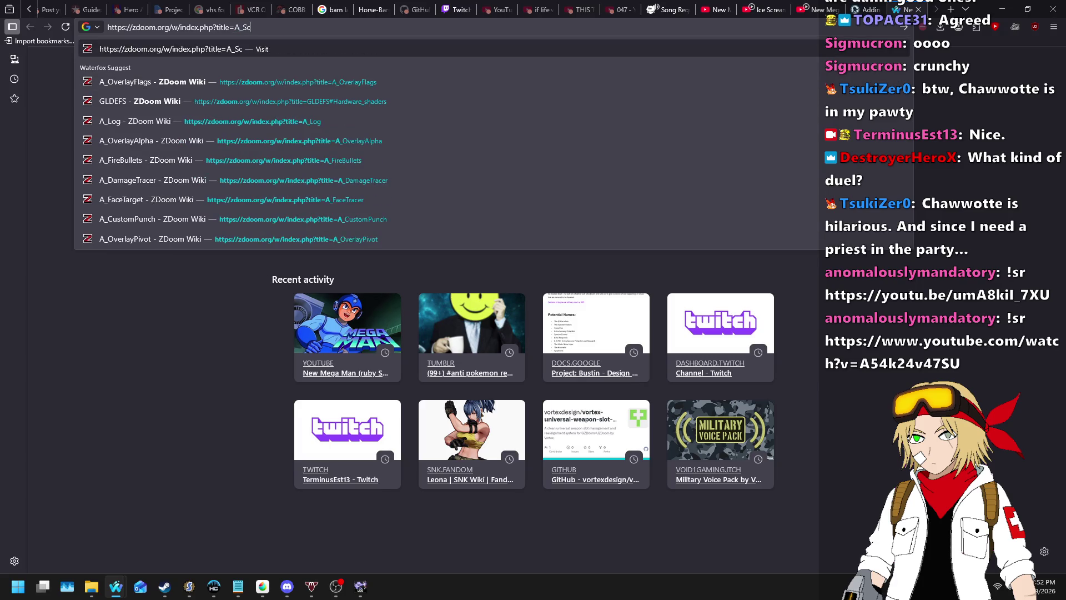
{"action": "key", "text": "Return"}
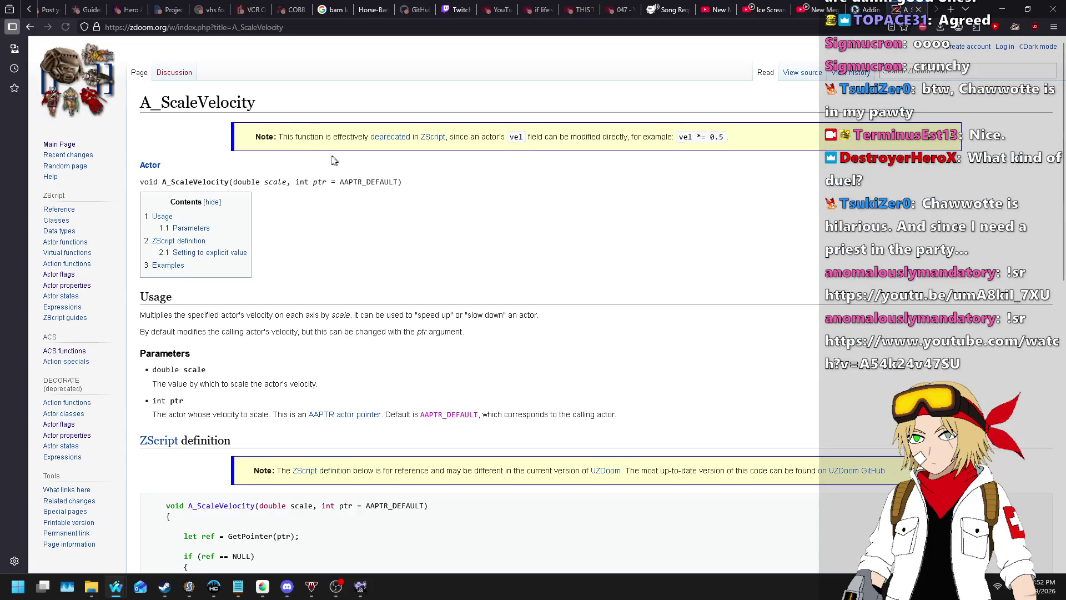
- Select the 'vel *= 0.' example on the wiki page, then return to line 295's multiplier in SLADE
{"action": "double_click", "coordinate": [685, 136]}
{"action": "left_click_drag", "start_coordinate": [698, 135], "coordinate": [719, 136]}
{"action": "key", "text": "alt+Tab"}
{"action": "key", "text": "Left"}
{"action": "key", "text": "Left"}
{"action": "key", "text": "Right"}
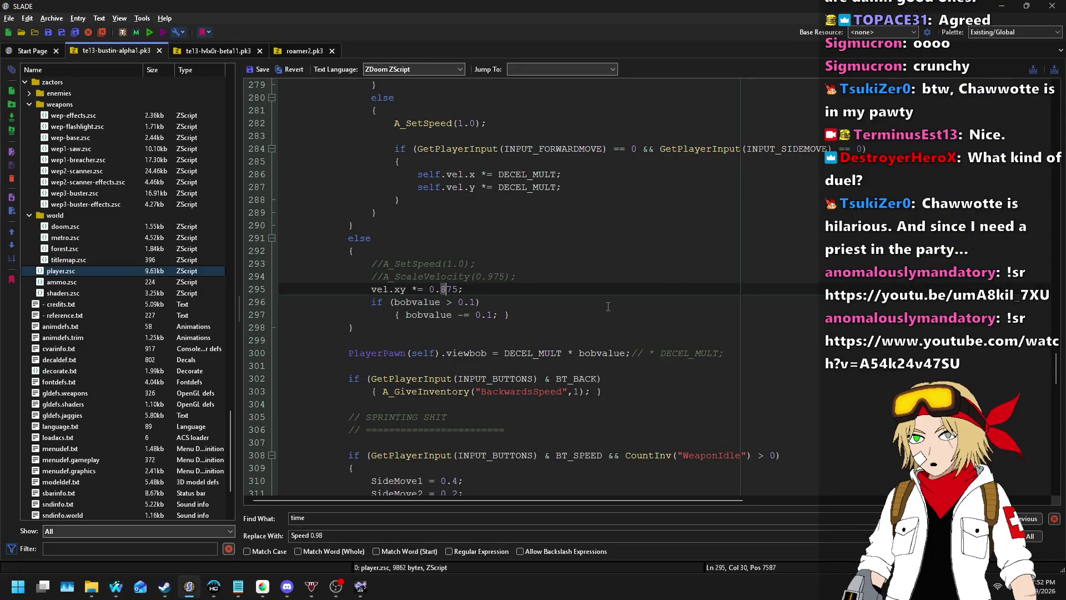
- Save the archive, then rewrite line 295 as self.vel.x *= 0.975
{"action": "left_click", "coordinate": [260, 69]}
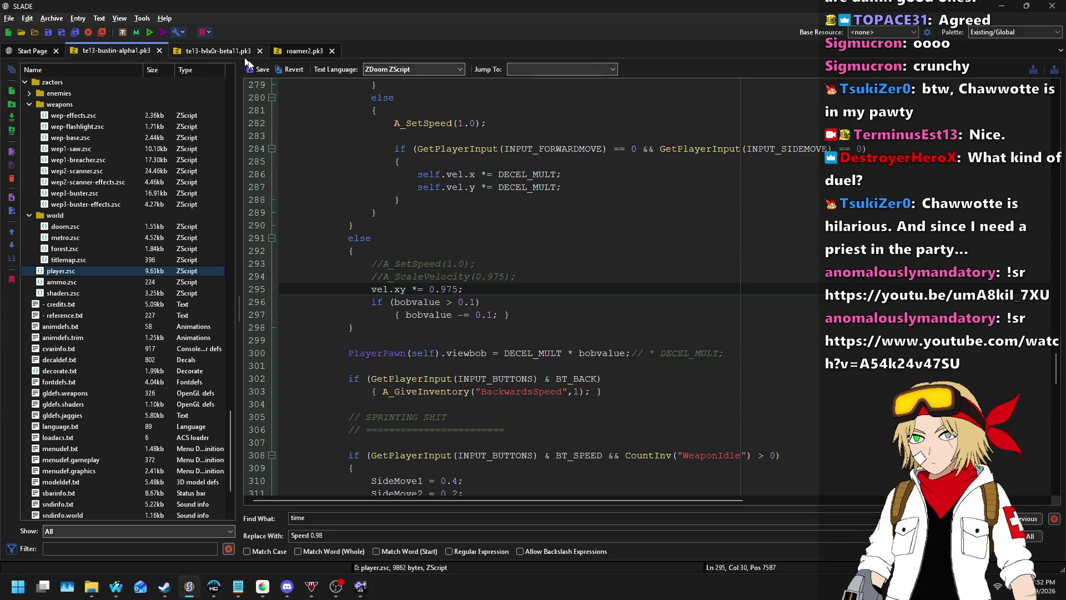
{"action": "key", "text": "ctrl+s"}
{"action": "left_click", "coordinate": [372, 289]}
{"action": "type", "text": "self."}
{"action": "key", "text": "Right"}
{"action": "key", "text": "Right"}
{"action": "key", "text": "Right"}
{"action": "key", "text": "Delete"}
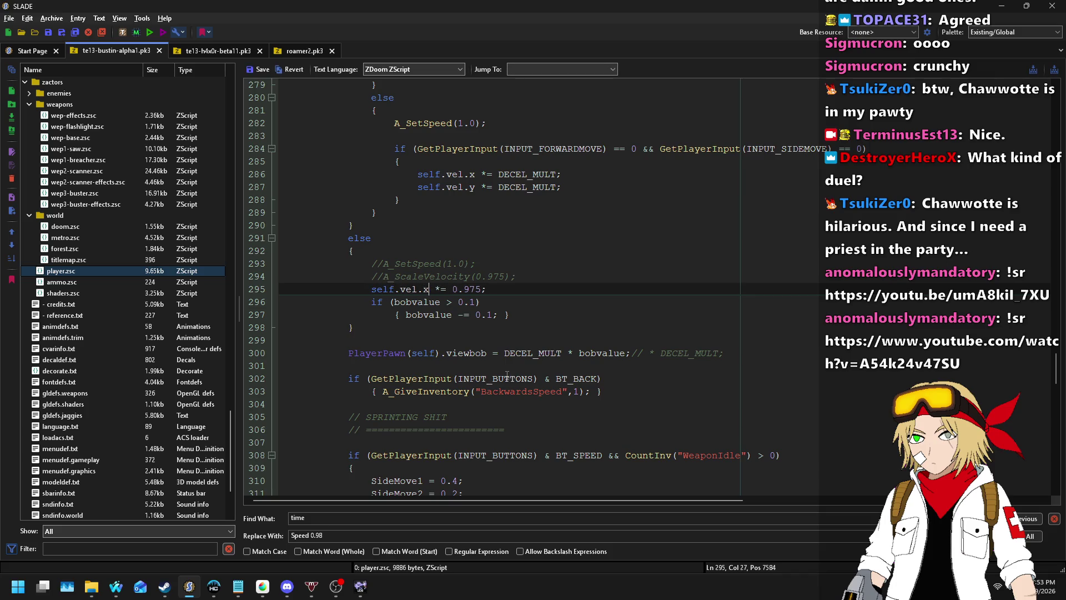
{"action": "key", "text": "End"}
{"action": "key", "text": "Left"}
{"action": "key", "text": "Left"}
{"action": "key", "text": "Left"}
- Add a '// Leave the z velocity the same.' z-velocity comment below the self.vel.y line and save player.zsc
{"action": "scroll", "coordinate": [507, 376], "scroll_direction": "up", "scroll_amount": 5}
{"action": "scroll", "coordinate": [562, 297], "scroll_direction": "down", "scroll_amount": 4}
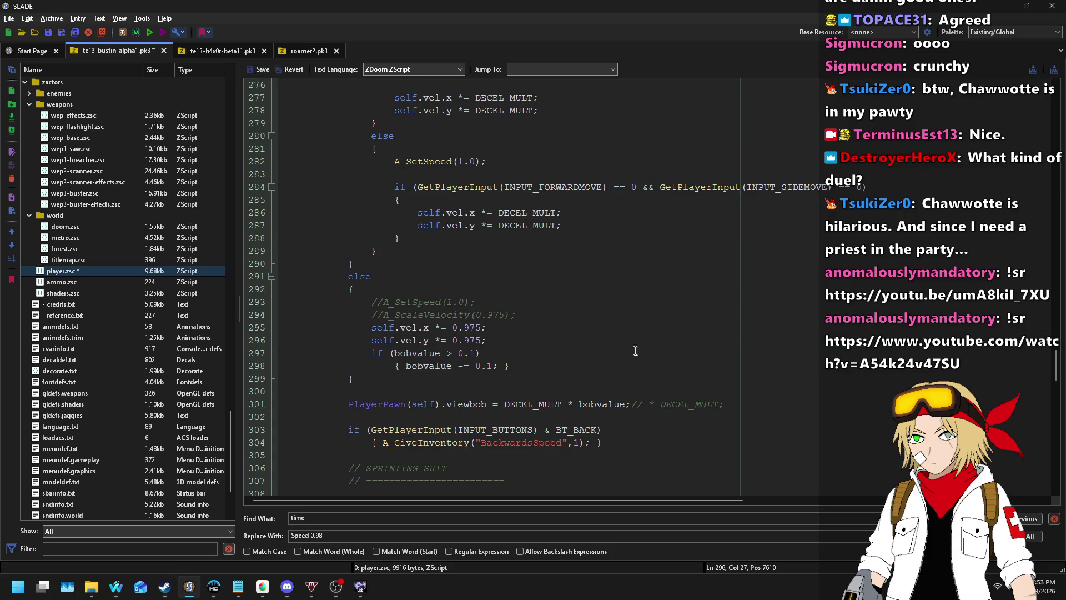
{"action": "left_click", "coordinate": [521, 342]}
{"action": "key", "text": "Return"}
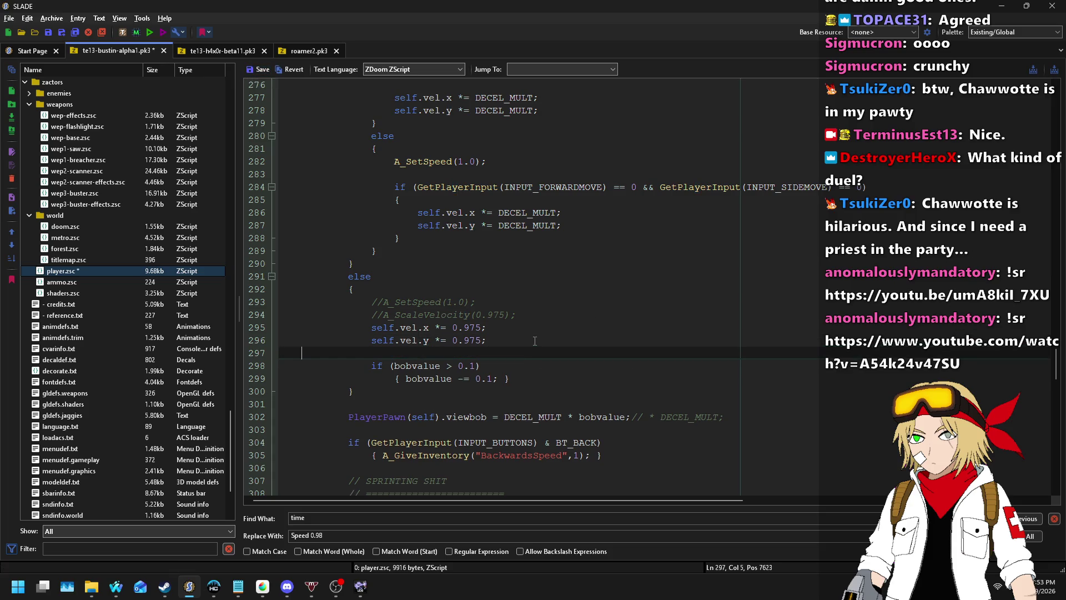
{"action": "type", "text": "// Leave the z velocity the same."}
{"action": "left_click", "coordinate": [261, 68]}
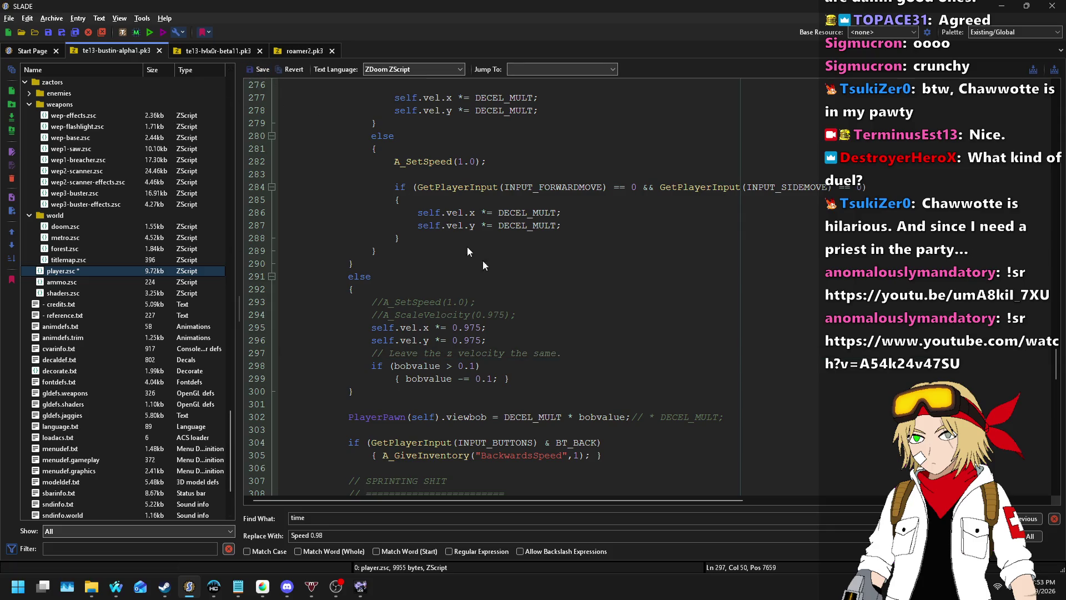
{"action": "left_click", "coordinate": [361, 585]}
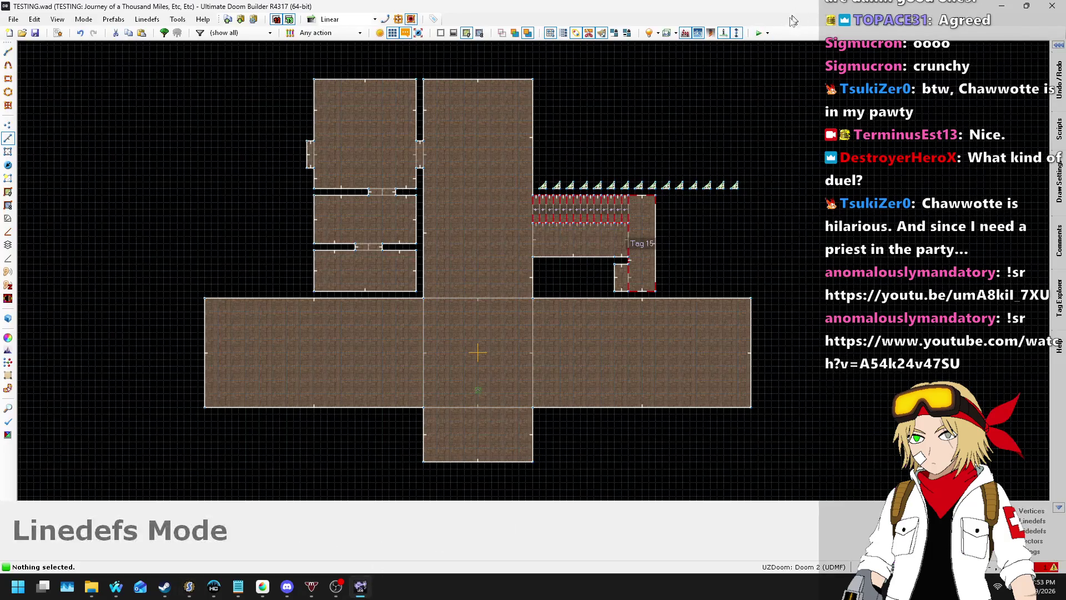
{"action": "left_click", "coordinate": [756, 34]}
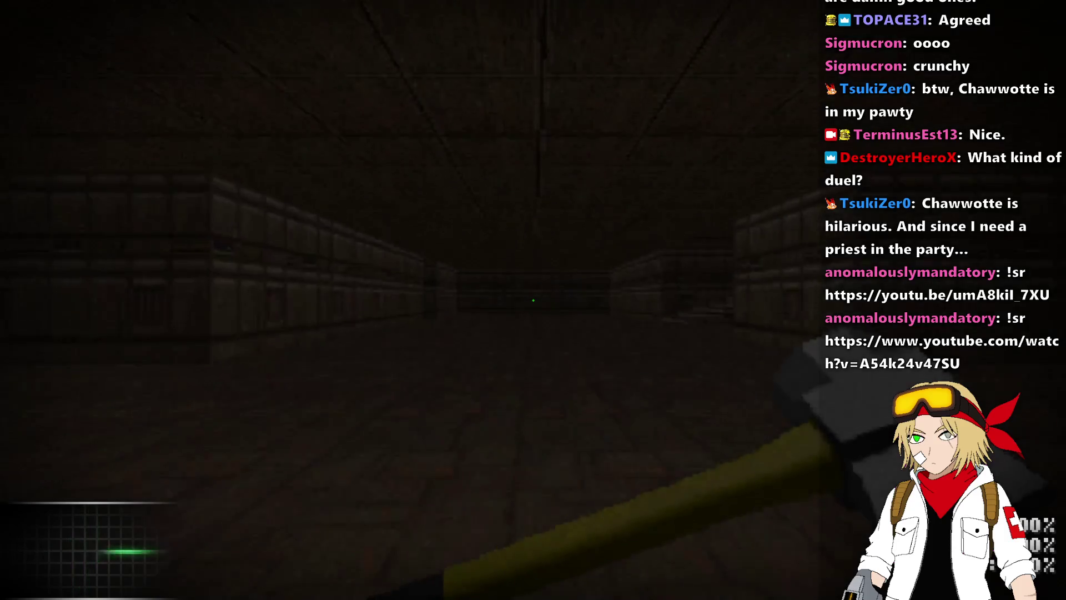
{"action": "key", "text": "w"}
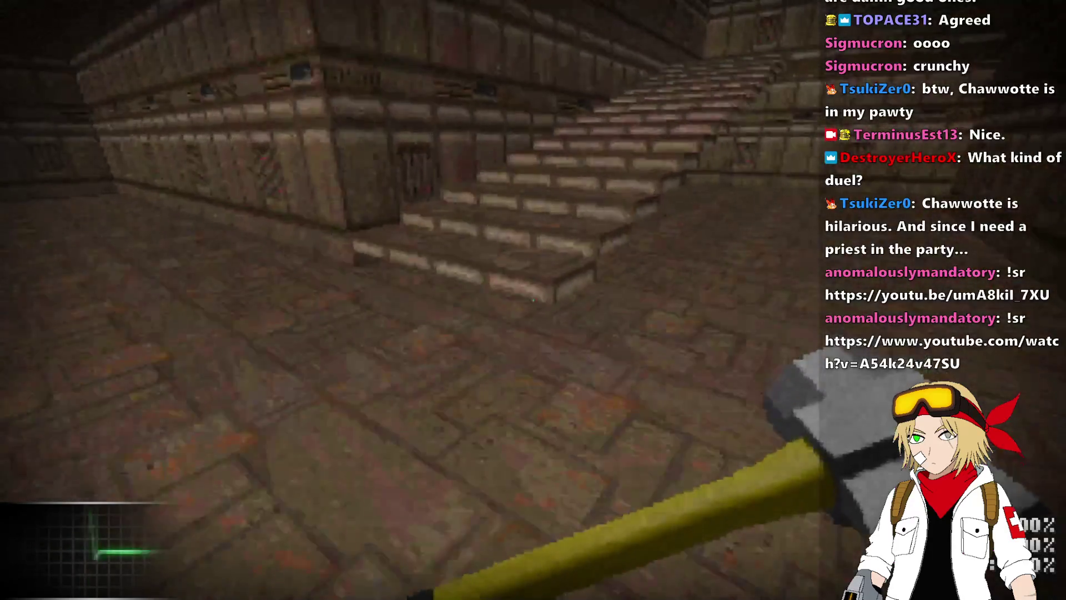
{"action": "key", "text": "w"}
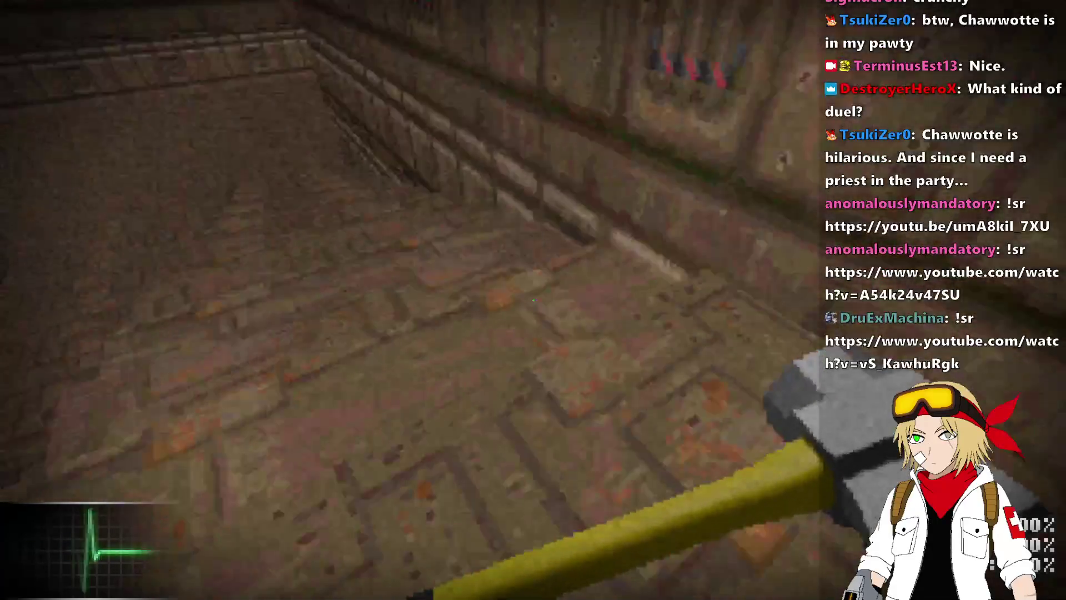
{"action": "key", "text": "Left"}
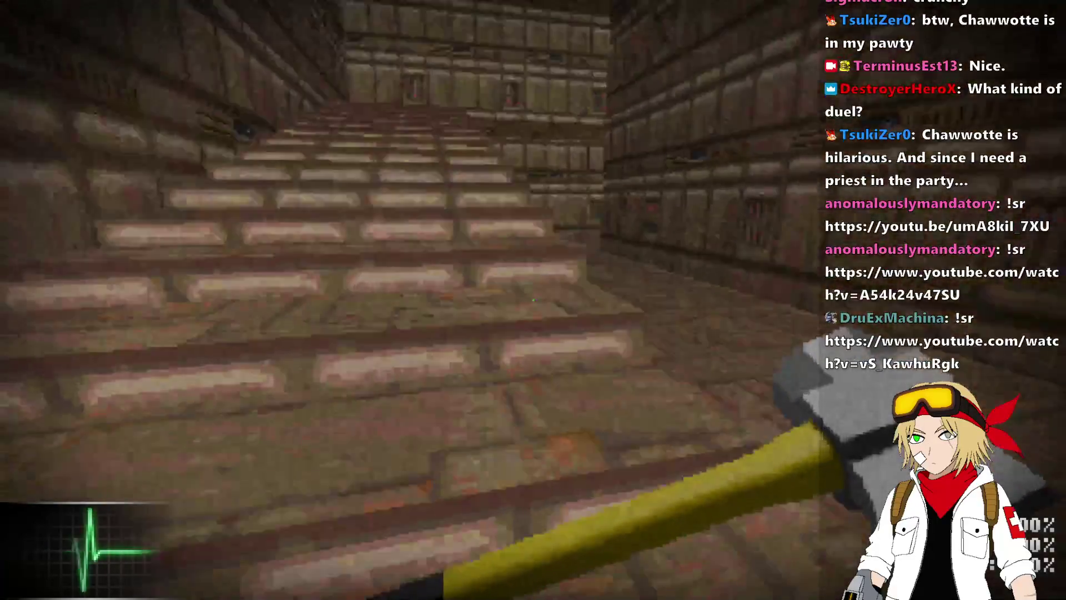
{"action": "key", "text": "w"}
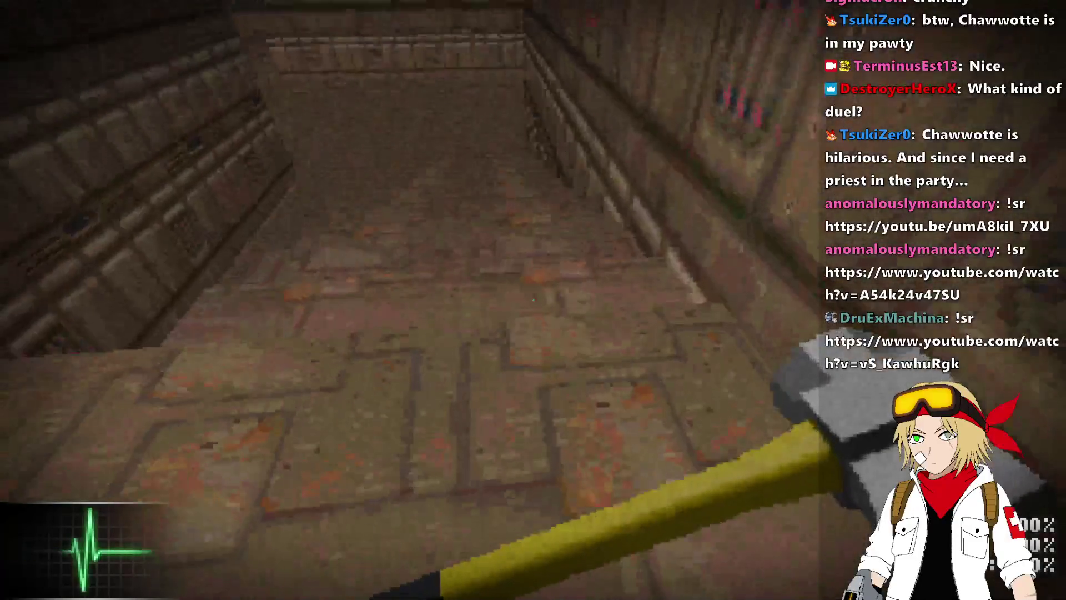
{"action": "key", "text": "Left"}
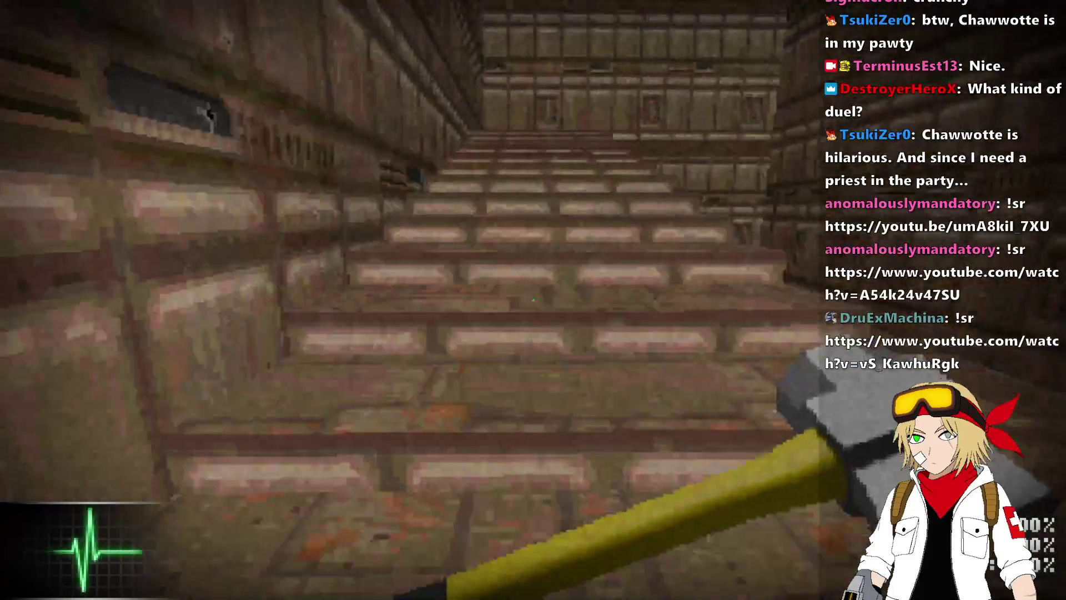
{"action": "key", "text": "w"}
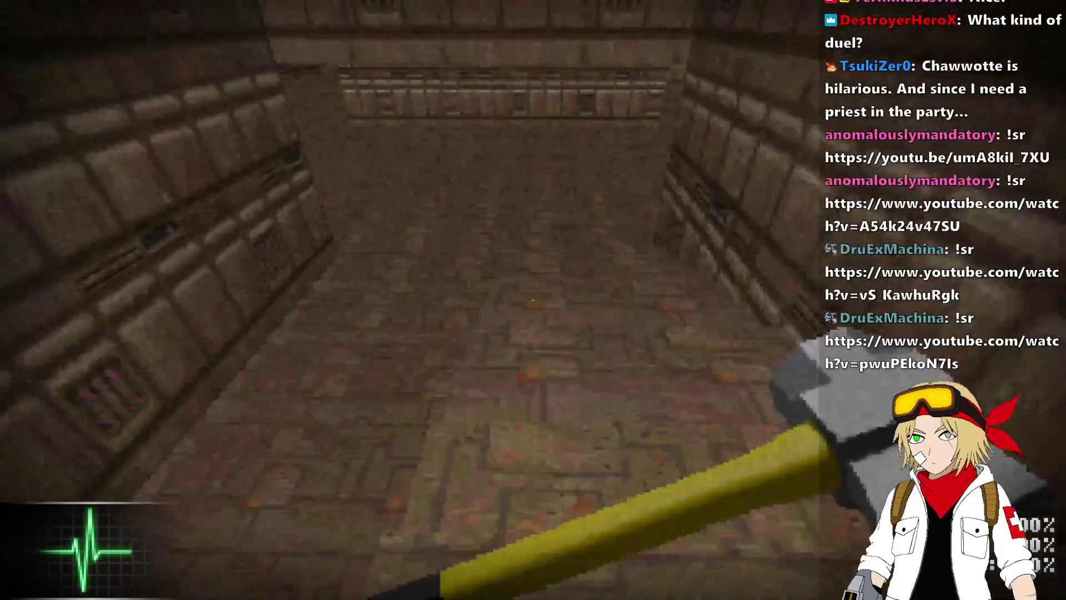
{"action": "key", "text": "Left"}
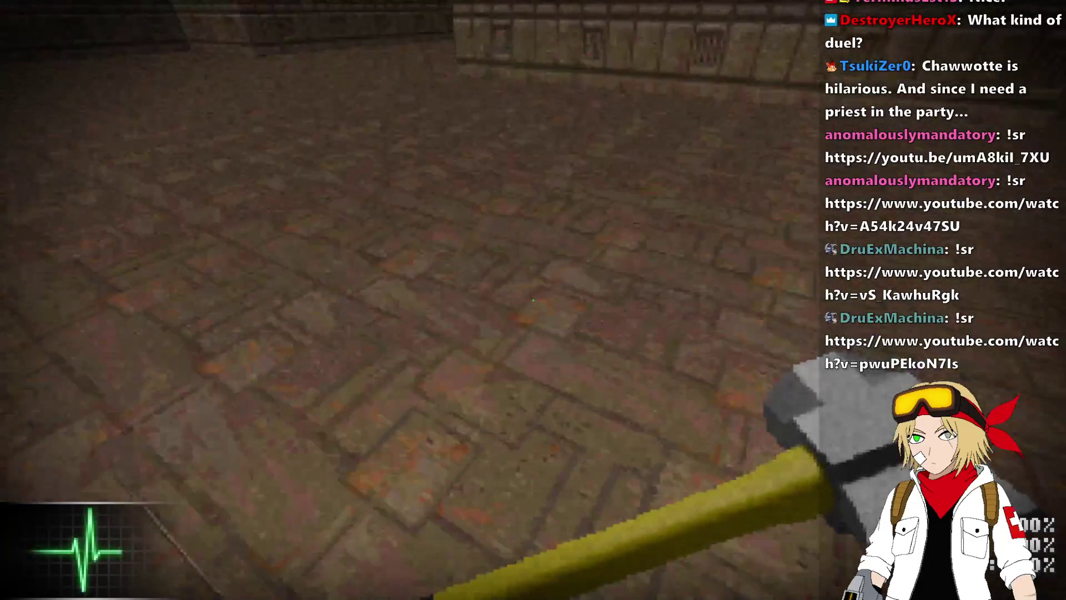
{"action": "key", "text": "Right"}
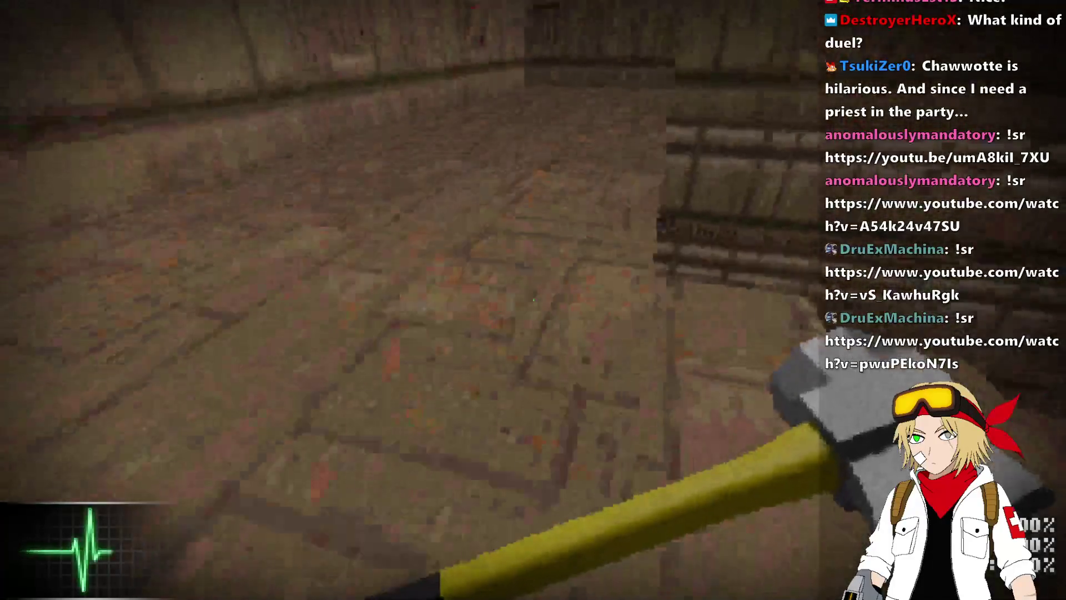
{"action": "key", "text": "Left"}
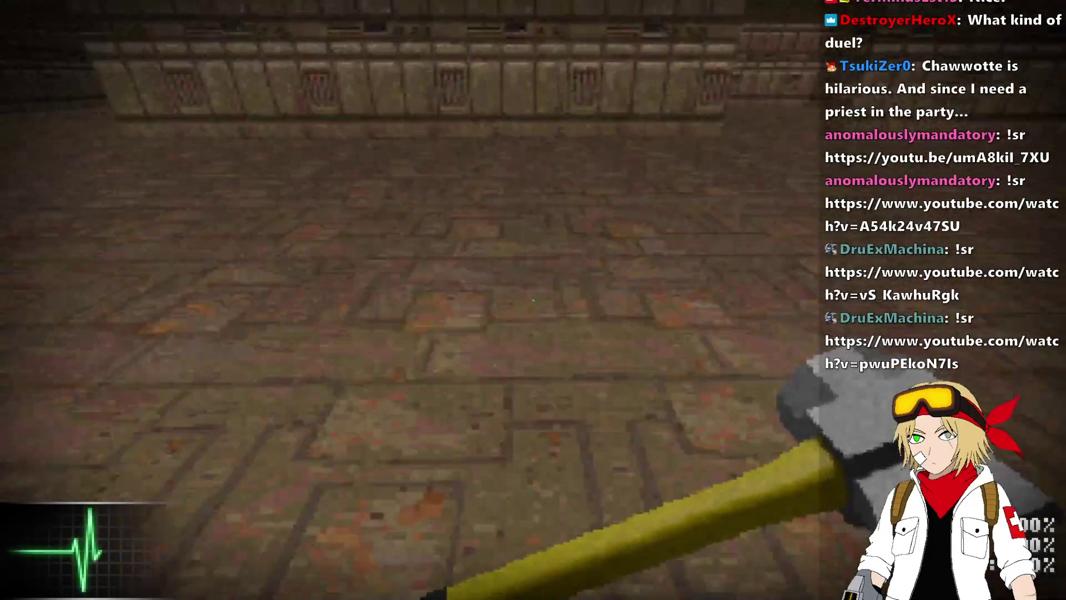
{"action": "key", "text": "Up"}
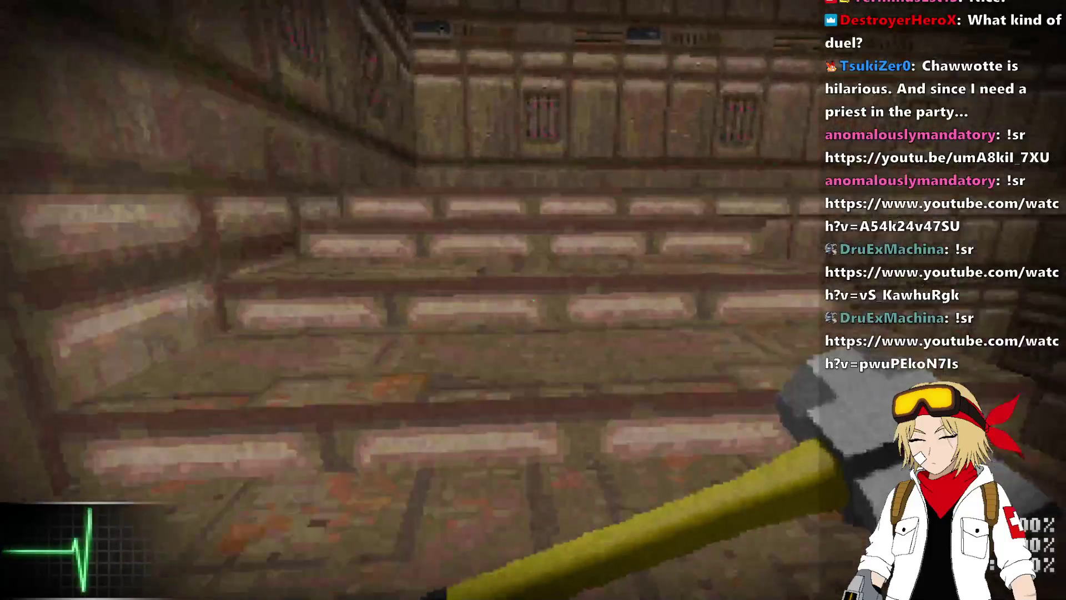
{"action": "key", "text": "alt+F4"}
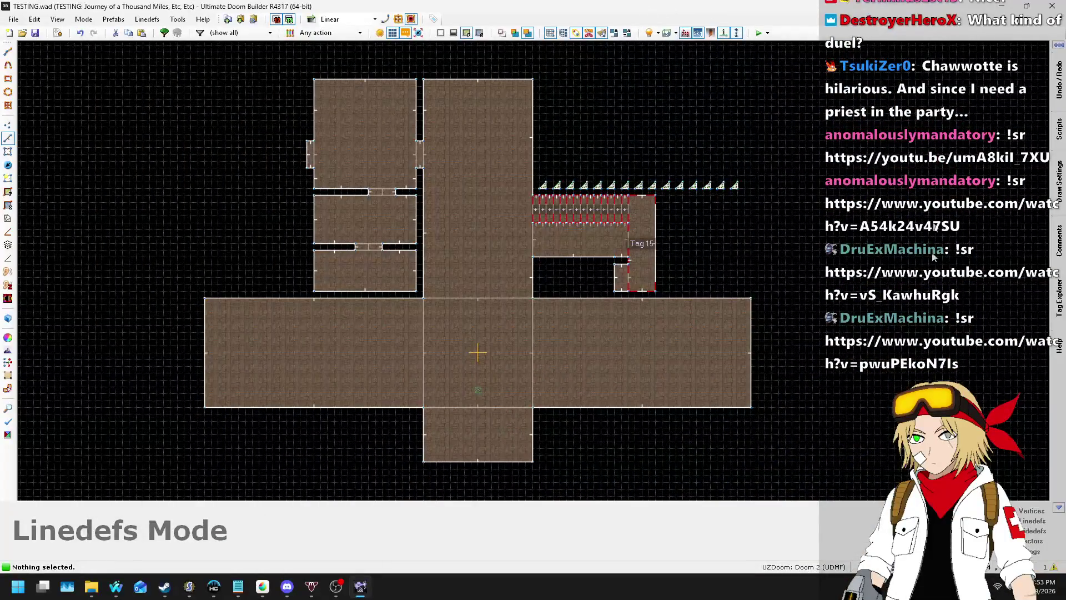
- Undo the trimmed 0.975 multiplier and complete the if condition line ending in 'vel)'
{"action": "left_click", "coordinate": [189, 586]}
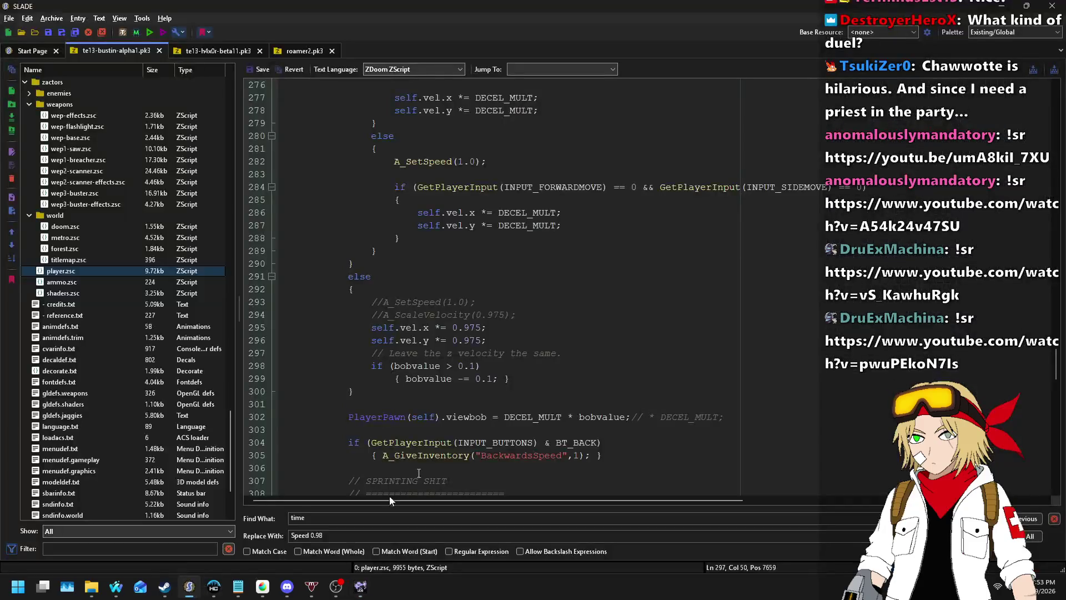
{"action": "left_click", "coordinate": [466, 327]}
{"action": "key", "text": "Delete"}
{"action": "key", "text": "Down"}
{"action": "key", "text": "ctrl+z"}
{"action": "key", "text": "ctrl+z"}
{"action": "key", "text": "ctrl+z"}
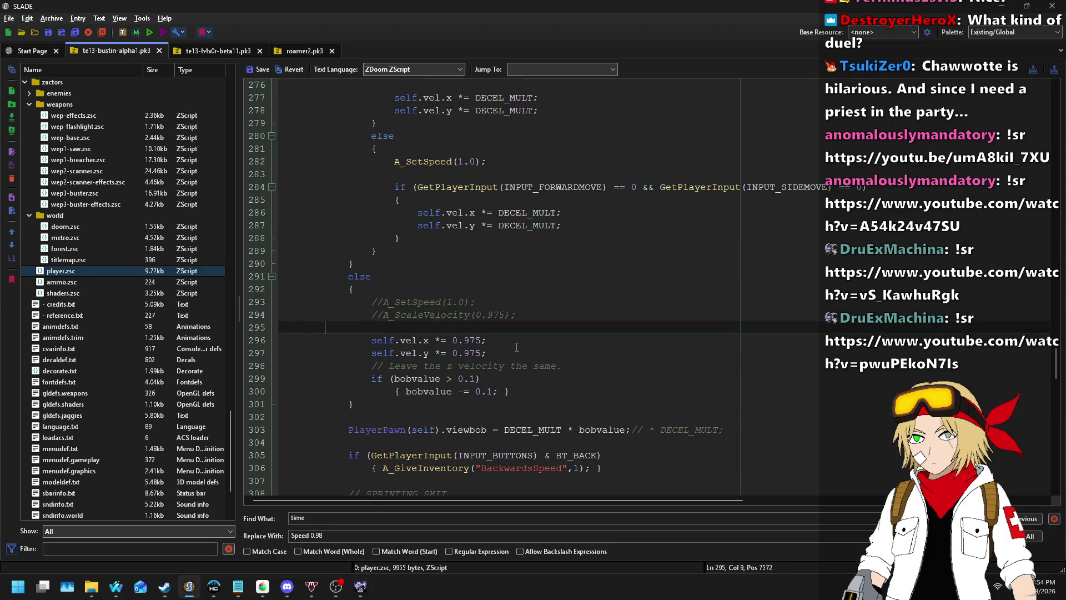
{"action": "type", "text": "cale.ve"}
{"action": "type", "text": "l"}
{"action": "type", "text": ")"}
- Wrap the self.vel.x and self.vel.y lines in an indented if block
{"action": "key", "text": "Return"}
{"action": "key", "text": "Down"}
{"action": "key", "text": "Home"}
{"action": "key", "text": "Tab"}
{"action": "key", "text": "Down"}
{"action": "key", "text": "Home"}
{"action": "key", "text": "Tab"}
{"action": "key", "text": "End"}
{"action": "key", "text": "Return"}
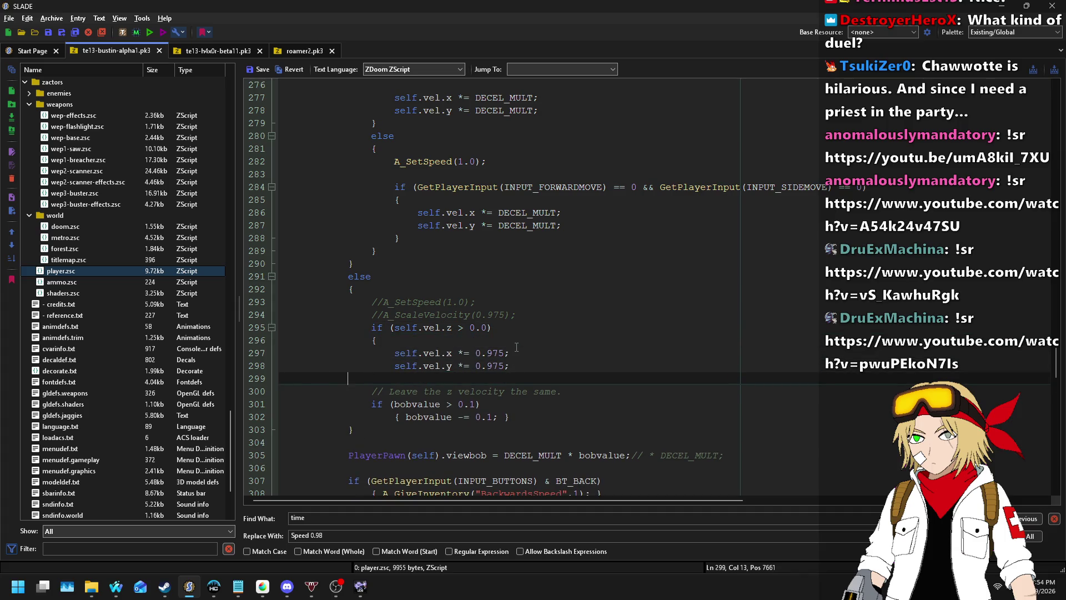
{"action": "type", "text": "}"}
- Duplicate the braced velocity block directly below the first one
{"action": "key", "text": "shift+Up"}
{"action": "key", "text": "shift+Up"}
{"action": "key", "text": "shift+Up"}
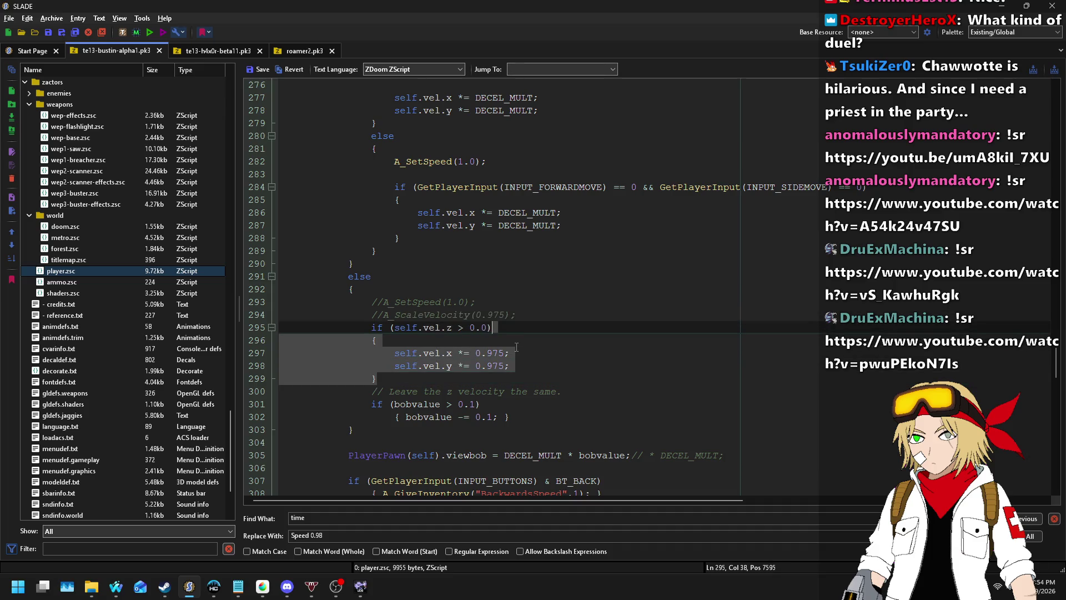
{"action": "key", "text": "Down"}
{"action": "key", "text": "End"}
{"action": "key", "text": "Left"}
{"action": "key", "text": "Left"}
{"action": "key", "text": "Left"}
{"action": "key", "text": "Down"}
{"action": "key", "text": "Down"}
{"action": "key", "text": "End"}
{"action": "key", "text": "Return"}
{"action": "type", "text": "{ \t\t\t\t\tself.vel.x *= 0.975; \t\t\t\t\tself.vel.y *= 0.975; \t\t\t\t}"}
{"action": "key", "text": "Up"}
{"action": "key", "text": "Up"}
{"action": "key", "text": "Up"}
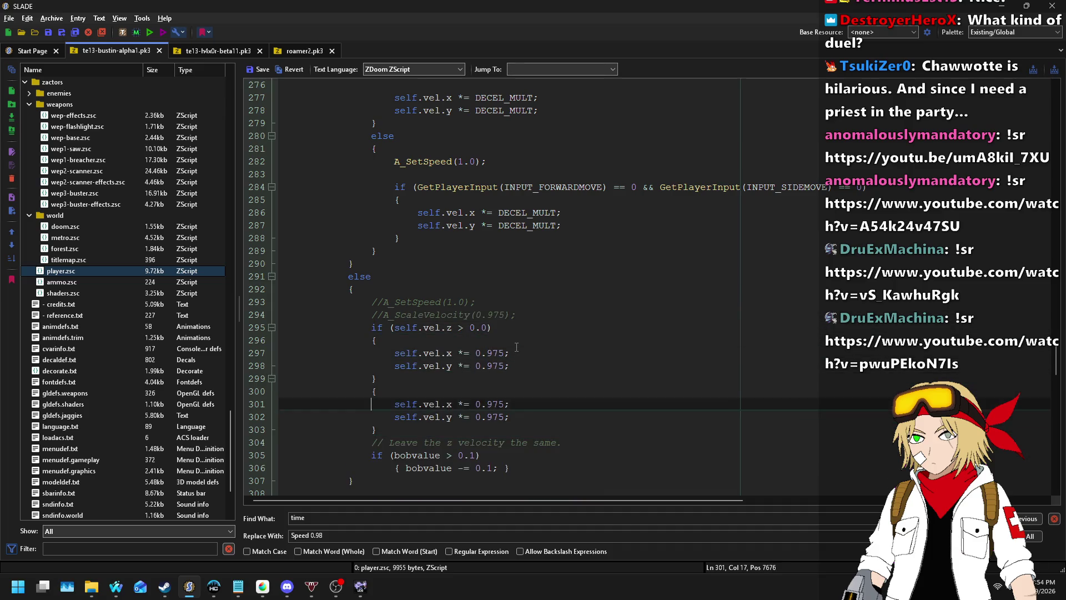
- Copy the if condition above the second block and prefix it with 'else'
{"action": "key", "text": "Up"}
{"action": "key", "text": "Up"}
{"action": "key", "text": "Up"}
{"action": "key", "text": "End"}
{"action": "key", "text": "shift+Up"}
{"action": "key", "text": "shift+End"}
{"action": "key", "text": "ctrl+c"}
{"action": "key", "text": "Down"}
{"action": "key", "text": "Down"}
{"action": "key", "text": "Down"}
{"action": "key", "text": "End"}
{"action": "key", "text": "ctrl+v"}
{"action": "key", "text": "Home"}
{"action": "type", "text": "else"}
- Change the second block's x and y multipliers on lines 302–303 from 0.975 to 0.9
{"action": "key", "text": "Down"}
{"action": "key", "text": "Down"}
{"action": "key", "text": "Right"}
{"action": "key", "text": "Right"}
{"action": "key", "text": "Right"}
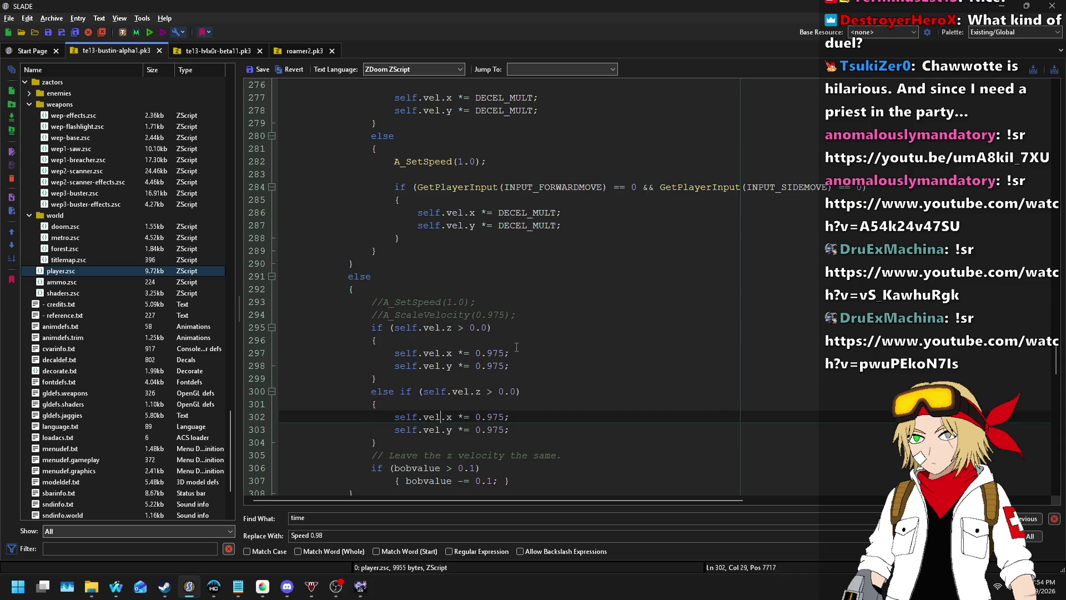
{"action": "key", "text": "Right"}
{"action": "key", "text": "Right"}
{"action": "key", "text": "Delete"}
{"action": "key", "text": "Delete"}
{"action": "key", "text": "Down"}
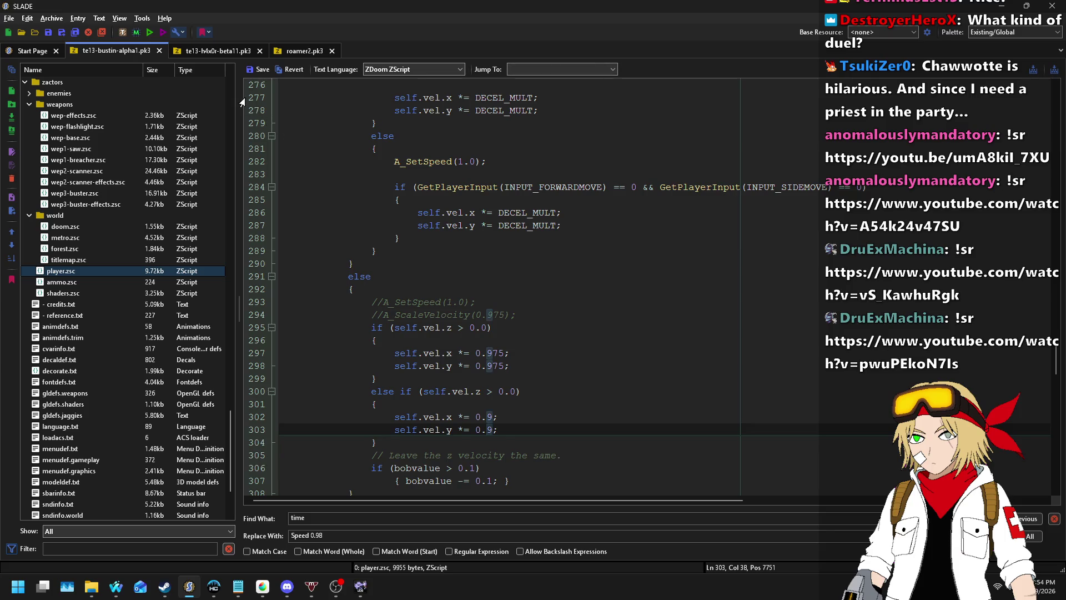
- Make line 300 test self.vel.z < 0.0 and save player.zsc
{"action": "left_click", "coordinate": [487, 392]}
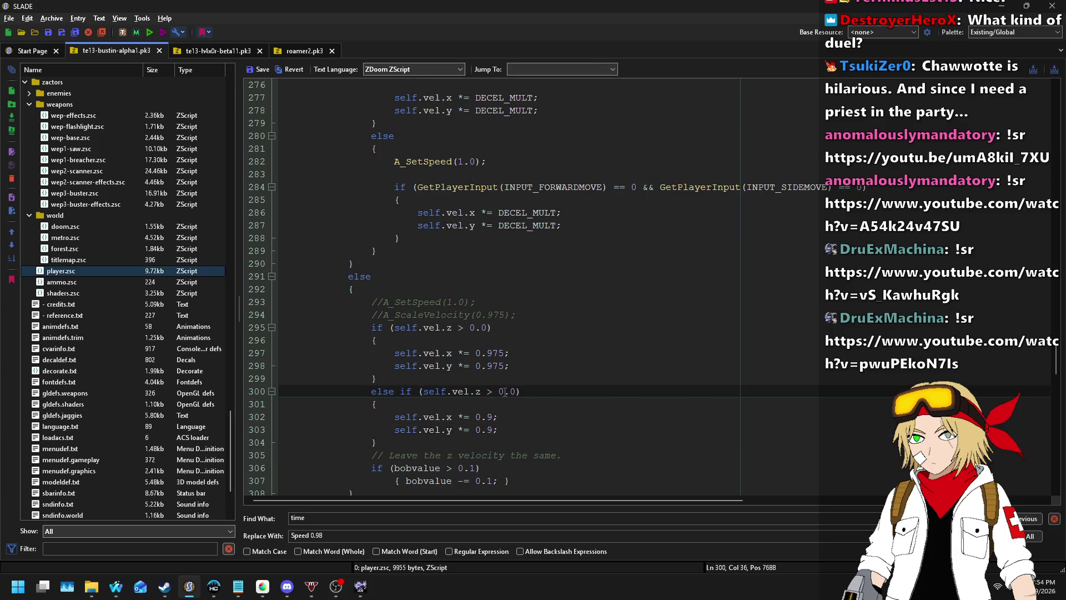
{"action": "key", "text": "shift+Right"}
{"action": "type", "text": "<"}
{"action": "left_click", "coordinate": [264, 69]}
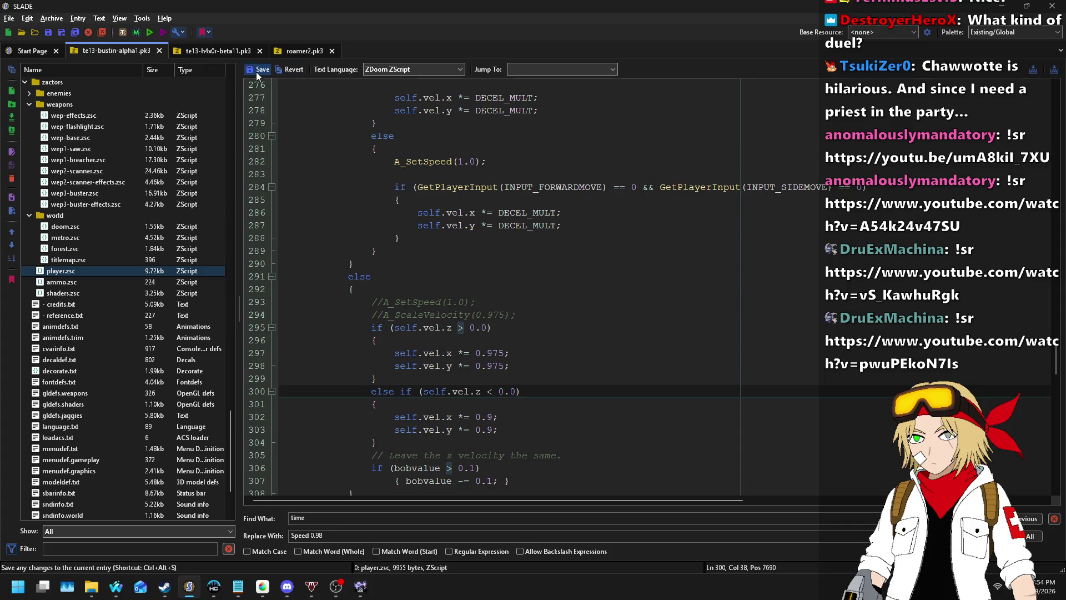
{"action": "left_click", "coordinate": [361, 586]}
- Launch a map test and walk the corridor and up the stairs with the new falling slowdown
{"action": "left_click", "coordinate": [759, 33]}
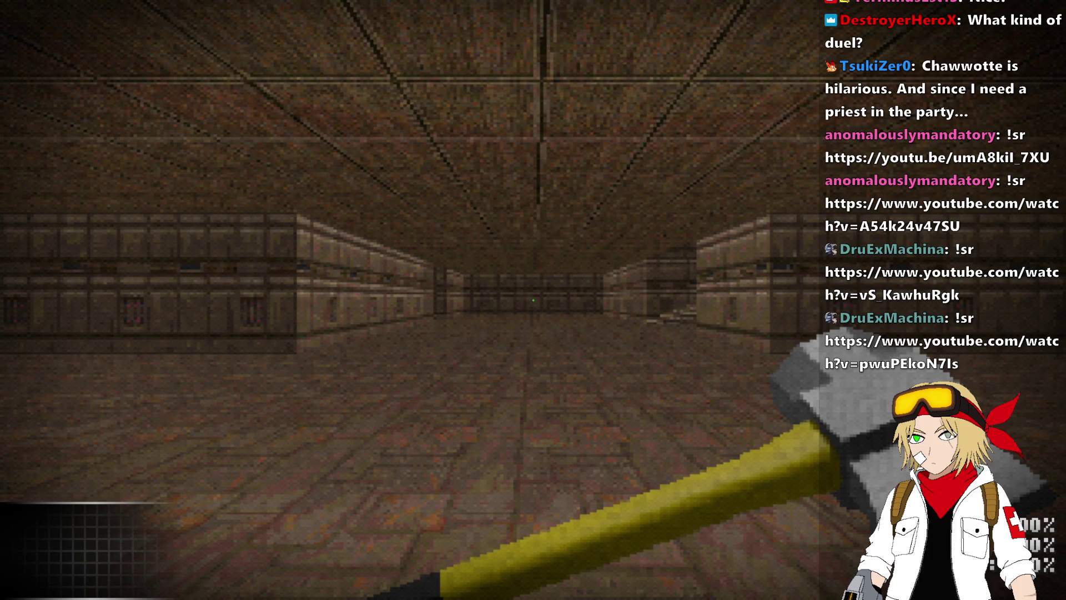
{"action": "key", "text": "w"}
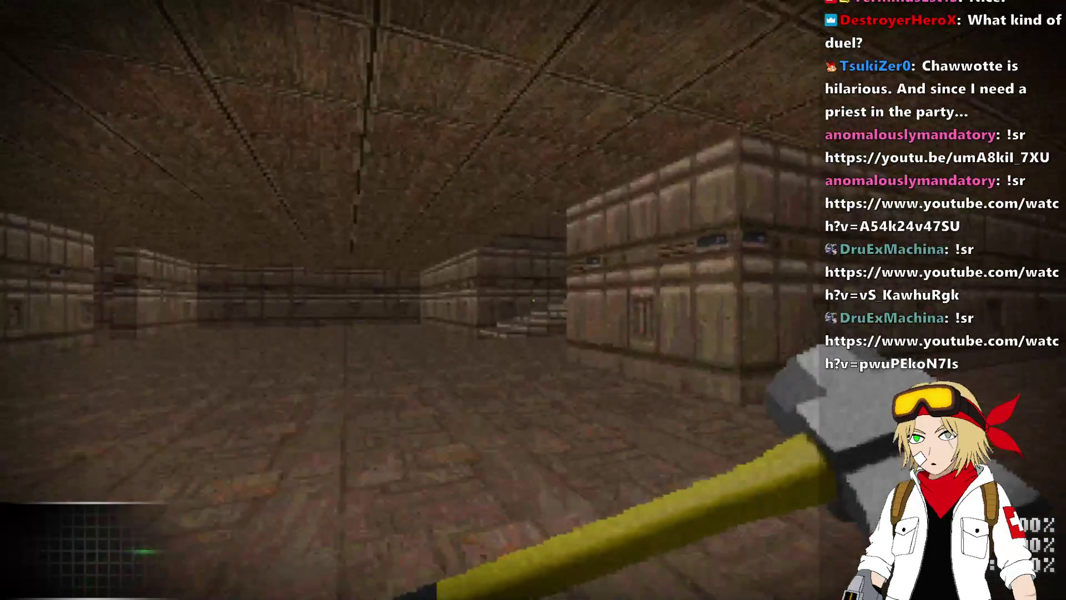
{"action": "key", "text": "w"}
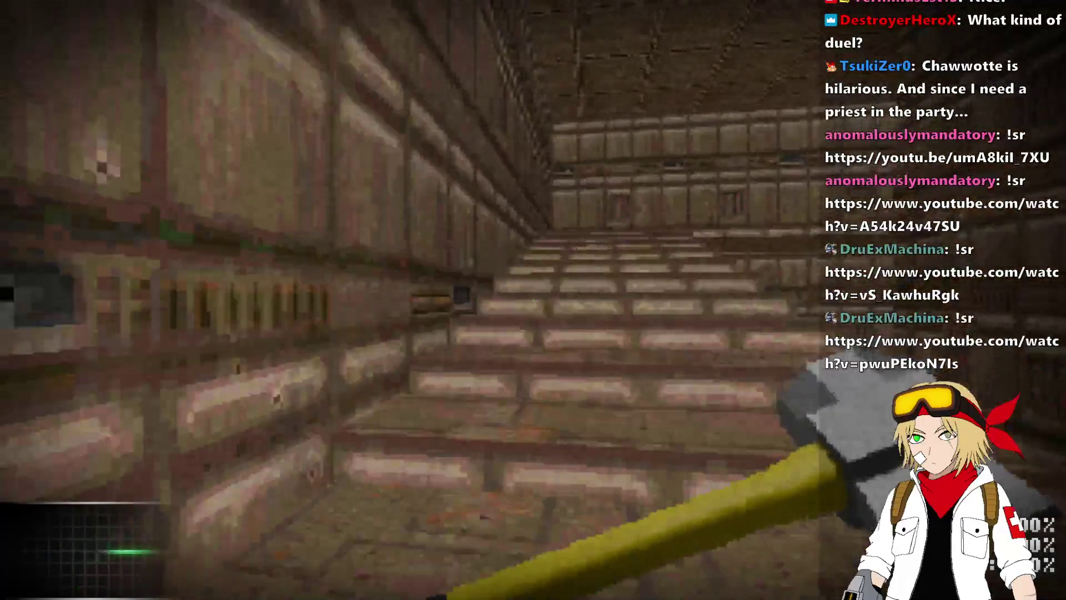
{"action": "key", "text": "w"}
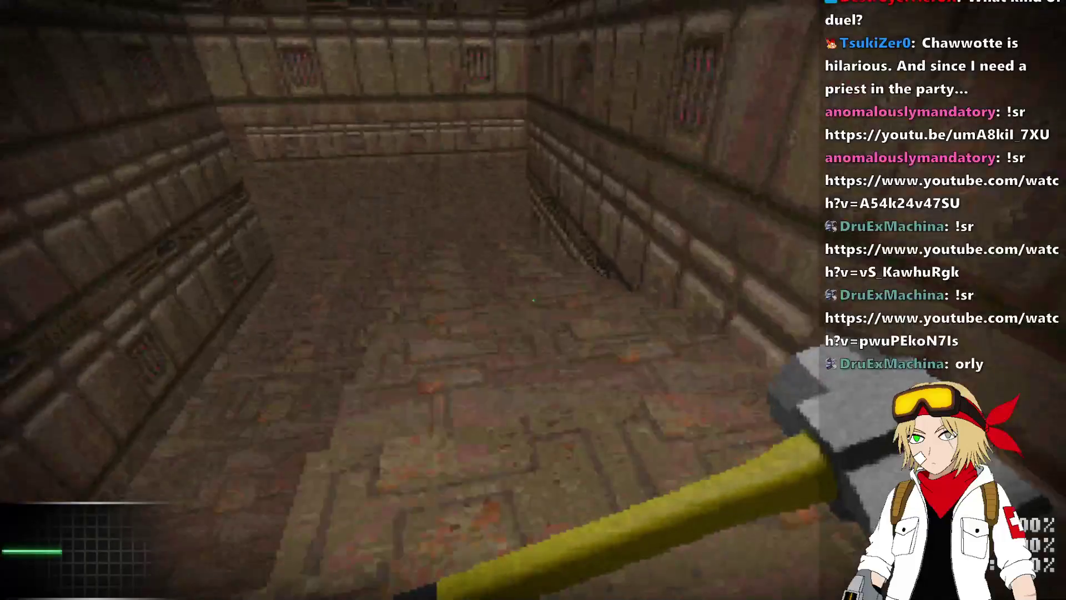
{"action": "key", "text": "w"}
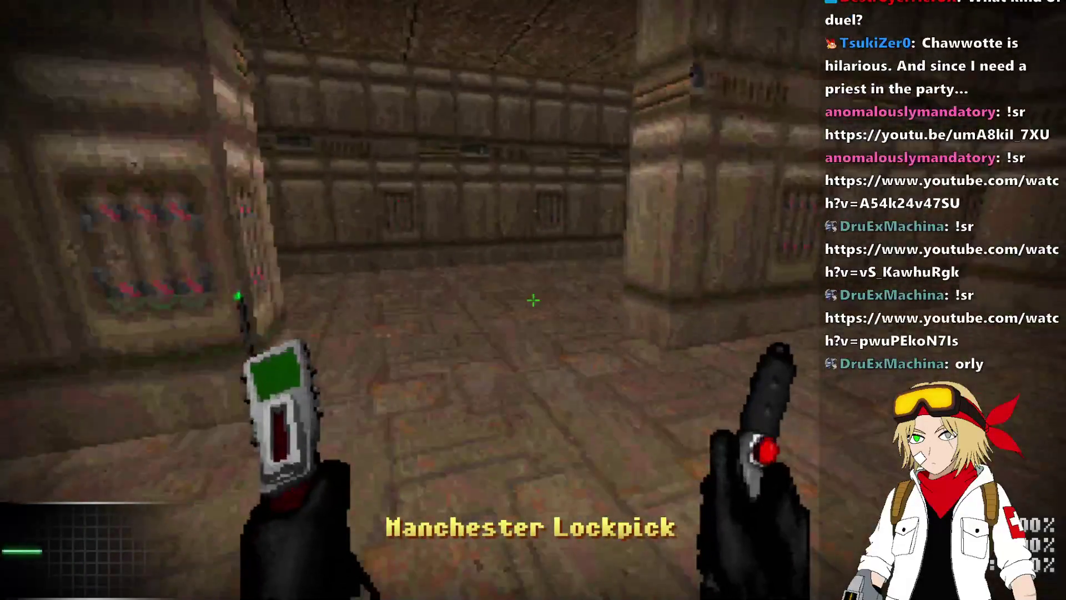
{"action": "key", "text": "w"}
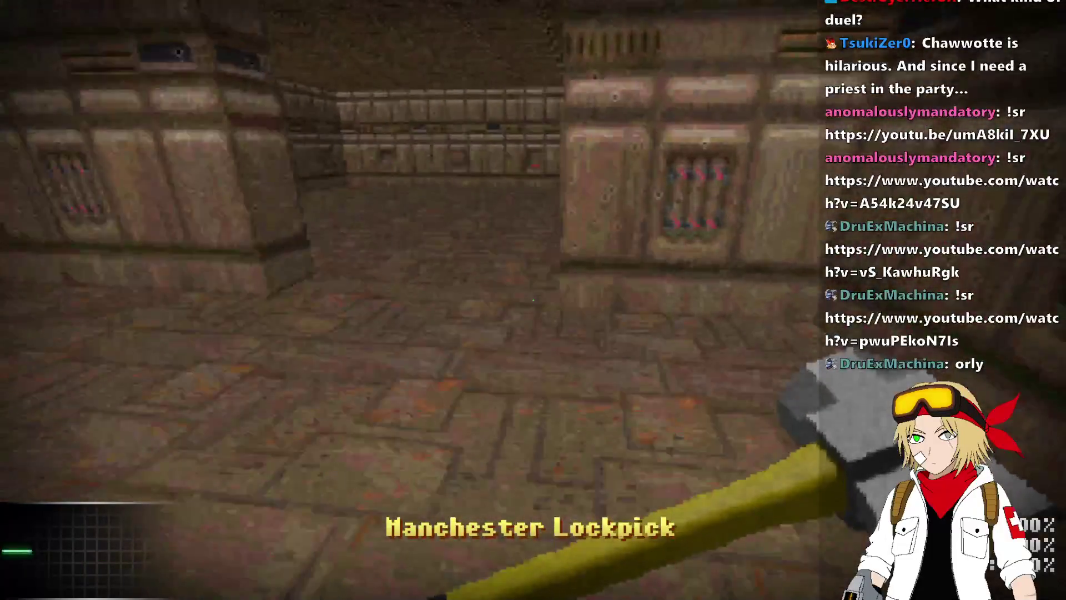
{"action": "key", "text": "w"}
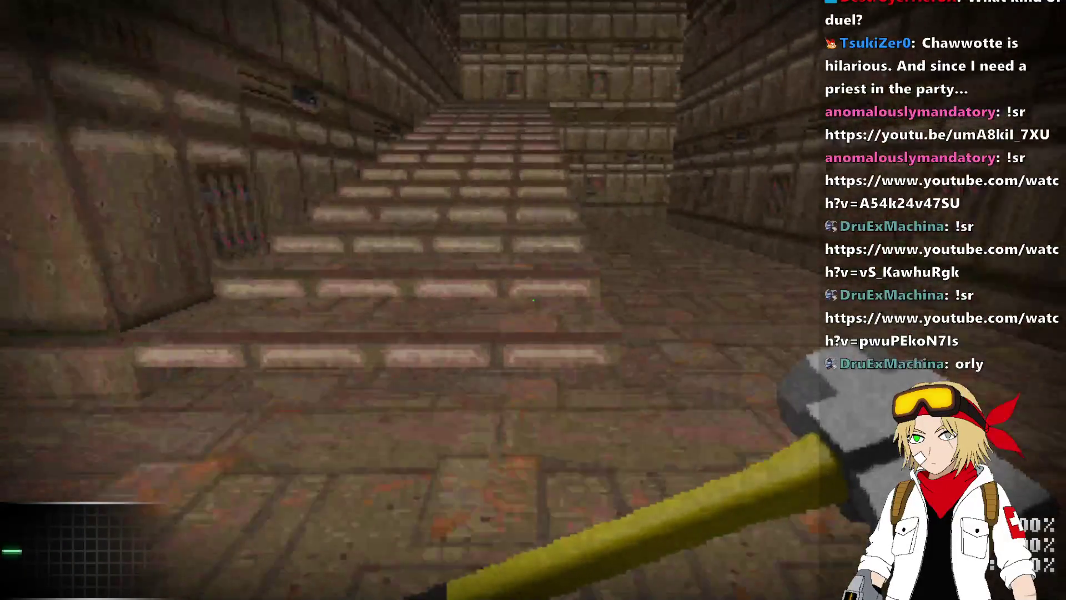
- Keep walking through the stepped rooms and hall, then quit UZDoom
{"action": "key", "text": "w"}
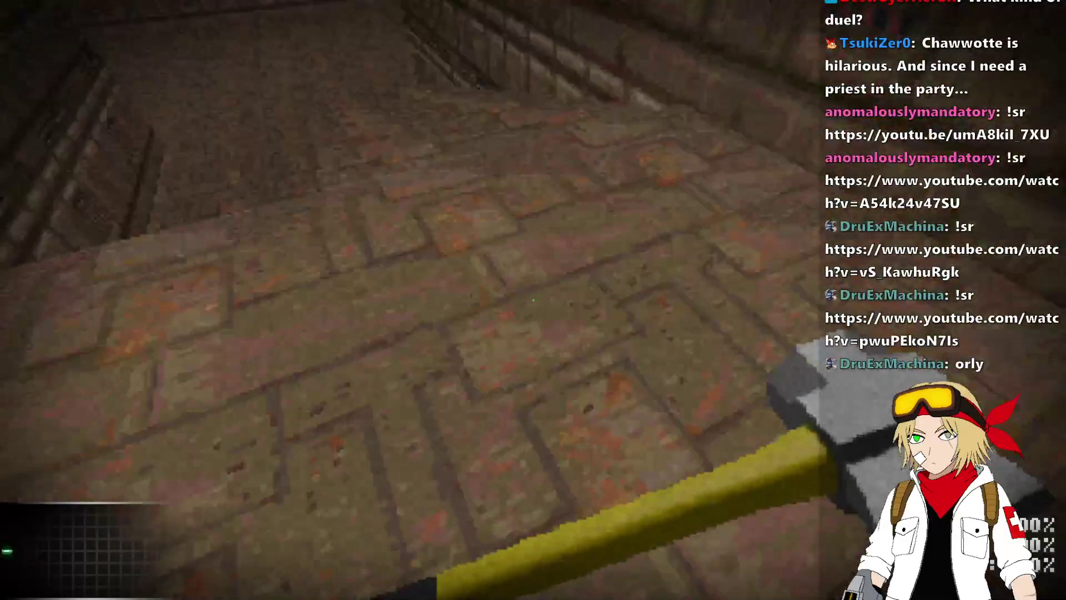
{"action": "key", "text": "w"}
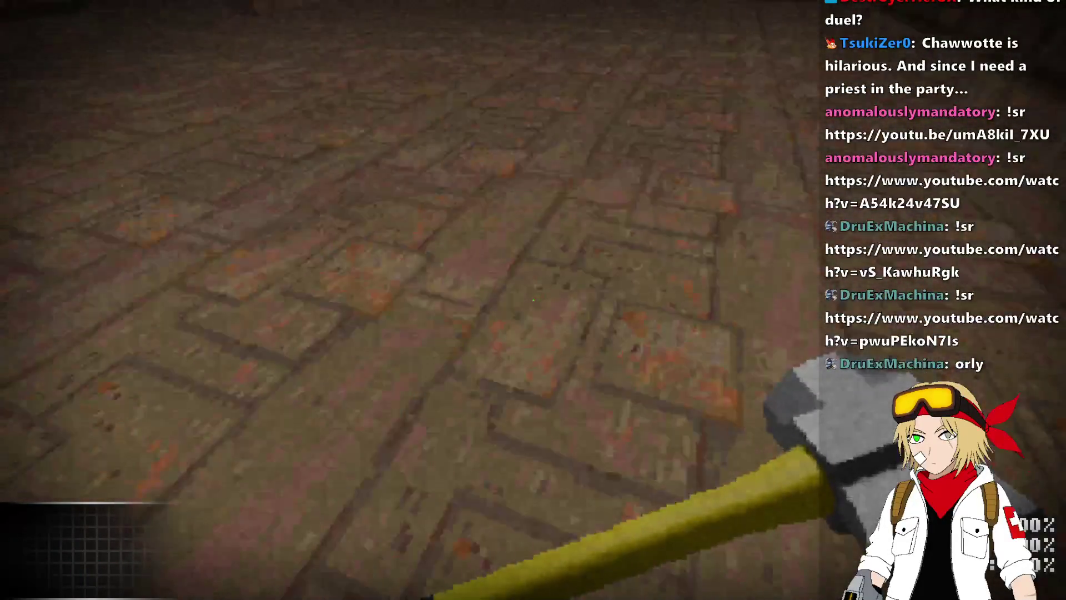
{"action": "key", "text": "w"}
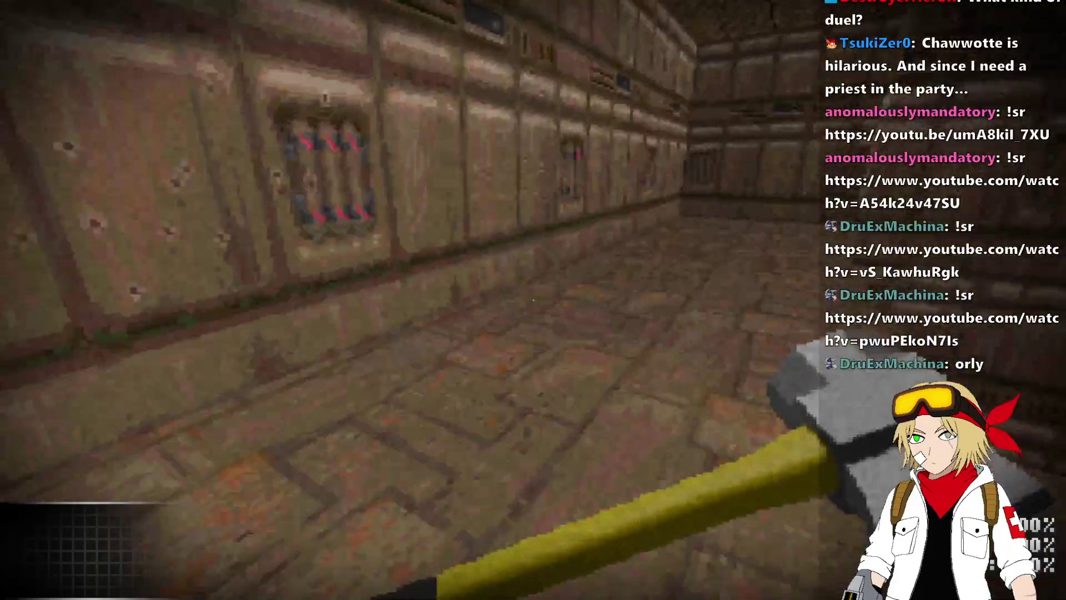
{"action": "key", "text": "w"}
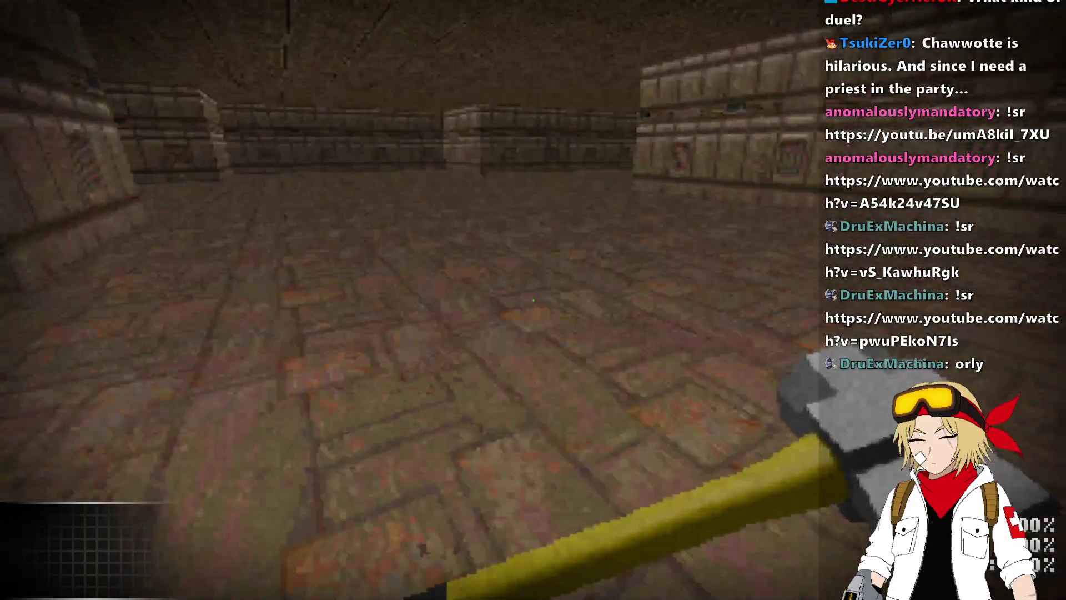
{"action": "key", "text": "w"}
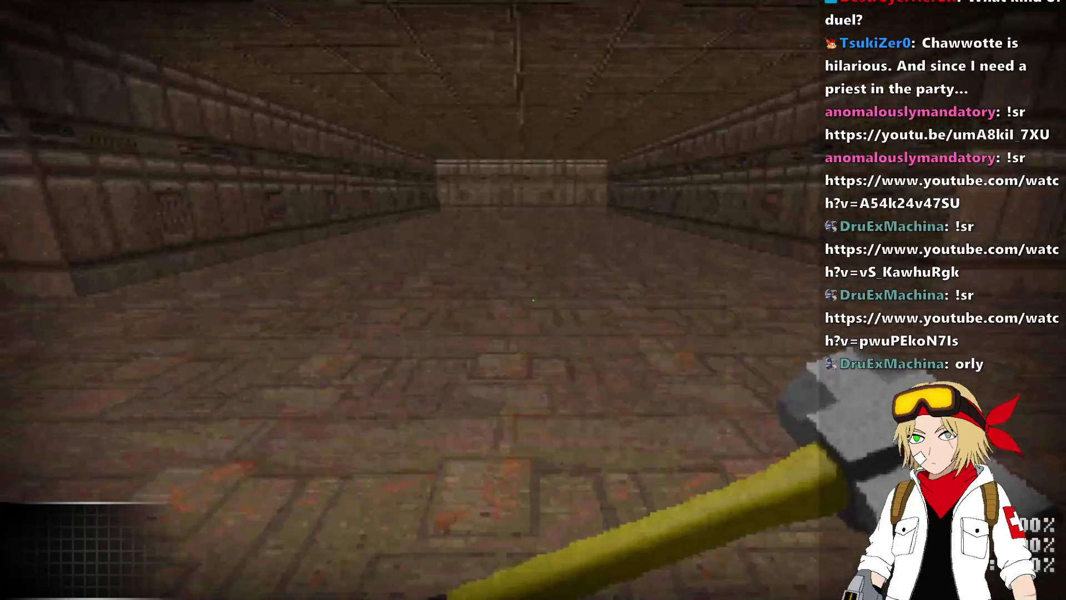
{"action": "key", "text": "alt+Return"}
{"action": "key", "text": "alt+F4"}
{"action": "key", "text": "super+Tab"}
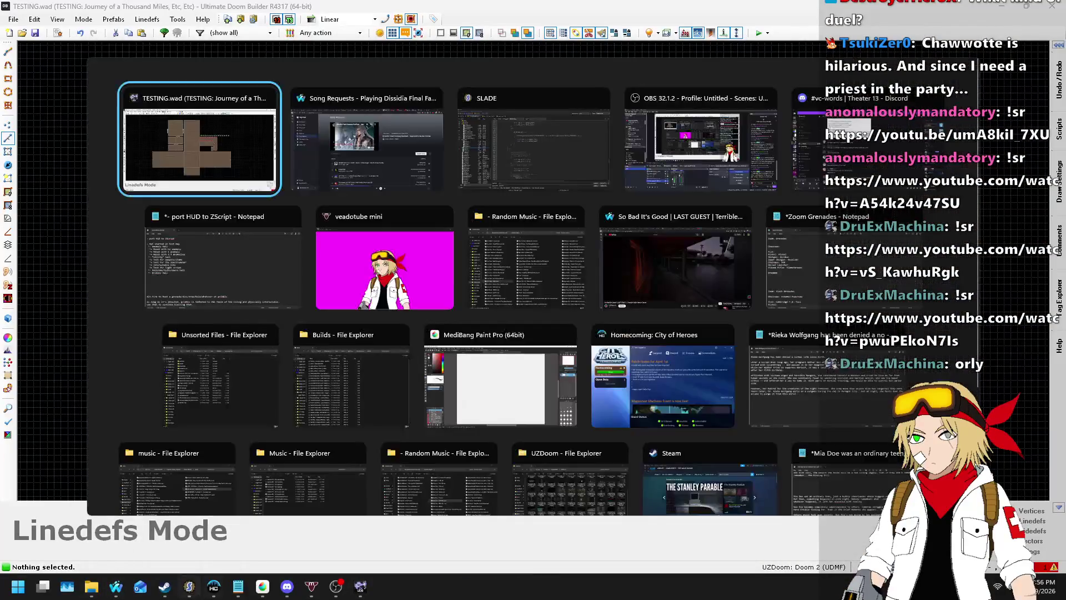
- Change lines 302–303 multipliers from 0.9 to 0.75 and save te13-bustin-alpha1.pk3
{"action": "left_click", "coordinate": [131, 402]}
{"action": "left_click", "coordinate": [491, 417]}
{"action": "key", "text": "BackSpace"}
{"action": "type", "text": "75"}
{"action": "left_click", "coordinate": [488, 430]}
{"action": "key", "text": "Delete"}
{"action": "type", "text": "75"}
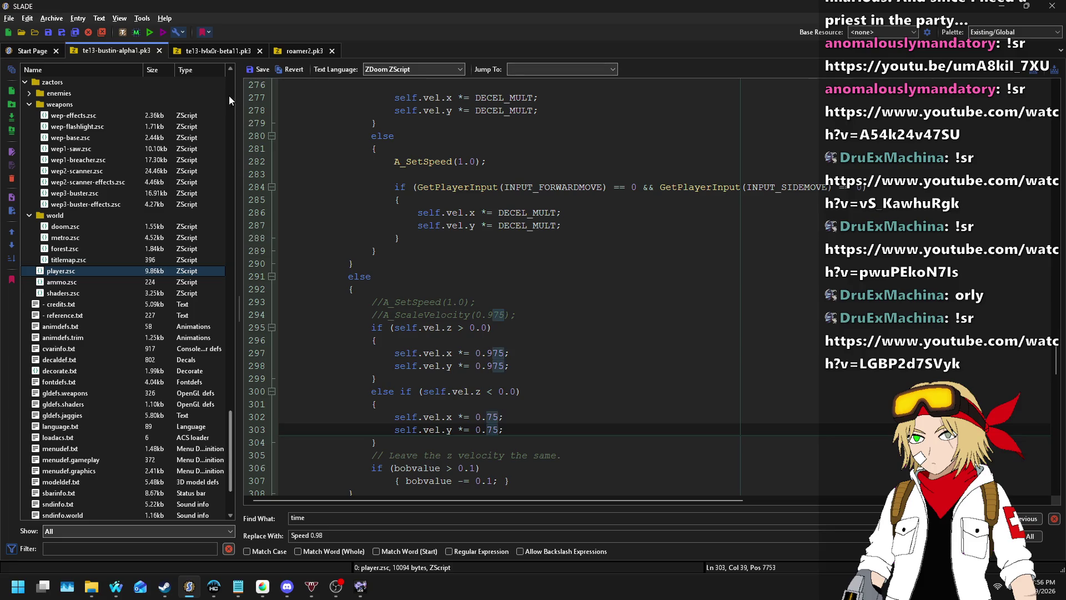
{"action": "left_click", "coordinate": [257, 71]}
{"action": "key", "text": "ctrl+s"}
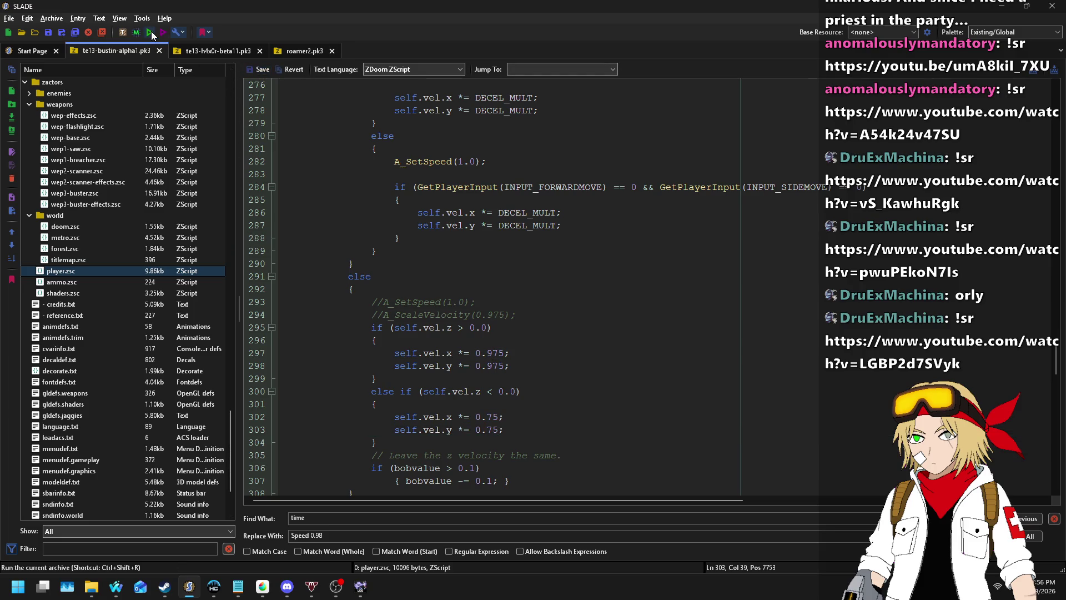
- Run the archive with DOOM 2 and start a fresh map test
{"action": "left_click", "coordinate": [151, 31]}
{"action": "key", "text": "Escape"}
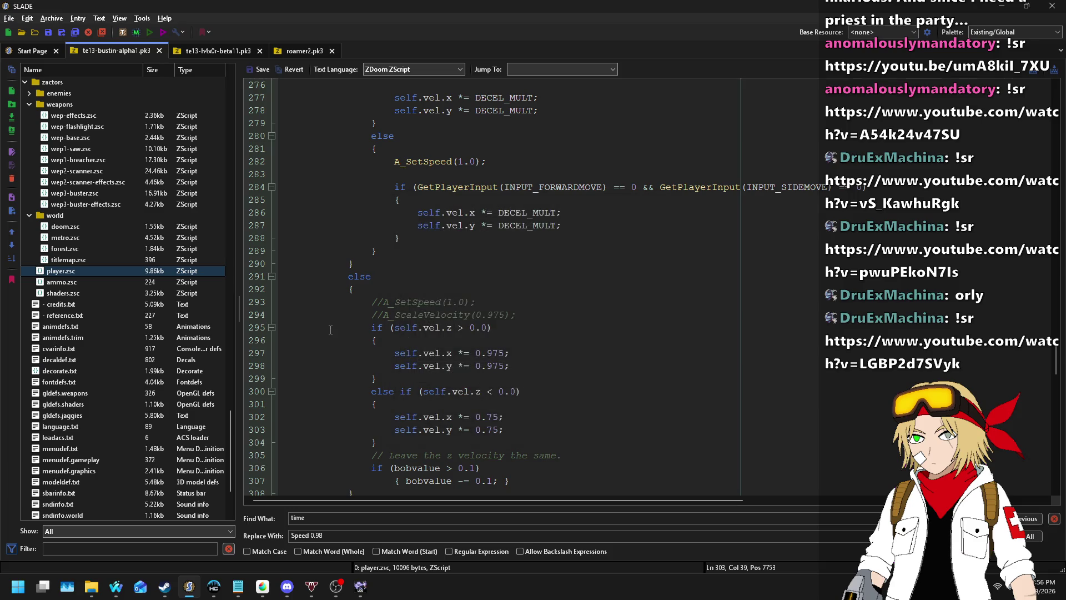
{"action": "key", "text": "Return"}
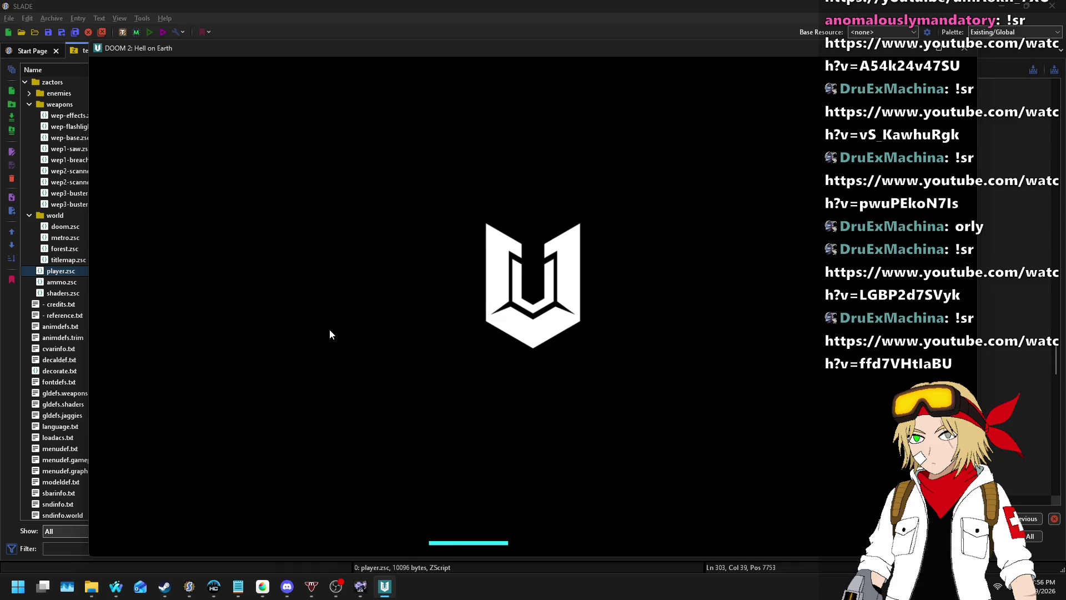
{"action": "key", "text": "Return"}
{"action": "key", "text": "Return"}
{"action": "key", "text": "Return"}
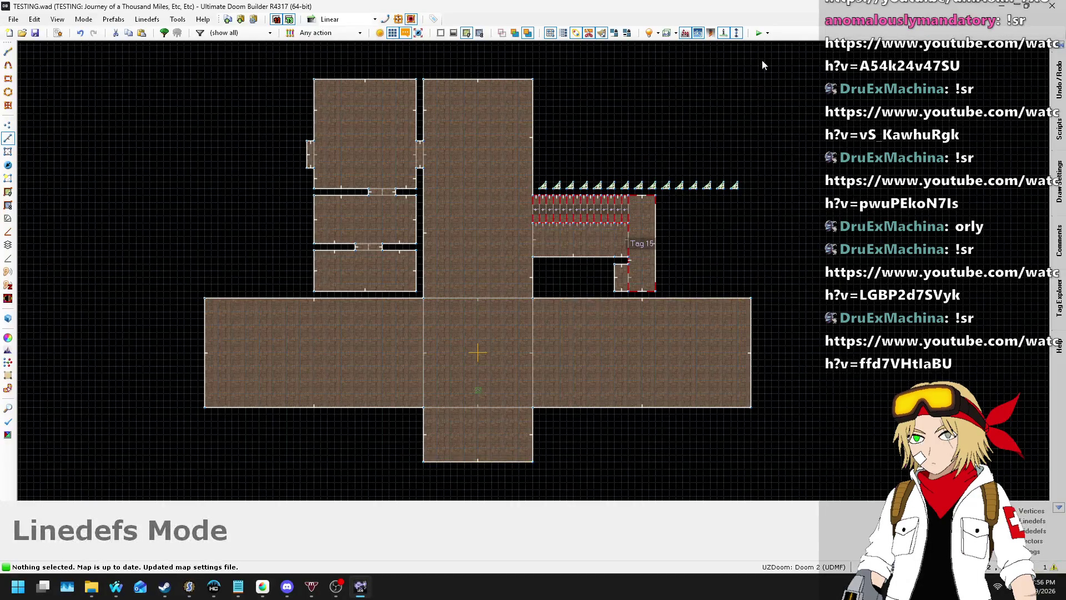
{"action": "left_click", "coordinate": [759, 34]}
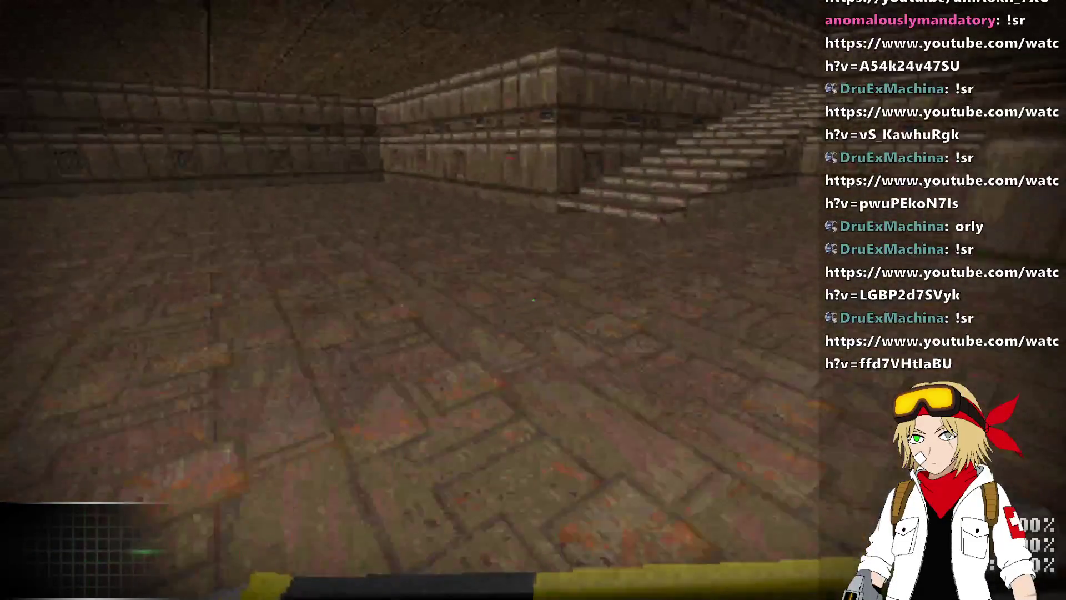
- Walk through the test level and up the stairs, then quit the playtest to the 2D map
{"action": "key", "text": "w"}
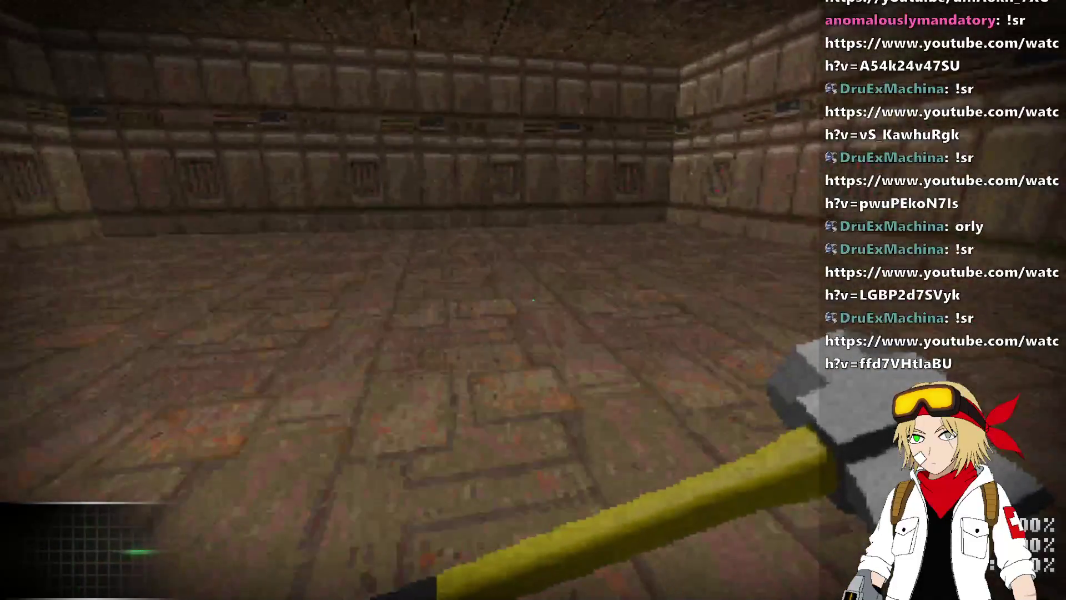
{"action": "key", "text": "w"}
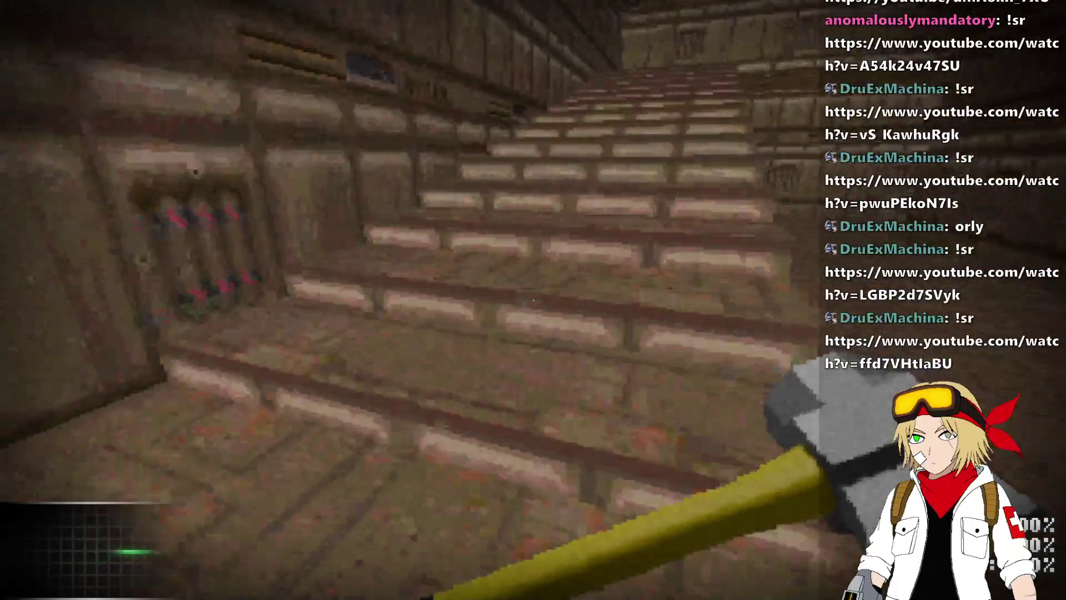
{"action": "key", "text": "w"}
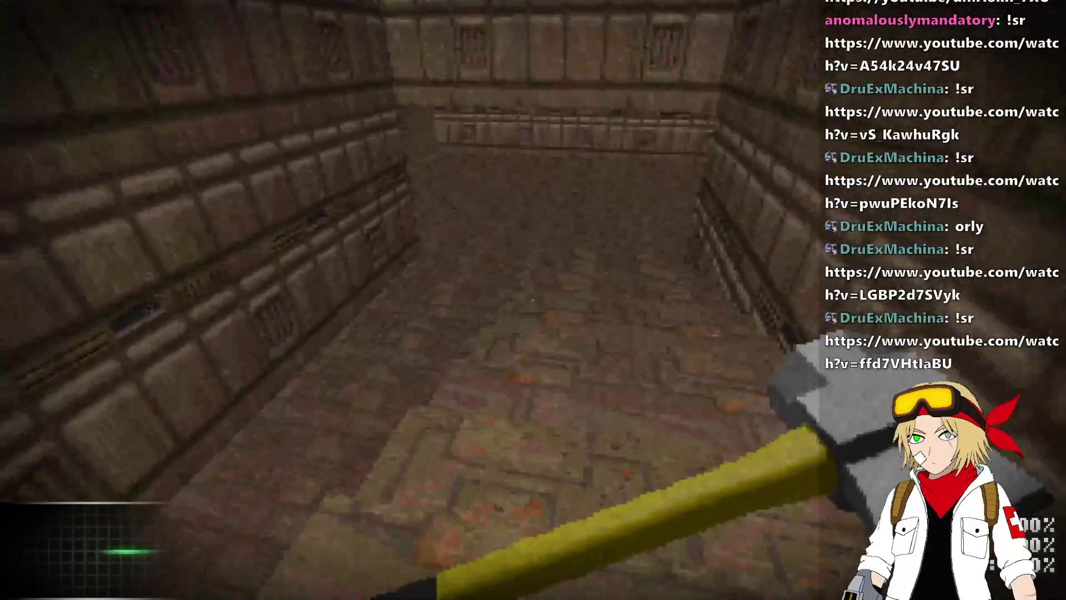
{"action": "key", "text": "w"}
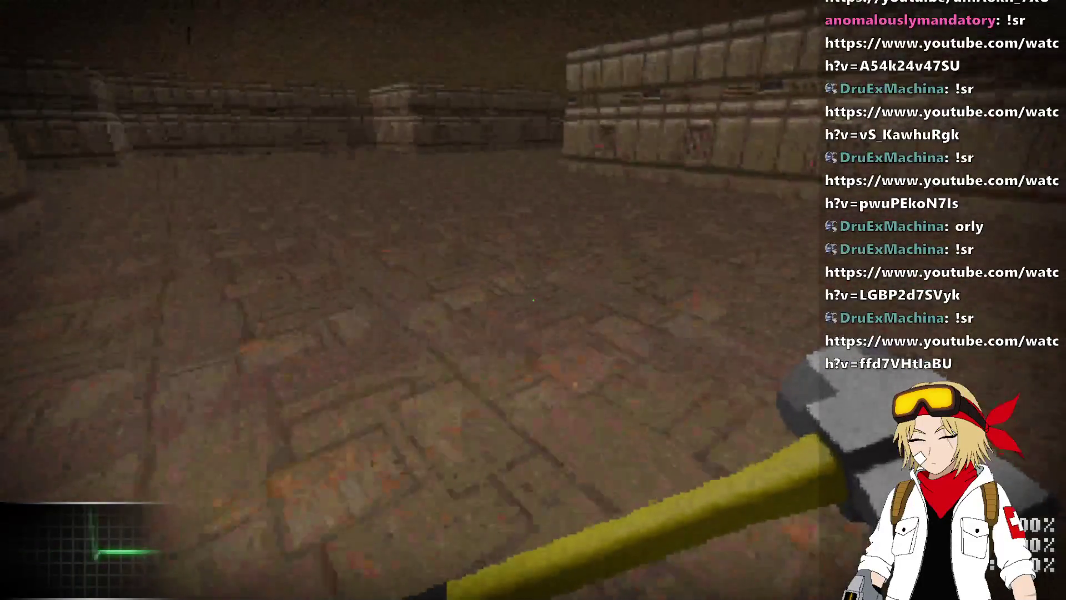
{"action": "key", "text": "w"}
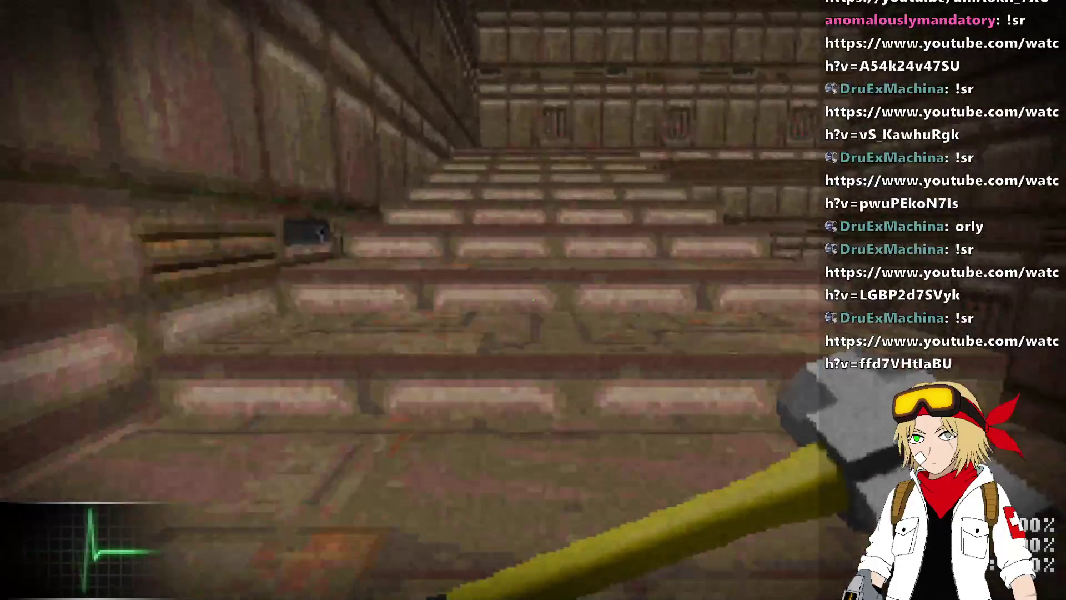
{"action": "key", "text": "w"}
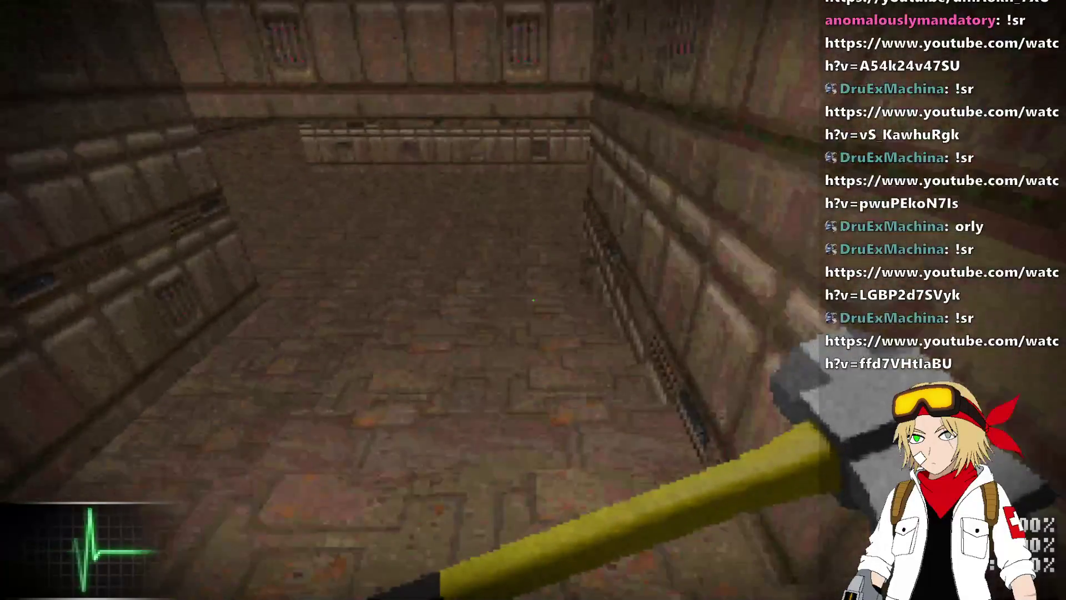
{"action": "key", "text": "w"}
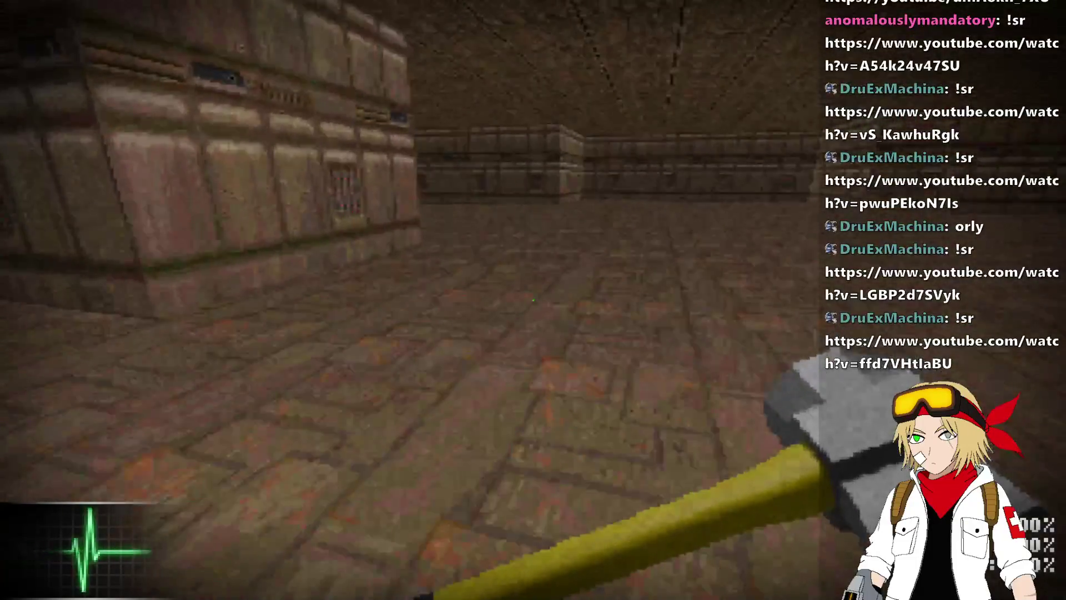
{"action": "key", "text": "w"}
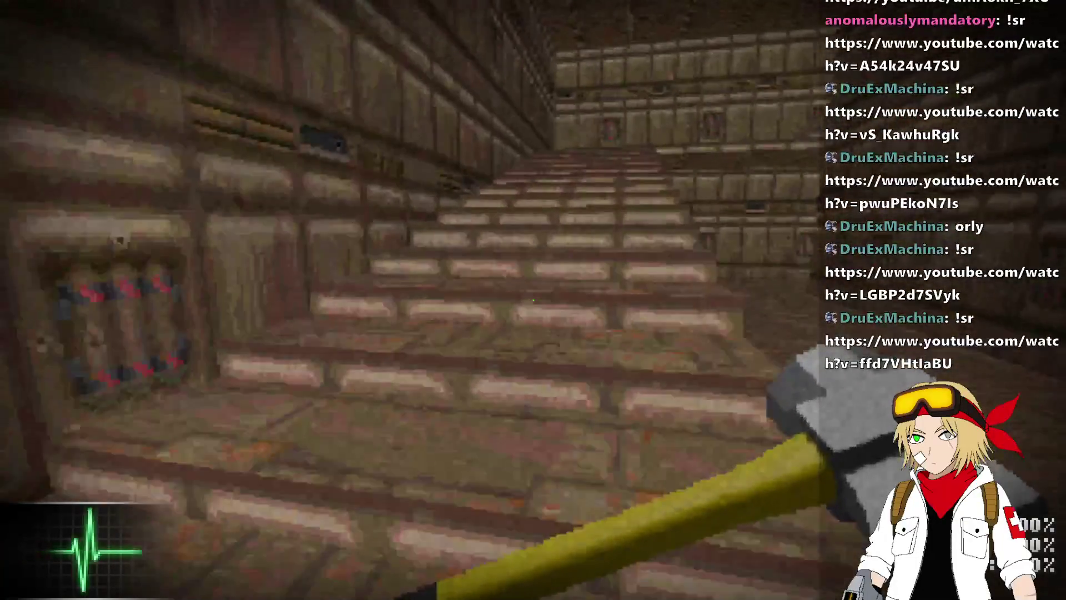
{"action": "key", "text": "q"}
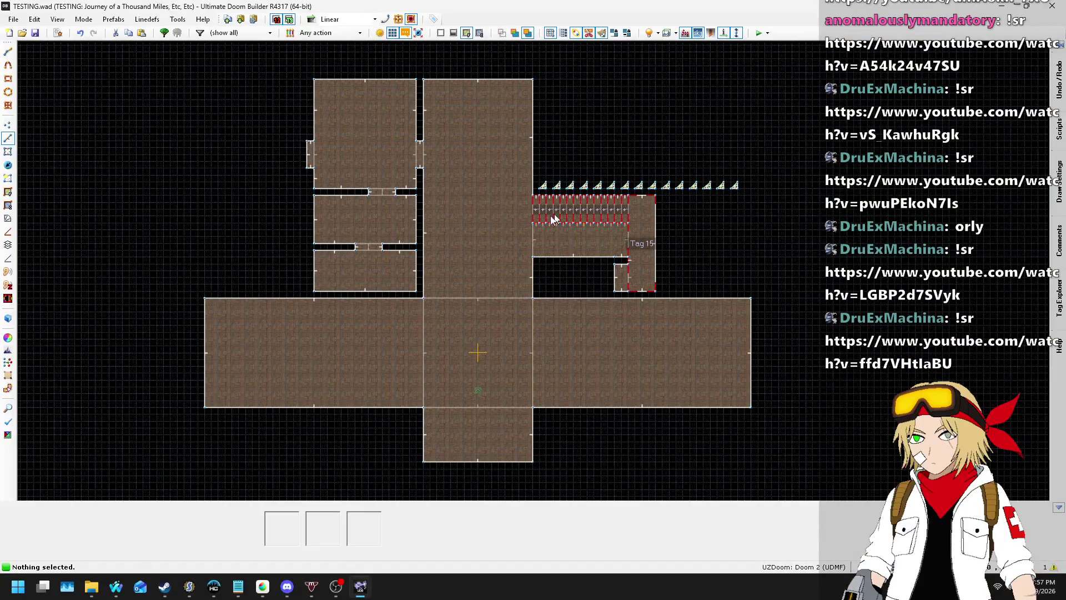
- Back in SLADE, scroll up to player.zsc's Default block and place the caret in the Gravity value
{"action": "key", "text": "alt+Tab"}
{"action": "scroll", "coordinate": [486, 268], "scroll_direction": "up", "scroll_amount": 20}
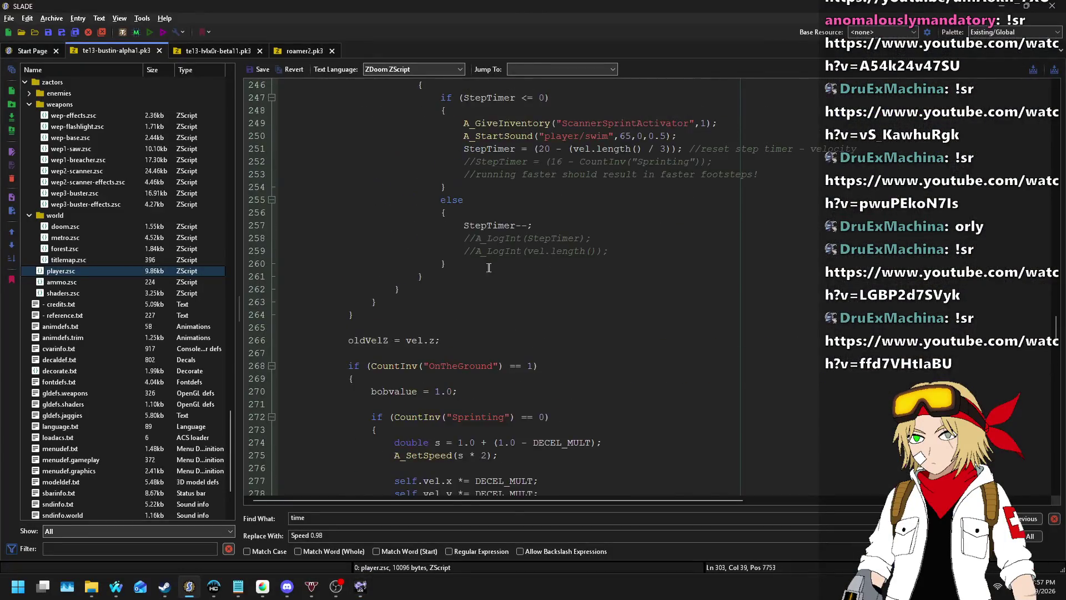
{"action": "scroll", "coordinate": [515, 228], "scroll_direction": "up", "scroll_amount": 20}
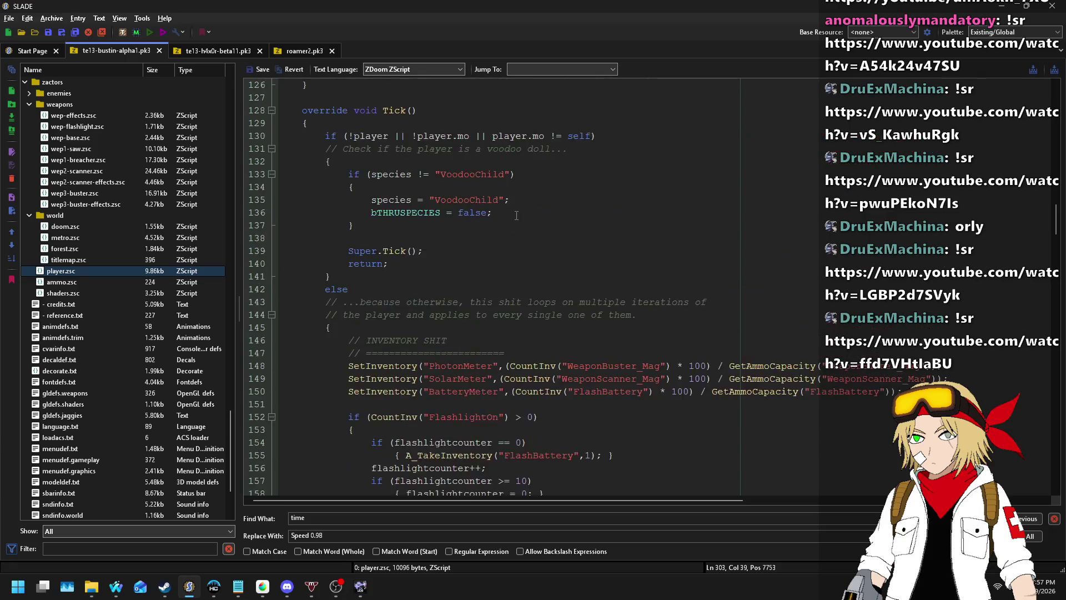
{"action": "scroll", "coordinate": [517, 205], "scroll_direction": "up", "scroll_amount": 5}
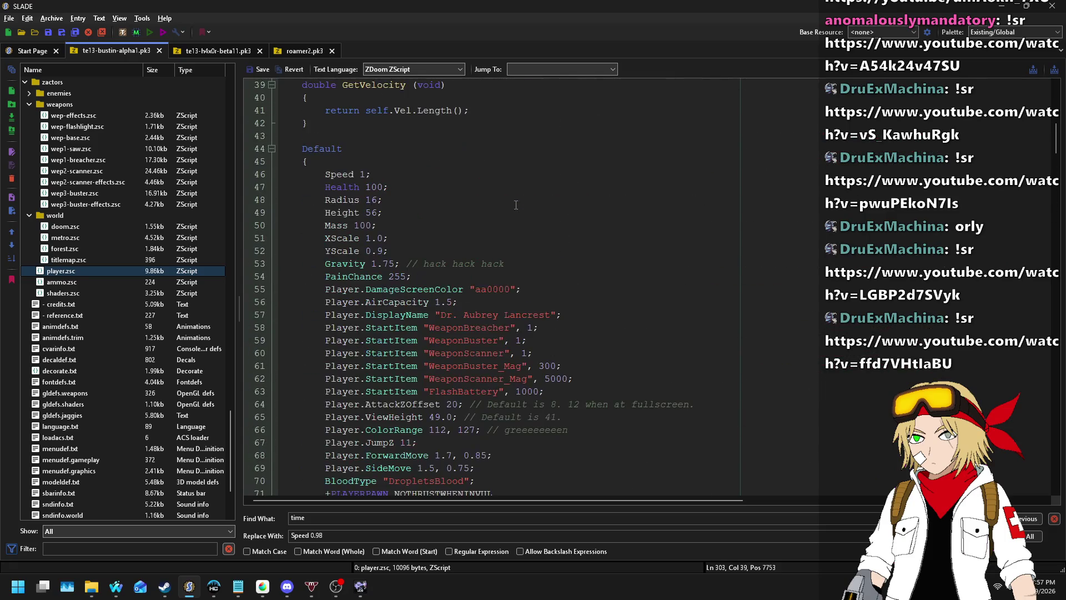
{"action": "left_click", "coordinate": [385, 265]}
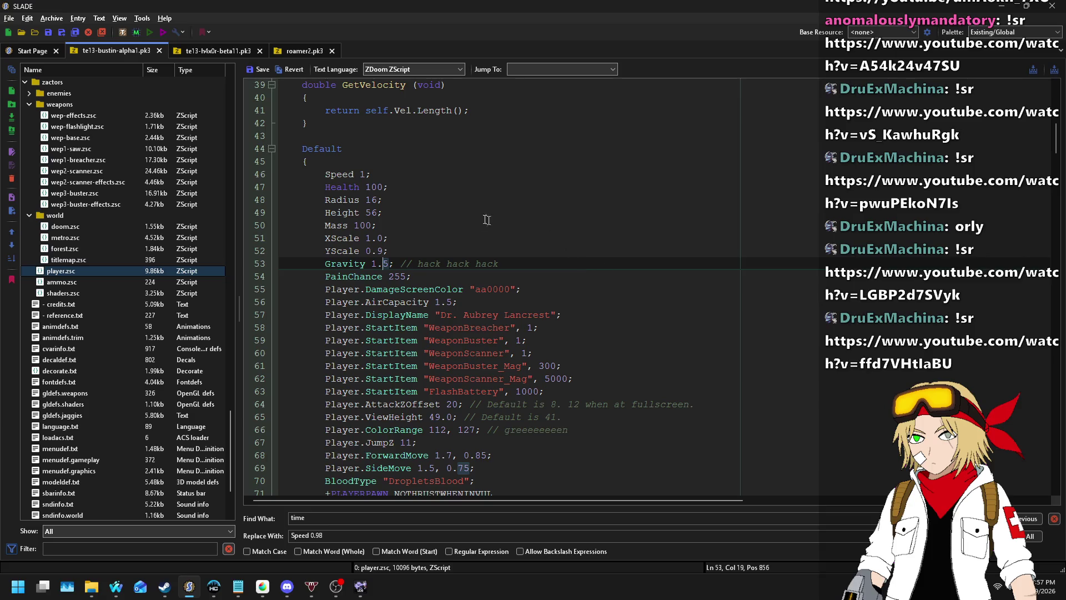
{"action": "type", "text": "2"}
{"action": "scroll", "coordinate": [402, 215], "scroll_direction": "down", "scroll_amount": 5}
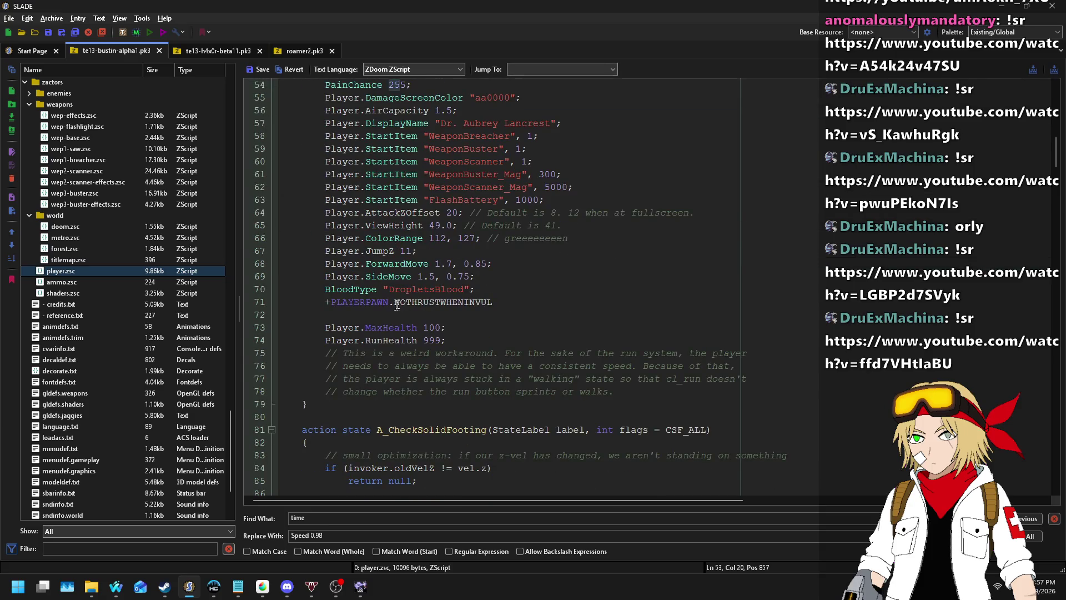
- Change Player.JumpZ from 11 to 9 and run the archive in UZDoom
{"action": "left_click", "coordinate": [406, 253]}
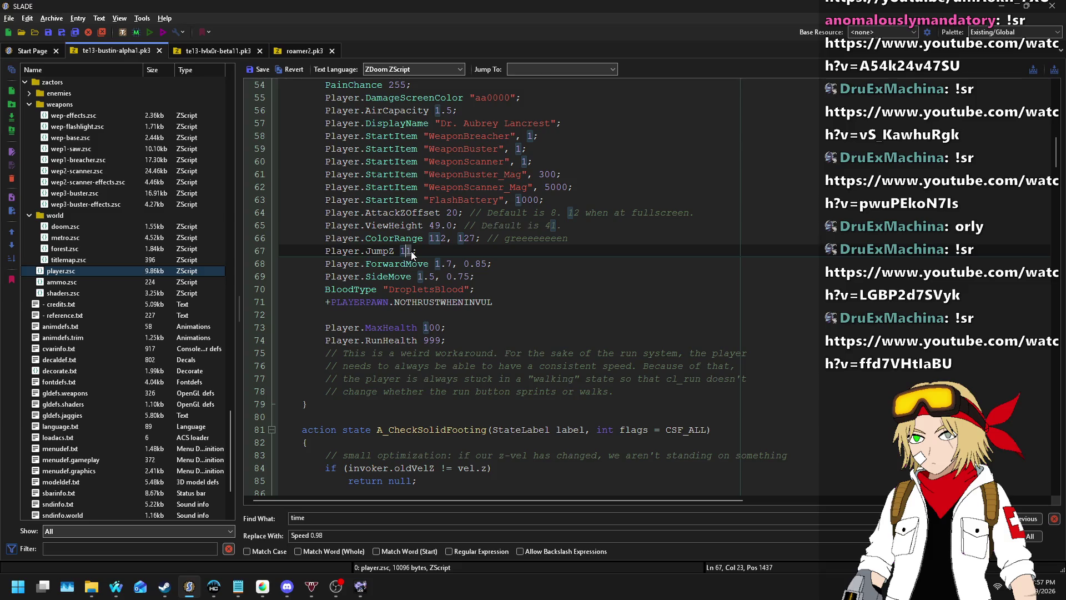
{"action": "type", "text": "9"}
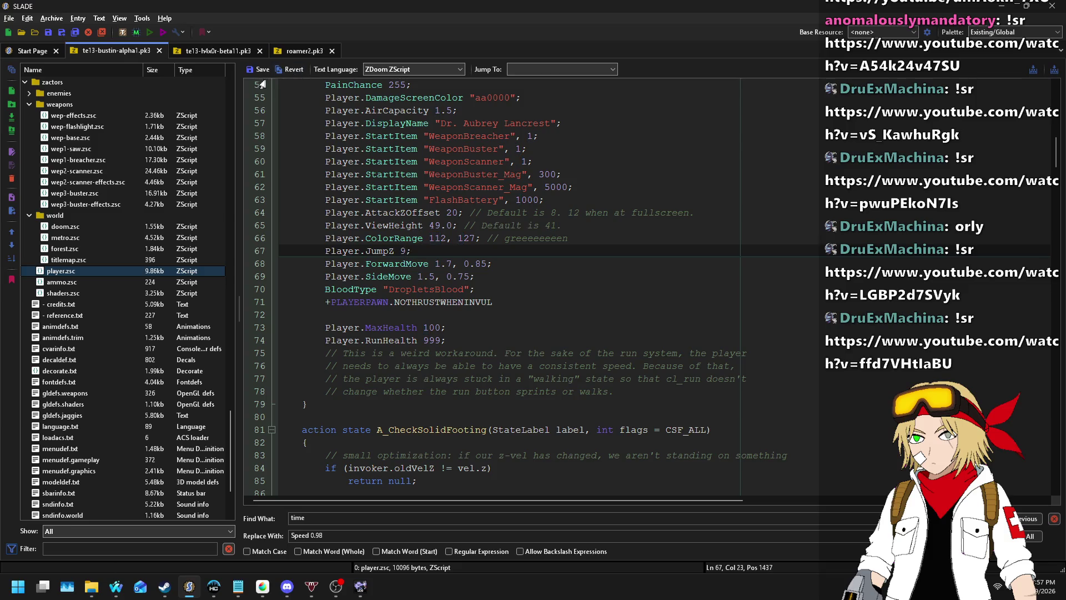
{"action": "left_click", "coordinate": [150, 33]}
{"action": "left_click", "coordinate": [590, 401]}
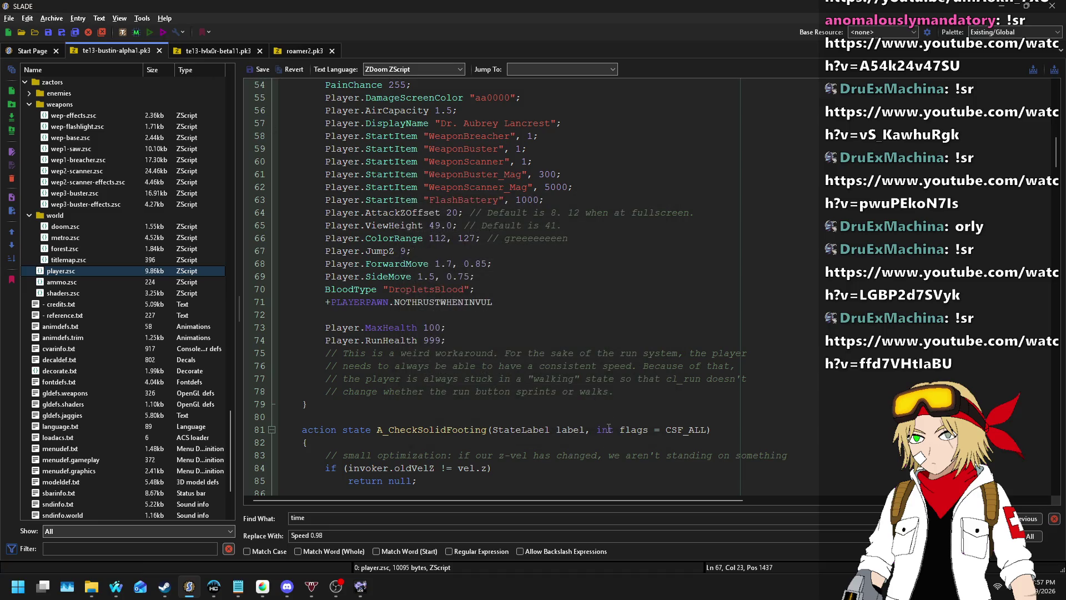
{"action": "key", "text": "Return"}
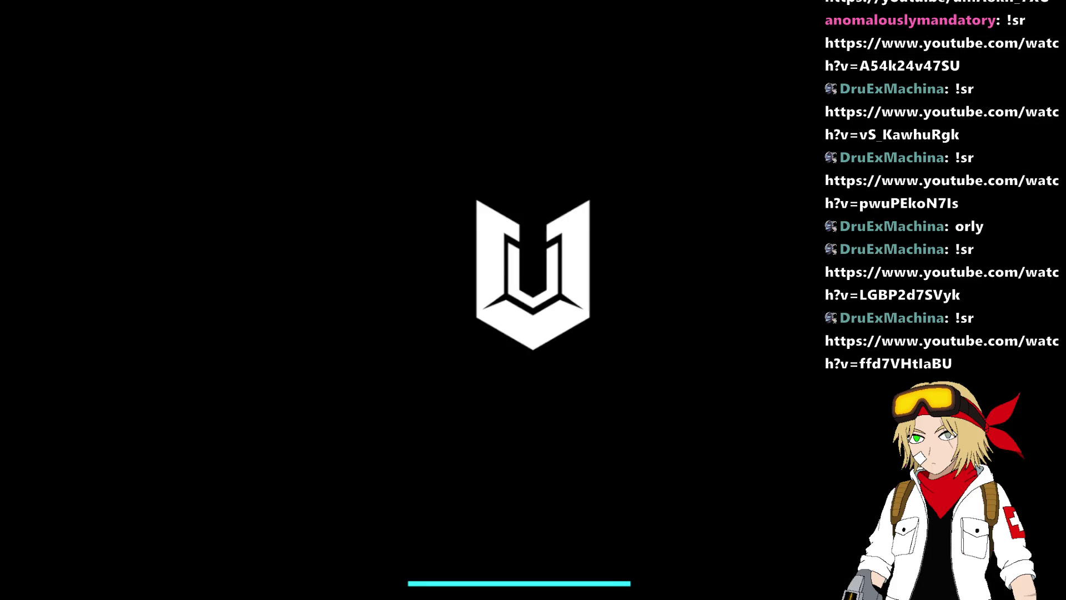
- Start a new game and fight through the stairs and corridor, collecting a clip
{"action": "key", "text": "Return"}
{"action": "key", "text": "Return"}
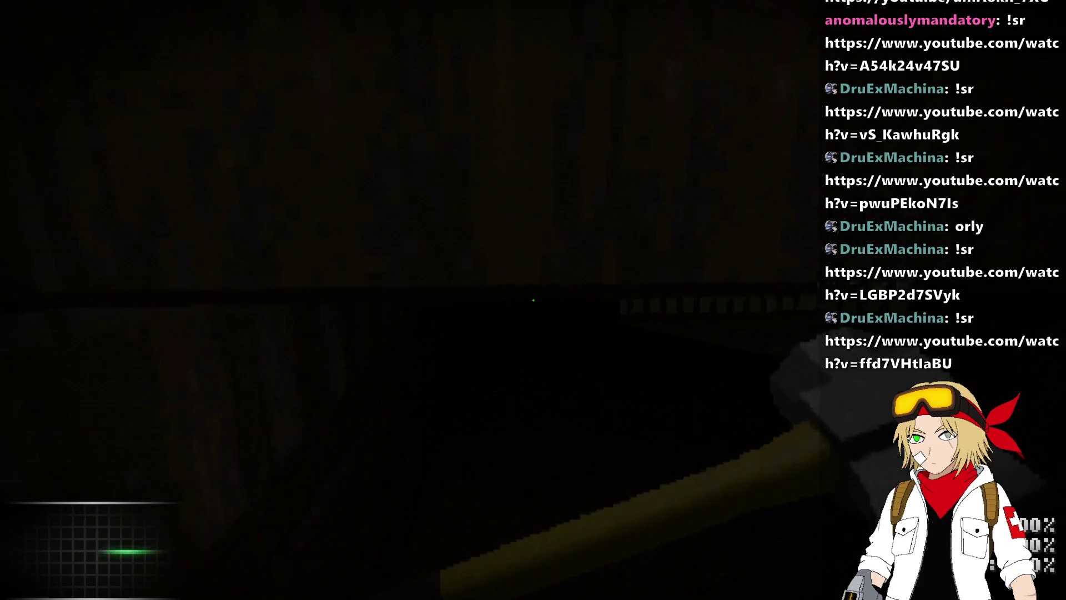
{"action": "key", "text": "w"}
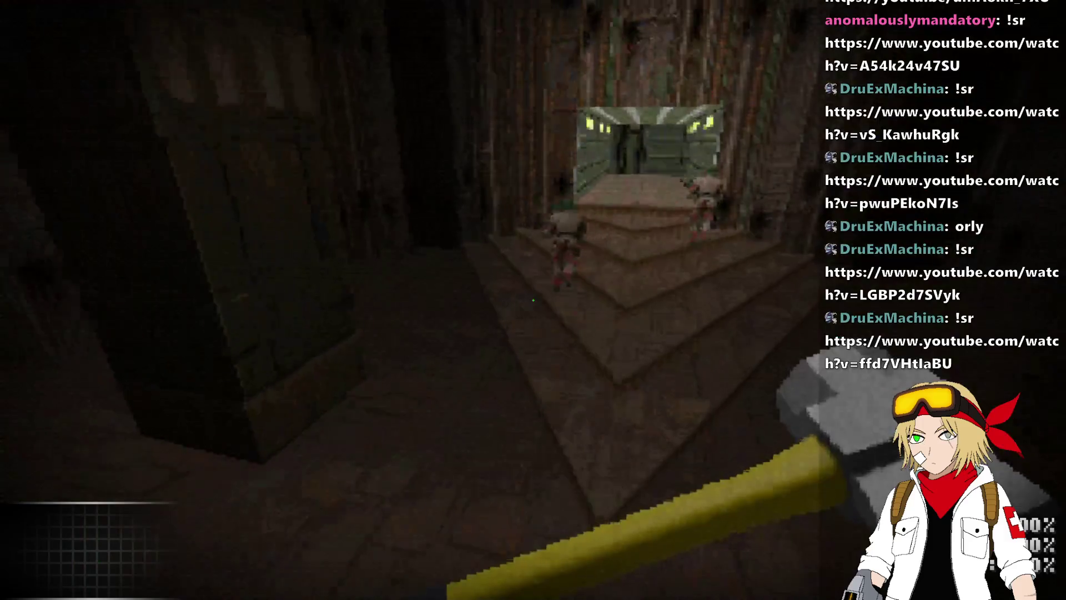
{"action": "left_click", "coordinate": [533, 300]}
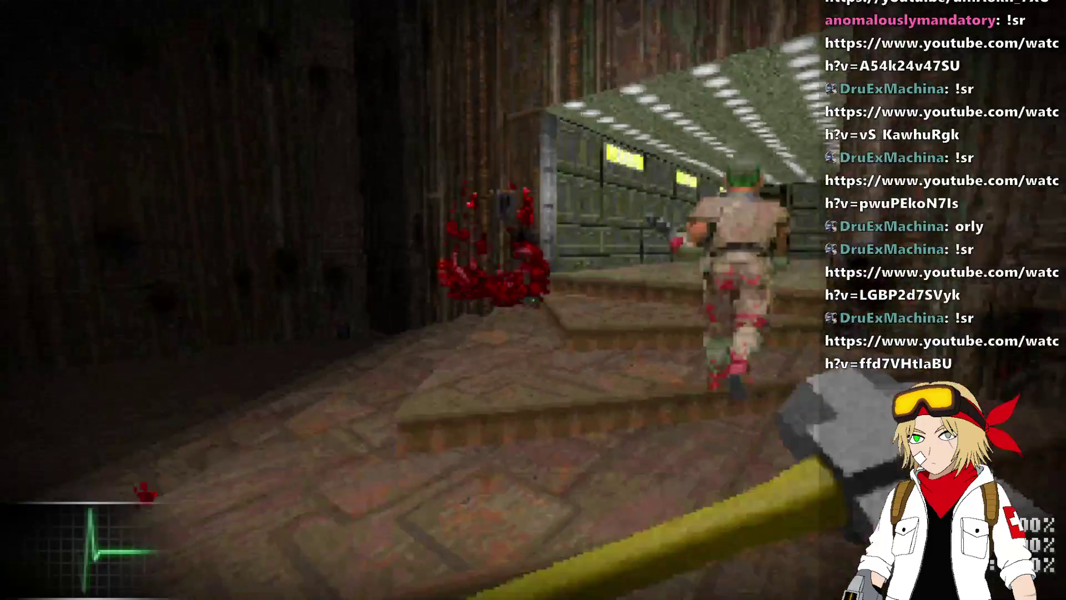
{"action": "key", "text": "w"}
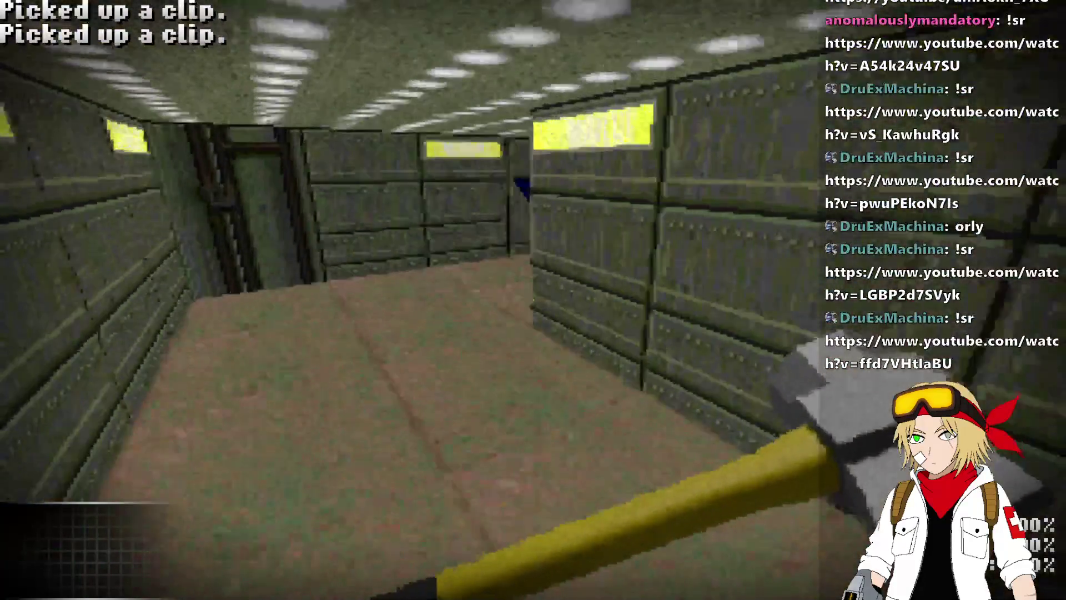
{"action": "left_click", "coordinate": [534, 300]}
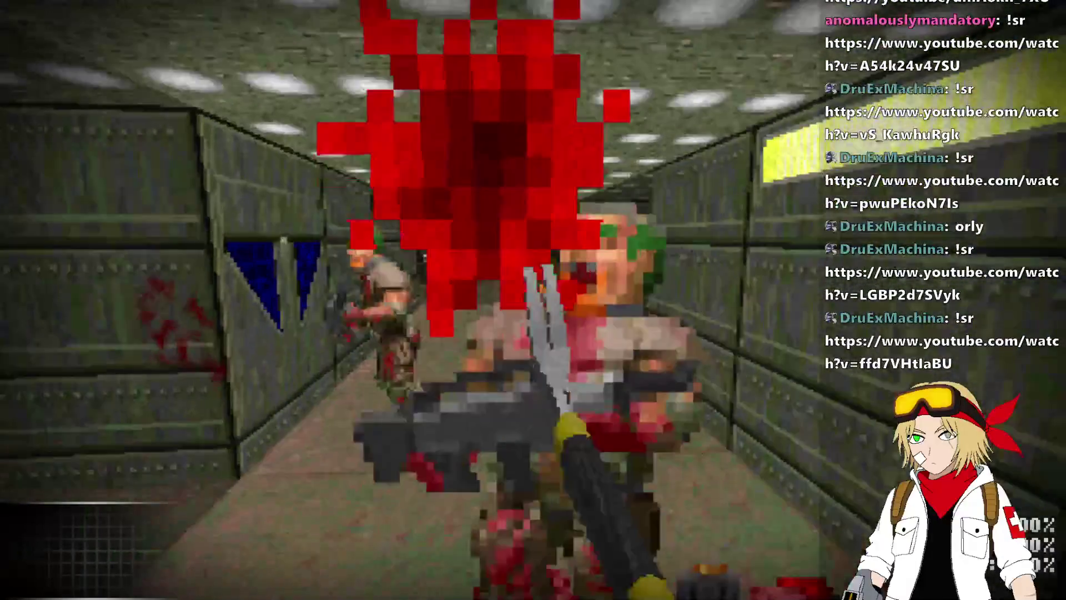
{"action": "left_click", "coordinate": [533, 300]}
{"action": "key", "text": "w"}
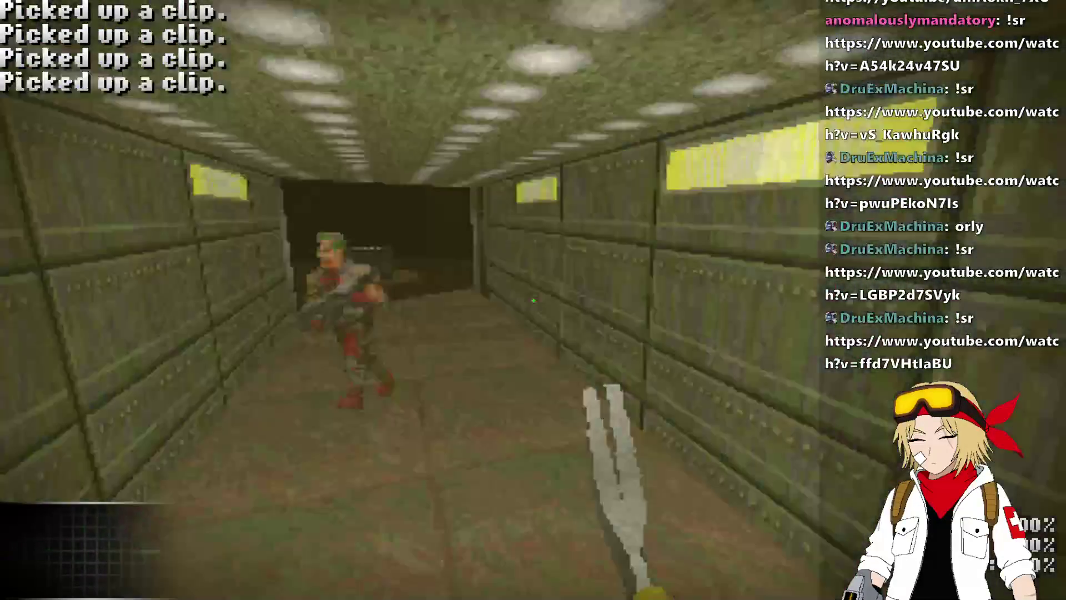
{"action": "left_click", "coordinate": [533, 300]}
{"action": "key", "text": "w"}
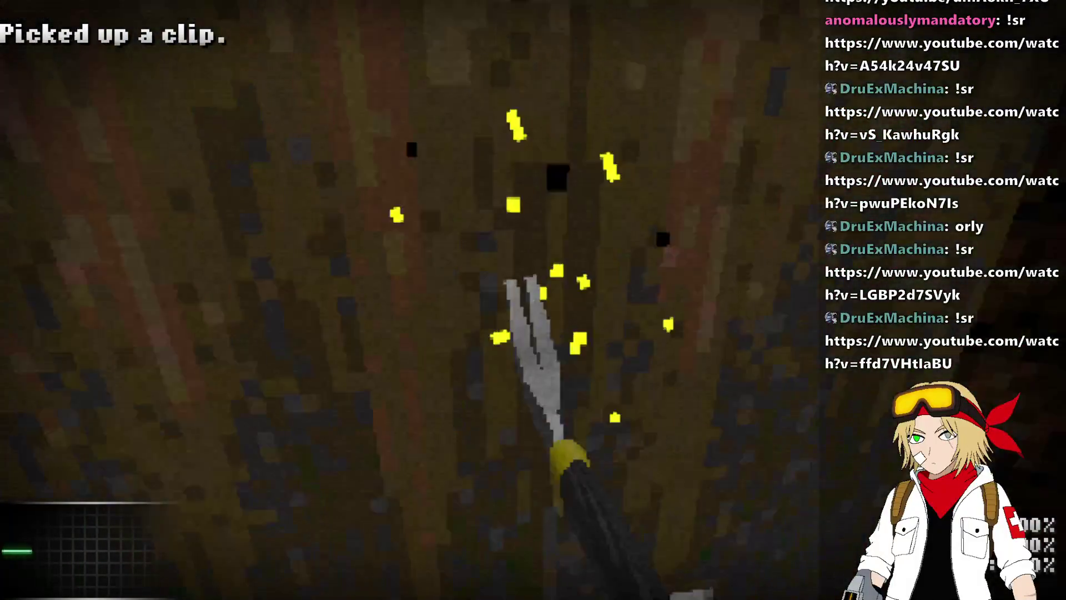
{"action": "left_click", "coordinate": [534, 300]}
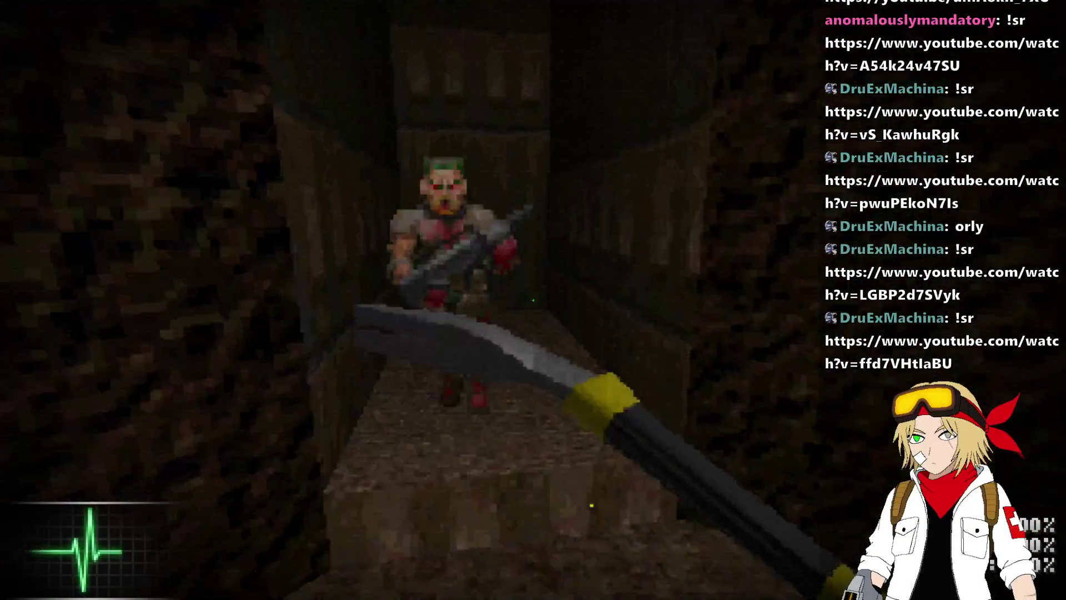
{"action": "left_click", "coordinate": [533, 300]}
{"action": "key", "text": "w"}
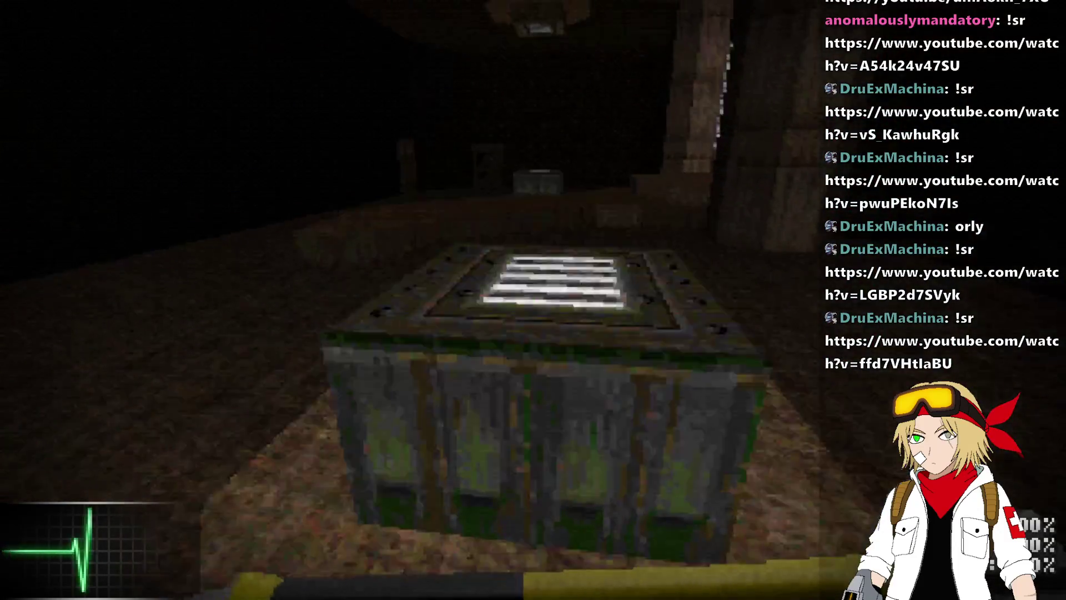
- Head out to the grassy riverside, attack the enemies and pick up shotgun shells
{"action": "key", "text": "w"}
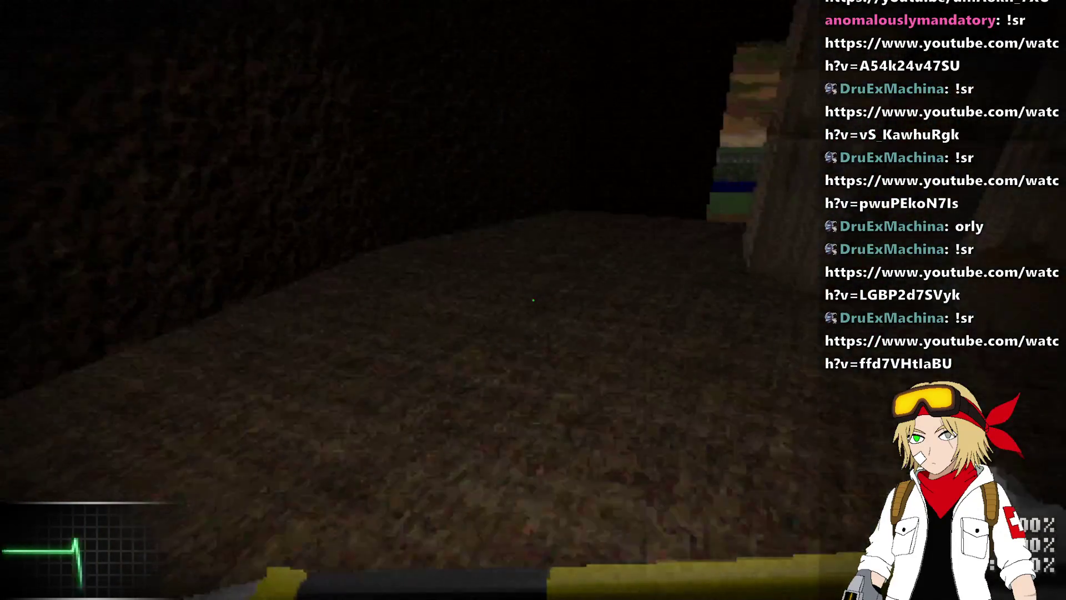
{"action": "left_click", "coordinate": [533, 300]}
{"action": "key", "text": "w"}
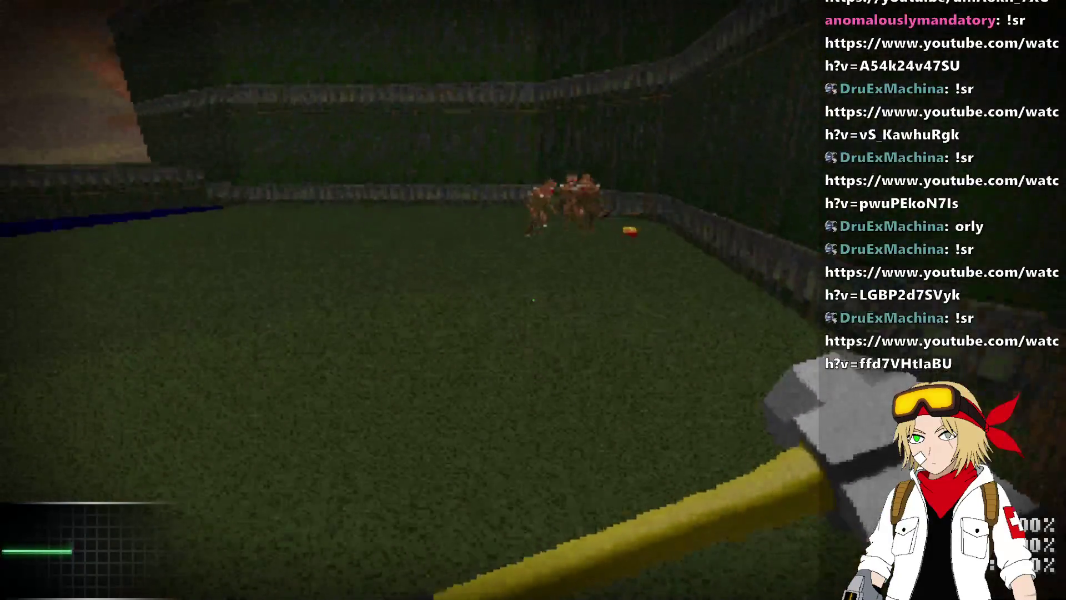
{"action": "key", "text": "w"}
{"action": "left_click", "coordinate": [533, 300]}
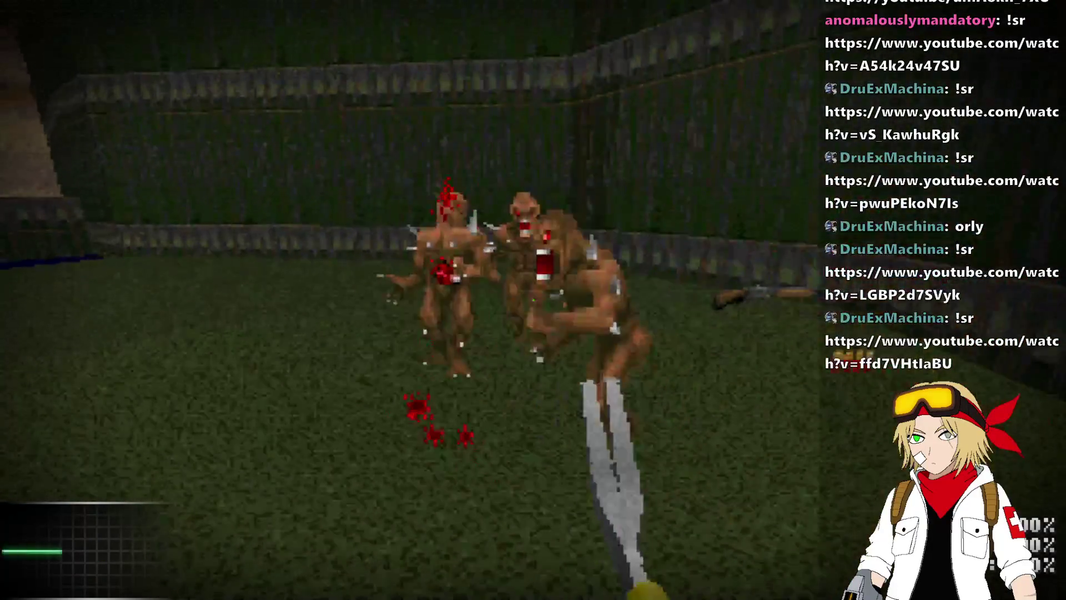
{"action": "key", "text": "w"}
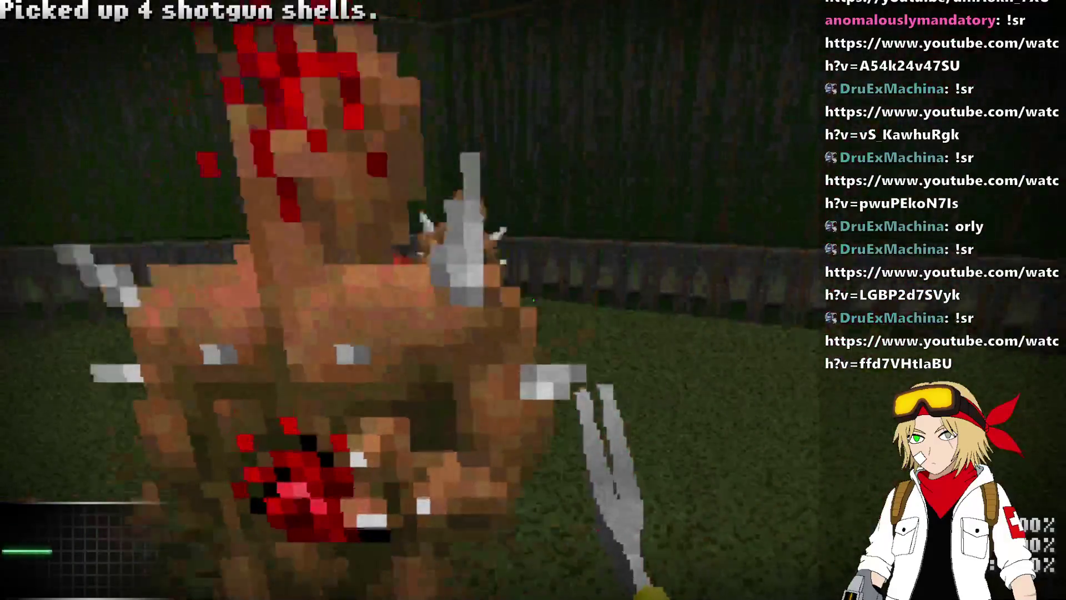
- Pause into the menu and sound options, then resume crossing the grass by the water channel
{"action": "key", "text": "Escape"}
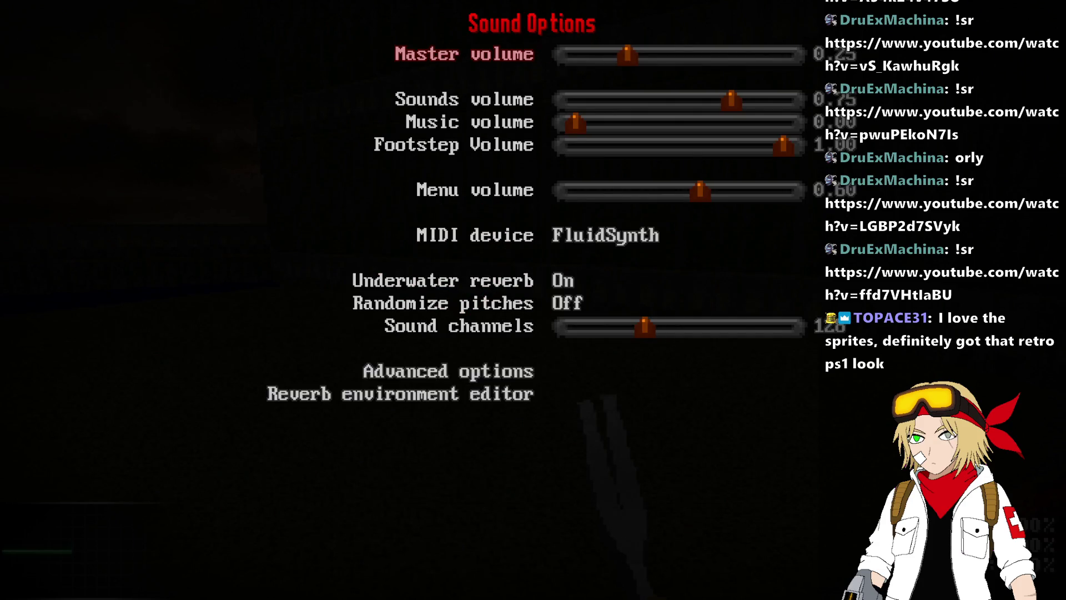
{"action": "key", "text": "Escape"}
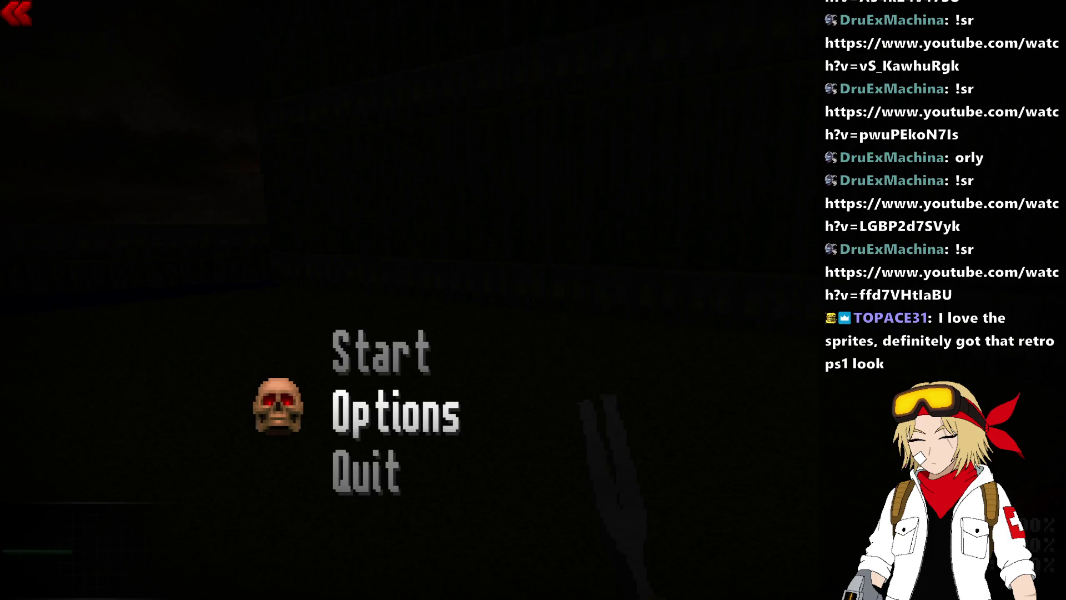
{"action": "key", "text": "Escape"}
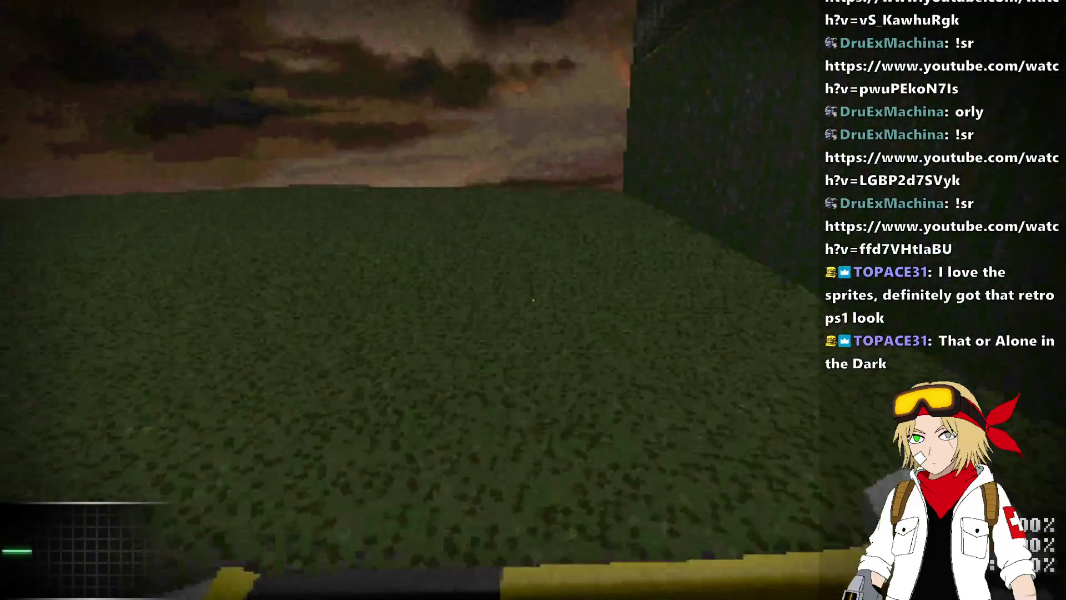
{"action": "left_click", "coordinate": [533, 300]}
{"action": "key", "text": "w"}
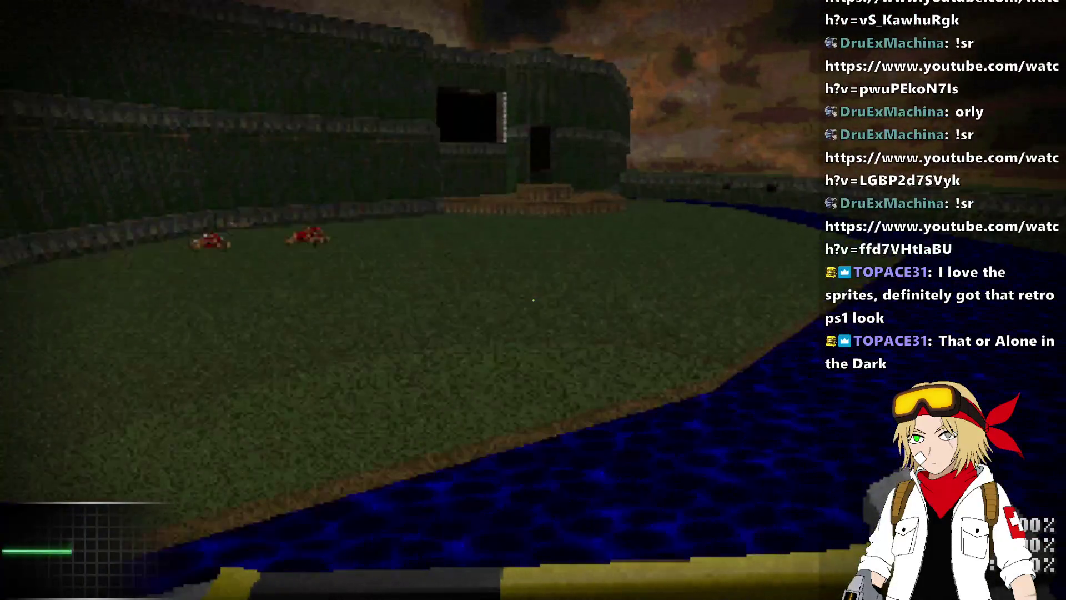
{"action": "key", "text": "w"}
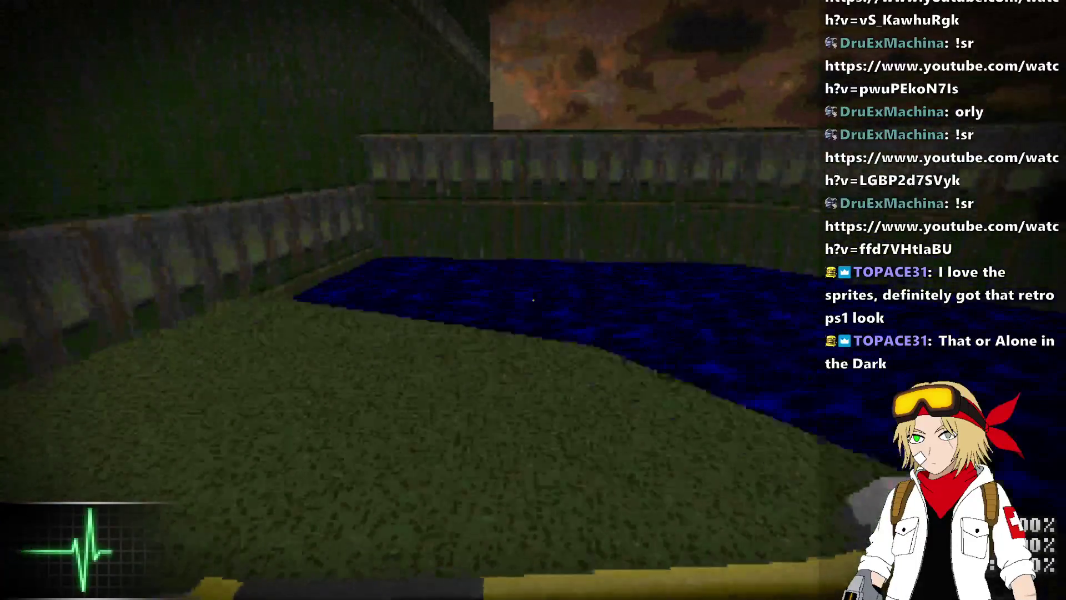
{"action": "key", "text": "w"}
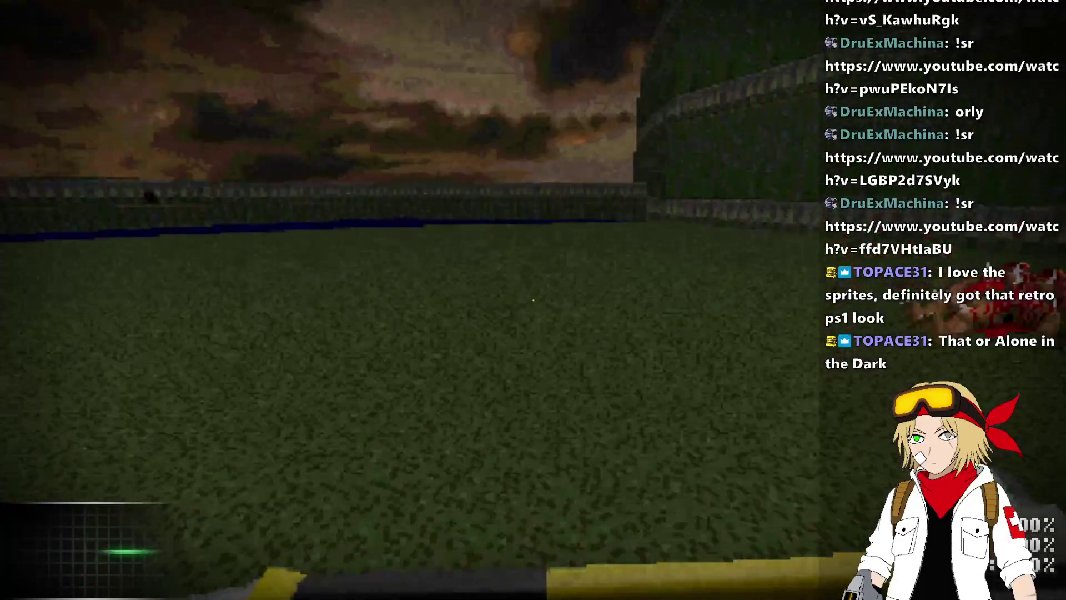
{"action": "key", "text": "alt+Tab"}
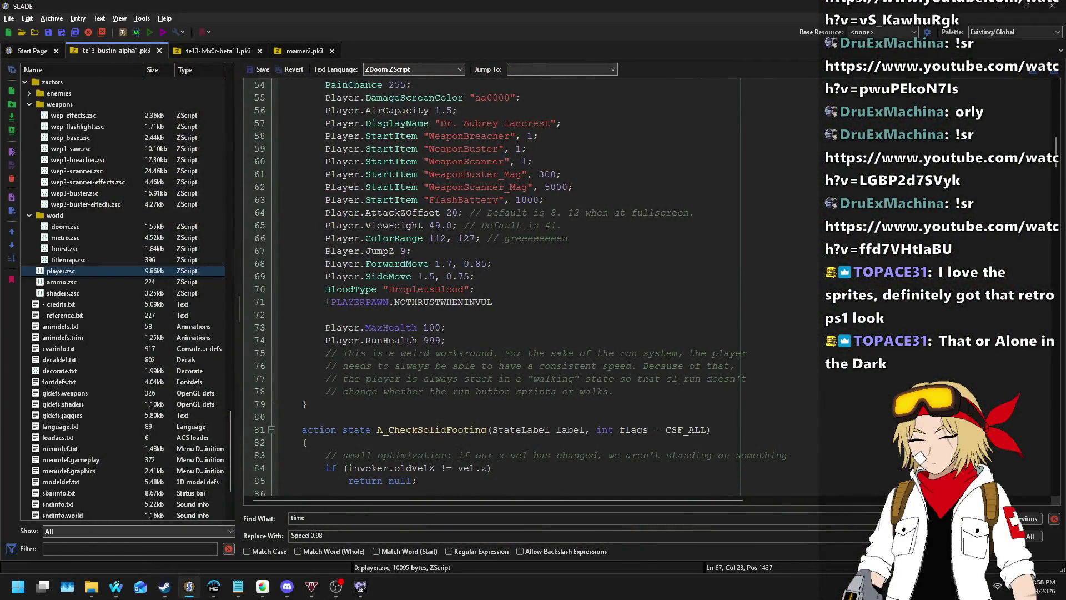
- Switch away from SLADE to the browser's Nightbot Song Requests page
{"action": "key", "text": "alt+Tab"}
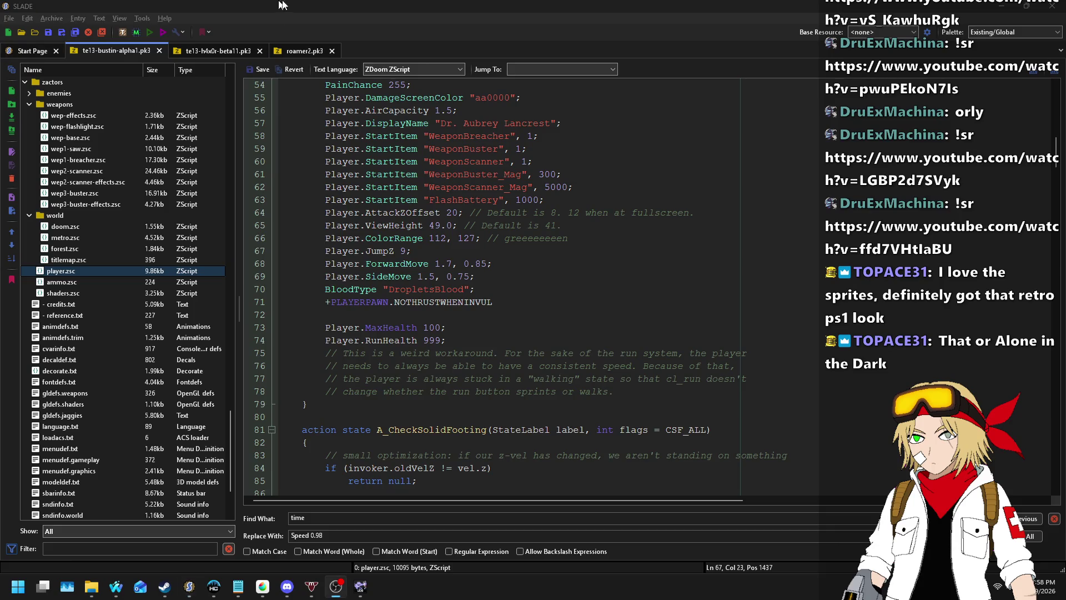
{"action": "left_click", "coordinate": [113, 586]}
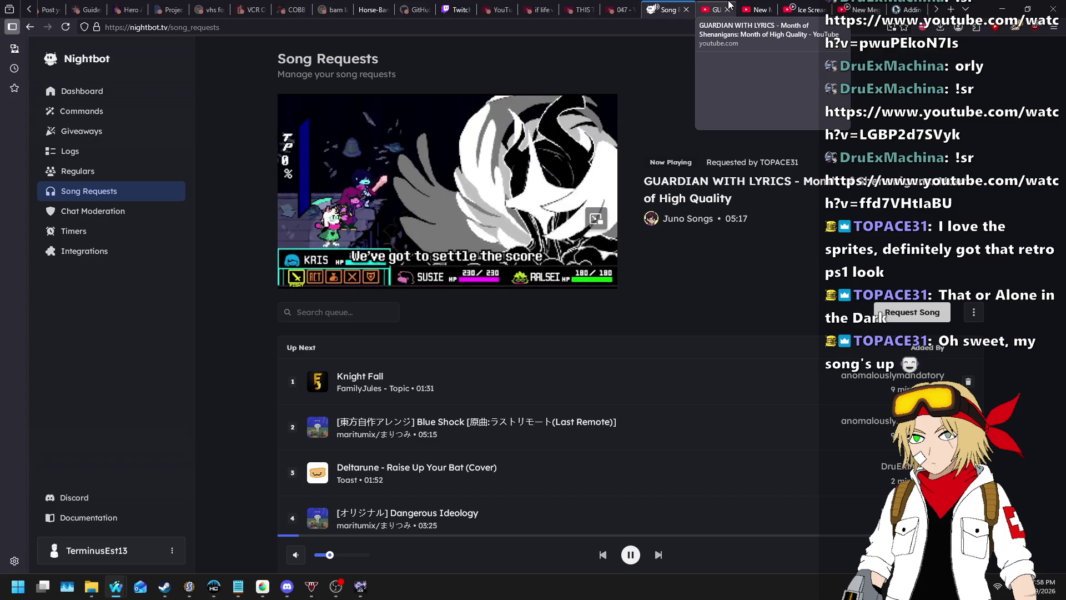
- Close the playing song's YouTube tab to return to the Nightbot queue
{"action": "left_click", "coordinate": [729, 5]}
{"action": "key", "text": "ctrl+l"}
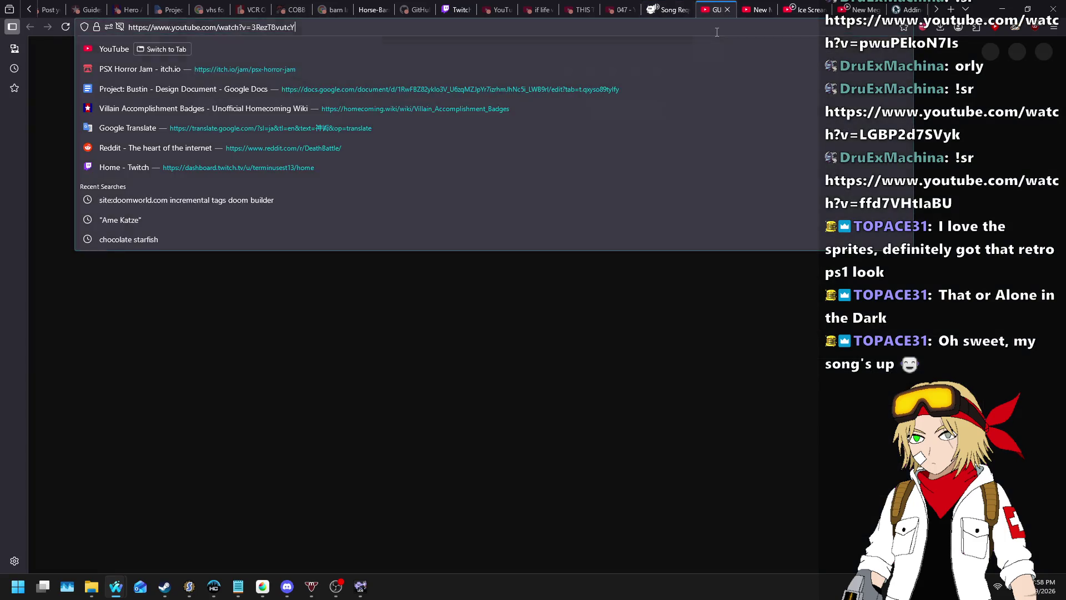
{"action": "left_click", "coordinate": [727, 9]}
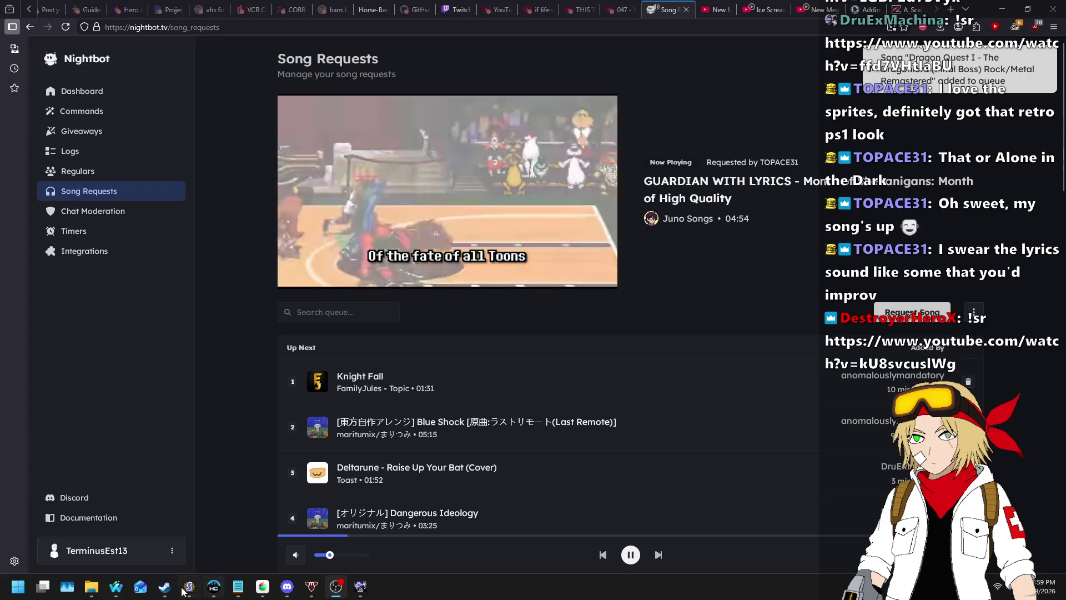
- Save the TESTING map in Ultimate Doom Builder, then bring SLADE back to the front
{"action": "left_click", "coordinate": [366, 591]}
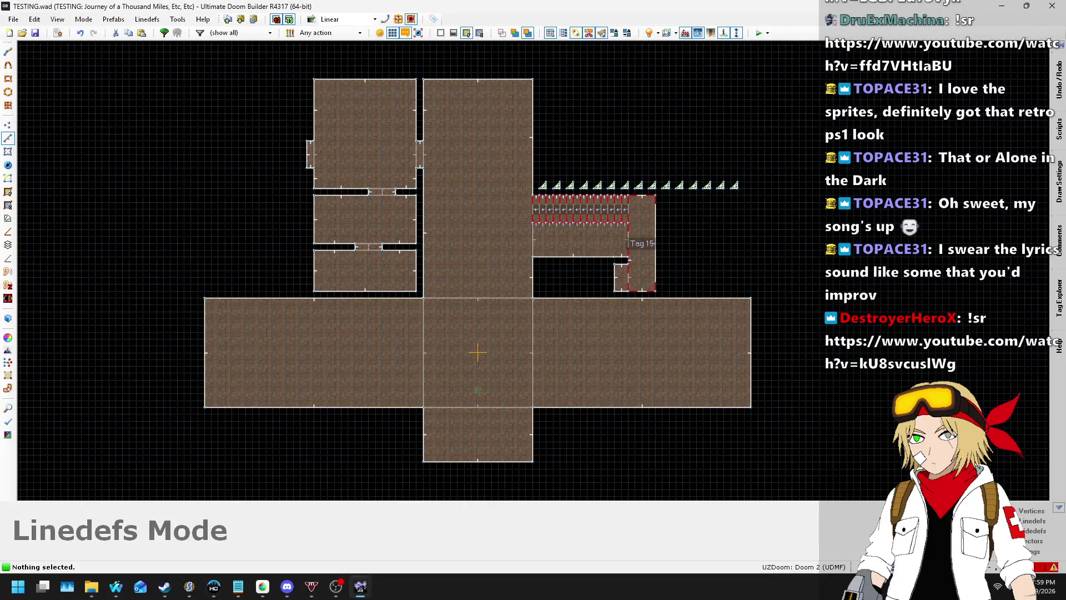
{"action": "left_click", "coordinate": [336, 586]}
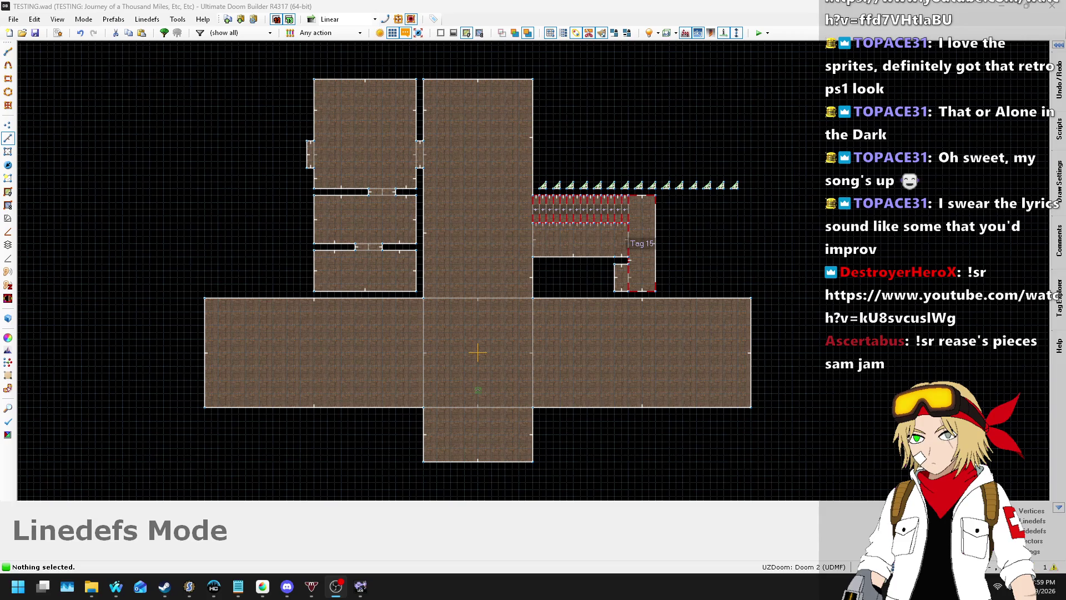
{"action": "key", "text": "ctrl+s"}
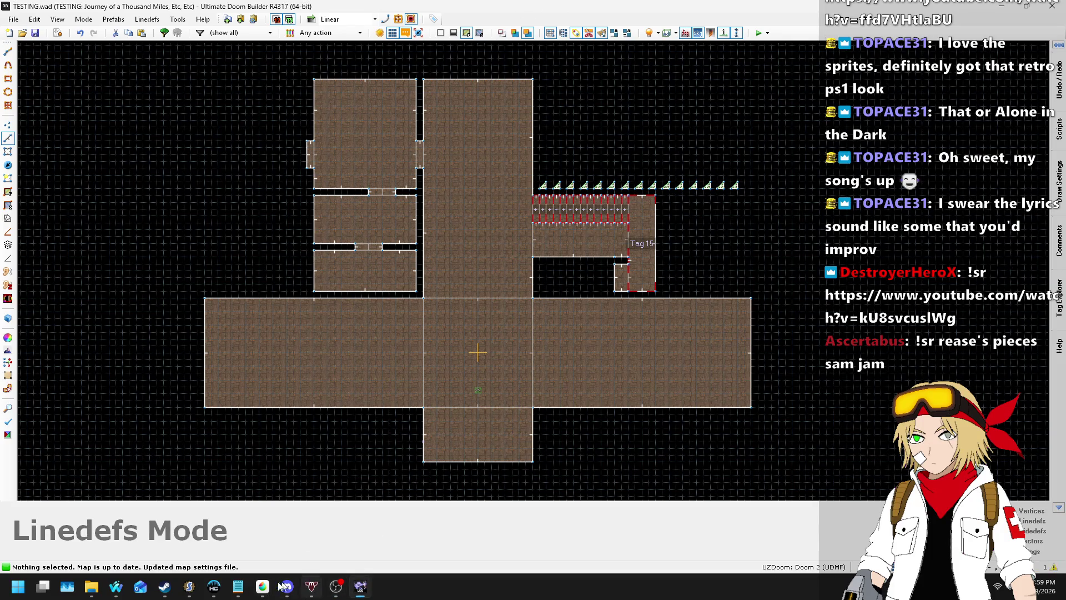
{"action": "left_click", "coordinate": [190, 587]}
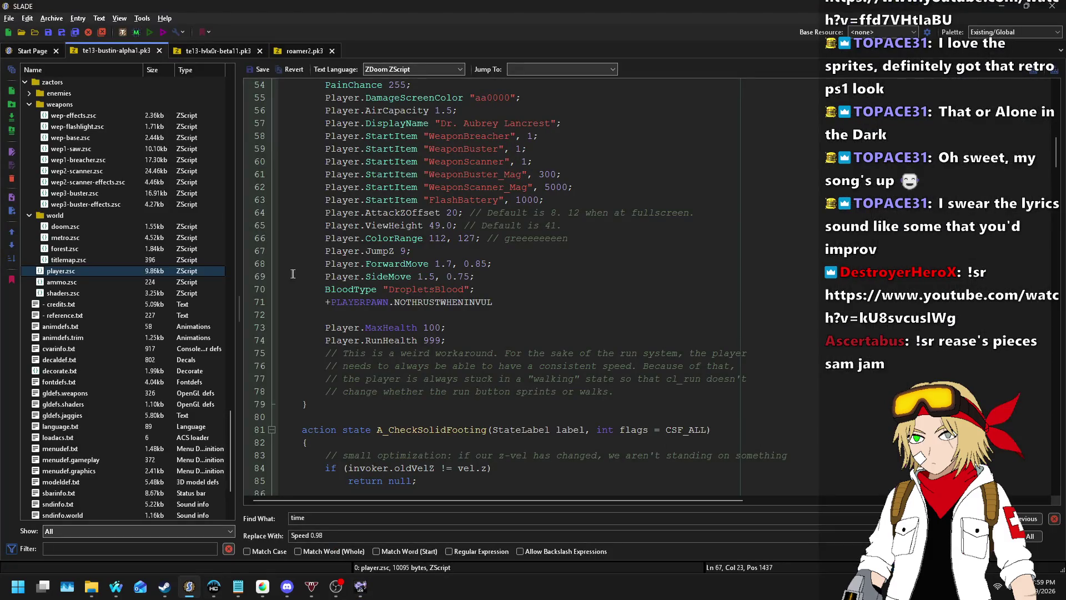
- Open player.zsc from the zactors folder of te13-h4x0r-beta11.pk3
{"action": "scroll", "coordinate": [432, 321], "scroll_direction": "up", "scroll_amount": 5}
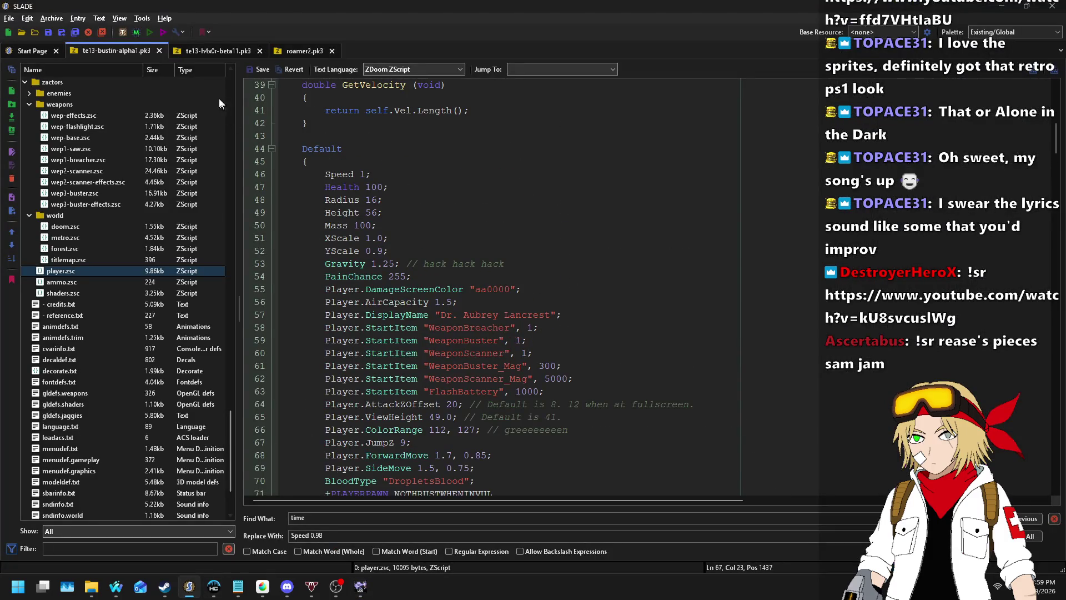
{"action": "left_click", "coordinate": [224, 54]}
{"action": "scroll", "coordinate": [142, 211], "scroll_direction": "up", "scroll_amount": 10}
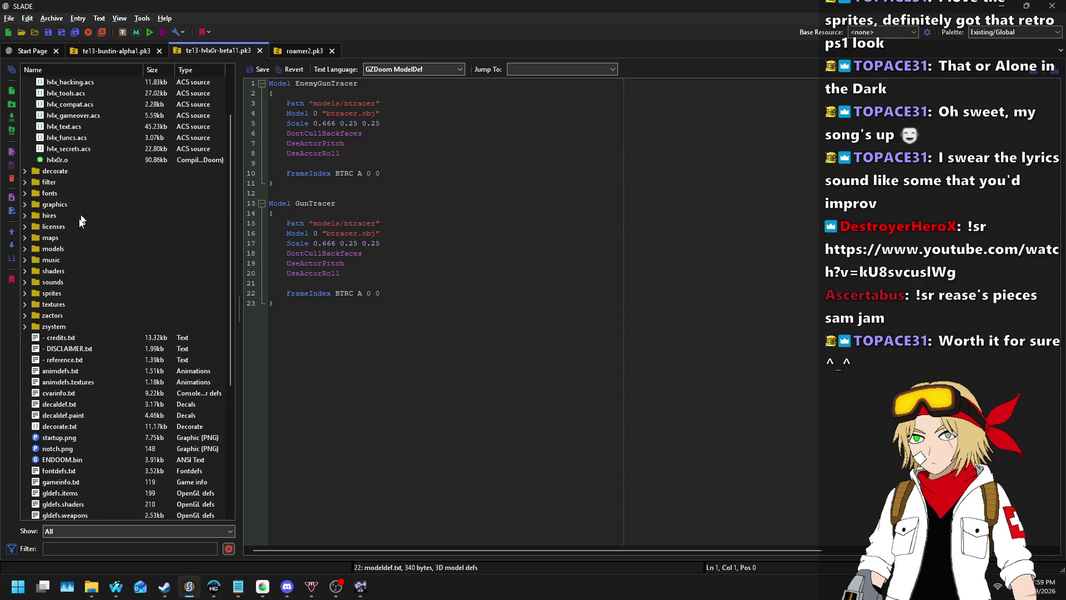
{"action": "left_click", "coordinate": [25, 382]}
{"action": "scroll", "coordinate": [30, 344], "scroll_direction": "down", "scroll_amount": 3}
{"action": "left_click", "coordinate": [54, 338]}
- Scroll down through the h4x0r player.zsc code, then bring up the file-open dialog
{"action": "scroll", "coordinate": [500, 275], "scroll_direction": "down", "scroll_amount": 10}
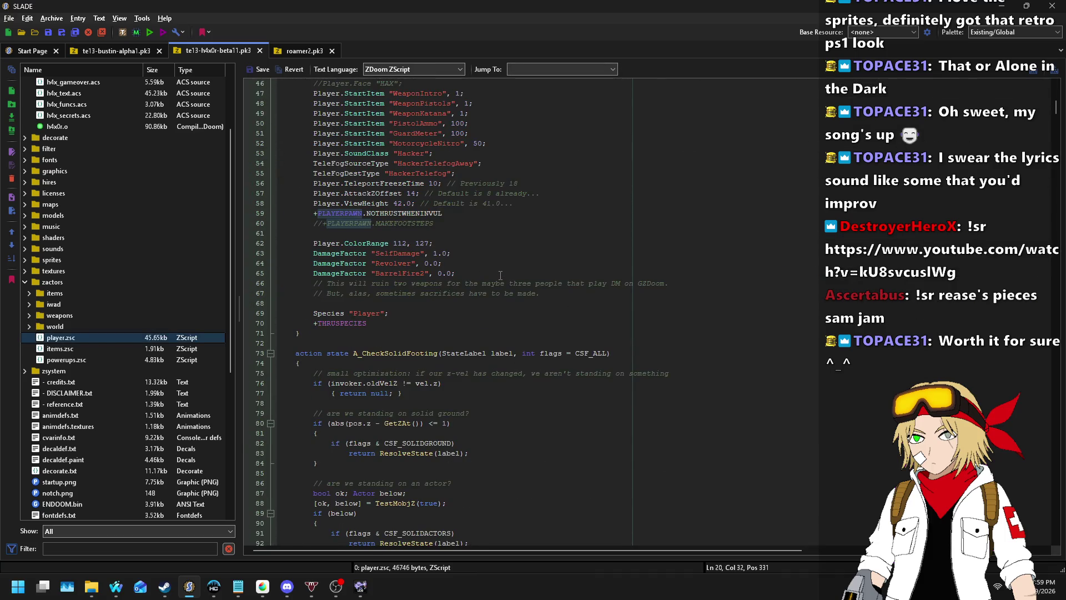
{"action": "scroll", "coordinate": [501, 275], "scroll_direction": "down", "scroll_amount": 15}
{"action": "scroll", "coordinate": [500, 275], "scroll_direction": "down", "scroll_amount": 6}
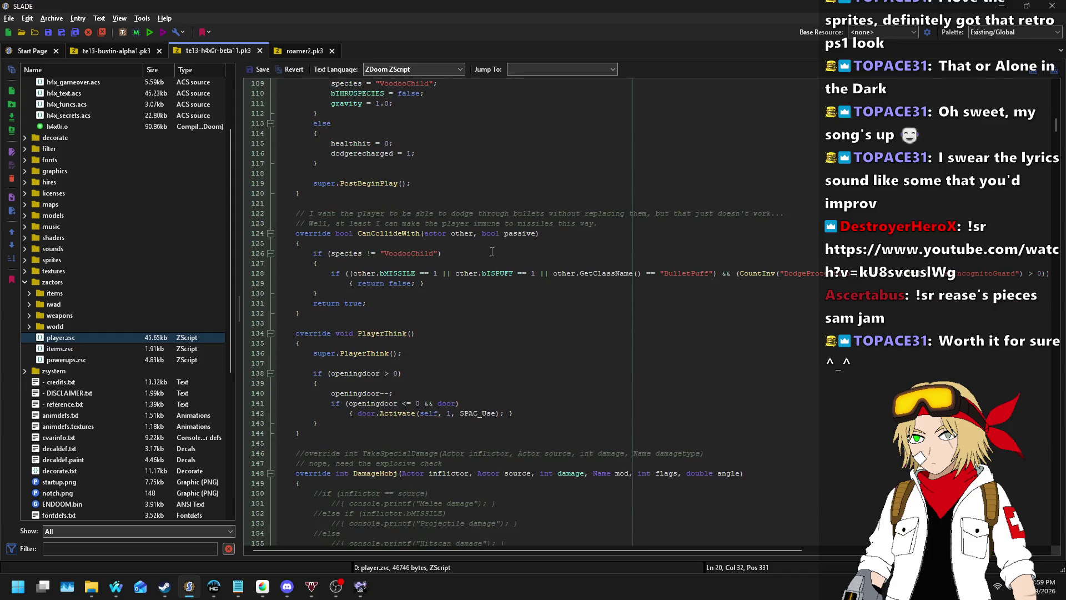
{"action": "scroll", "coordinate": [484, 249], "scroll_direction": "down", "scroll_amount": 6}
{"action": "scroll", "coordinate": [476, 243], "scroll_direction": "down", "scroll_amount": 20}
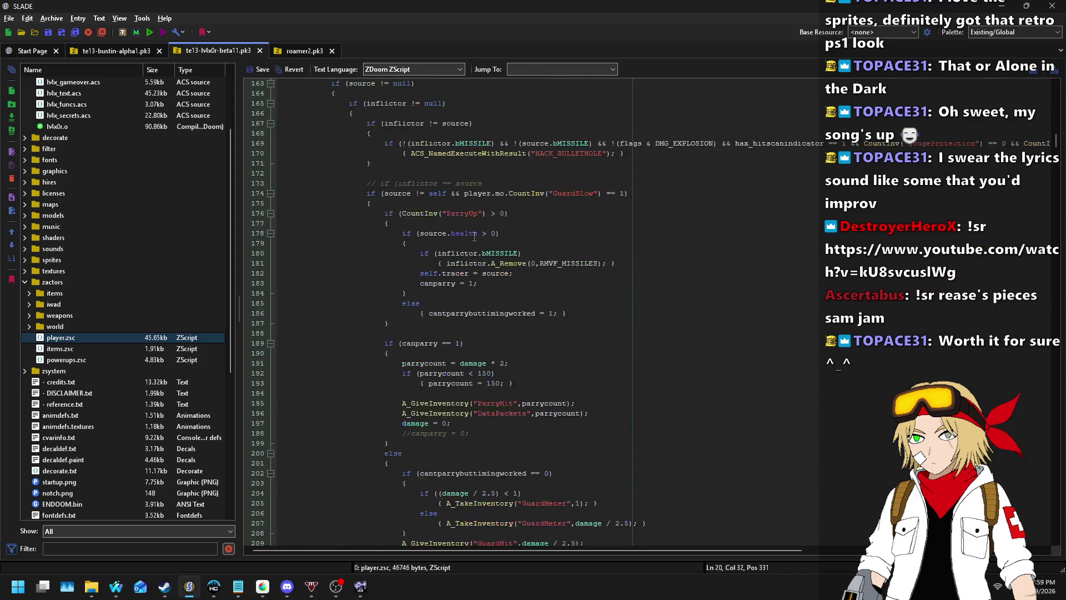
{"action": "scroll", "coordinate": [475, 237], "scroll_direction": "down", "scroll_amount": 2}
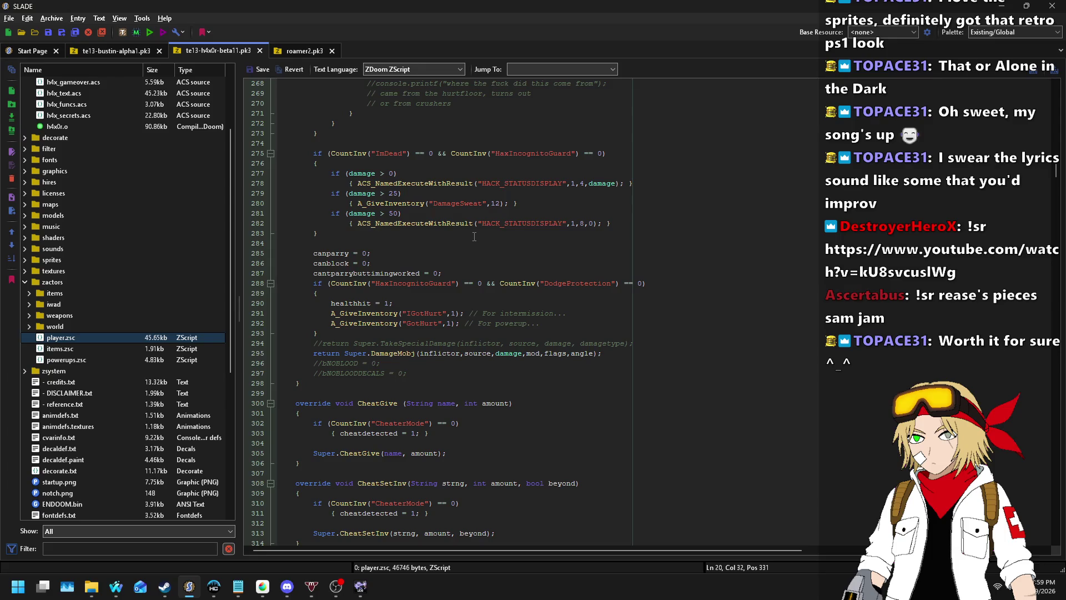
{"action": "scroll", "coordinate": [460, 233], "scroll_direction": "down", "scroll_amount": 20}
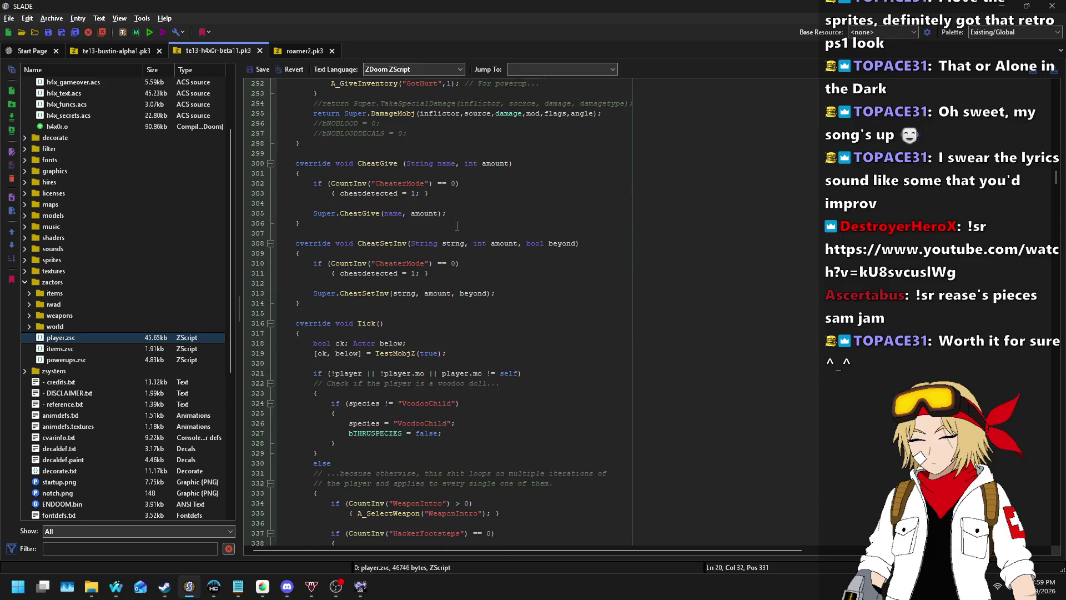
{"action": "scroll", "coordinate": [457, 226], "scroll_direction": "down", "scroll_amount": 20}
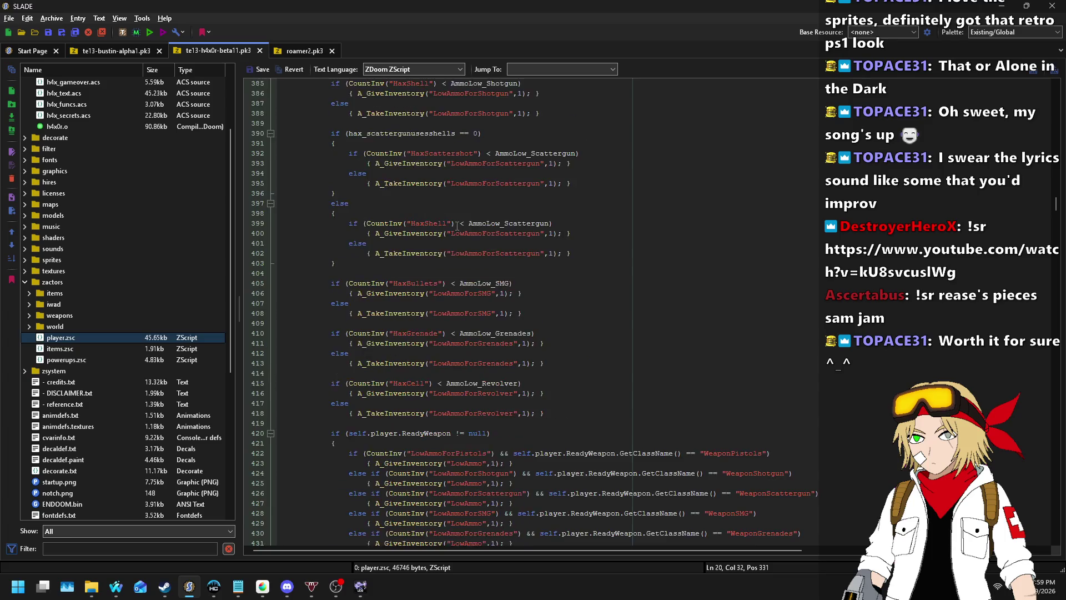
{"action": "scroll", "coordinate": [457, 226], "scroll_direction": "down", "scroll_amount": 20}
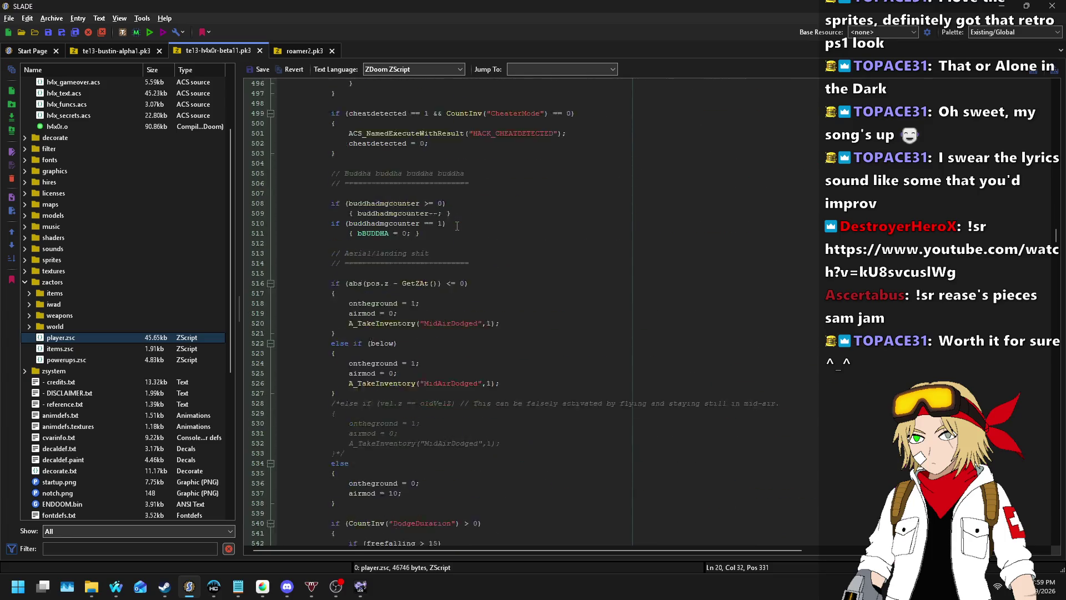
{"action": "scroll", "coordinate": [289, 200], "scroll_direction": "down", "scroll_amount": 5}
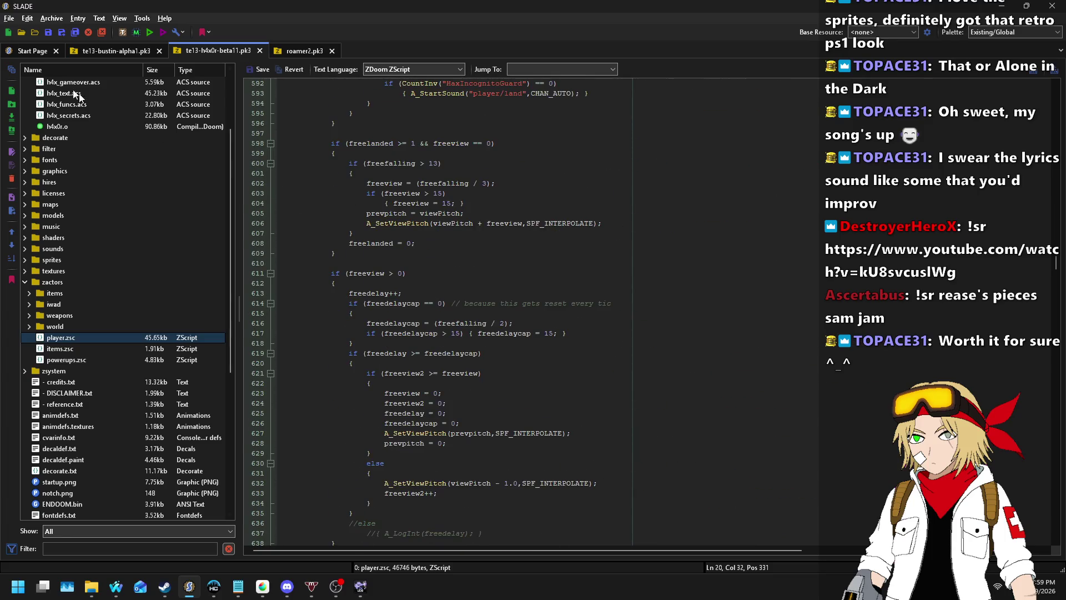
{"action": "left_click", "coordinate": [23, 28]}
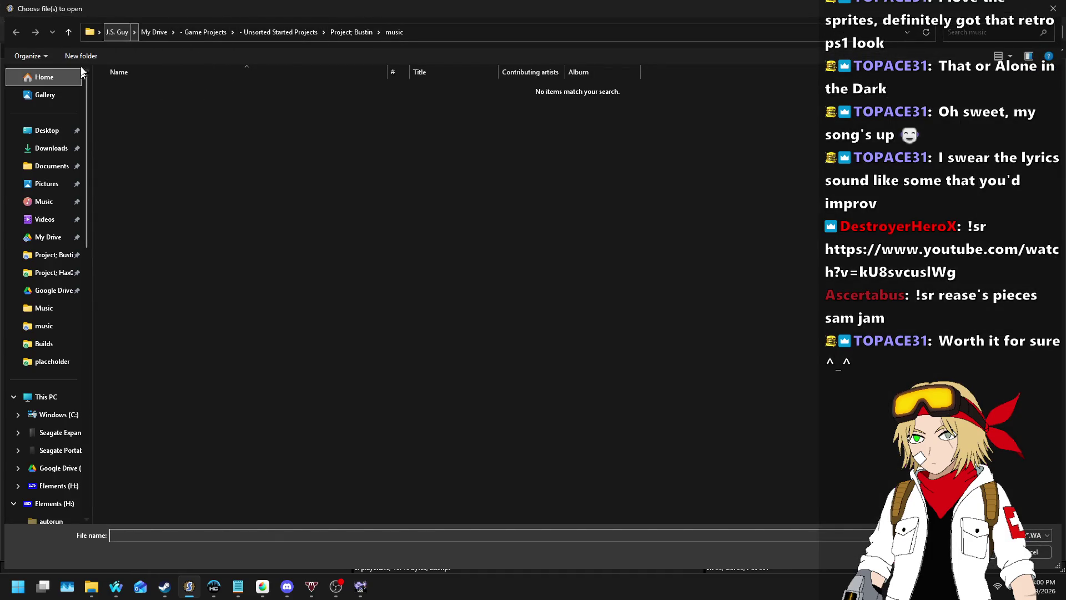
- Browse via the breadcrumb locations to the Doom folder in the open dialog
{"action": "left_click", "coordinate": [100, 33]}
{"action": "left_click", "coordinate": [142, 102]}
{"action": "left_click", "coordinate": [134, 32]}
{"action": "left_click", "coordinate": [100, 33]}
{"action": "scroll", "coordinate": [135, 136], "scroll_direction": "down", "scroll_amount": 3}
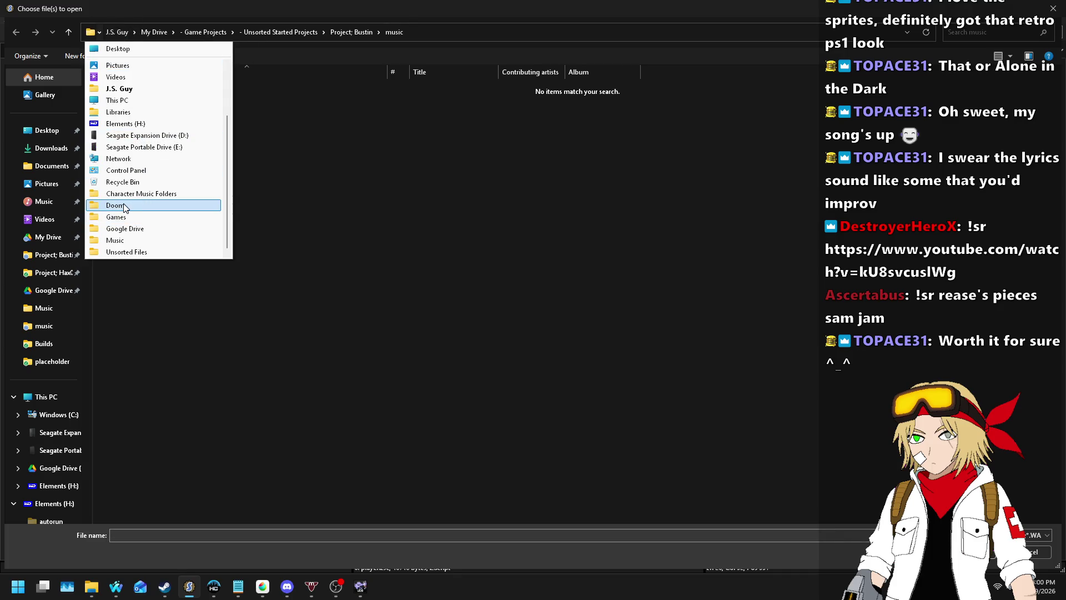
{"action": "left_click", "coordinate": [123, 203]}
- Select uzdoom.pk3 in the Doom folder, open it, and expand its zscript folder
{"action": "key", "text": "alt+Tab"}
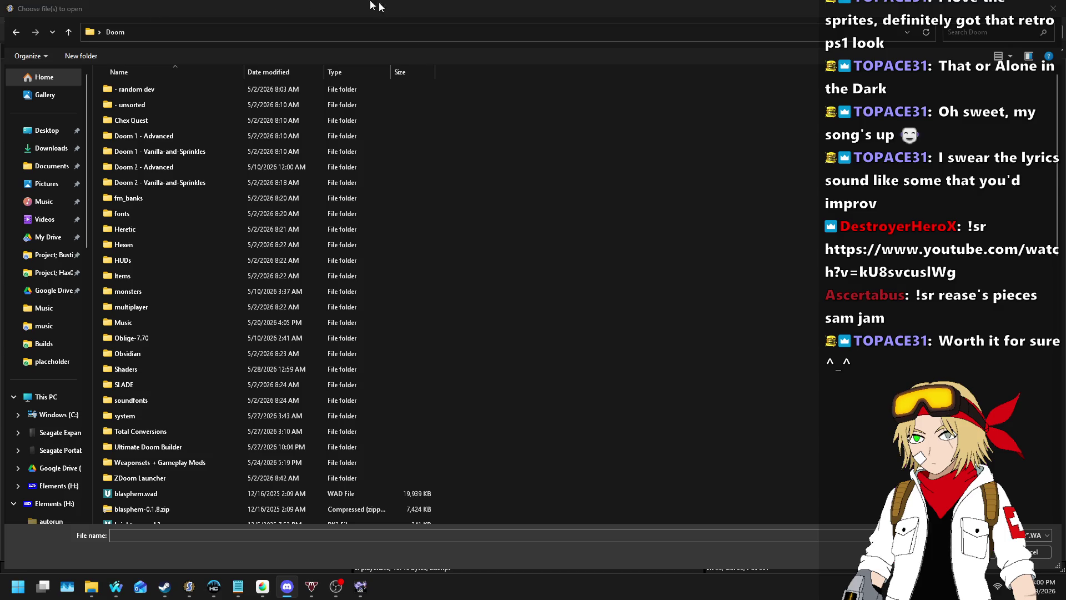
{"action": "left_click", "coordinate": [478, 372]}
{"action": "scroll", "coordinate": [478, 371], "scroll_direction": "down", "scroll_amount": 5}
{"action": "scroll", "coordinate": [478, 372], "scroll_direction": "down", "scroll_amount": 8}
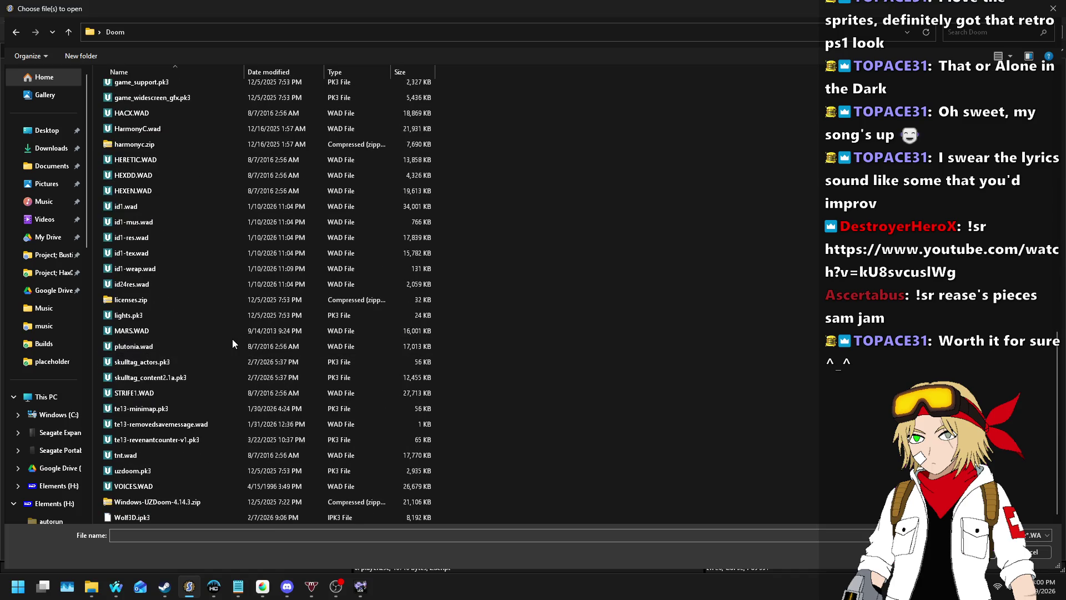
{"action": "key", "text": "g"}
{"action": "key", "text": "g"}
{"action": "key", "text": "h"}
{"action": "key", "text": "a"}
{"action": "key", "text": "r"}
{"action": "key", "text": "u"}
{"action": "key", "text": "Return"}
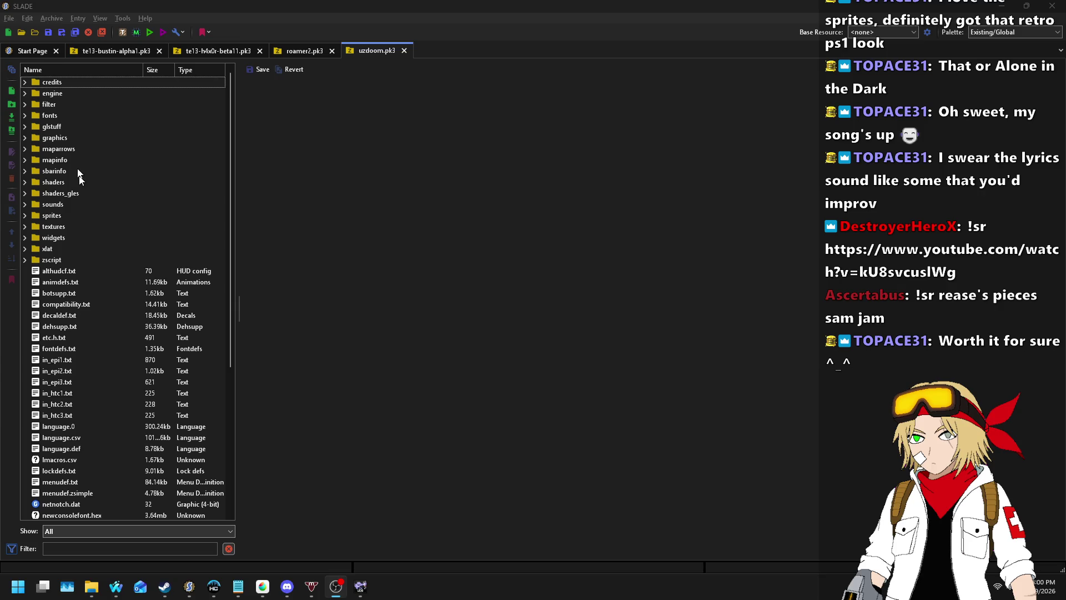
{"action": "left_click", "coordinate": [25, 260]}
- Open player.zs from zscript/actors/player and search for "jump" to reach CheckJump
{"action": "left_click", "coordinate": [22, 270]}
{"action": "left_click", "coordinate": [29, 271]}
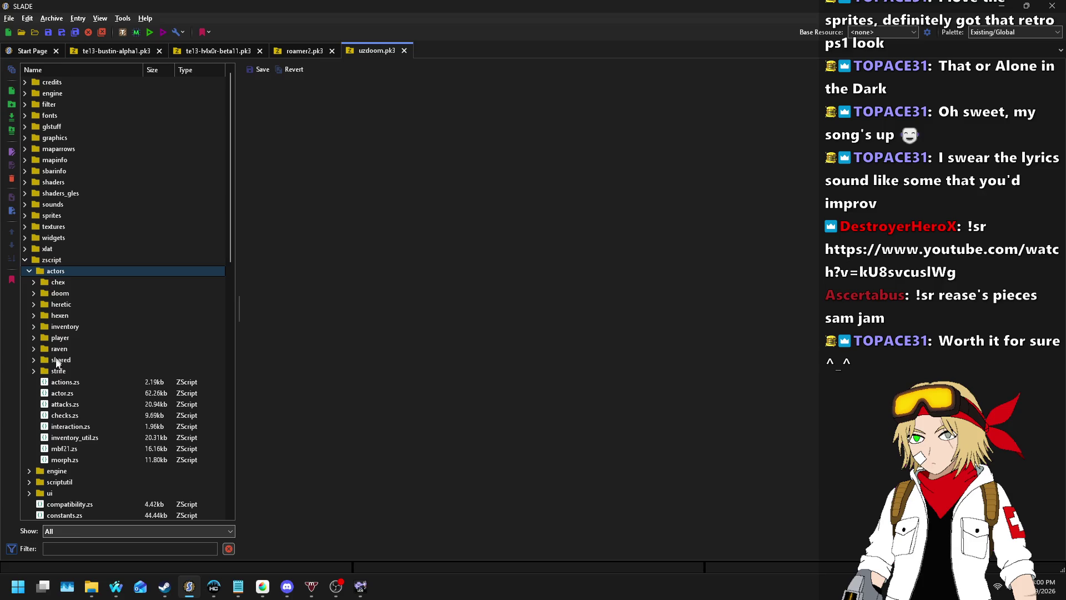
{"action": "left_click", "coordinate": [33, 337]}
{"action": "key", "text": "Down"}
{"action": "key", "text": "Down"}
{"action": "key", "text": "Down"}
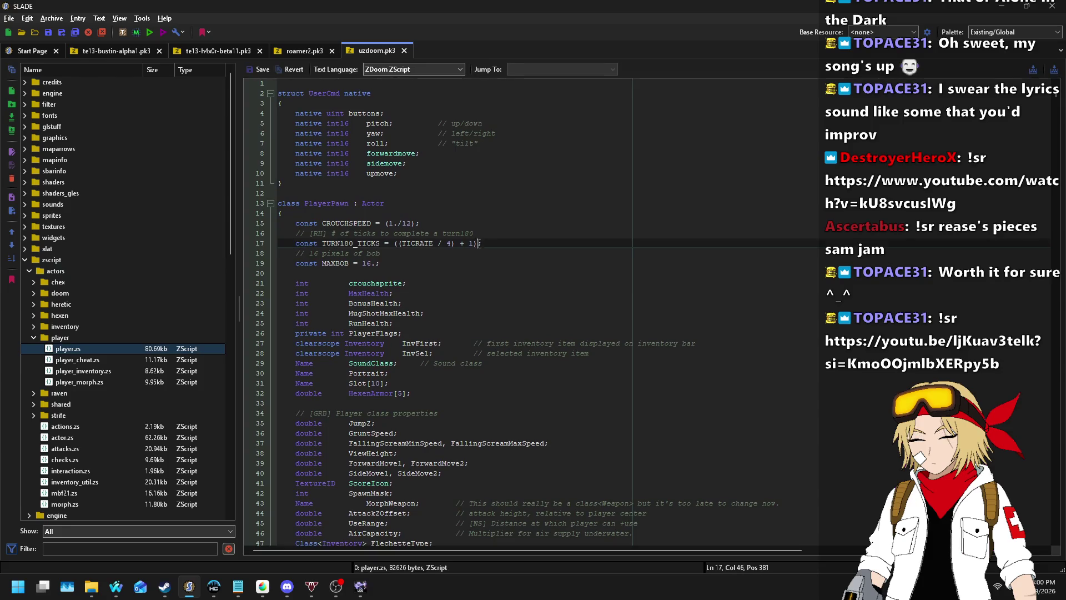
{"action": "key", "text": "ctrl+f"}
{"action": "type", "text": "jump"}
{"action": "key", "text": "Return"}
{"action": "key", "text": "Return"}
{"action": "key", "text": "Return"}
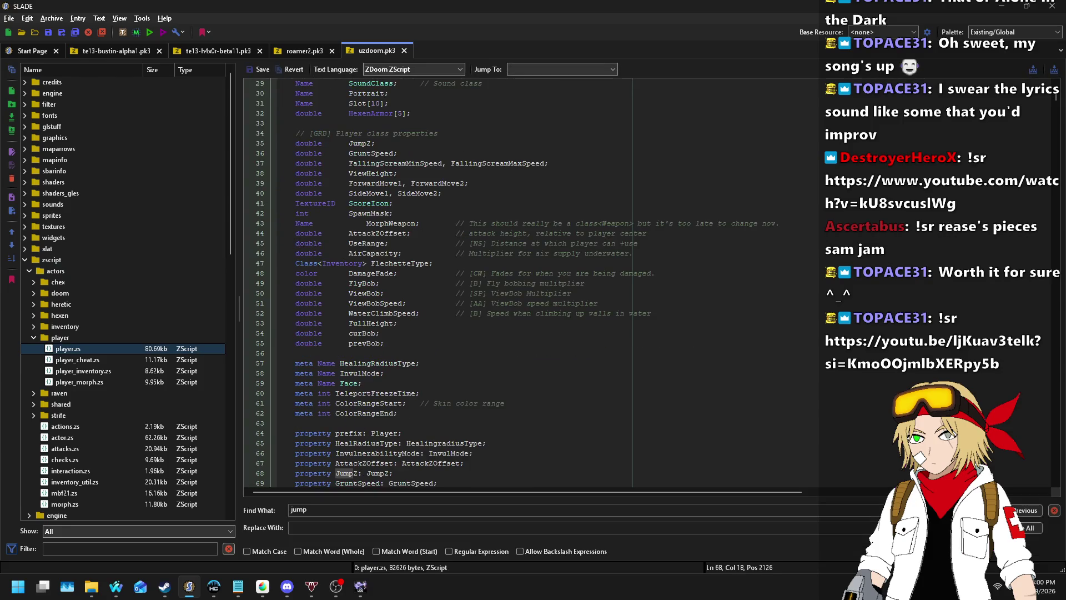
{"action": "key", "text": "Return"}
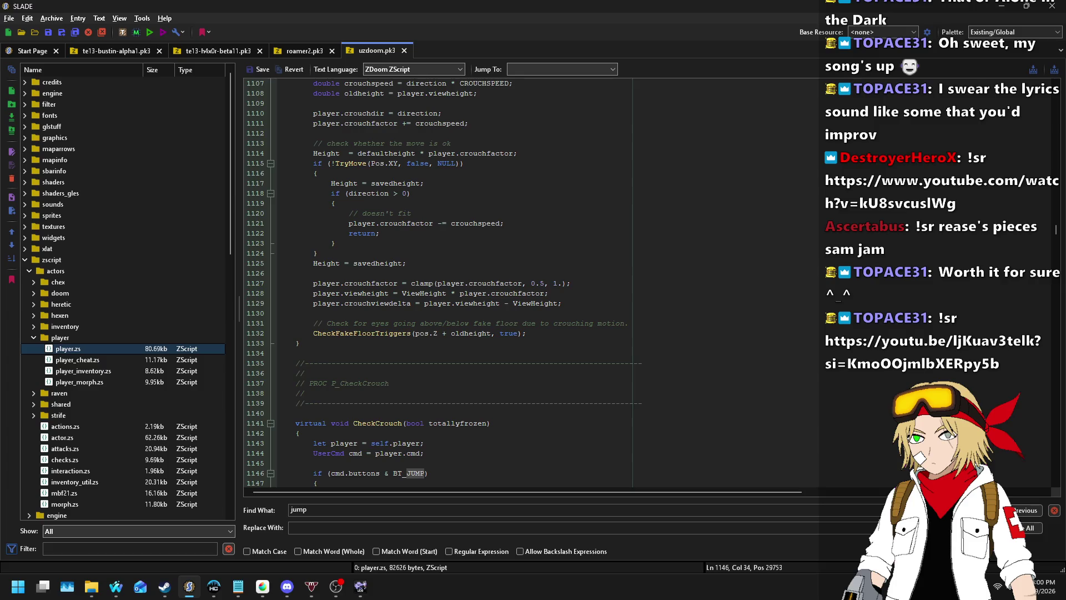
{"action": "key", "text": "Return"}
{"action": "key", "text": "Return"}
{"action": "key", "text": "Return"}
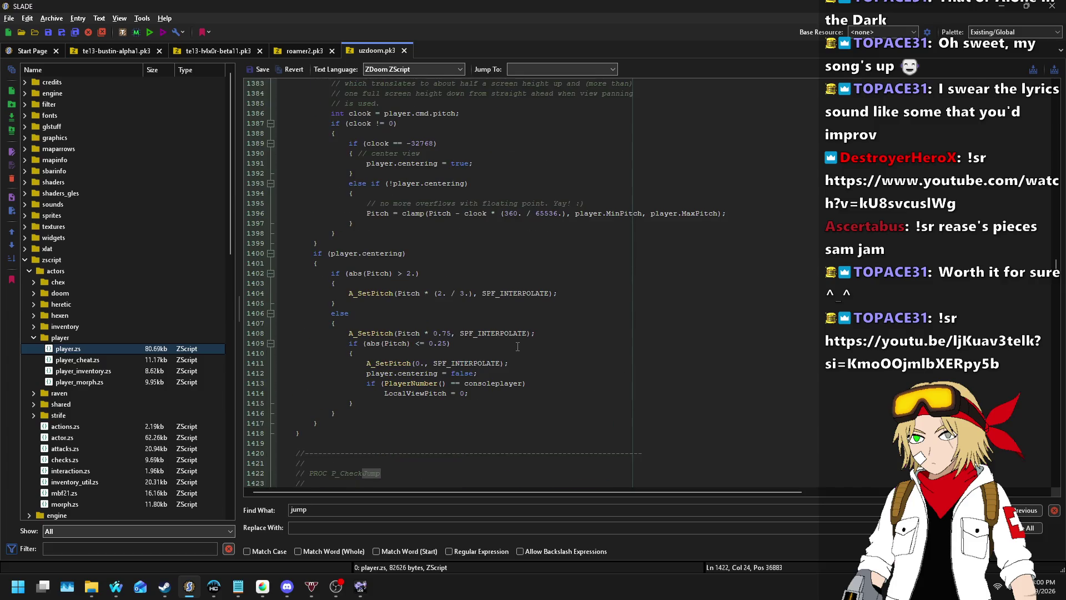
- Select the entire CheckJump function from its declaration to its closing brace
{"action": "scroll", "coordinate": [518, 346], "scroll_direction": "down", "scroll_amount": 8}
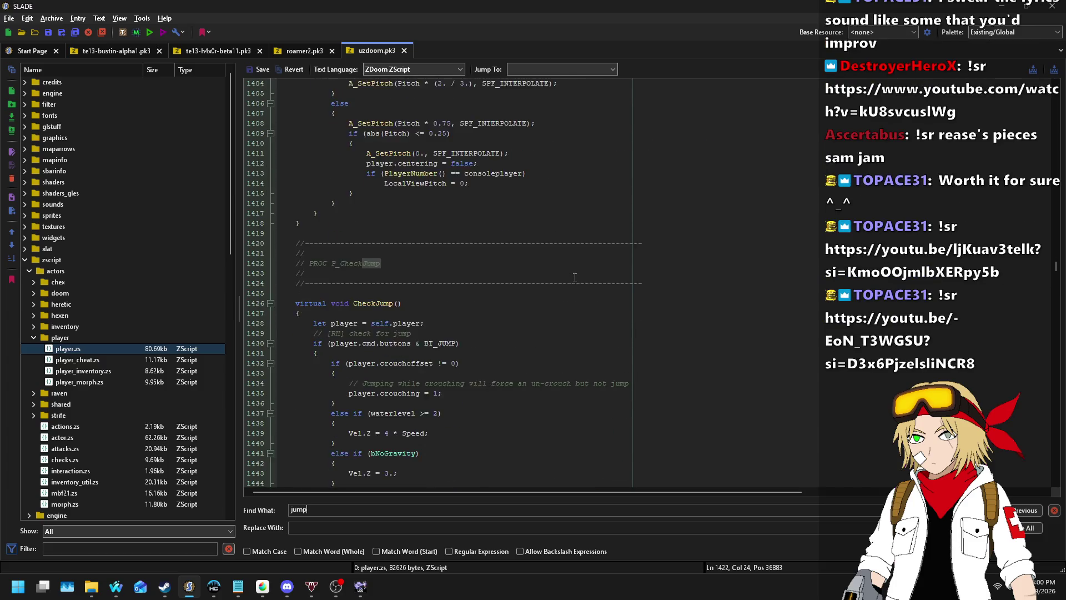
{"action": "scroll", "coordinate": [500, 261], "scroll_direction": "down", "scroll_amount": 2}
{"action": "left_click", "coordinate": [371, 205]}
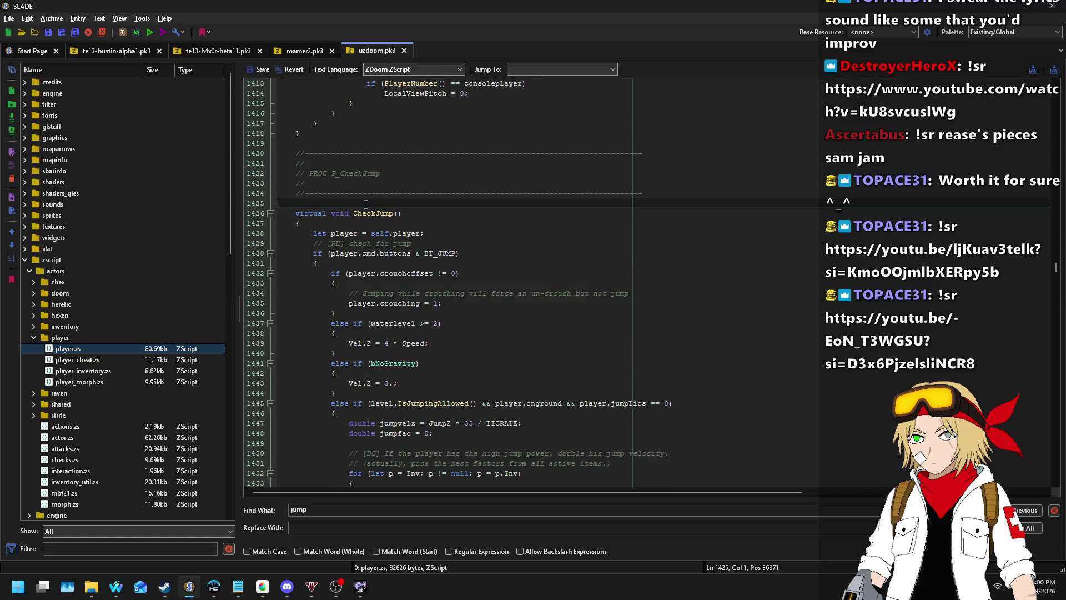
{"action": "key", "text": "Down"}
{"action": "key", "text": "Home"}
{"action": "scroll", "coordinate": [628, 246], "scroll_direction": "down", "scroll_amount": 2}
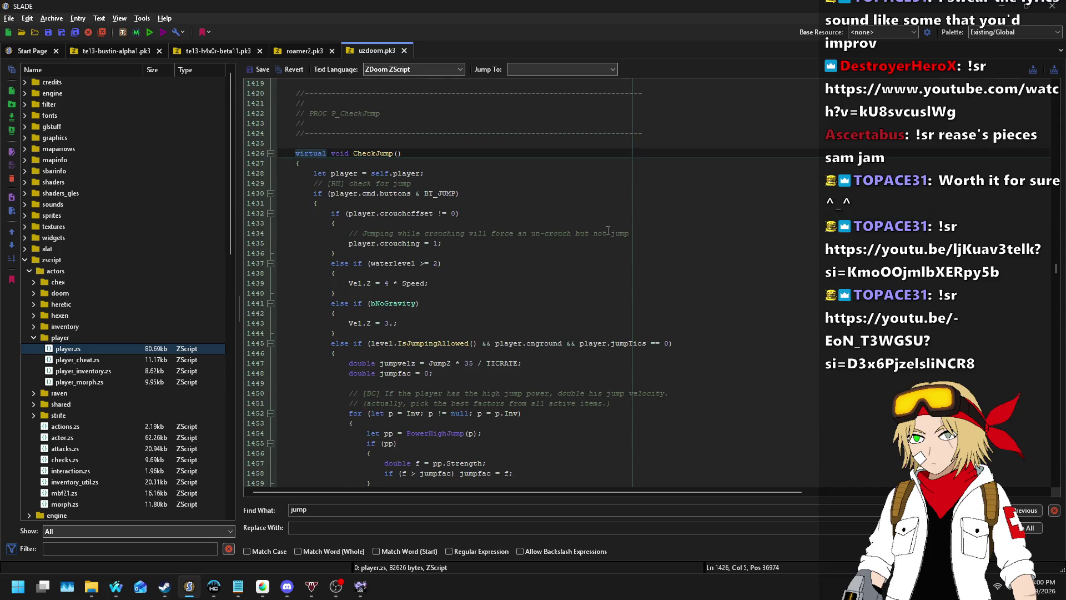
{"action": "scroll", "coordinate": [525, 188], "scroll_direction": "down", "scroll_amount": 6}
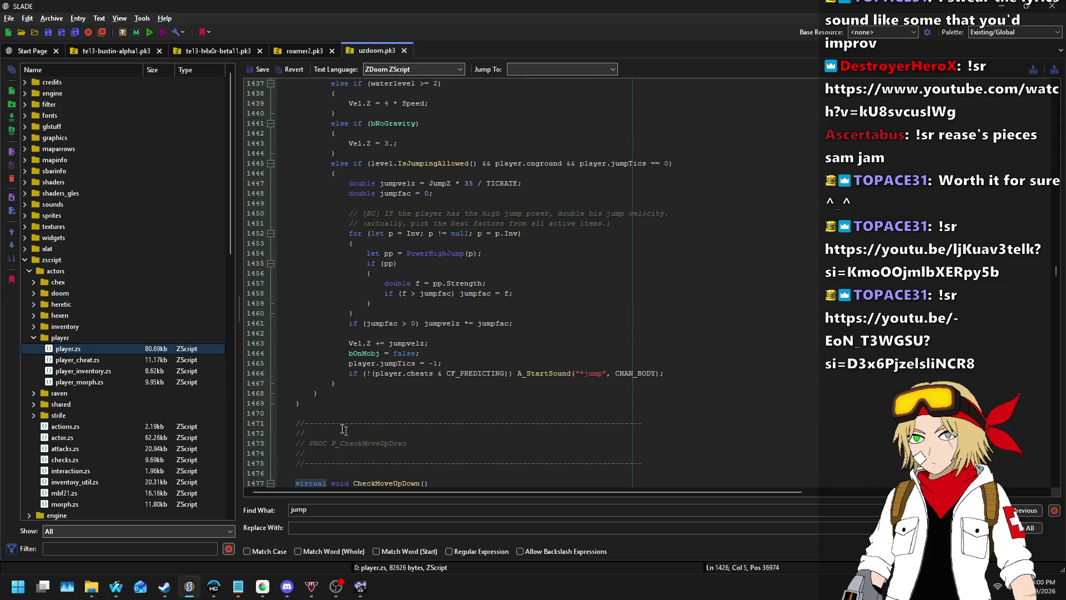
{"action": "left_click", "coordinate": [328, 402], "text": "shift"}
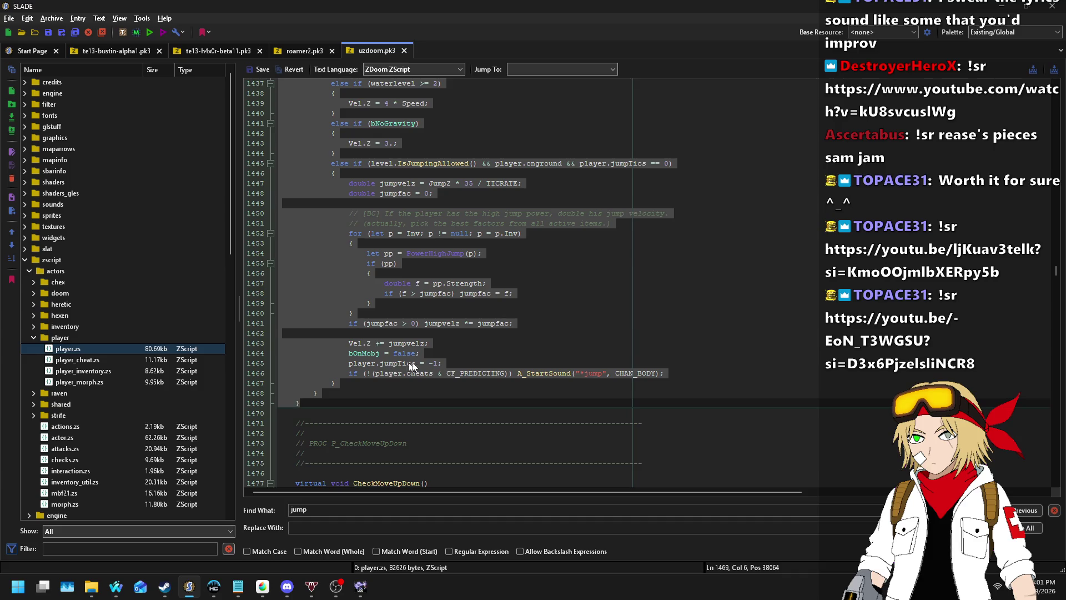
{"action": "left_click", "coordinate": [113, 51]}
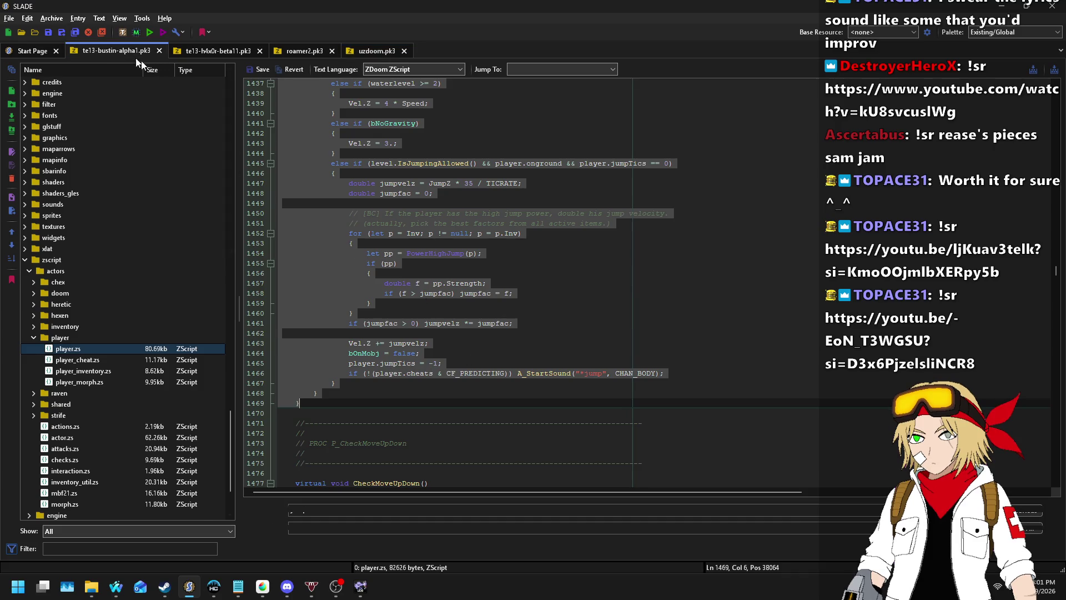
- Paste CheckJump after PostBeginPlay's closing brace in te13-bustin-alpha1.pk3's player.zsc
{"action": "scroll", "coordinate": [514, 249], "scroll_direction": "down", "scroll_amount": 20}
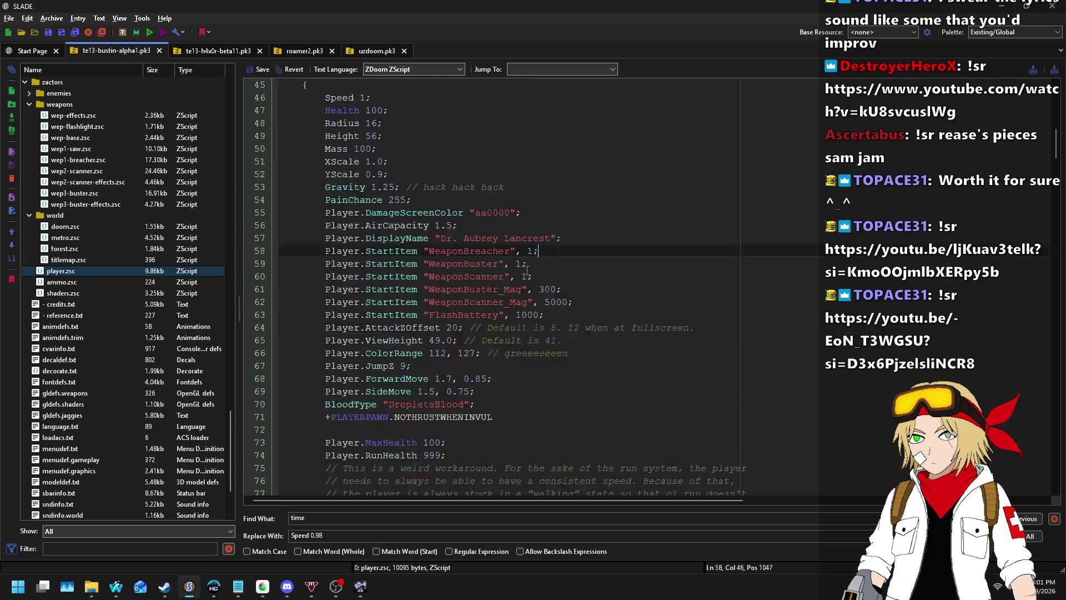
{"action": "scroll", "coordinate": [495, 238], "scroll_direction": "down", "scroll_amount": 2}
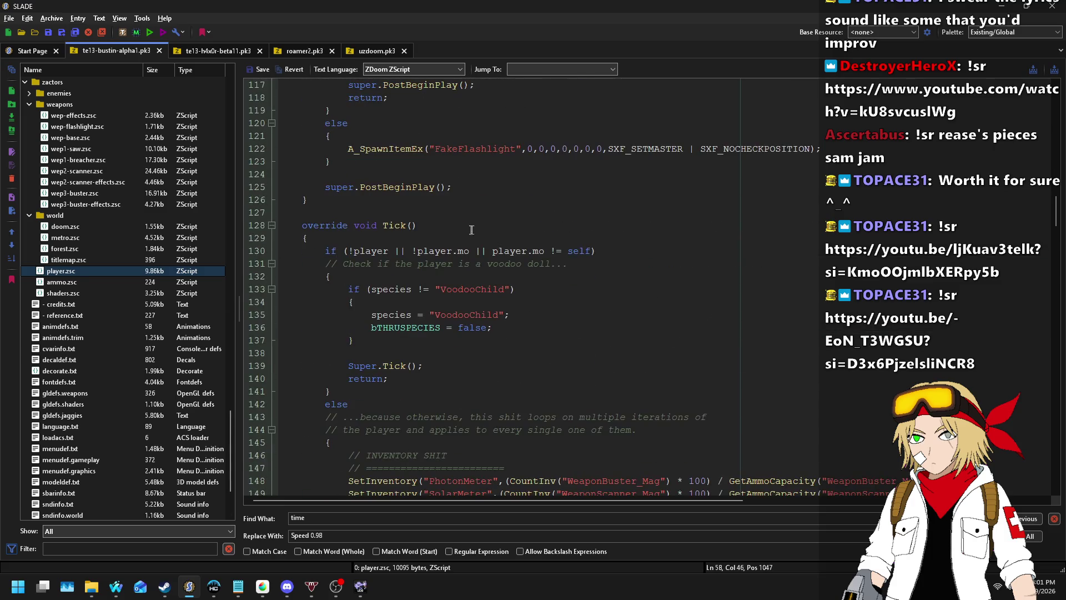
{"action": "left_click", "coordinate": [368, 202]}
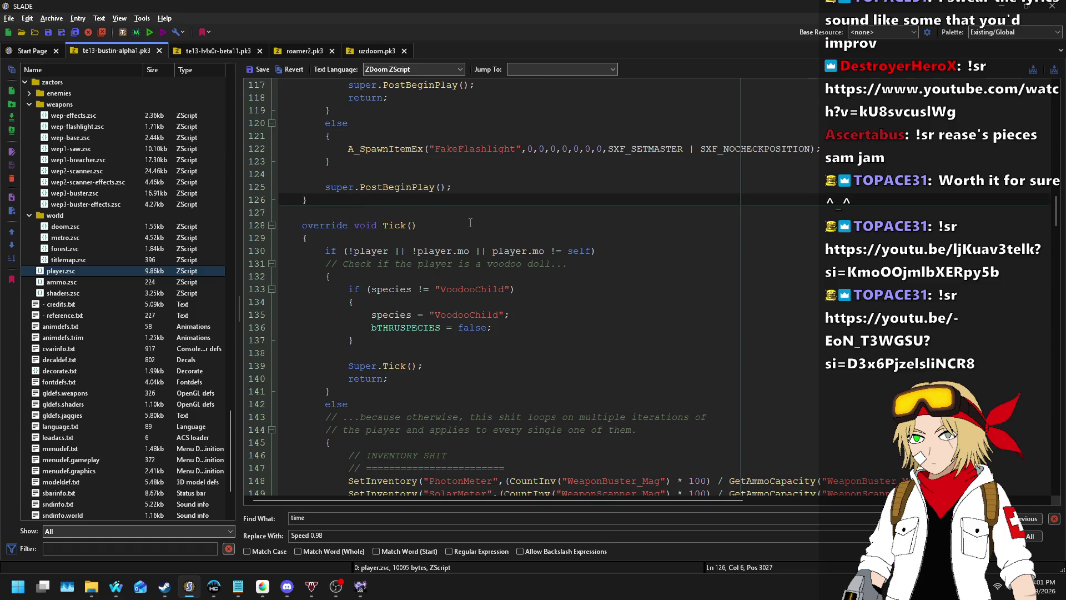
{"action": "type", "text": "virtual void CheckJump() \t{ \t\tlet player = self.player; \t\t// [RH] check for jump \t\tif (player.cmd.buttons & BT_JUMP) \t\t{ \t\t\tif (player.crouchoffset != 0) \t\t\t{ \t\t\t\t// Jumping while crouching will force an un-crouch but not jump \t\t\t\tplayer.crouching = 1; \t\t\t} \t\t\telse if (waterlevel >= 2) \t\t\t{ \t\t\t\tVel.Z = 4 * Speed; \t\t\t} \t\t\telse if (bNoGravity) \t\t\t{ \t\t\t\tVel.Z = 3.; \t\t\t} \t\t\telse if (level.IsJumpingAllowed() && player.onground && player.jumpTics == 0) \t\t\t{ \t\t\t\tdouble jumpvelz = JumpZ * 35 / TICRATE; \t\t\t\tdouble jumpfac = 0;  \t\t\t\t// [BC] If the player has the high jump power, double his jump velocity. \t\t\t\t// (actually, pick the best factors from all active items.) \t\t\t\tfor (let p = Inv; p != null; p = p.Inv) \t\t\t\t{ \t\t\t\t\tlet pp = PowerHighJump(p); \t\t\t\t\tif (pp) \t\t\t\t\t{ \t\t\t\t\t\tdouble f = pp.Strength; \t\t\t\t\t\tif (f > jumpfac) jumpfac = f; \t\t\t\t\t} \t\t\t\t} \t\t\t\tif (jumpfac > 0) jumpvelz *= jumpfac;  \t\t\t\tVel.Z += jumpvelz; \t\t\t\tbOnMobj = false; \t\t\t\tplayer.jumpTics = -1; \t\t\t\tif (!(player.cheats & CF_PREDICTING)) A_StartSound(\"*jump\", CHAN_BODY); \t\t\t} \t\t} \t}"}
- Add a blank line before CheckJump, indent its declaration one level, and apply the edit
{"action": "scroll", "coordinate": [510, 205], "scroll_direction": "up", "scroll_amount": 5}
{"action": "scroll", "coordinate": [510, 205], "scroll_direction": "up", "scroll_amount": 5}
{"action": "left_click", "coordinate": [352, 291]}
{"action": "key", "text": "Down"}
{"action": "key", "text": "Down"}
{"action": "key", "text": "Home"}
{"action": "key", "text": "Return"}
{"action": "key", "text": "Tab"}
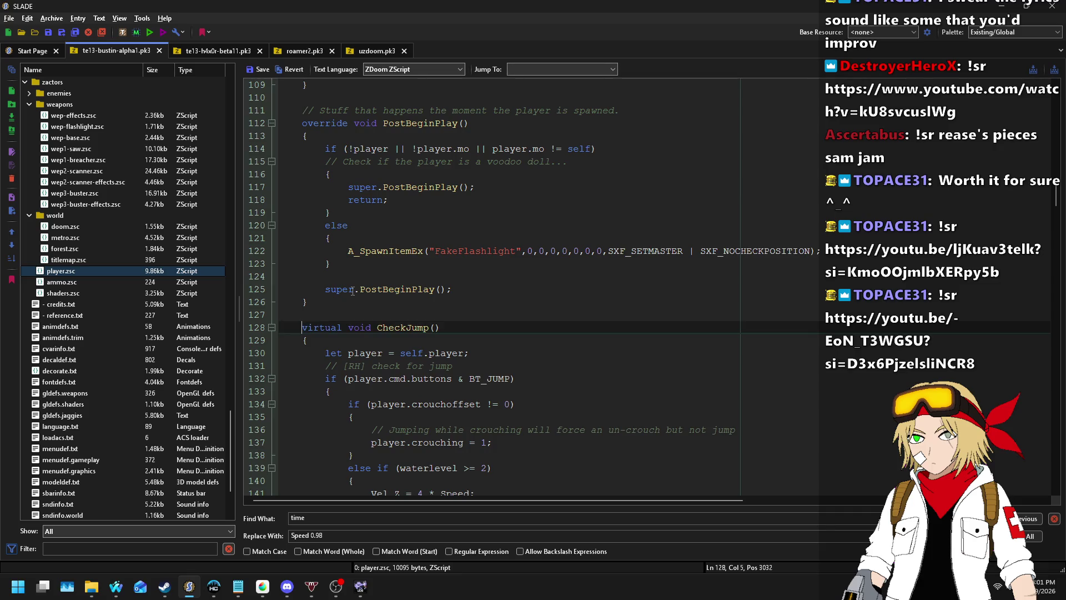
{"action": "left_click", "coordinate": [251, 71]}
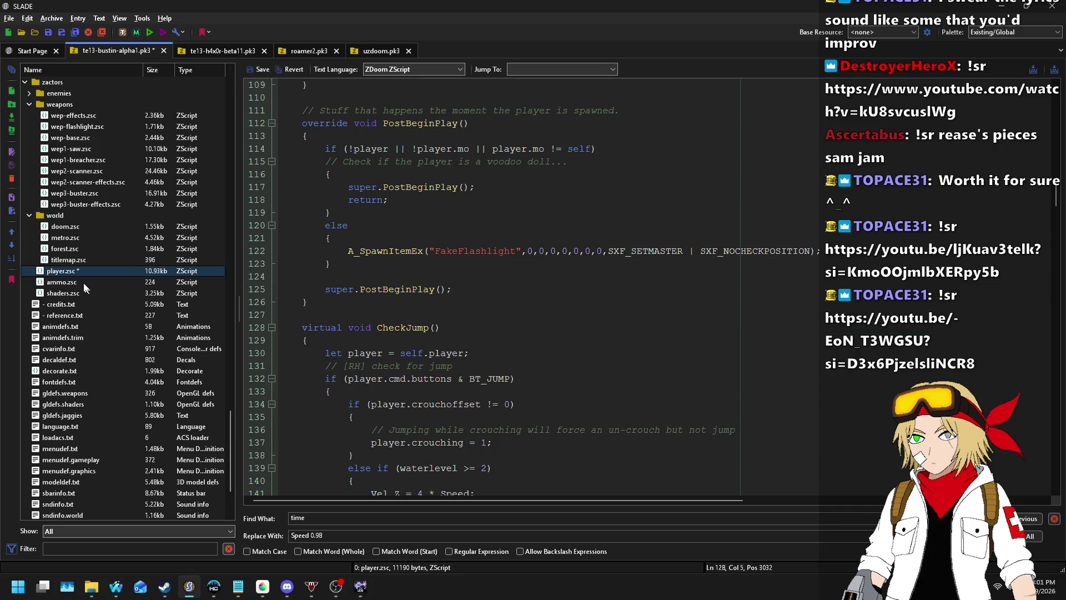
- In decorate.txt, duplicate the Unfocused powerup line and rename the copy to ImJumping
{"action": "left_click", "coordinate": [59, 370]}
{"action": "left_click", "coordinate": [415, 339]}
{"action": "scroll", "coordinate": [415, 340], "scroll_direction": "down", "scroll_amount": 4}
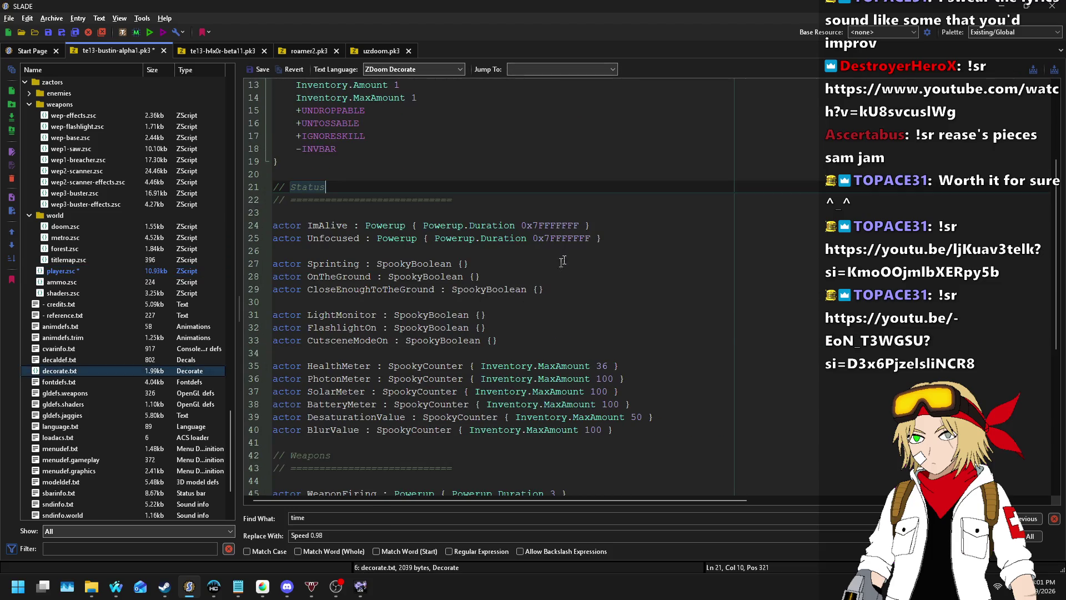
{"action": "left_click", "coordinate": [647, 242]}
{"action": "key", "text": "ctrl+d"}
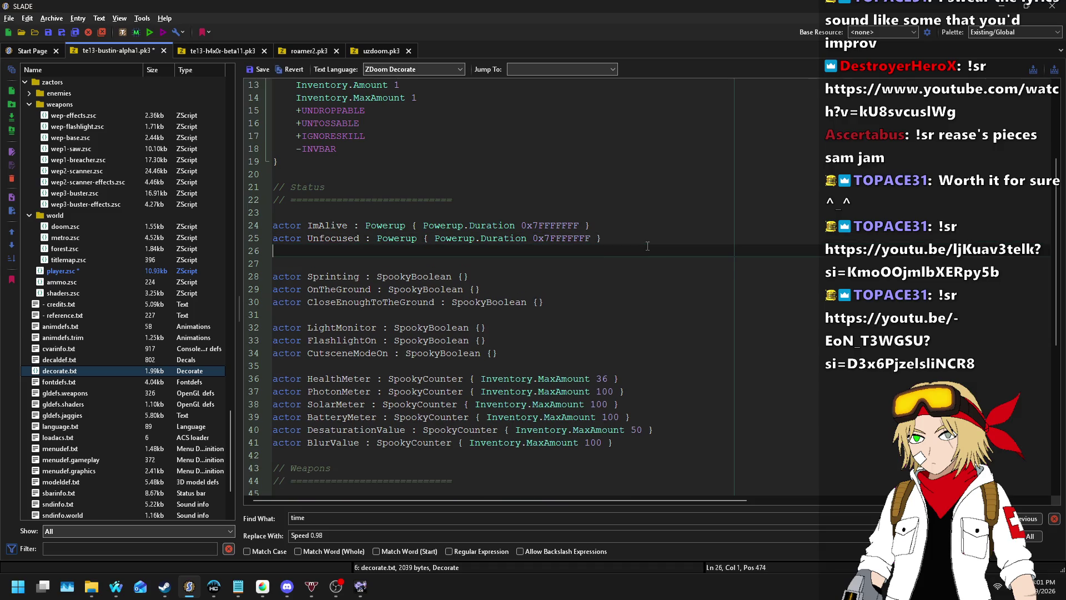
{"action": "key", "text": "Home"}
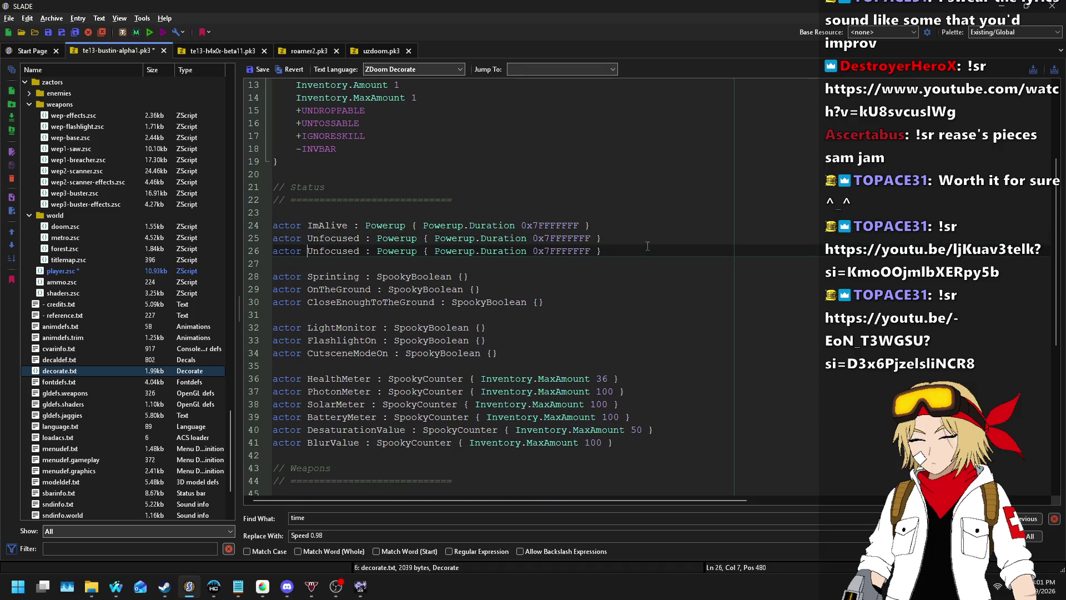
{"action": "key", "text": "ctrl+Right"}
{"action": "key", "text": "ctrl+shift+Right"}
{"action": "type", "text": "ImJumping"}
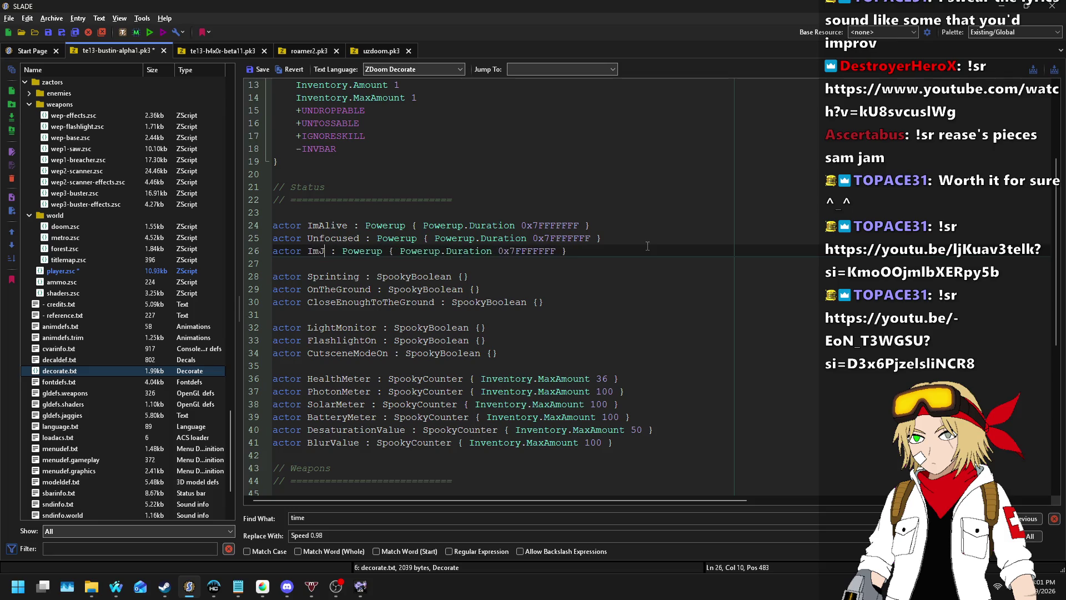
{"action": "key", "text": "Right"}
{"action": "key", "text": "Right"}
{"action": "key", "text": "Right"}
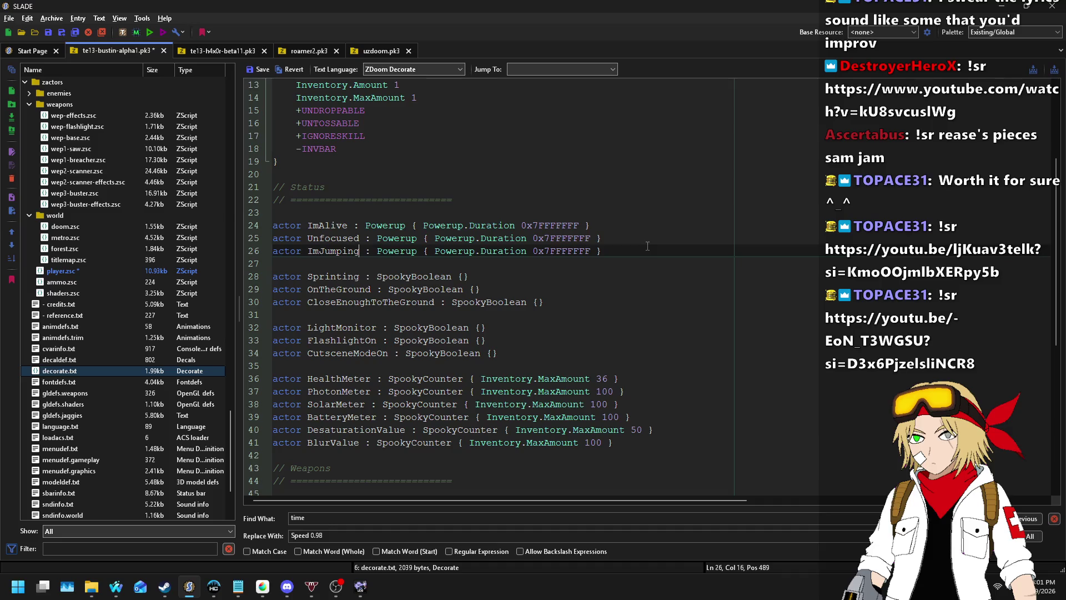
{"action": "key", "text": "Right"}
{"action": "key", "text": "ctrl+Left"}
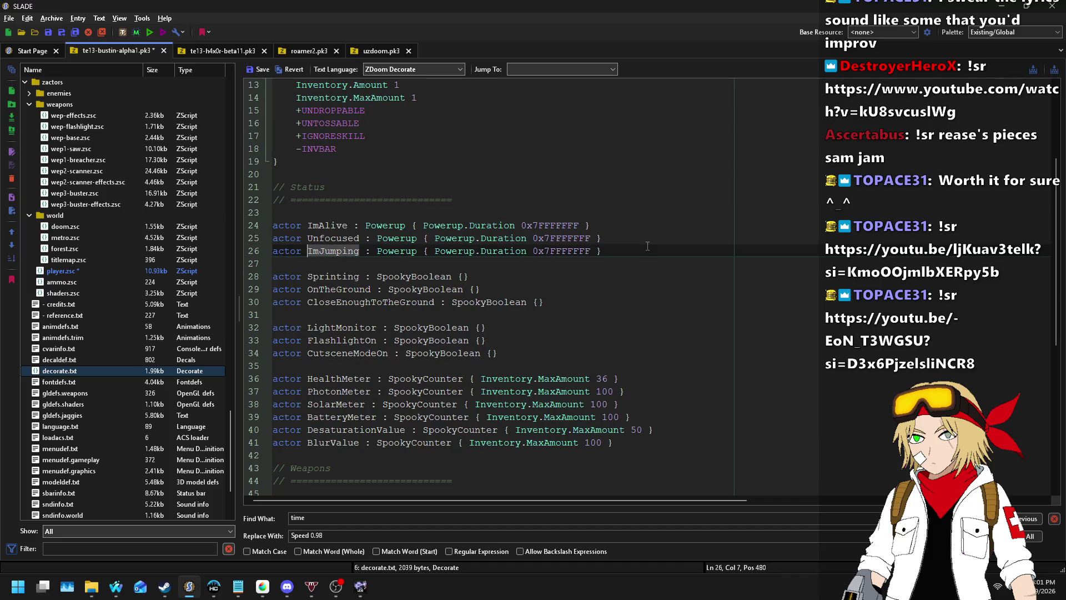
- Apply the decorate.txt edits and return to player.zsc
{"action": "left_click", "coordinate": [615, 252]}
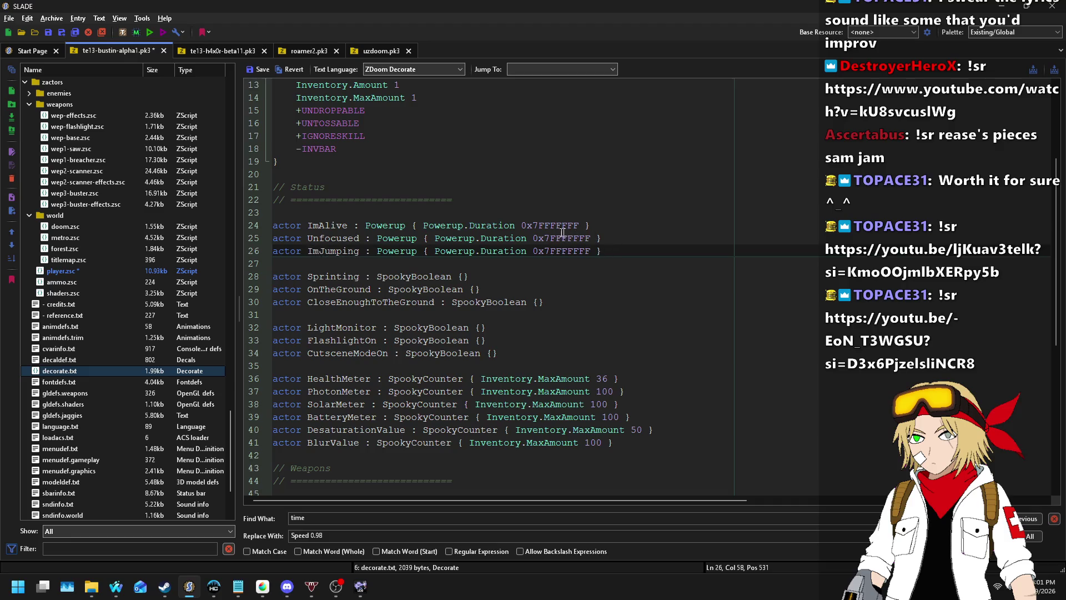
{"action": "left_click", "coordinate": [313, 256]}
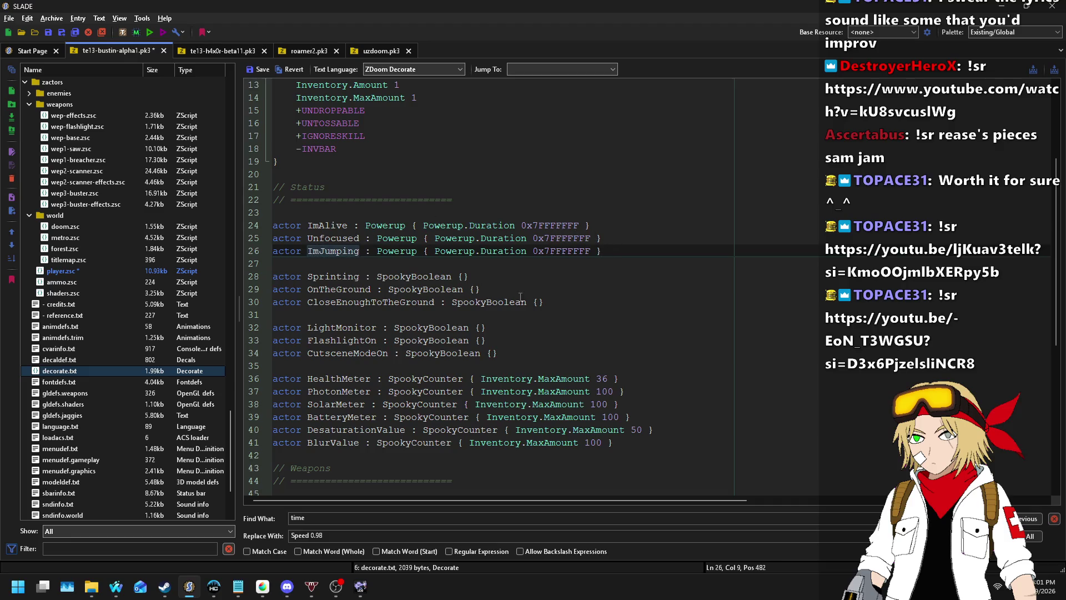
{"action": "left_click", "coordinate": [258, 72]}
{"action": "double_click", "coordinate": [325, 251]}
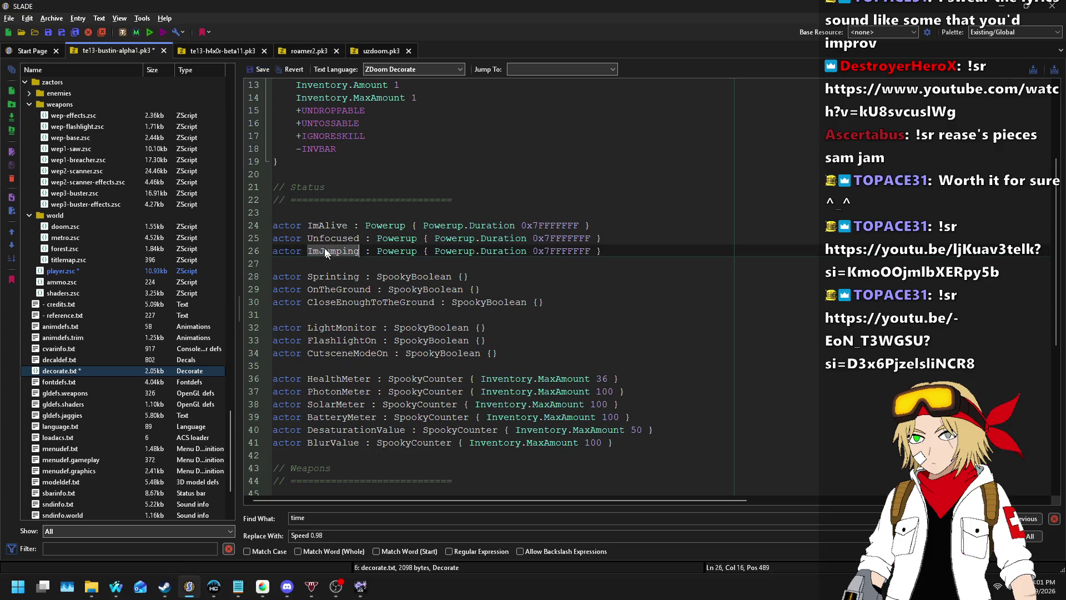
{"action": "left_click", "coordinate": [187, 270]}
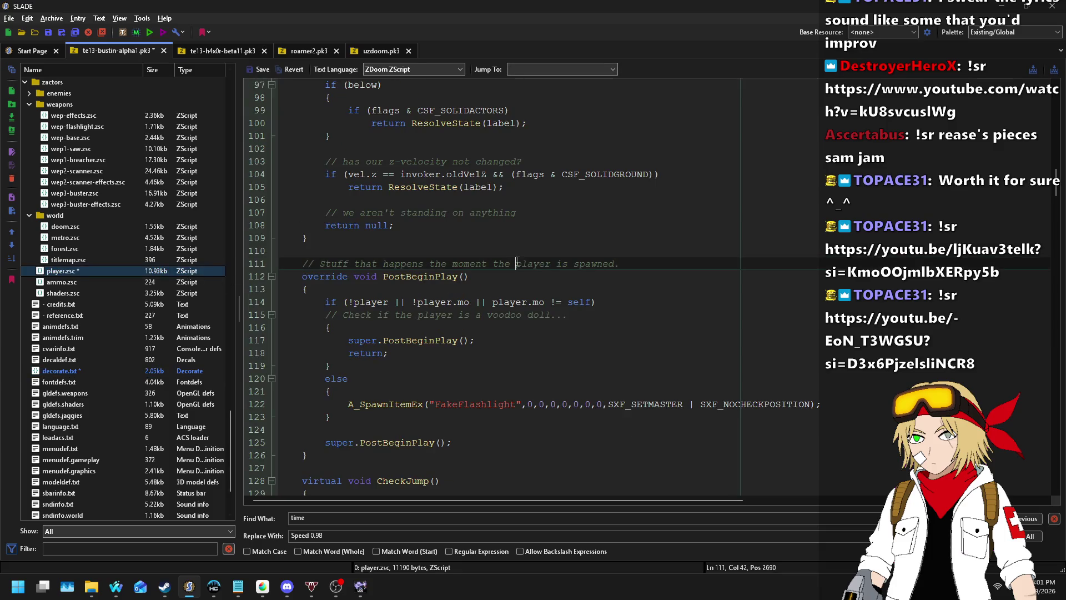
- Put the A_StartSound call on its own indented line wrapped in { }, then bring up Nightbot's song requests
{"action": "scroll", "coordinate": [535, 254], "scroll_direction": "down", "scroll_amount": 1}
{"action": "scroll", "coordinate": [535, 253], "scroll_direction": "down", "scroll_amount": 14}
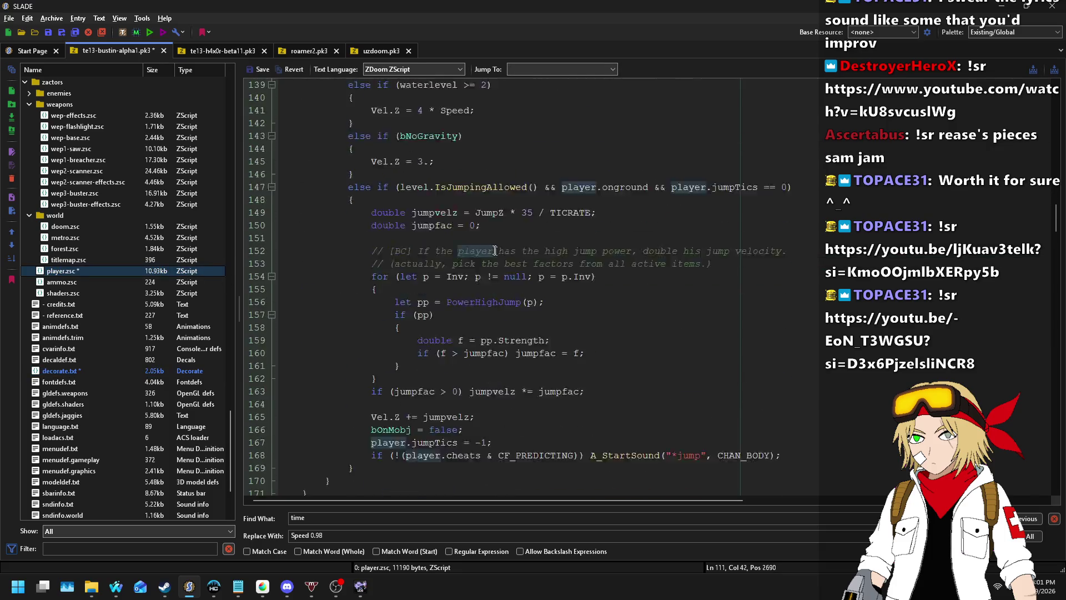
{"action": "scroll", "coordinate": [456, 234], "scroll_direction": "down", "scroll_amount": 1}
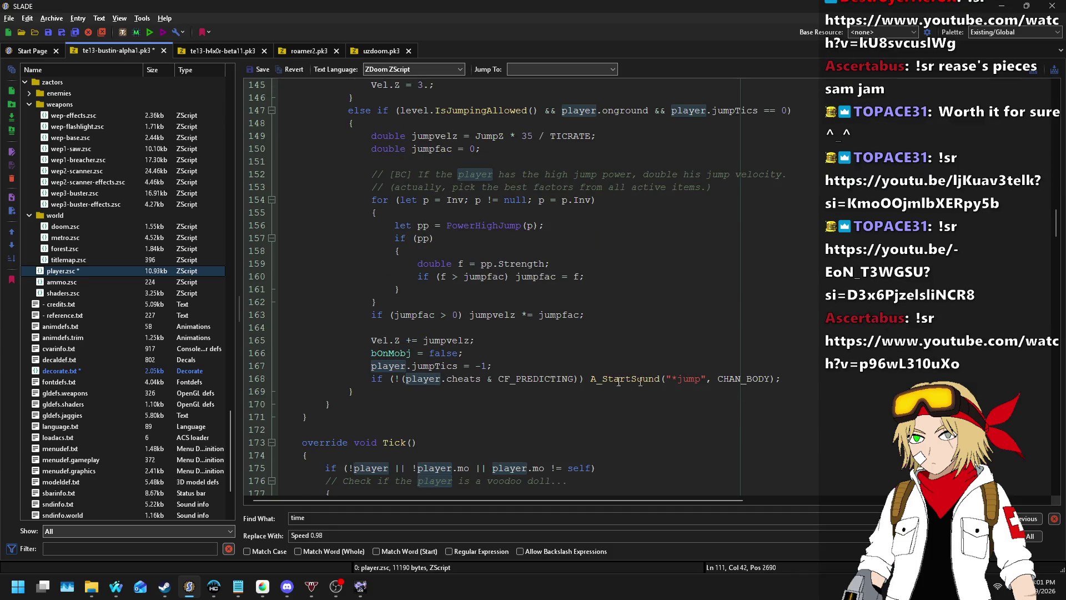
{"action": "left_click", "coordinate": [592, 379]}
{"action": "key", "text": "Return"}
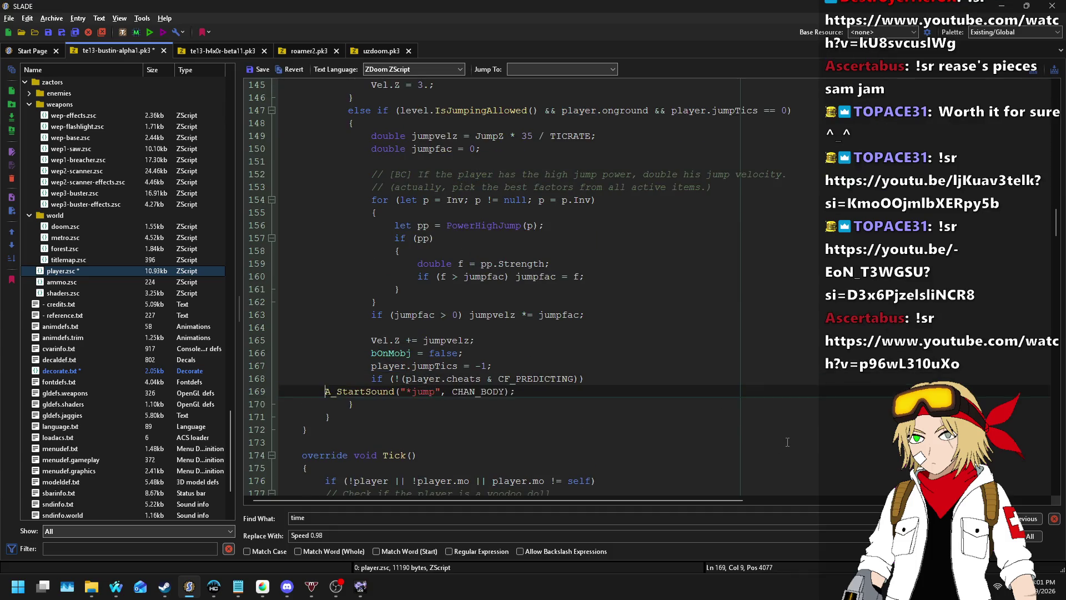
{"action": "key", "text": "Tab"}
{"action": "type", "text": "{ "}
{"action": "type", "text": "}"}
{"action": "mouse_move", "coordinate": [116, 586]}
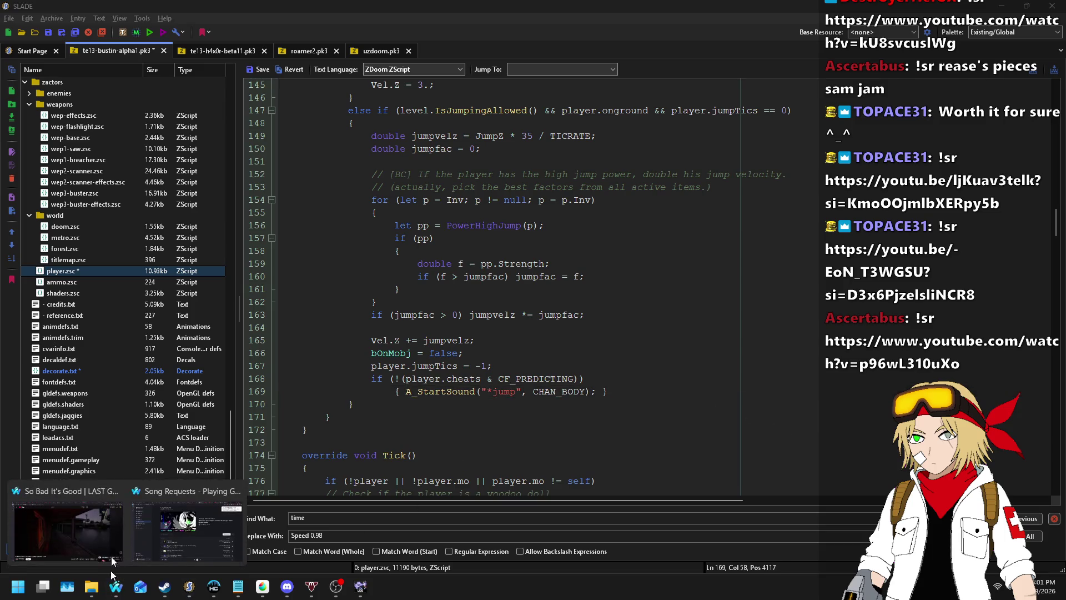
{"action": "left_click", "coordinate": [182, 535]}
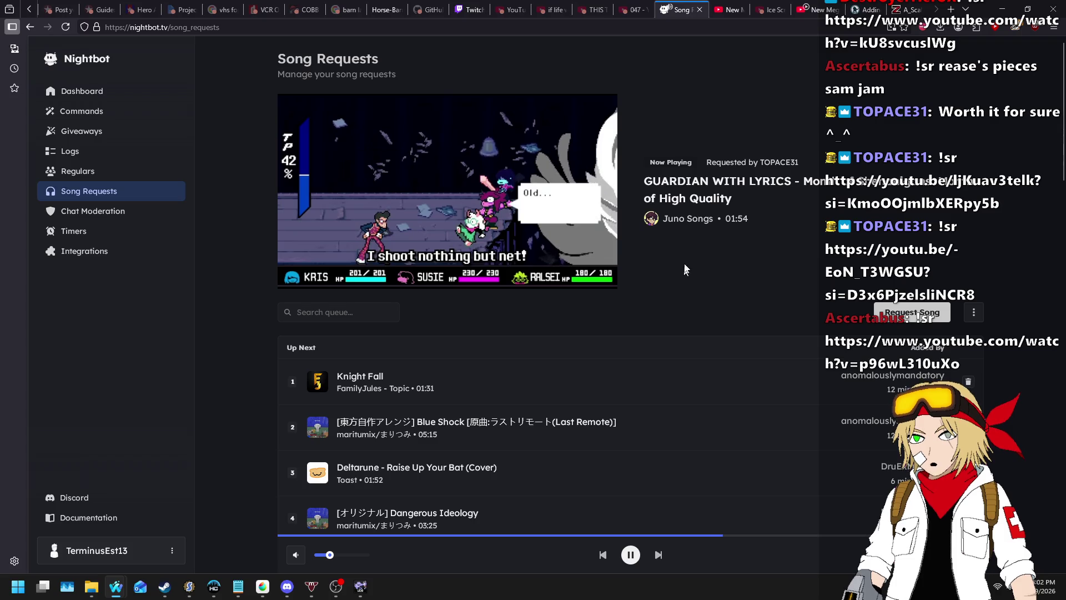
{"action": "key", "text": "alt+Tab"}
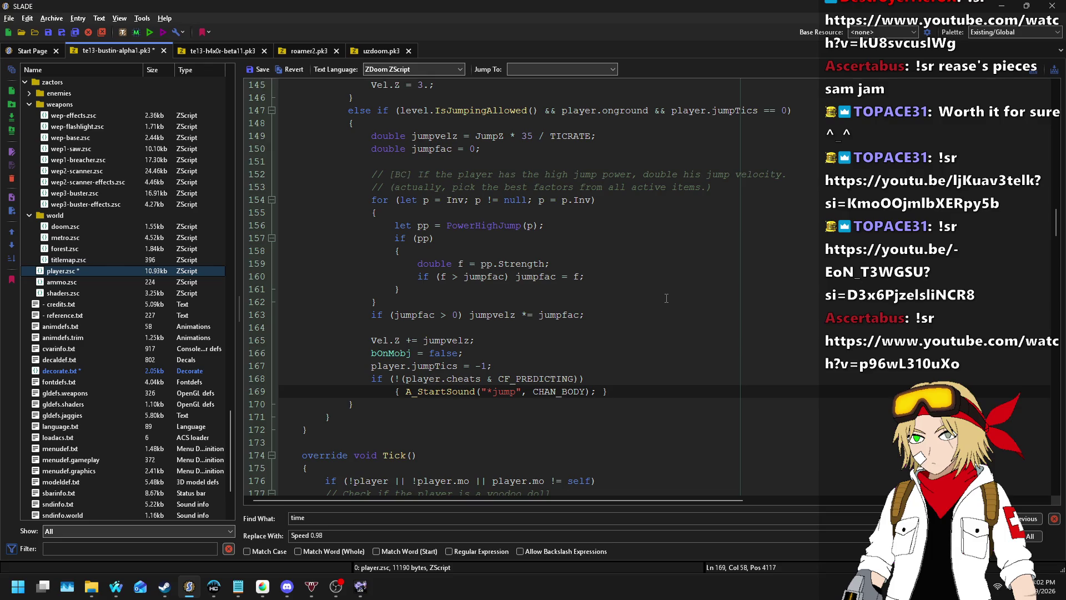
- Review the copied CheckJump code around the CF_PREDICTING check and Vel.Z line
{"action": "left_click", "coordinate": [613, 379]}
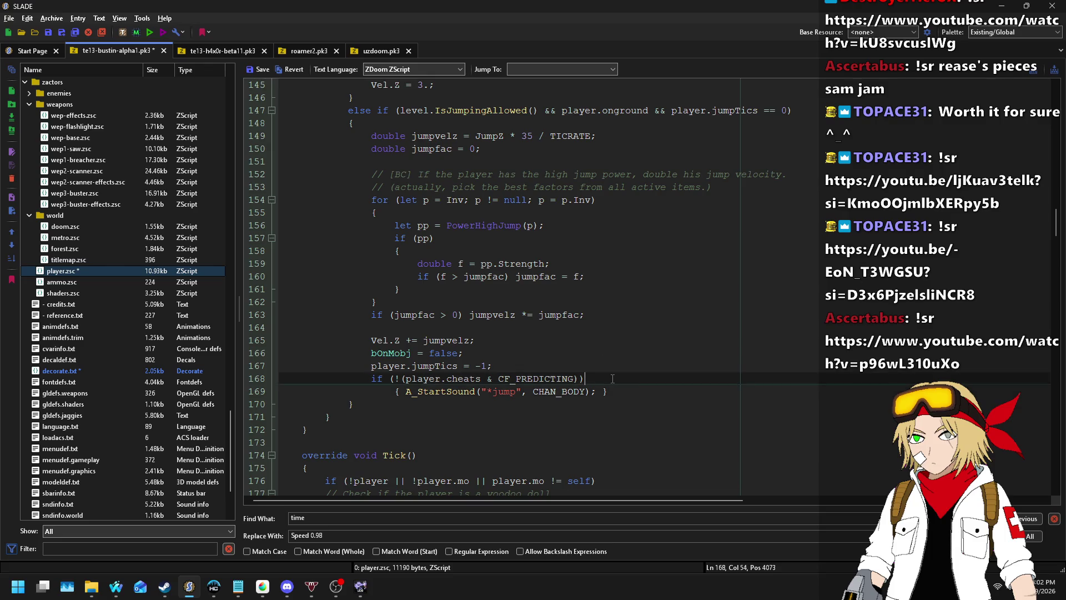
{"action": "key", "text": "Up"}
{"action": "key", "text": "Up"}
{"action": "key", "text": "Up"}
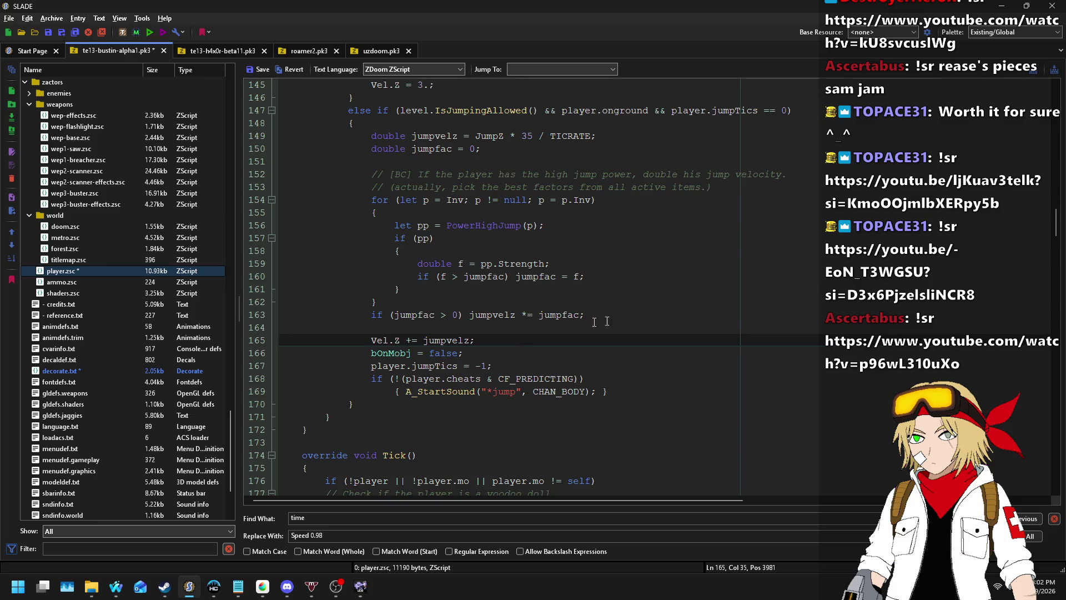
{"action": "scroll", "coordinate": [598, 322], "scroll_direction": "up", "scroll_amount": 8}
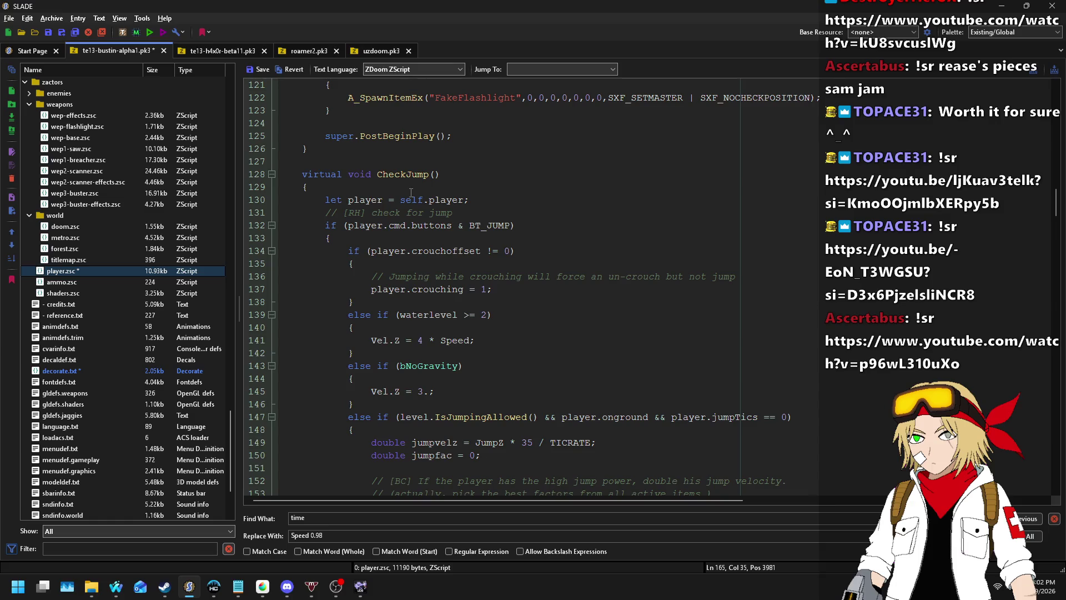
{"action": "scroll", "coordinate": [411, 193], "scroll_direction": "down", "scroll_amount": 4}
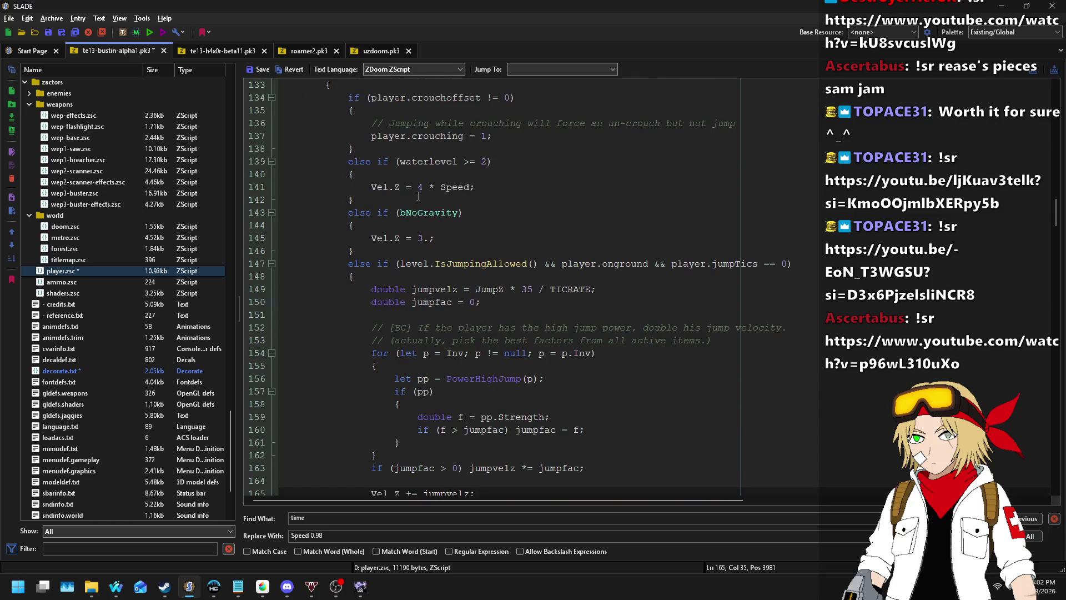
{"action": "scroll", "coordinate": [418, 196], "scroll_direction": "down", "scroll_amount": 5}
{"action": "scroll", "coordinate": [431, 199], "scroll_direction": "down", "scroll_amount": 2}
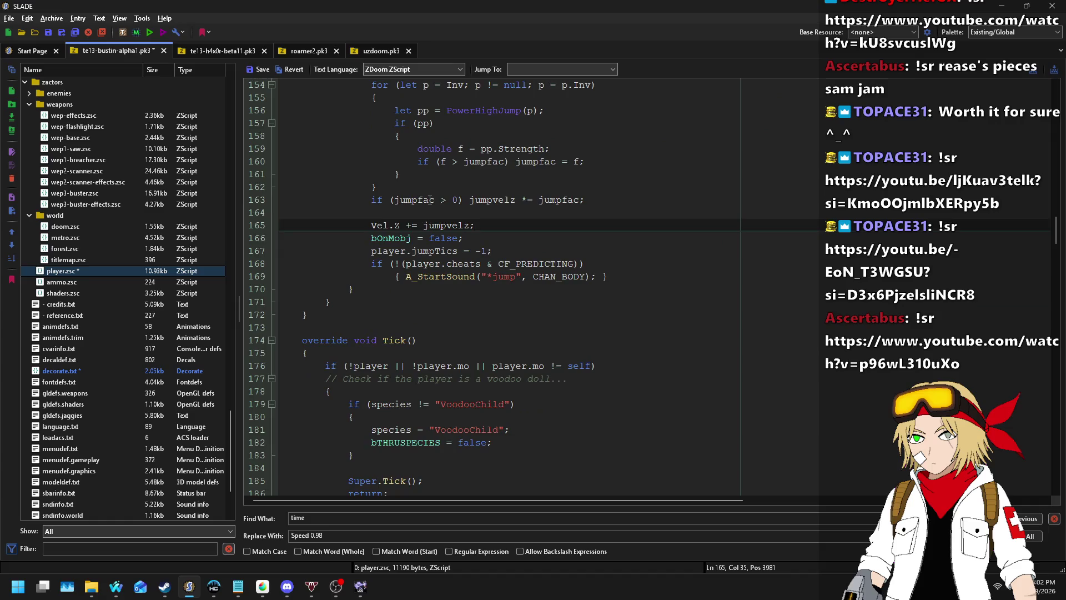
{"action": "scroll", "coordinate": [547, 305], "scroll_direction": "up", "scroll_amount": 7}
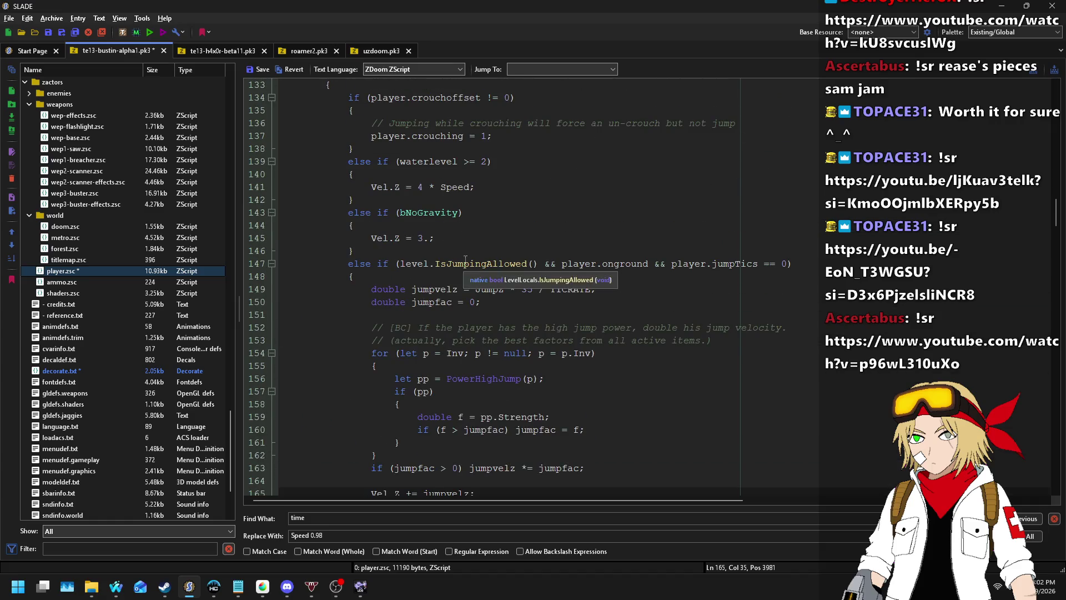
{"action": "scroll", "coordinate": [561, 278], "scroll_direction": "up", "scroll_amount": 2}
{"action": "scroll", "coordinate": [518, 216], "scroll_direction": "up", "scroll_amount": 1}
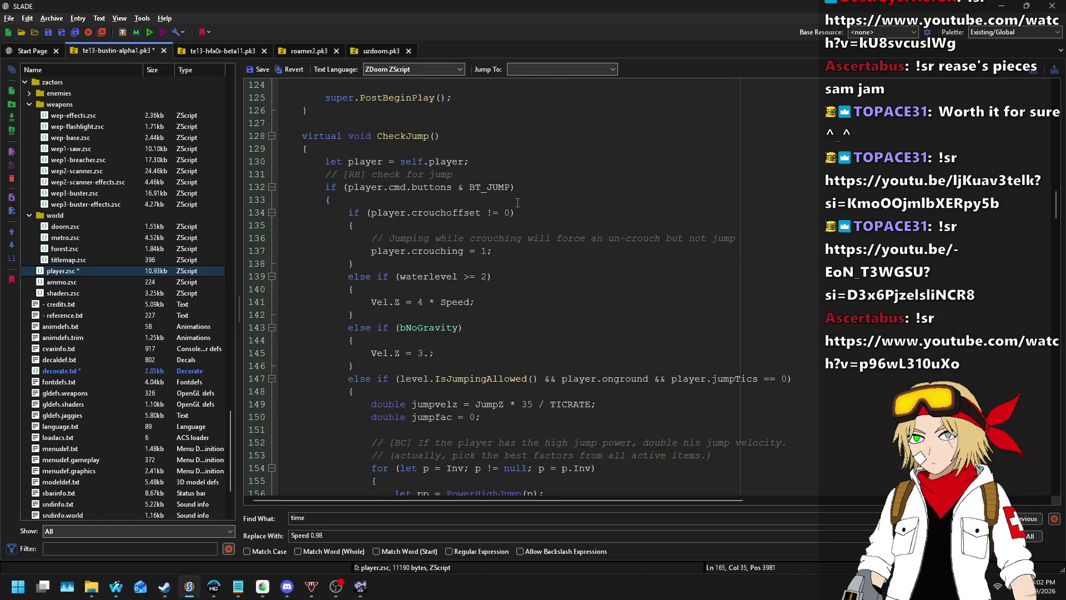
{"action": "scroll", "coordinate": [518, 203], "scroll_direction": "down", "scroll_amount": 6}
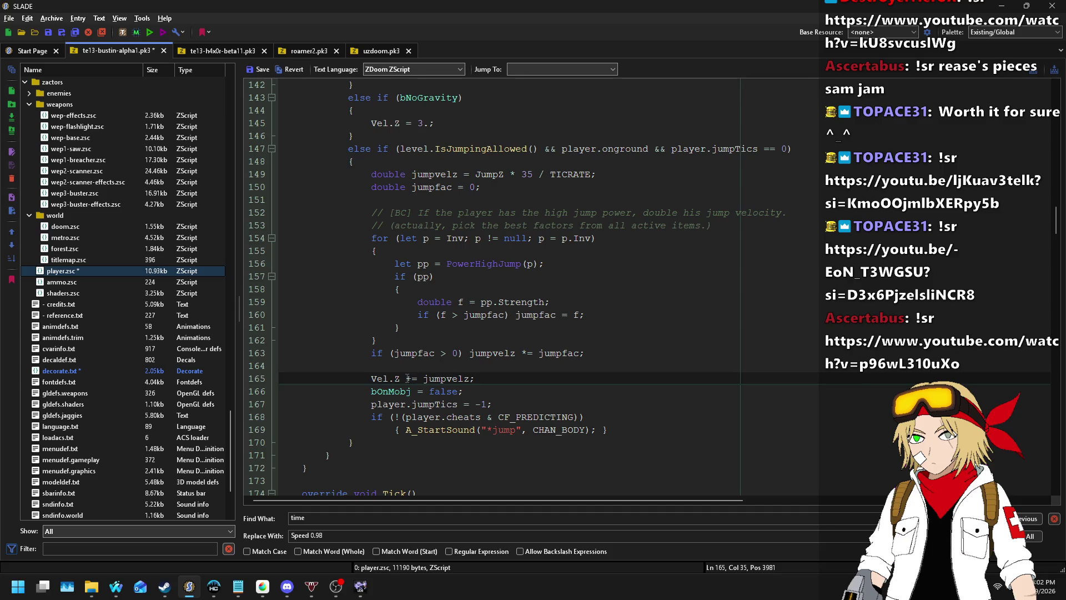
{"action": "scroll", "coordinate": [411, 361], "scroll_direction": "up", "scroll_amount": 7}
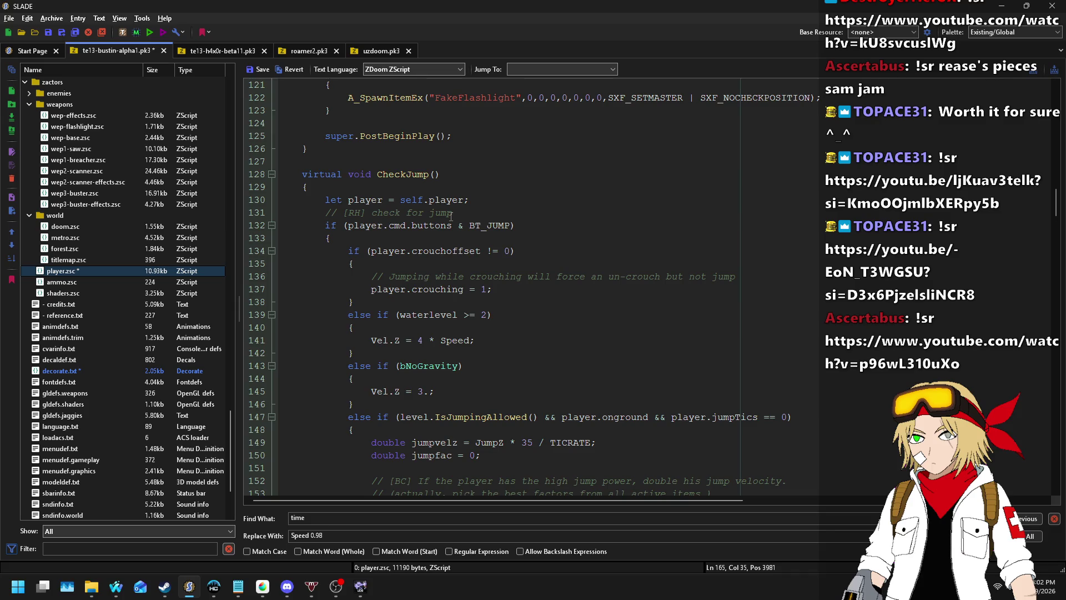
{"action": "scroll", "coordinate": [529, 239], "scroll_direction": "down", "scroll_amount": 7}
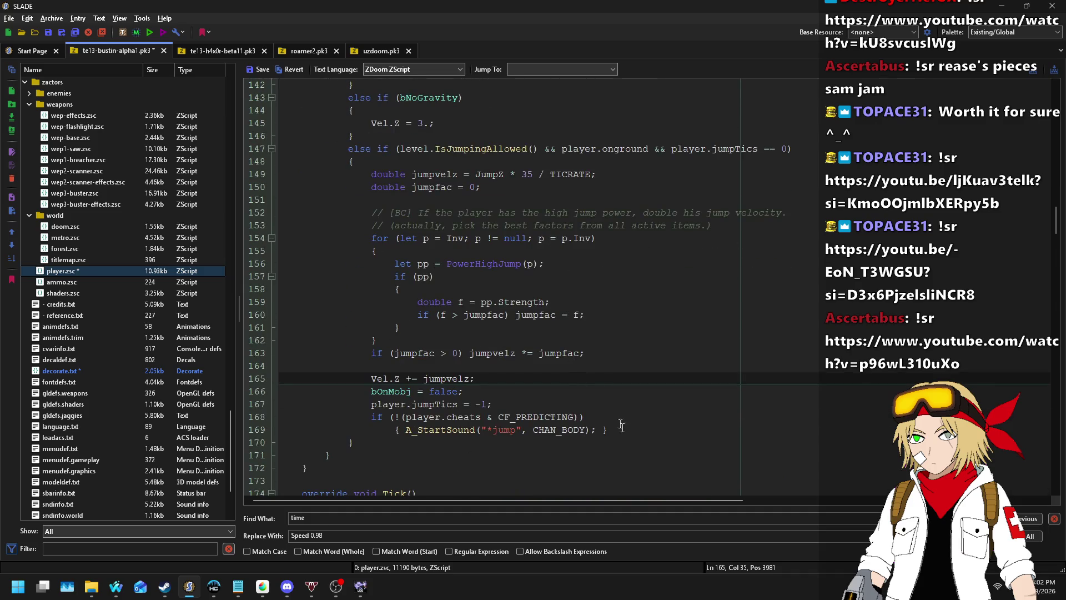
- Expand the one-line jump sound block into a braced block with the call indented inside
{"action": "left_click", "coordinate": [385, 429]}
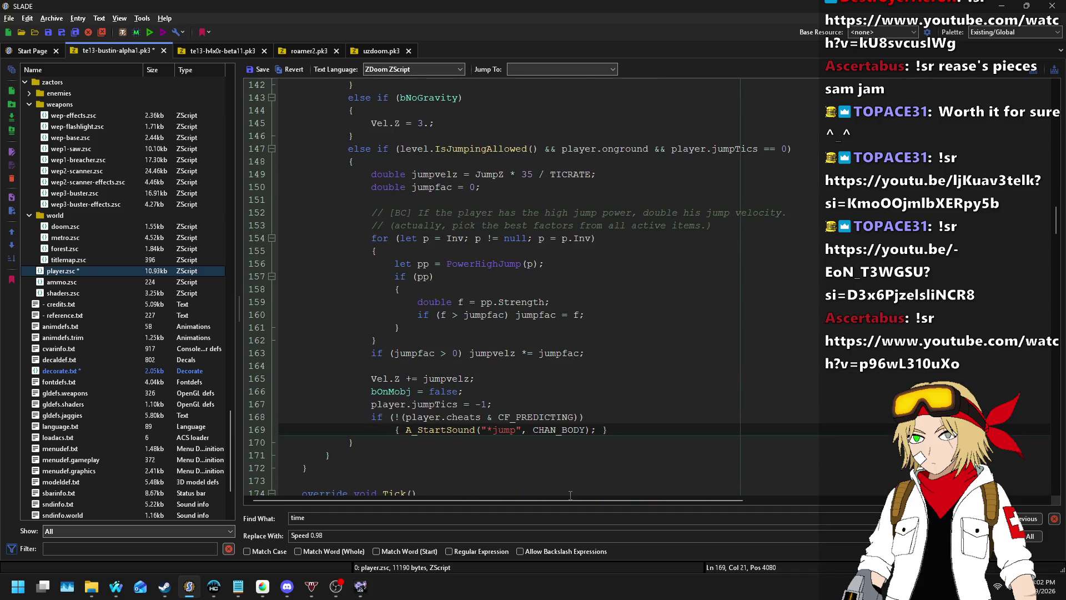
{"action": "key", "text": "BackSpace"}
{"action": "key", "text": "Right"}
{"action": "key", "text": "Return"}
{"action": "key", "text": "Delete"}
{"action": "key", "text": "Tab"}
{"action": "key", "text": "End"}
{"action": "key", "text": "Left"}
{"action": "key", "text": "Return"}
{"action": "key", "text": "BackSpace"}
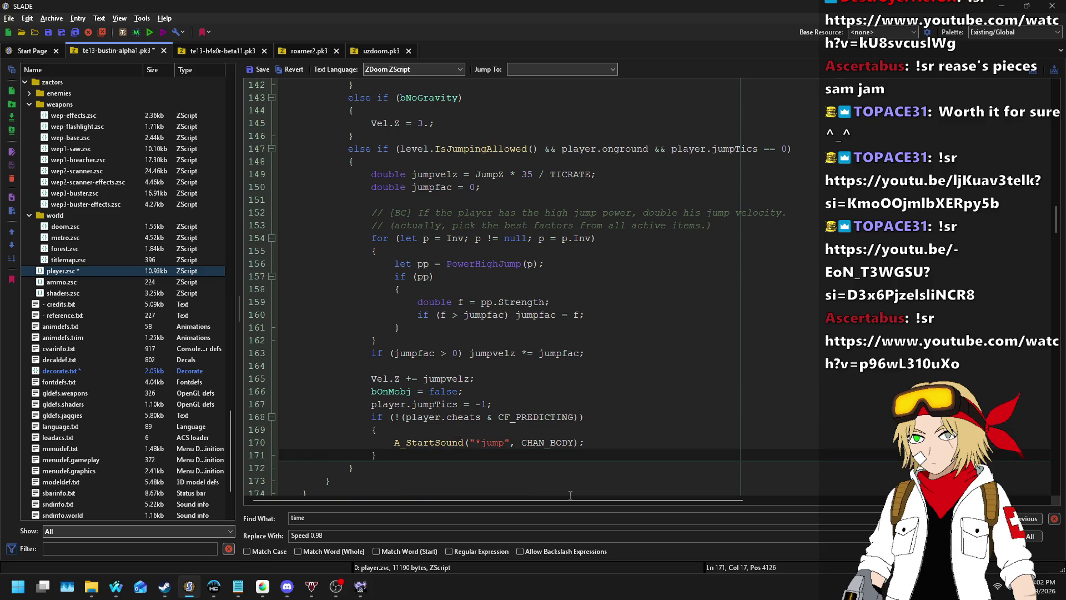
- Add A_GiveInventory("ImJumping",1); on a new line after the jump sound call
{"action": "key", "text": "Return"}
{"action": "key", "text": "Up"}
{"action": "key", "text": "Tab"}
{"action": "type", "text": "GiveInventory*("}
{"action": "key", "text": "BackSpace"}
{"action": "key", "text": "BackSpace"}
{"action": "type", "text": "(\"ImJumping\",1);"}
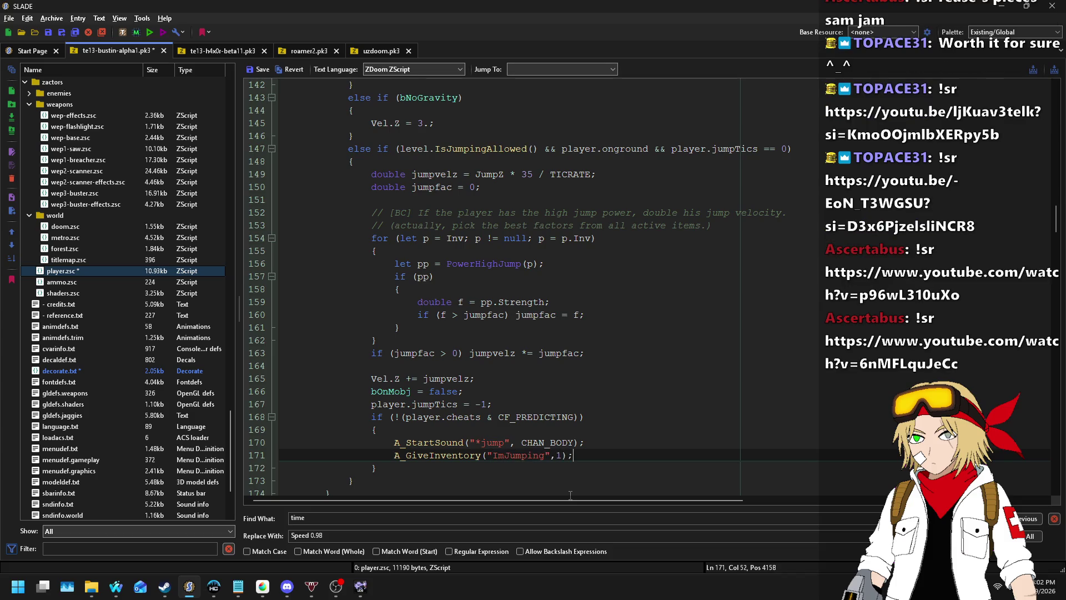
{"action": "scroll", "coordinate": [487, 266], "scroll_direction": "up", "scroll_amount": 7}
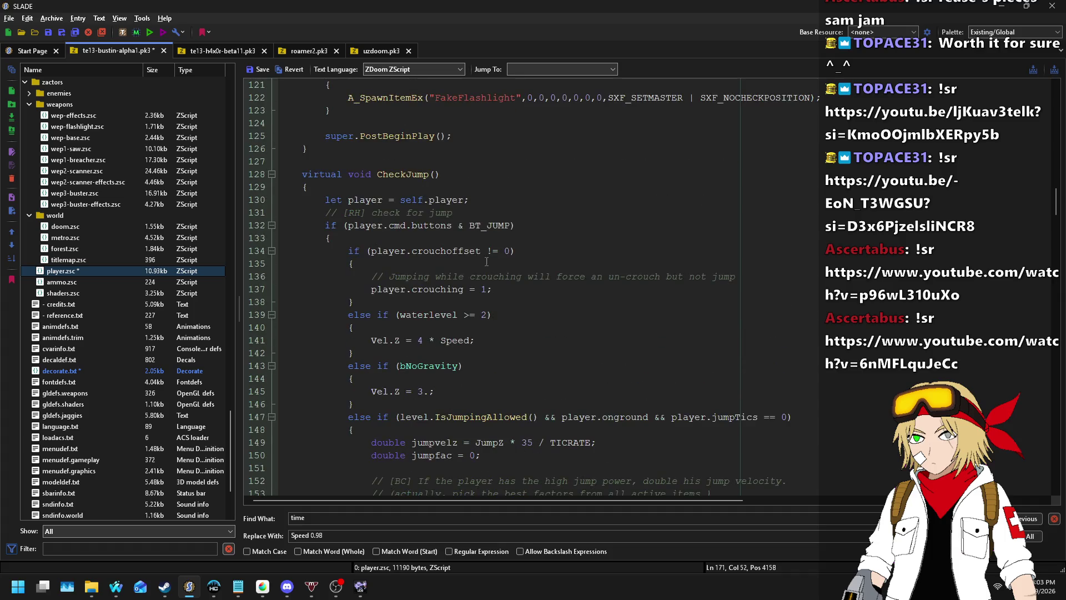
- Append && !(player.cmd.oldbuttons & BT_JUMP) to the jump condition so it needs a fresh press
{"action": "left_click", "coordinate": [509, 225]}
{"action": "type", "text": "&& "}
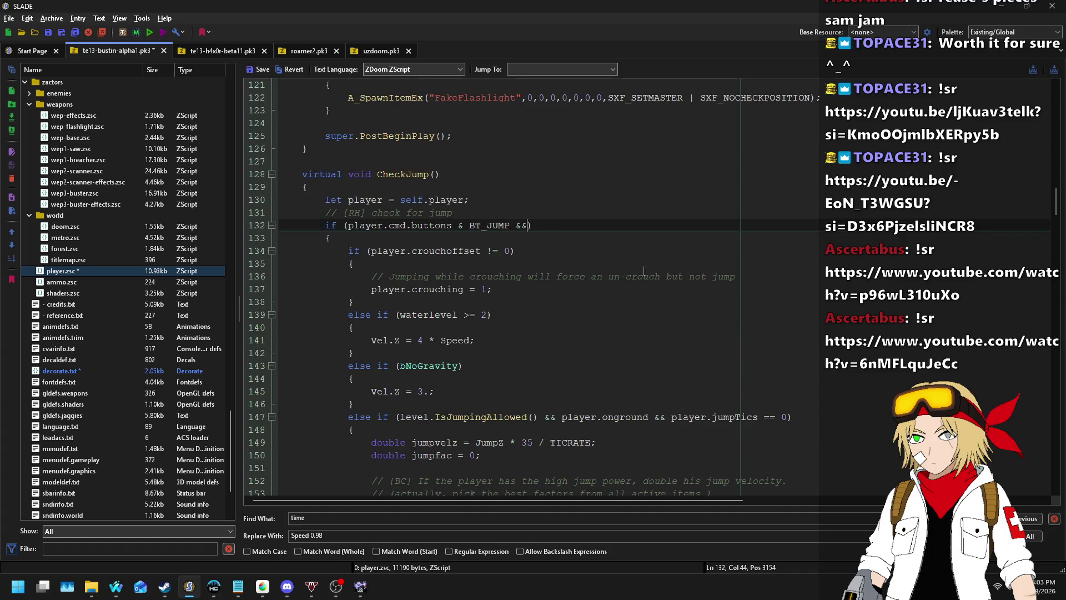
{"action": "type", "text": "player.cmd."}
{"action": "type", "text": "old"}
{"action": "key", "text": "ctrl+Left"}
{"action": "key", "text": "ctrl+Left"}
{"action": "key", "text": "ctrl+Left"}
{"action": "type", "text": "!("}
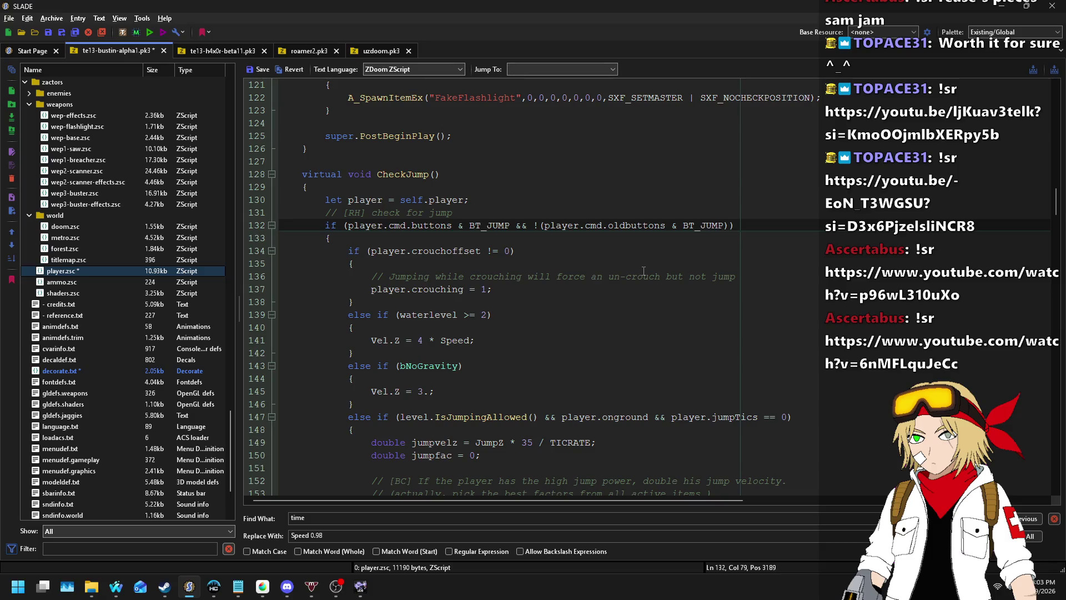
- Keep the original jump condition as a commented-out copy without the oldbuttons check
{"action": "key", "text": "ctrl+d"}
{"action": "key", "text": "Home"}
{"action": "type", "text": "//"}
{"action": "key", "text": "ctrl+shift+Left"}
{"action": "key", "text": "ctrl+shift+Left"}
{"action": "key", "text": "ctrl+shift+Left"}
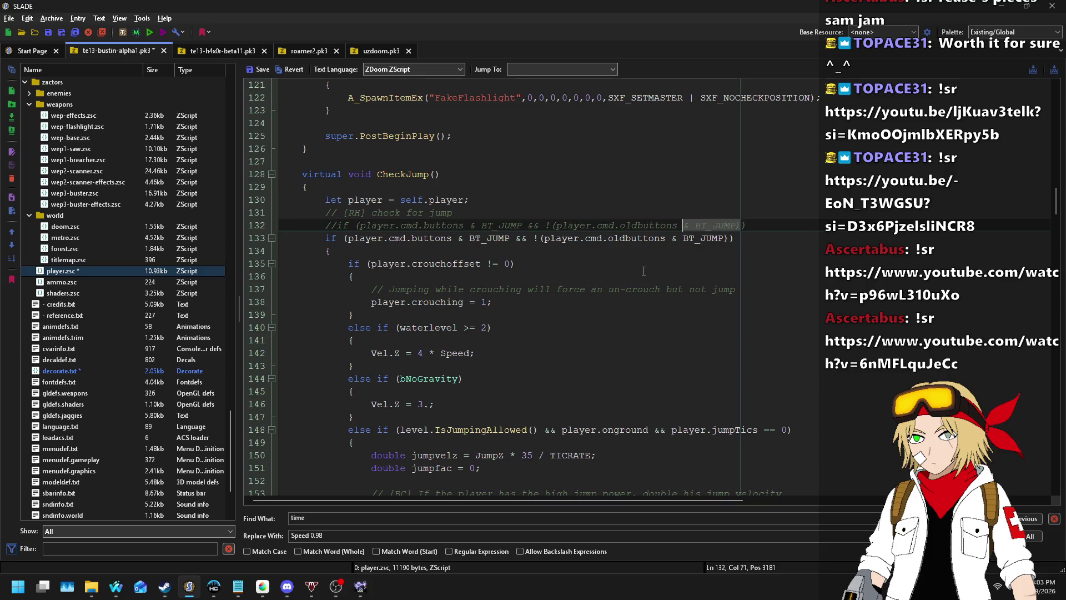
{"action": "key", "text": "shift+Left"}
{"action": "key", "text": "Delete"}
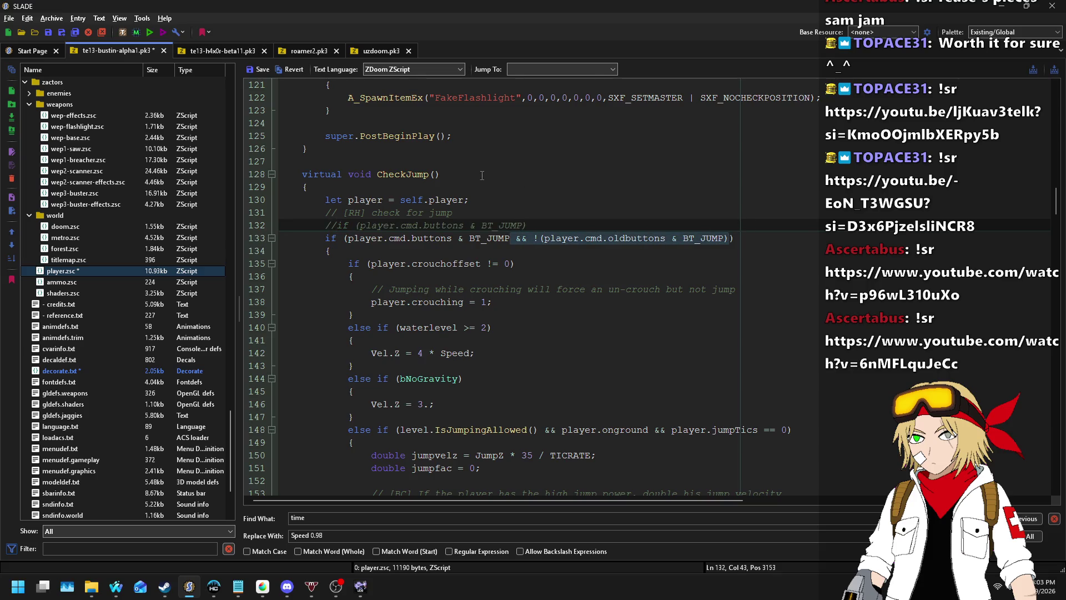
- Save player.zsc and the te13-bustin-alpha1.pk3 archive
{"action": "scroll", "coordinate": [561, 286], "scroll_direction": "down", "scroll_amount": 7}
{"action": "scroll", "coordinate": [561, 285], "scroll_direction": "down", "scroll_amount": 3}
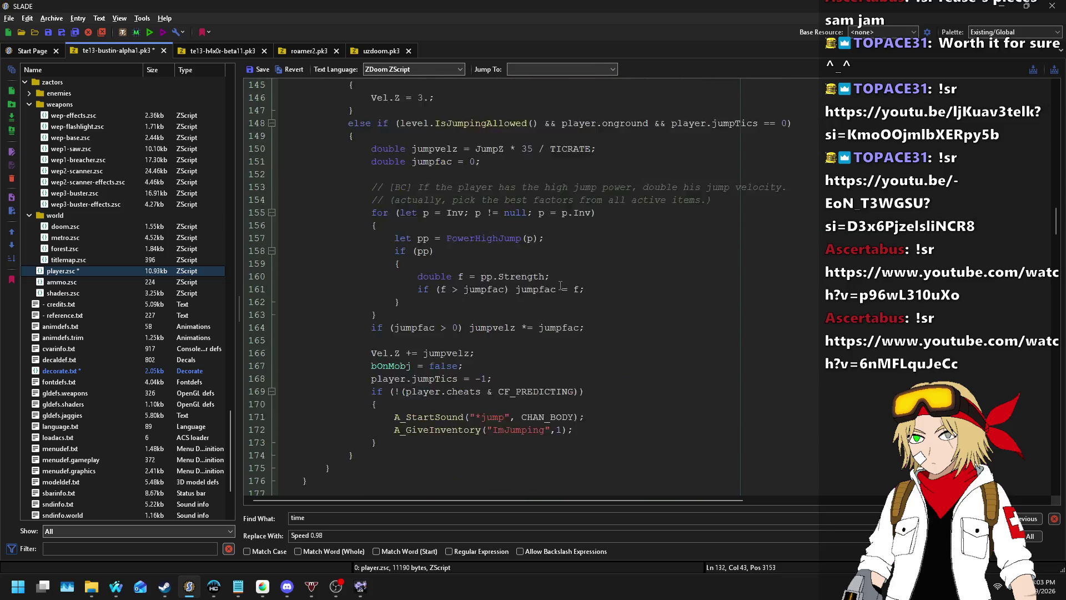
{"action": "left_click", "coordinate": [599, 355]}
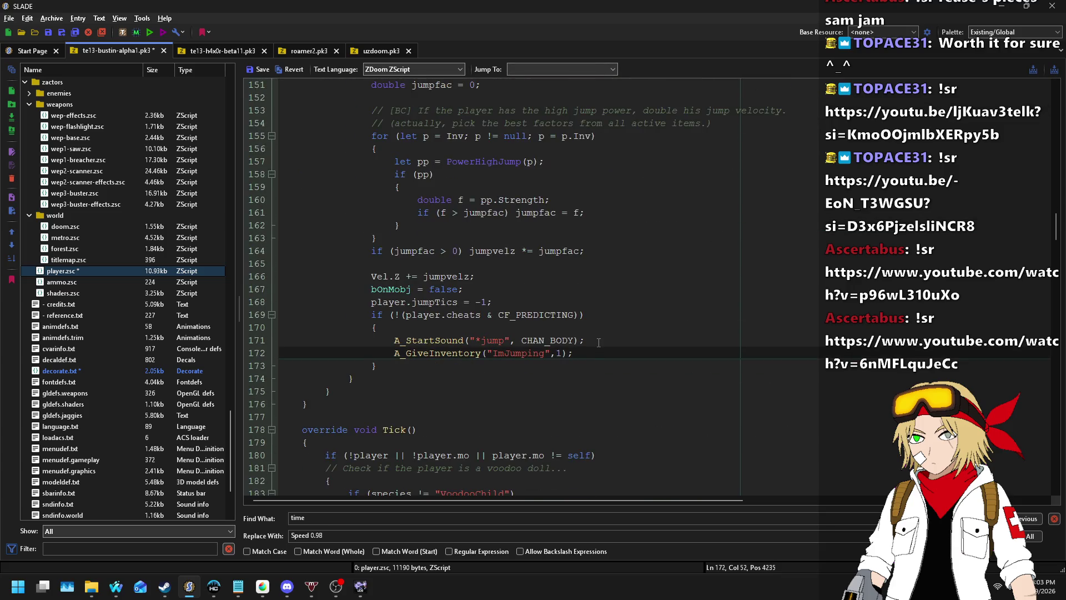
{"action": "scroll", "coordinate": [539, 293], "scroll_direction": "up", "scroll_amount": 6}
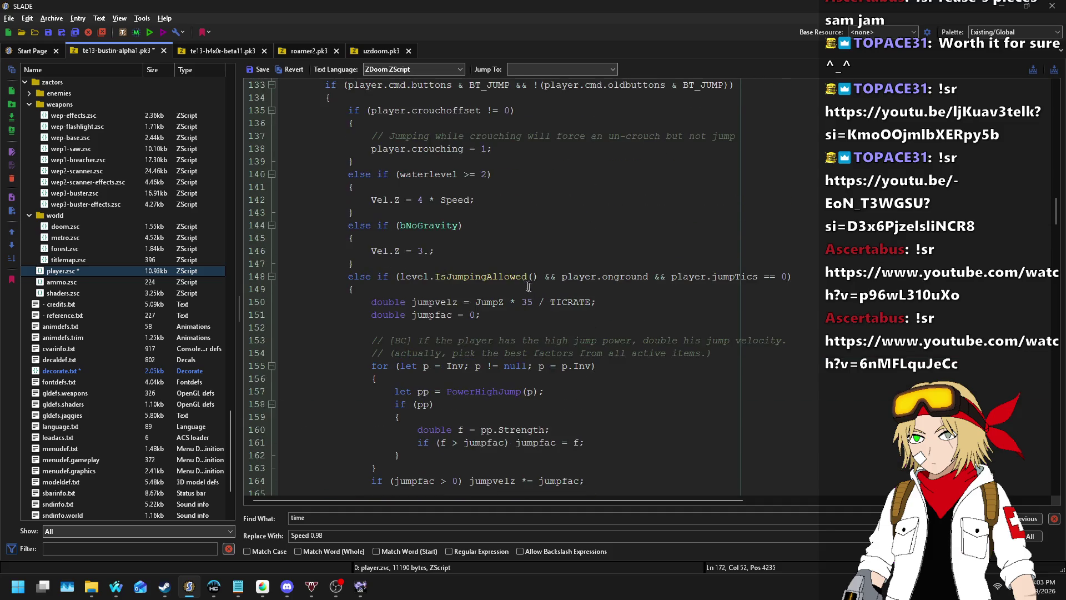
{"action": "scroll", "coordinate": [466, 177], "scroll_direction": "up", "scroll_amount": 2}
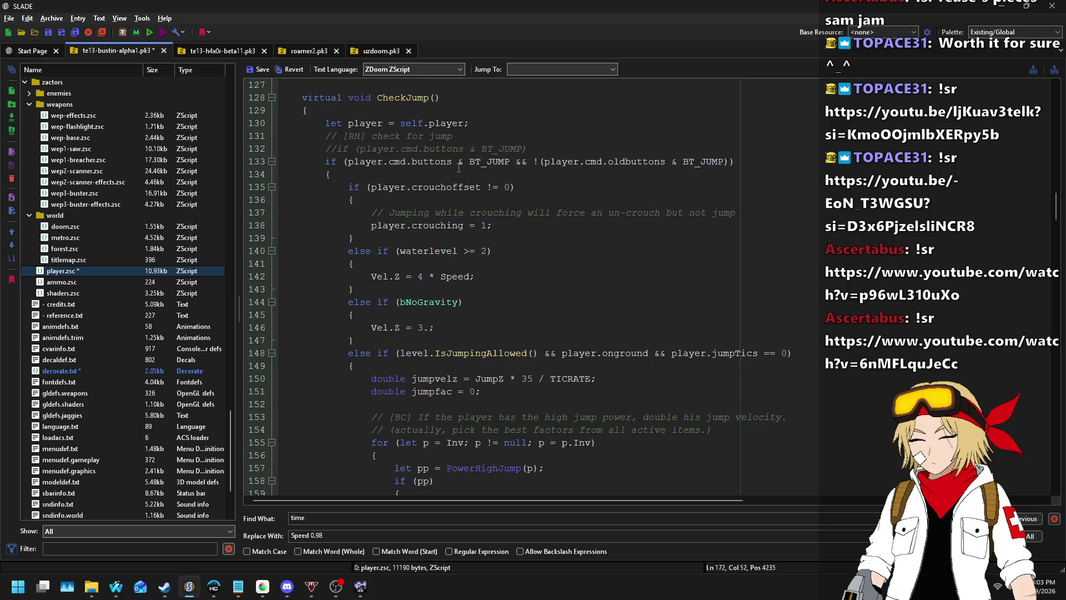
{"action": "left_click", "coordinate": [253, 72]}
{"action": "key", "text": "ctrl+s"}
- Reformat the first OnTheGround give and the else if (below) block into braced multi-line blocks
{"action": "scroll", "coordinate": [564, 226], "scroll_direction": "down", "scroll_amount": 7}
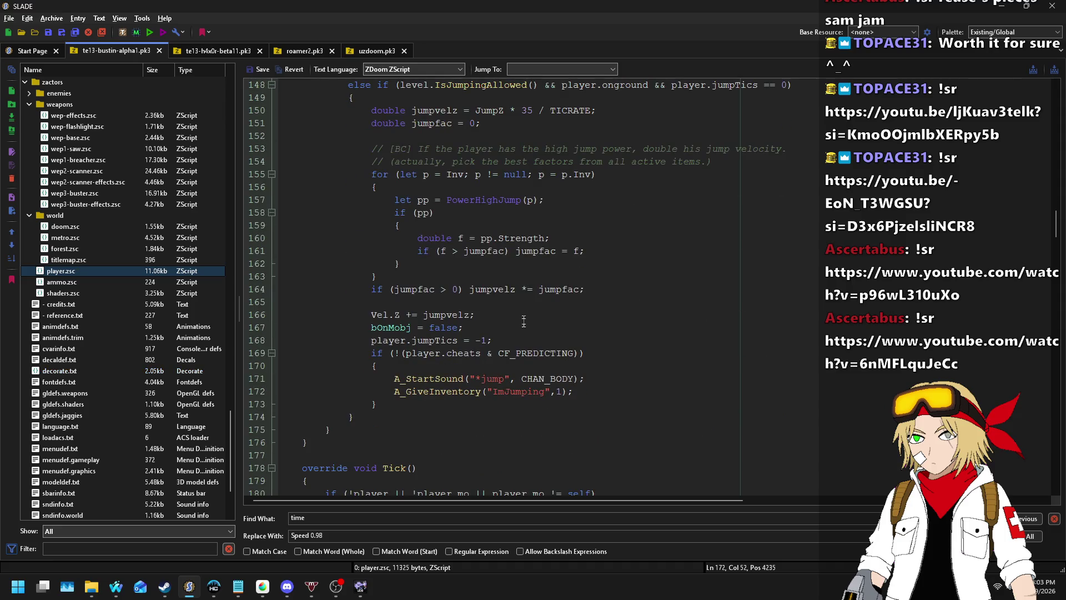
{"action": "double_click", "coordinate": [519, 392]}
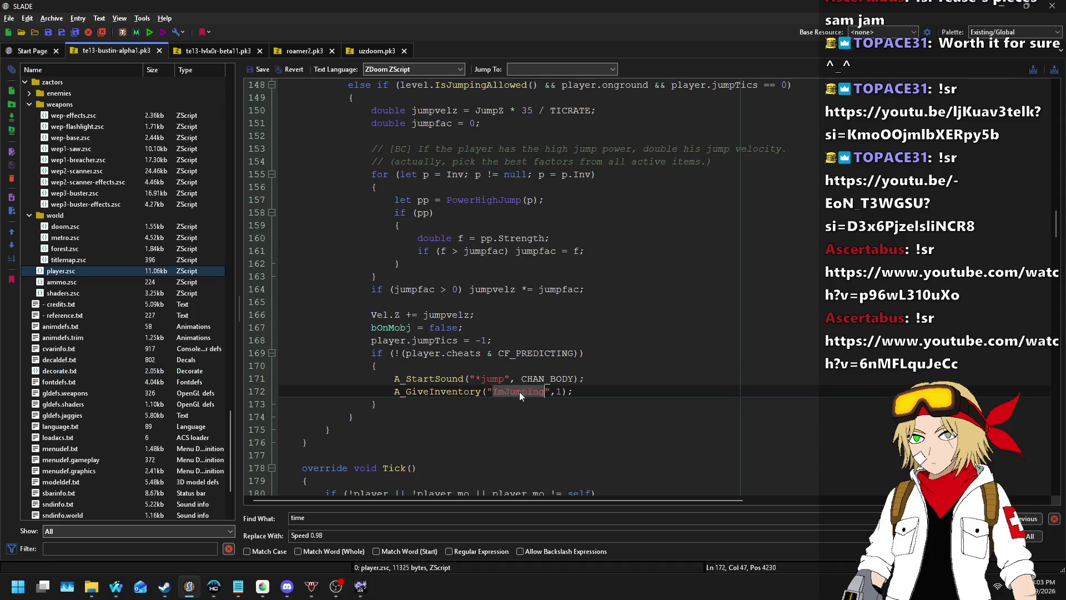
{"action": "scroll", "coordinate": [529, 361], "scroll_direction": "down", "scroll_amount": 20}
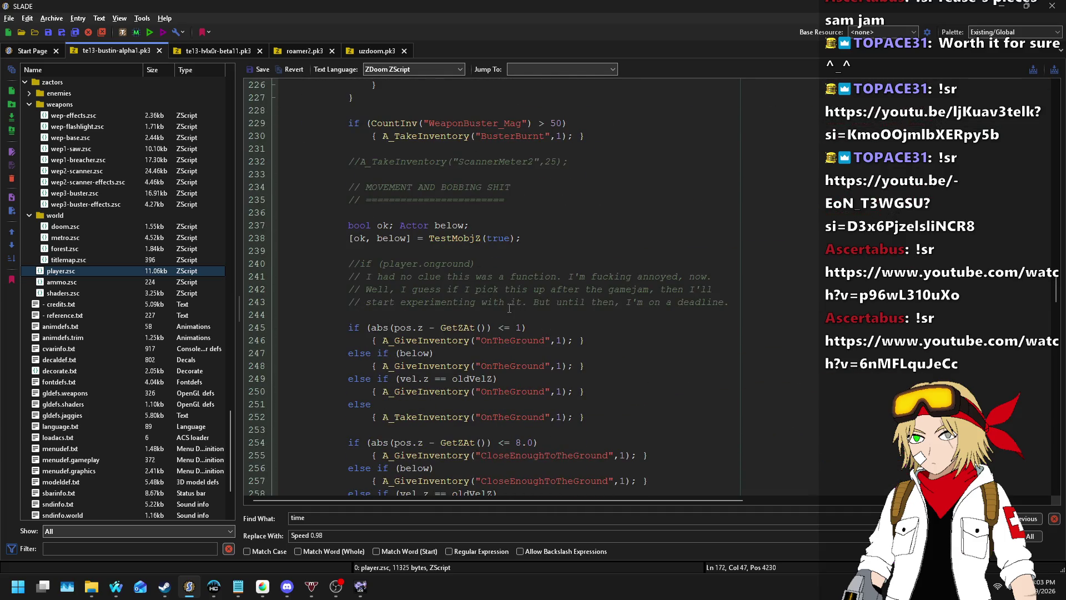
{"action": "scroll", "coordinate": [498, 342], "scroll_direction": "down", "scroll_amount": 3}
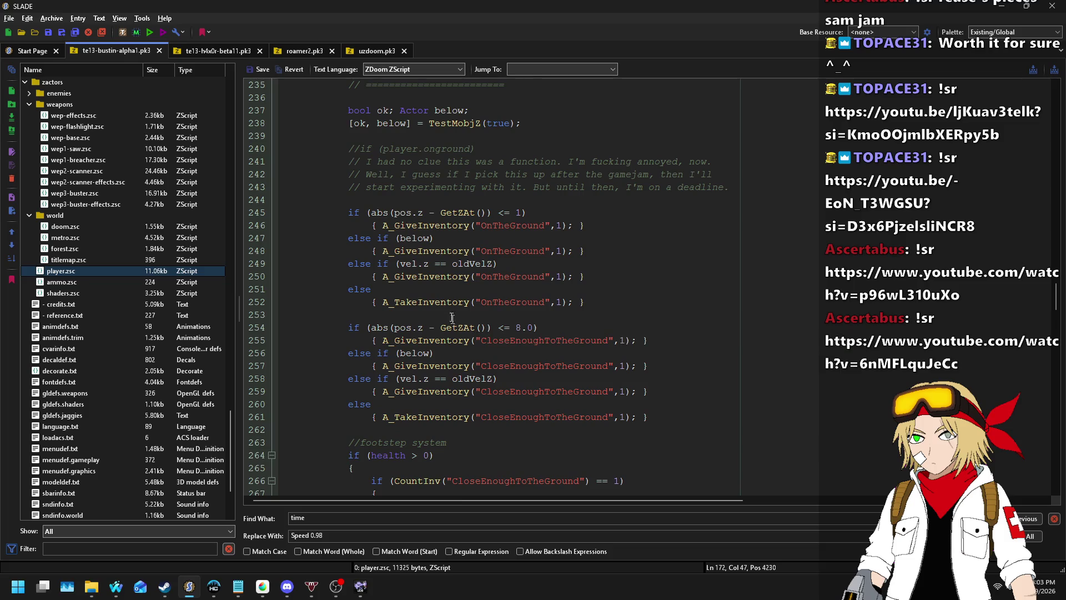
{"action": "left_click", "coordinate": [371, 225]}
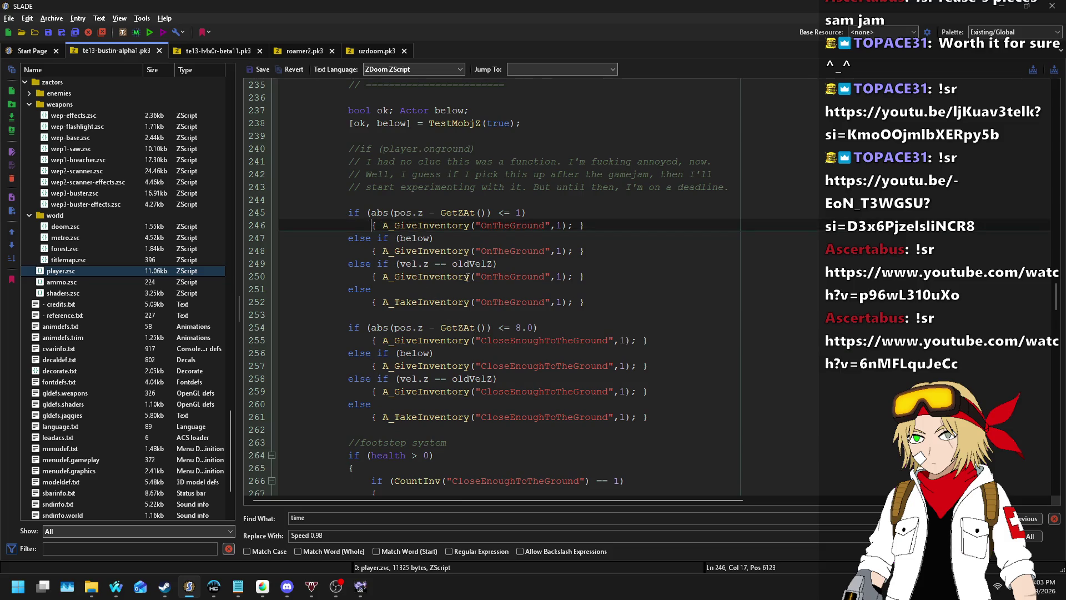
{"action": "key", "text": "BackSpace"}
{"action": "key", "text": "BackSpace"}
{"action": "key", "text": "BackSpace"}
{"action": "key", "text": "Return"}
{"action": "key", "text": "ctrl+Right"}
{"action": "key", "text": "ctrl+Right"}
{"action": "key", "text": "ctrl+Right"}
{"action": "key", "text": "Return"}
{"action": "key", "text": "Down"}
{"action": "key", "text": "Down"}
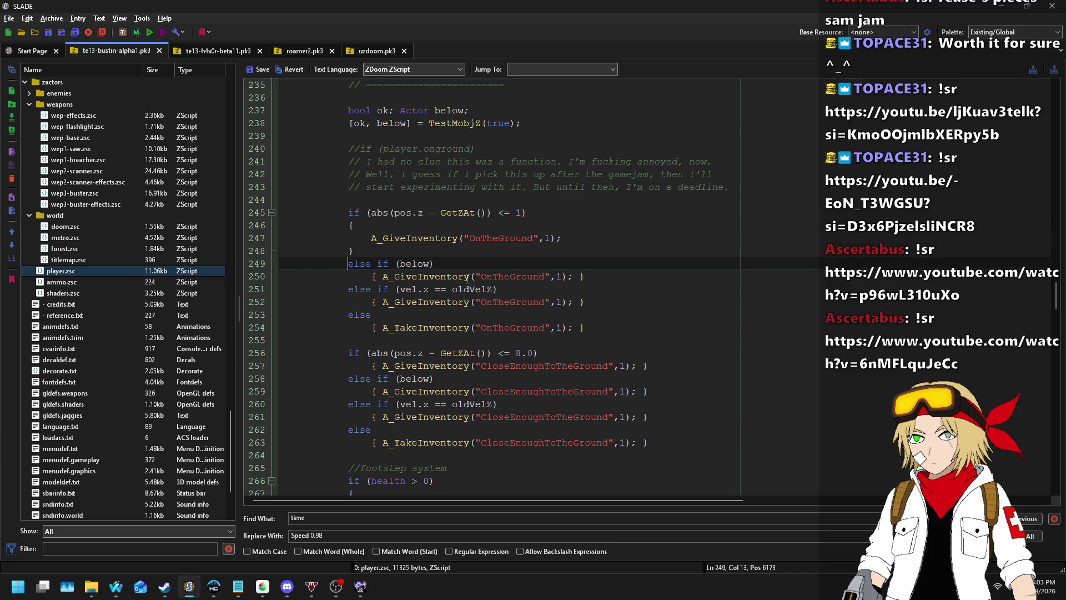
{"action": "key", "text": "Delete"}
{"action": "key", "text": "Delete"}
{"action": "key", "text": "Delete"}
{"action": "key", "text": "Right"}
{"action": "key", "text": "Return"}
{"action": "key", "text": "Tab"}
{"action": "key", "text": "Tab"}
{"action": "key", "text": "Tab"}
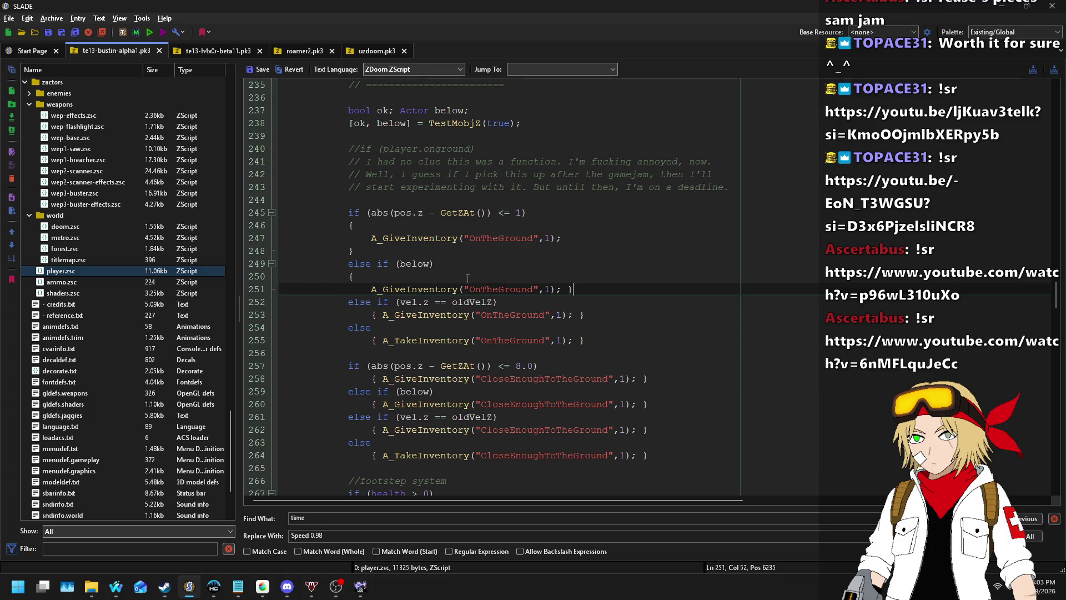
{"action": "key", "text": "ctrl+Right"}
{"action": "key", "text": "ctrl+Right"}
{"action": "key", "text": "ctrl+Right"}
{"action": "key", "text": "Return"}
- Reformat the vel.z check block and the final else block into braced multi-line blocks
{"action": "key", "text": "Down"}
{"action": "key", "text": "Down"}
{"action": "key", "text": "Delete"}
{"action": "key", "text": "Delete"}
{"action": "key", "text": "Delete"}
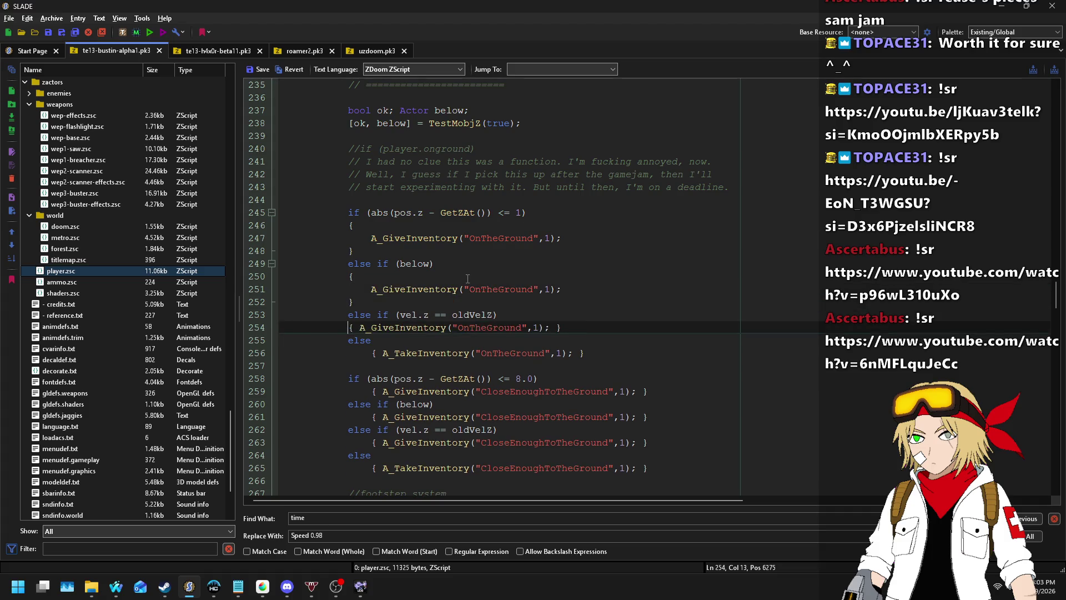
{"action": "key", "text": "Right"}
{"action": "key", "text": "Return"}
{"action": "key", "text": "Tab"}
{"action": "key", "text": "Tab"}
{"action": "key", "text": "Tab"}
{"action": "key", "text": "ctrl+Right"}
{"action": "key", "text": "ctrl+Right"}
{"action": "key", "text": "ctrl+Right"}
{"action": "key", "text": "Return"}
{"action": "key", "text": "BackSpace"}
{"action": "key", "text": "BackSpace"}
{"action": "key", "text": "BackSpace"}
{"action": "key", "text": "Down"}
{"action": "key", "text": "Down"}
{"action": "key", "text": "Delete"}
{"action": "key", "text": "Delete"}
{"action": "key", "text": "Delete"}
{"action": "key", "text": "Right"}
{"action": "key", "text": "Right"}
{"action": "key", "text": "Return"}
{"action": "key", "text": "Tab"}
{"action": "key", "text": "Tab"}
{"action": "key", "text": "Tab"}
{"action": "key", "text": "ctrl+Right"}
{"action": "key", "text": "ctrl+Right"}
{"action": "key", "text": "ctrl+Right"}
{"action": "key", "text": "Return"}
{"action": "key", "text": "BackSpace"}
{"action": "key", "text": "BackSpace"}
{"action": "key", "text": "BackSpace"}
- Add A_TakeInventory("ImJumping",1); after the first OnTheGround give, then bring up Nightbot's song requests
{"action": "left_click", "coordinate": [558, 238]}
{"action": "type", "text": ";"}
{"action": "key", "text": "Return"}
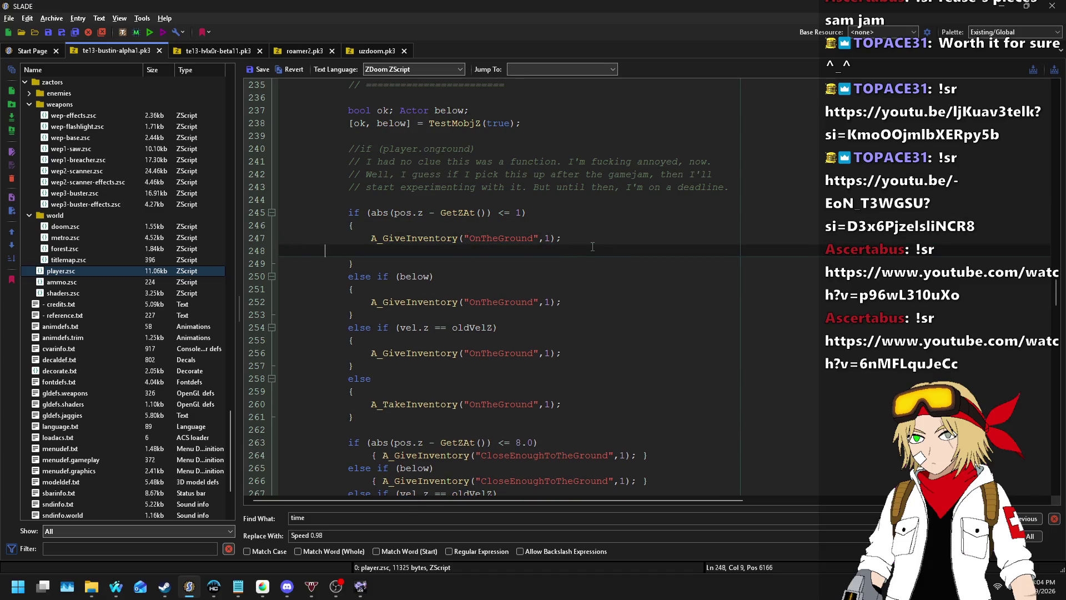
{"action": "type", "text": "A_TakeInventory(\"ImJumping\",1"}
{"action": "type", "text": ");"}
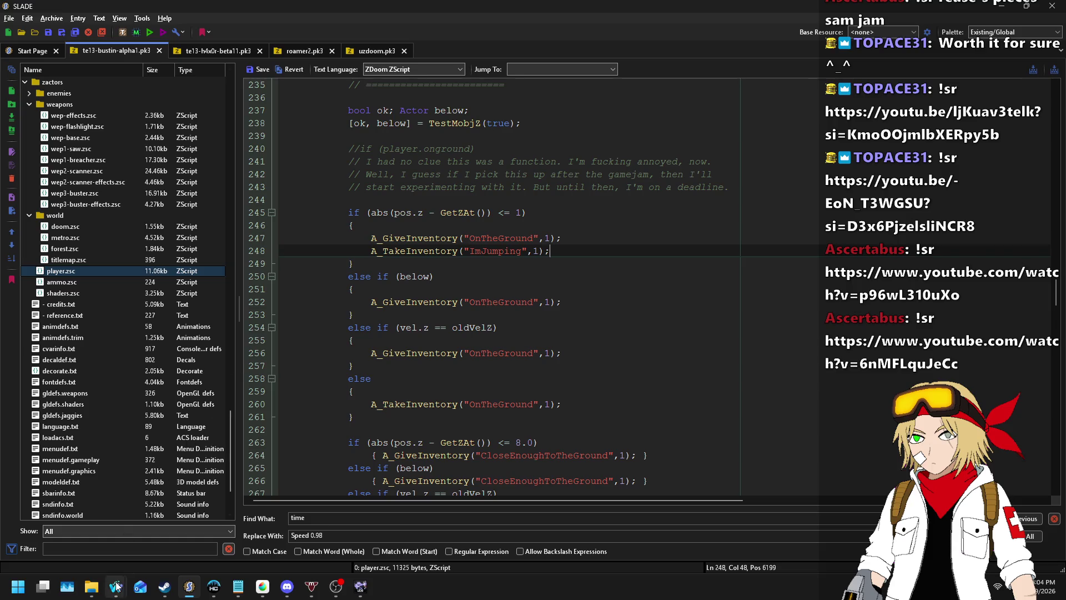
{"action": "mouse_move", "coordinate": [116, 587]}
{"action": "left_click", "coordinate": [184, 548]}
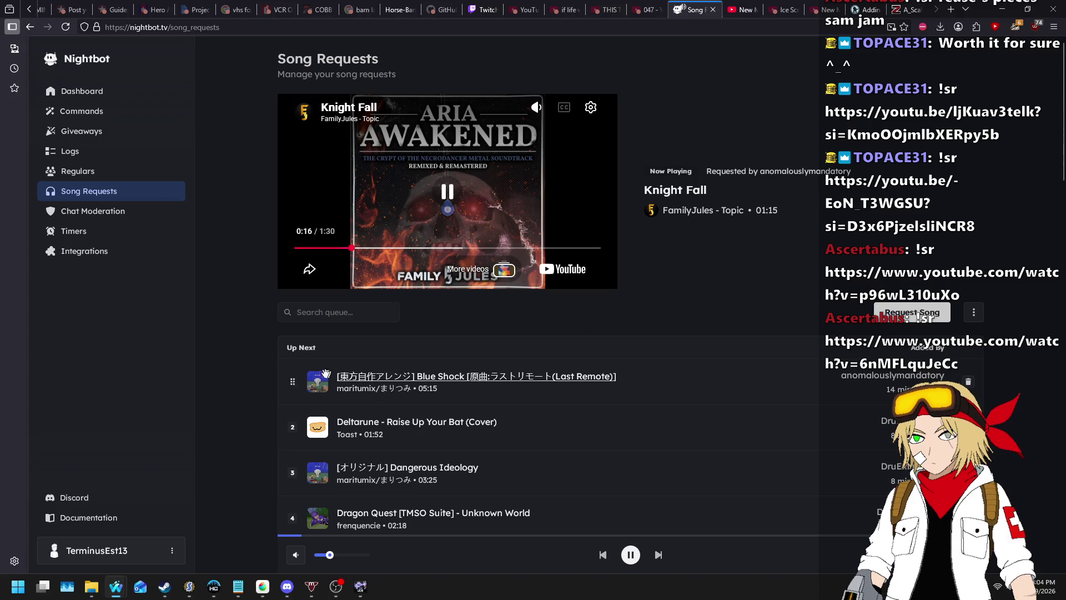
- Switch from Nightbot's song requests to the Ultimate Doom Builder map editor
{"action": "left_click", "coordinate": [360, 586]}
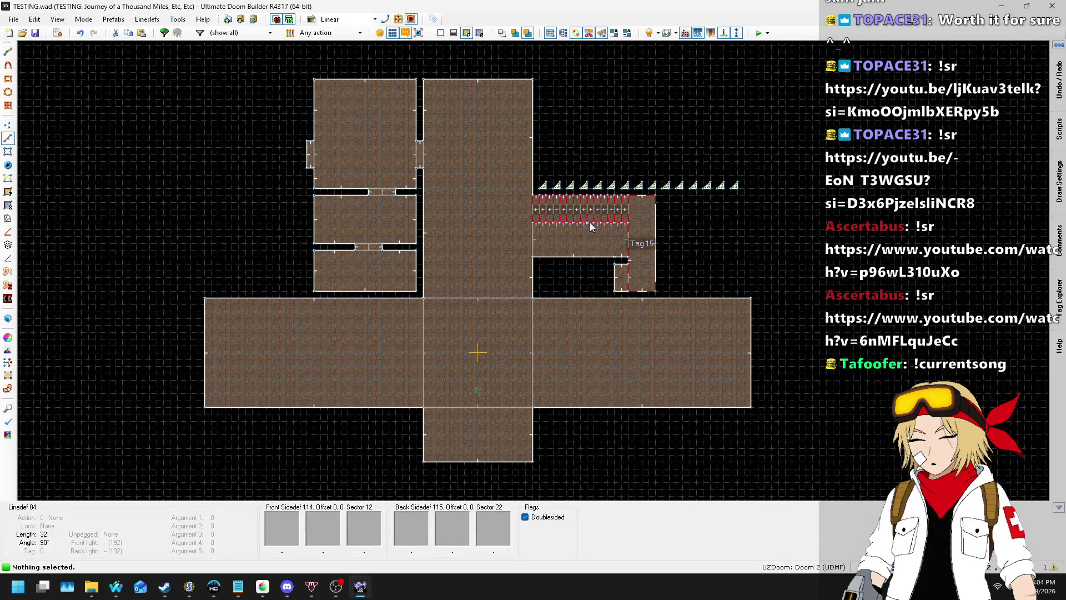
- Switch from Ultimate Doom Builder back to SLADE's player.zsc
{"action": "left_click", "coordinate": [188, 587]}
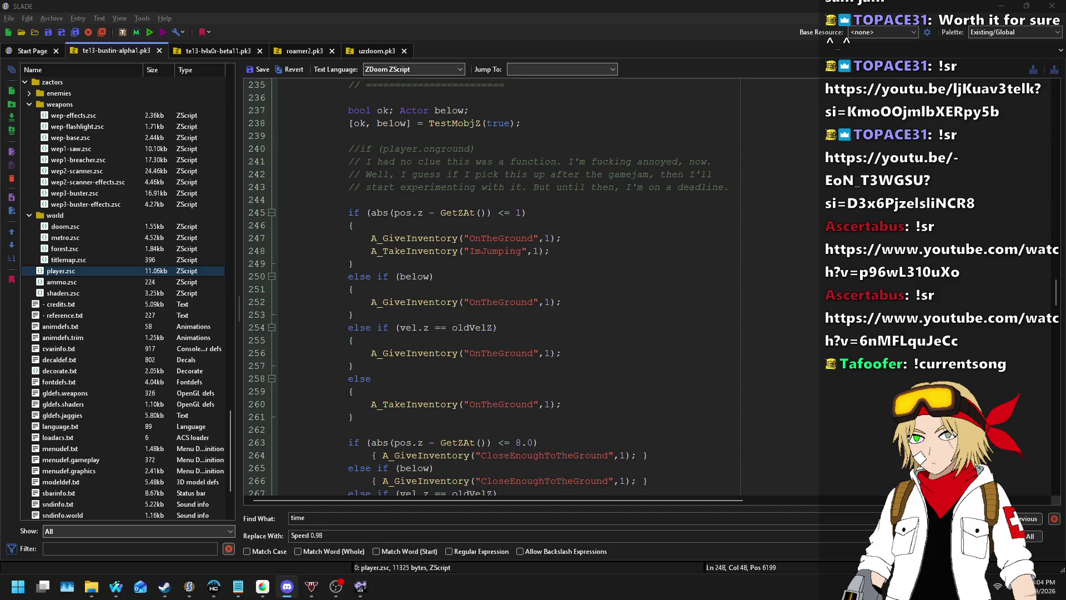
- Paste A_TakeInventory("ImJumping",1); into the below and unchanged-velocity ground branches
{"action": "left_click", "coordinate": [586, 252]}
{"action": "key", "text": "Up"}
{"action": "key", "text": "Down"}
{"action": "key", "text": "Down"}
{"action": "key", "text": "Down"}
{"action": "key", "text": "Down"}
{"action": "key", "text": "End"}
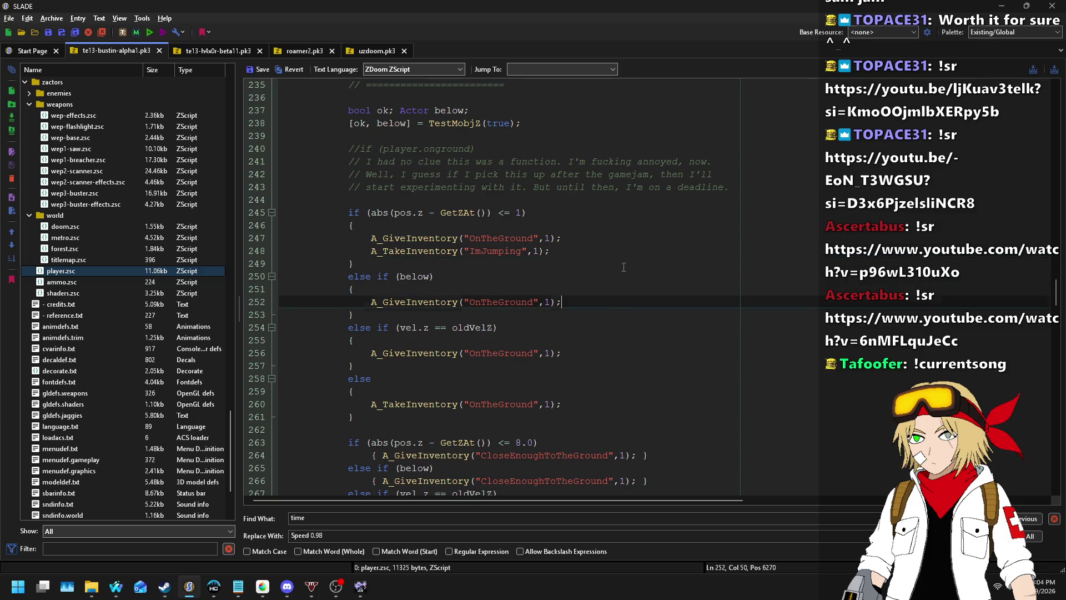
{"action": "type", "text": "A_TakeInventory(\"ImJumping\",1);"}
{"action": "key", "text": "Down"}
{"action": "key", "text": "Down"}
{"action": "key", "text": "Down"}
{"action": "key", "text": "End"}
{"action": "type", "text": "A_TakeInventory(\"ImJumping\",1);"}
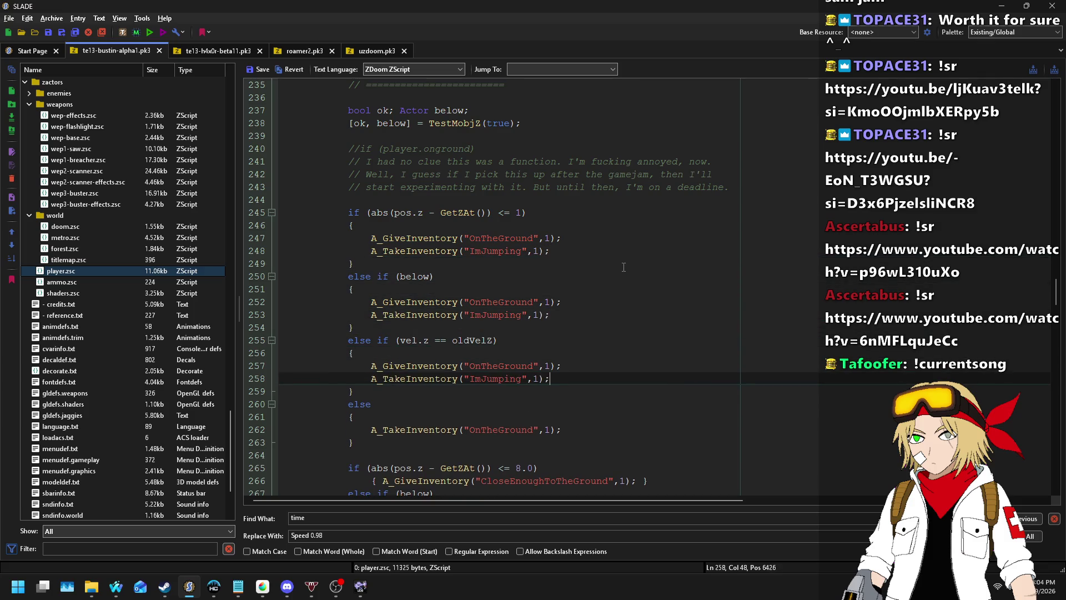
- Highlight every ImJumping occurrence and scroll through player.zsc to check them
{"action": "scroll", "coordinate": [504, 267], "scroll_direction": "down", "scroll_amount": 2}
{"action": "double_click", "coordinate": [493, 240]}
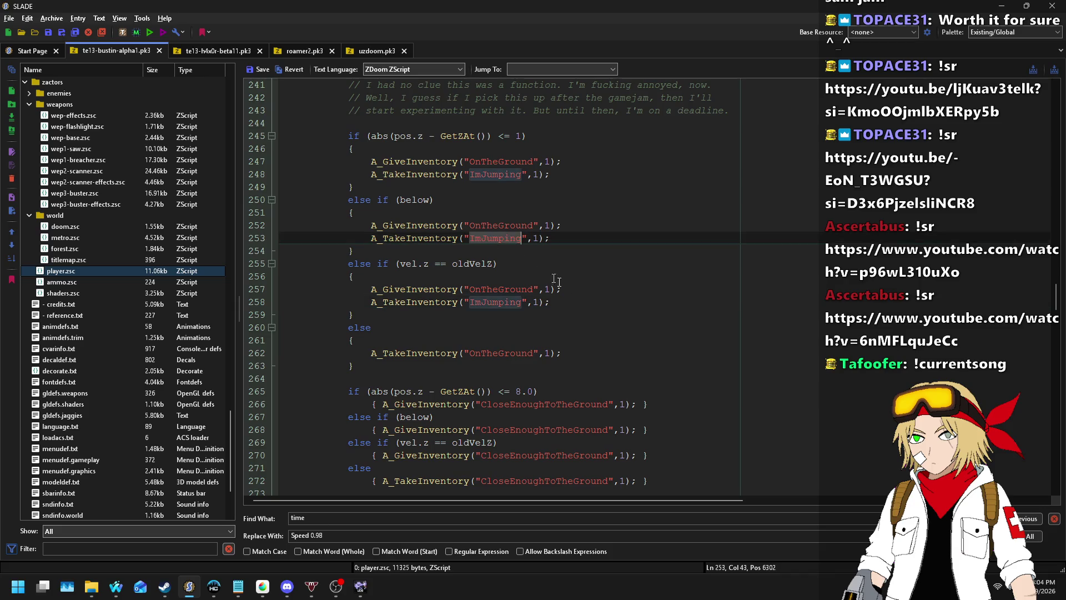
{"action": "scroll", "coordinate": [644, 291], "scroll_direction": "down", "scroll_amount": 20}
{"action": "scroll", "coordinate": [644, 291], "scroll_direction": "down", "scroll_amount": 7}
{"action": "scroll", "coordinate": [644, 291], "scroll_direction": "up", "scroll_amount": 5}
{"action": "scroll", "coordinate": [638, 286], "scroll_direction": "down", "scroll_amount": 10}
{"action": "scroll", "coordinate": [614, 272], "scroll_direction": "down", "scroll_amount": 17}
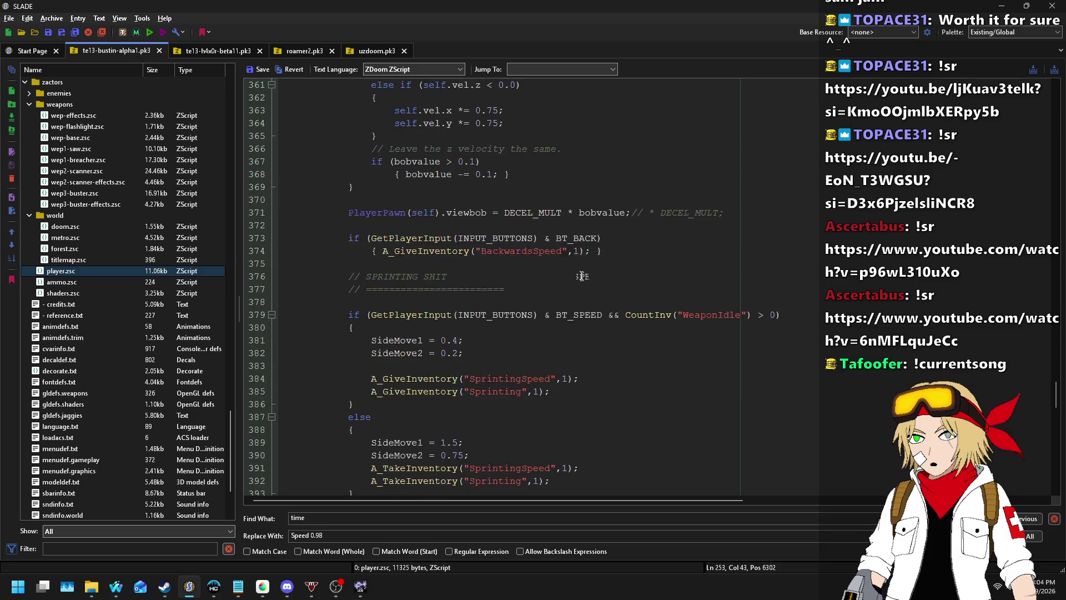
- After line 362, add the check if (CountInv("ImJumping") == 0) in the falling branch
{"action": "scroll", "coordinate": [543, 249], "scroll_direction": "up", "scroll_amount": 20}
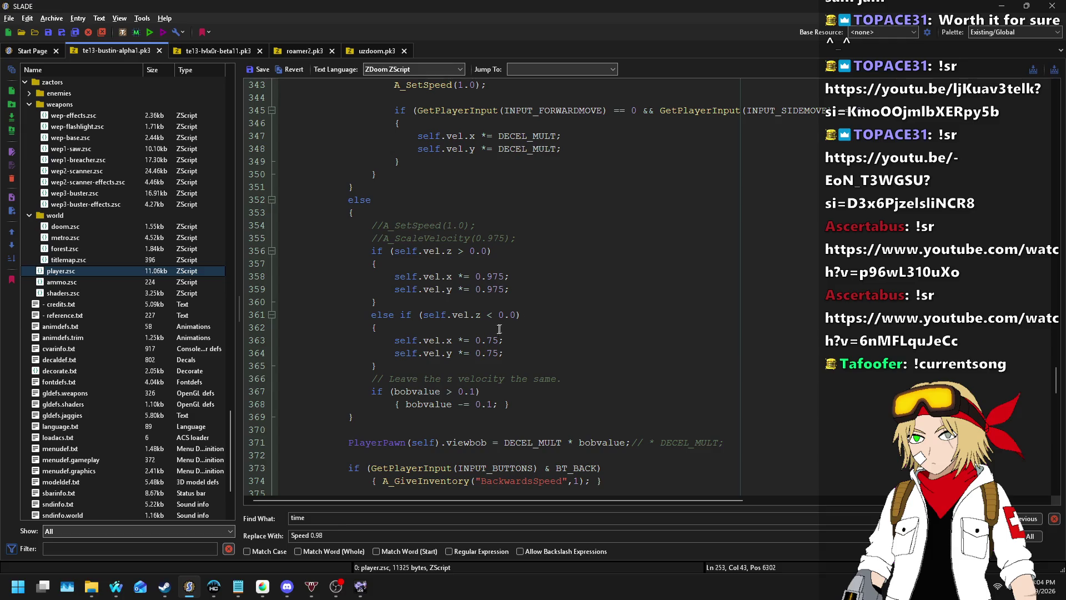
{"action": "left_click", "coordinate": [472, 320]}
{"action": "left_click", "coordinate": [480, 327]}
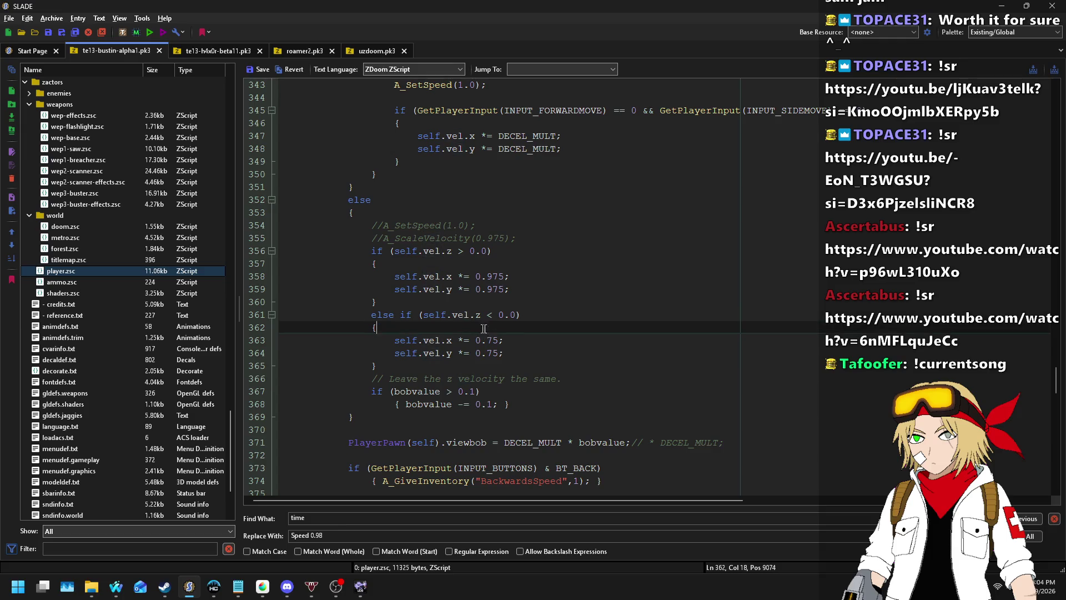
{"action": "key", "text": "Return"}
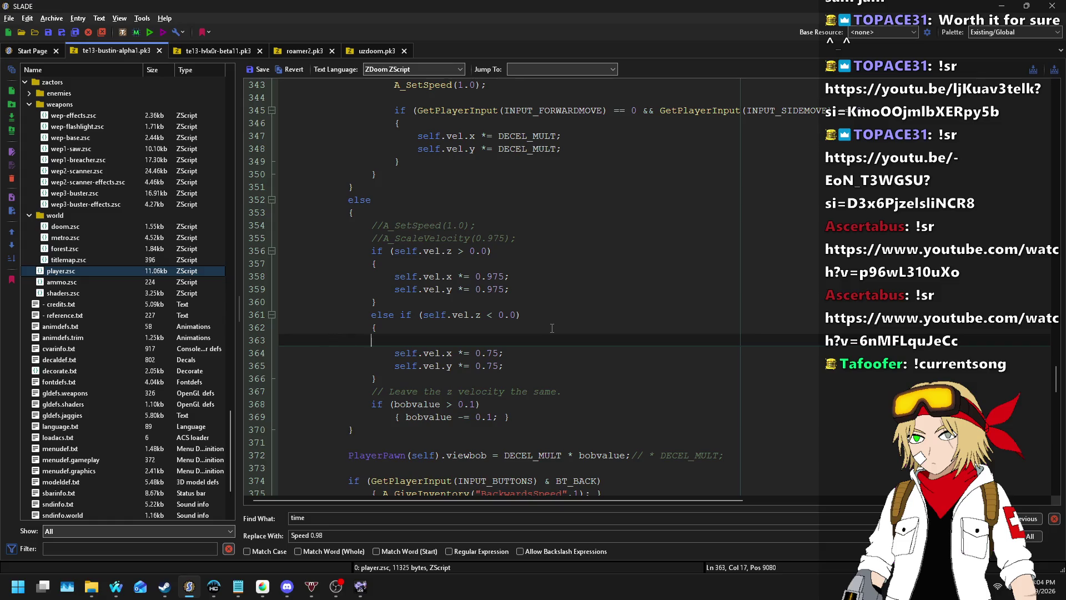
{"action": "type", "text": "if(ImJumping"}
{"action": "type", "text": "CountInv(\""}
{"action": "type", "text": "\""}
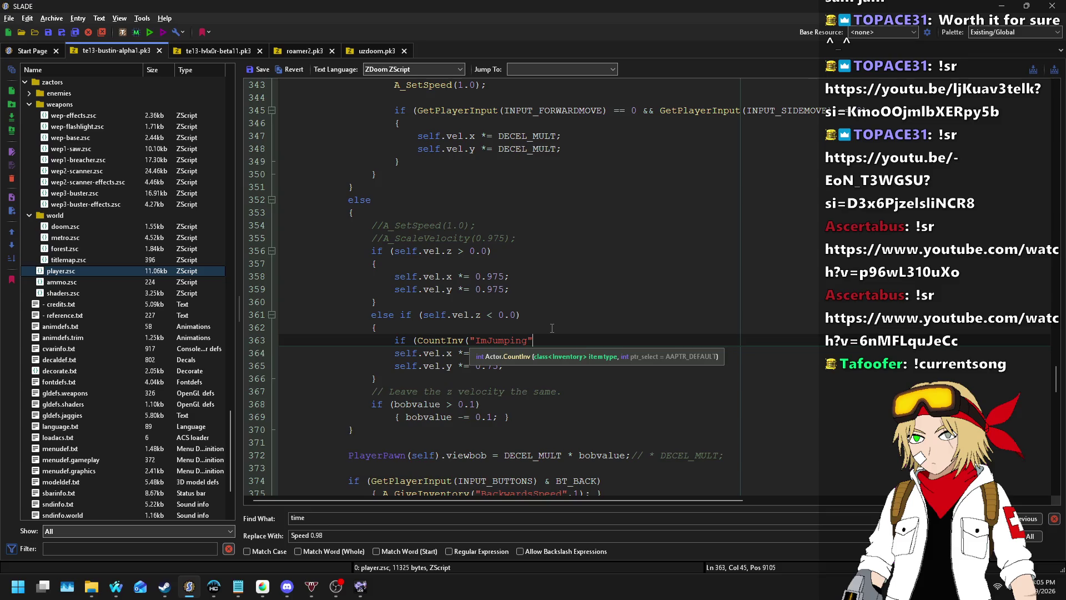
{"action": "type", "text": ") ="}
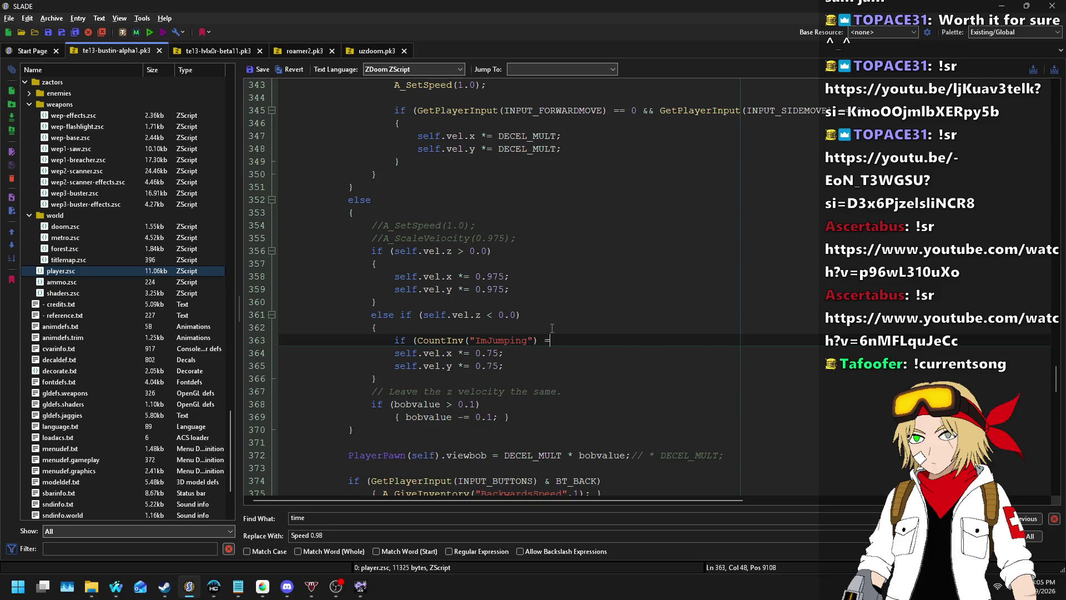
- Wrap the two 0.75 braking lines in braces, indented under the ImJumping check
{"action": "key", "text": "Return"}
{"action": "type", "text": "{"}
{"action": "key", "text": "Down"}
{"action": "key", "text": "Tab"}
{"action": "key", "text": "Down"}
{"action": "key", "text": "Tab"}
{"action": "key", "text": "End"}
{"action": "key", "text": "Return"}
{"action": "key", "text": "Tab"}
{"action": "key", "text": "Tab"}
{"action": "key", "text": "Tab"}
{"action": "type", "text": "}"}
- Fix the opening brace's indentation, then save player.zsc and the archive
{"action": "left_click", "coordinate": [489, 355]}
{"action": "mouse_move", "coordinate": [371, 353]}
{"action": "left_mouse_down"}
{"action": "mouse_move", "coordinate": [325, 351]}
{"action": "mouse_move", "coordinate": [336, 340]}
{"action": "mouse_move", "coordinate": [325, 341]}
{"action": "mouse_move", "coordinate": [327, 353]}
{"action": "mouse_move", "coordinate": [371, 354]}
{"action": "left_mouse_up"}
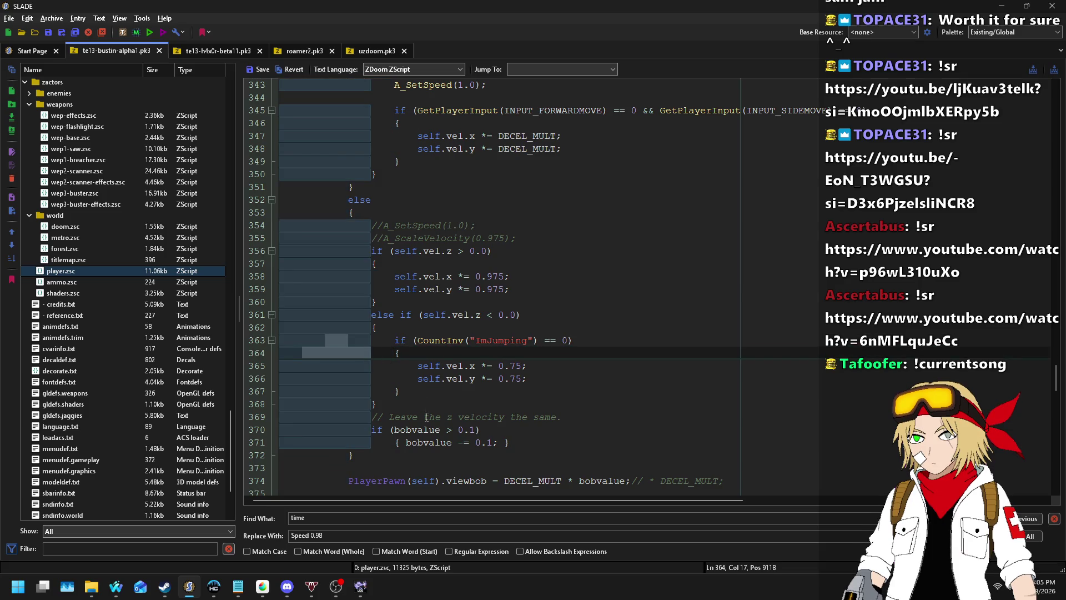
{"action": "key", "text": "End"}
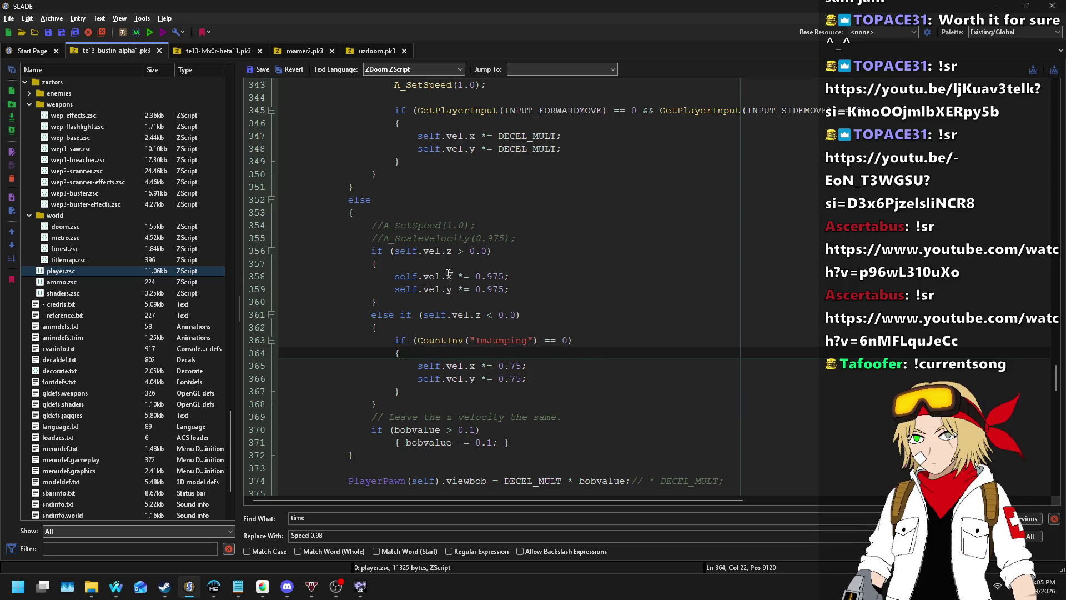
{"action": "left_click", "coordinate": [254, 69]}
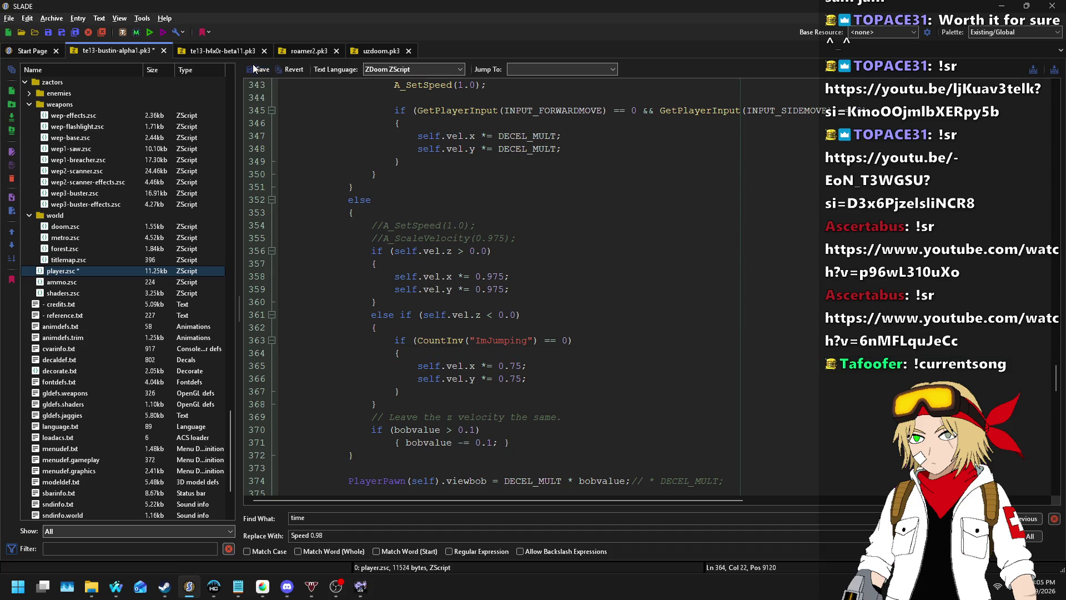
{"action": "key", "text": "ctrl+s"}
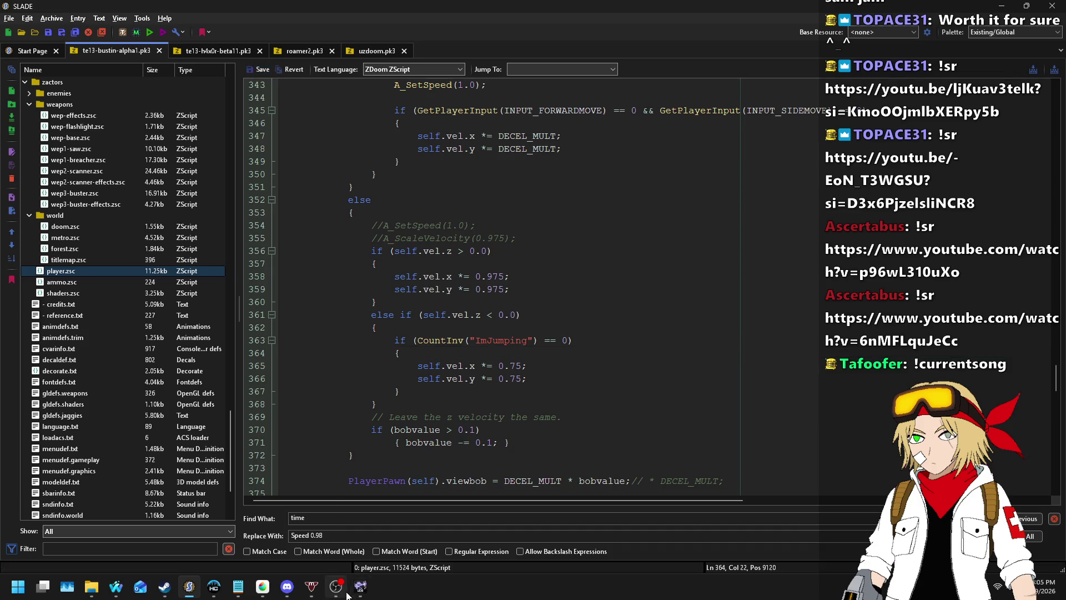
- Launch a test run of the map in UZDoom from Ultimate Doom Builder, then return to SLADE
{"action": "left_click", "coordinate": [361, 587]}
{"action": "scroll", "coordinate": [659, 166], "scroll_direction": "up", "scroll_amount": 5}
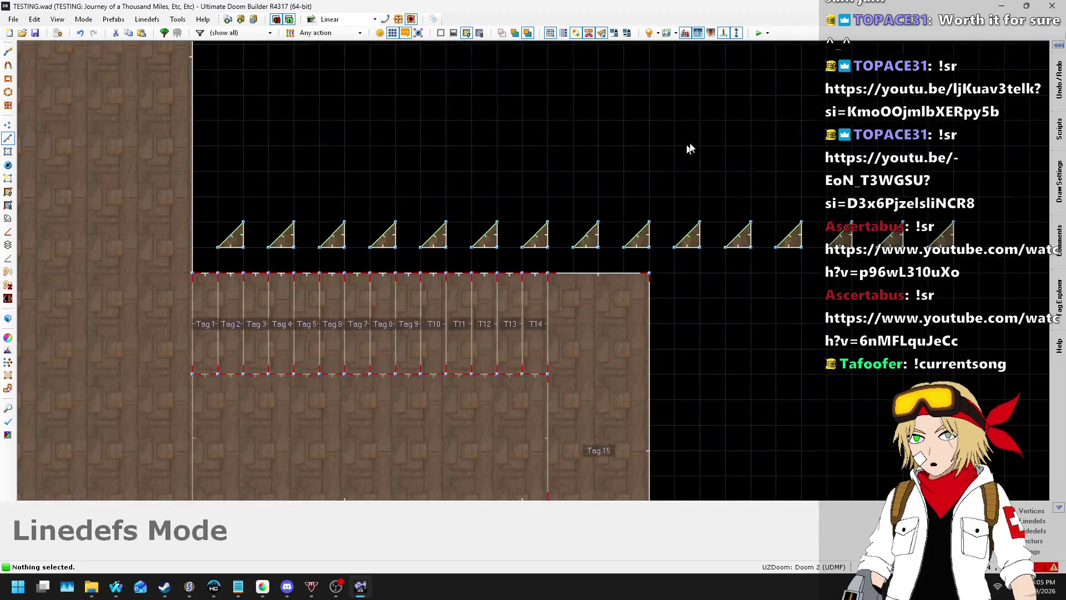
{"action": "scroll", "coordinate": [666, 152], "scroll_direction": "down", "scroll_amount": 5}
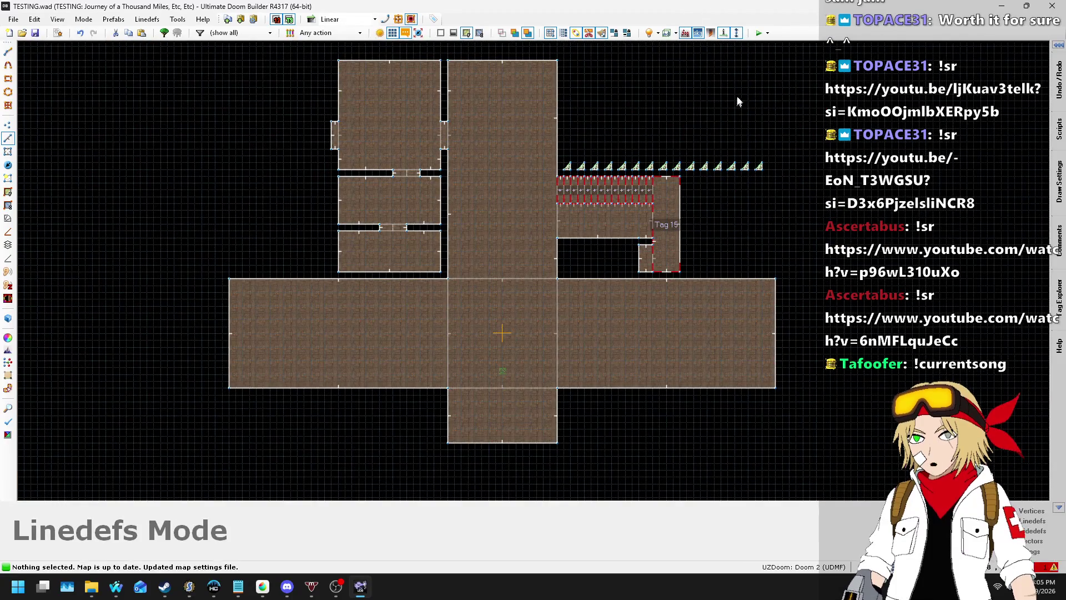
{"action": "left_click", "coordinate": [759, 33]}
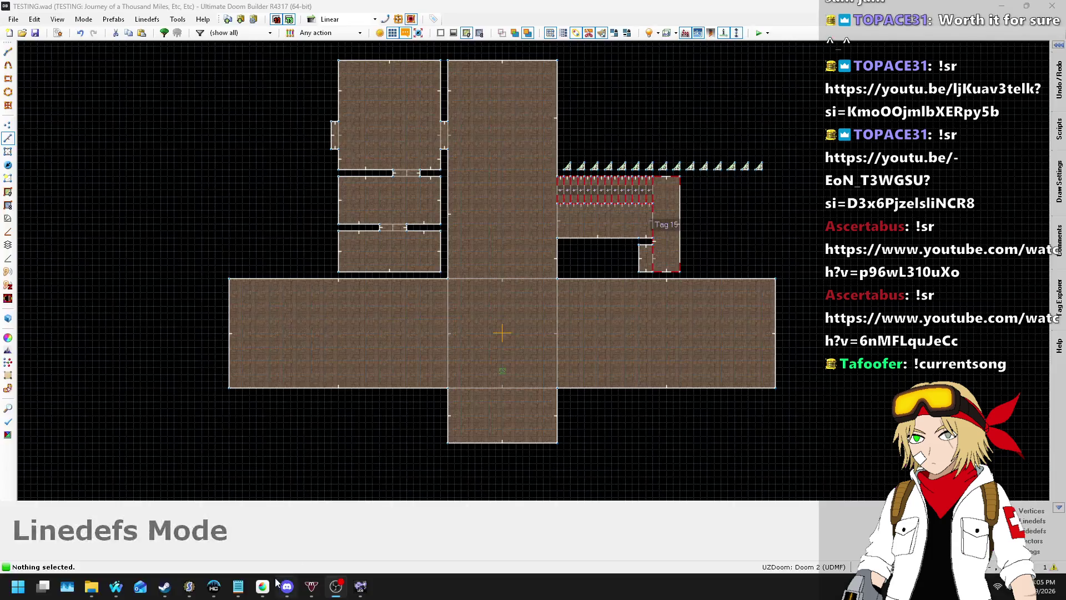
{"action": "left_click", "coordinate": [189, 586]}
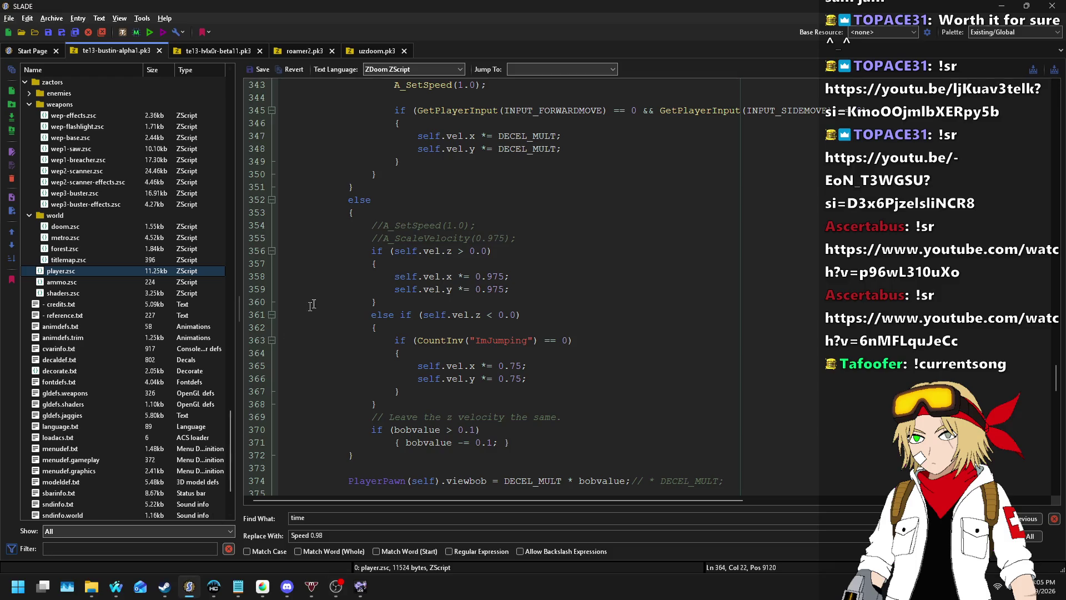
- Change CheckJump's declaration on line 128 from virtual to override
{"action": "scroll", "coordinate": [477, 304], "scroll_direction": "up", "scroll_amount": 20}
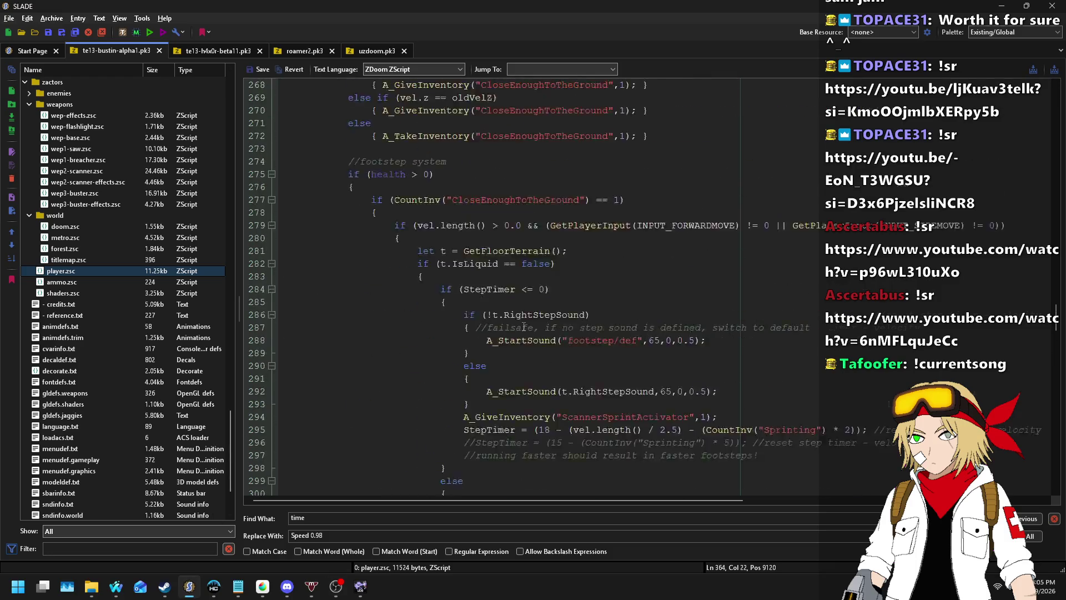
{"action": "scroll", "coordinate": [524, 327], "scroll_direction": "up", "scroll_amount": 20}
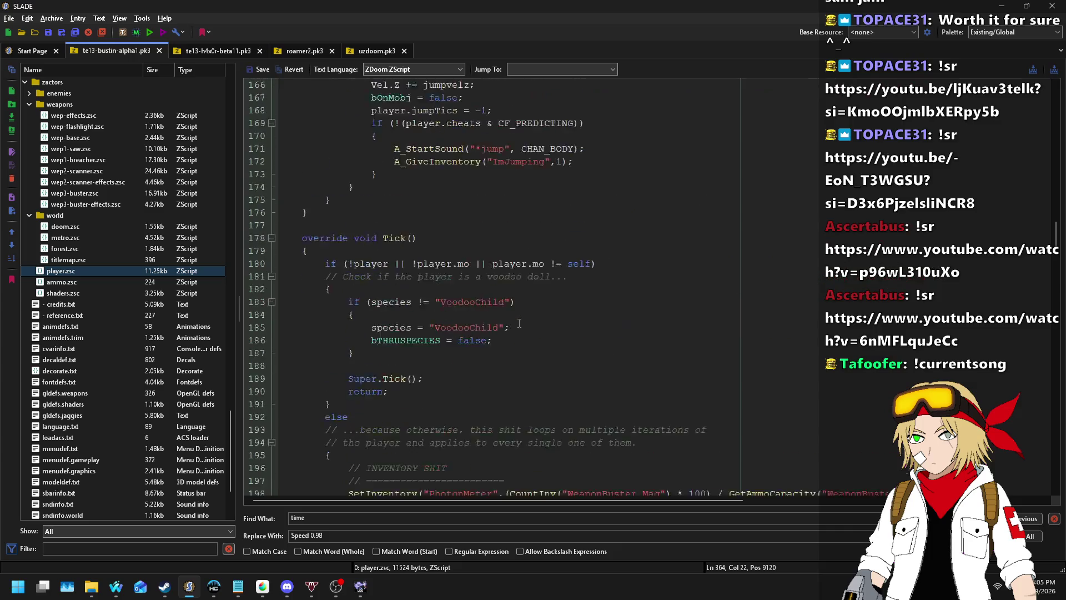
{"action": "scroll", "coordinate": [328, 315], "scroll_direction": "up", "scroll_amount": 18}
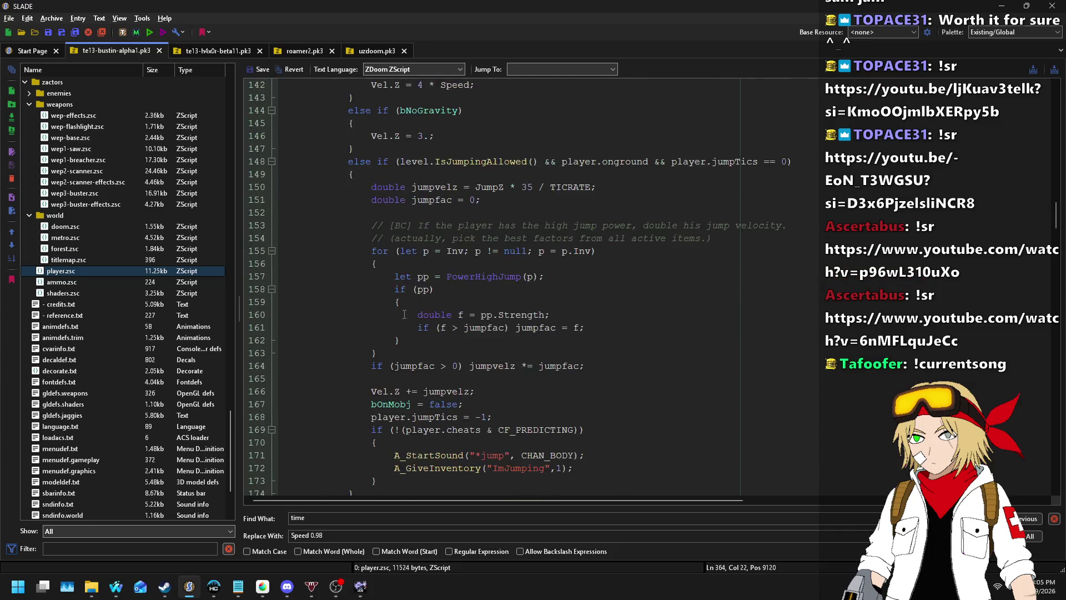
{"action": "double_click", "coordinate": [326, 365]}
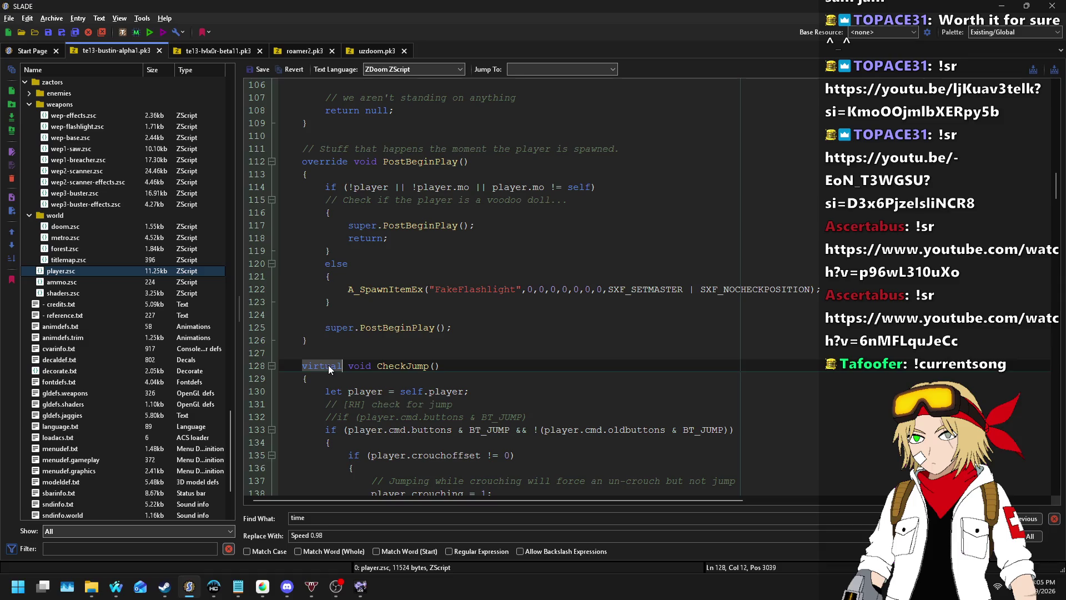
{"action": "type", "text": "override"}
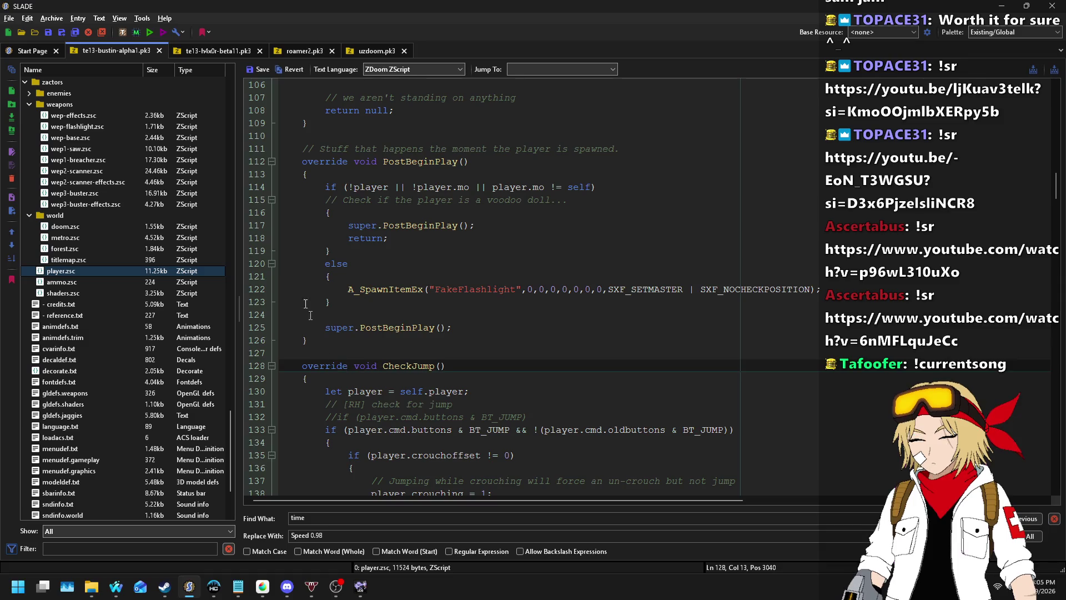
- Save player.zsc and the archive, then test the map in UZDoom with F9
{"action": "left_click", "coordinate": [256, 72]}
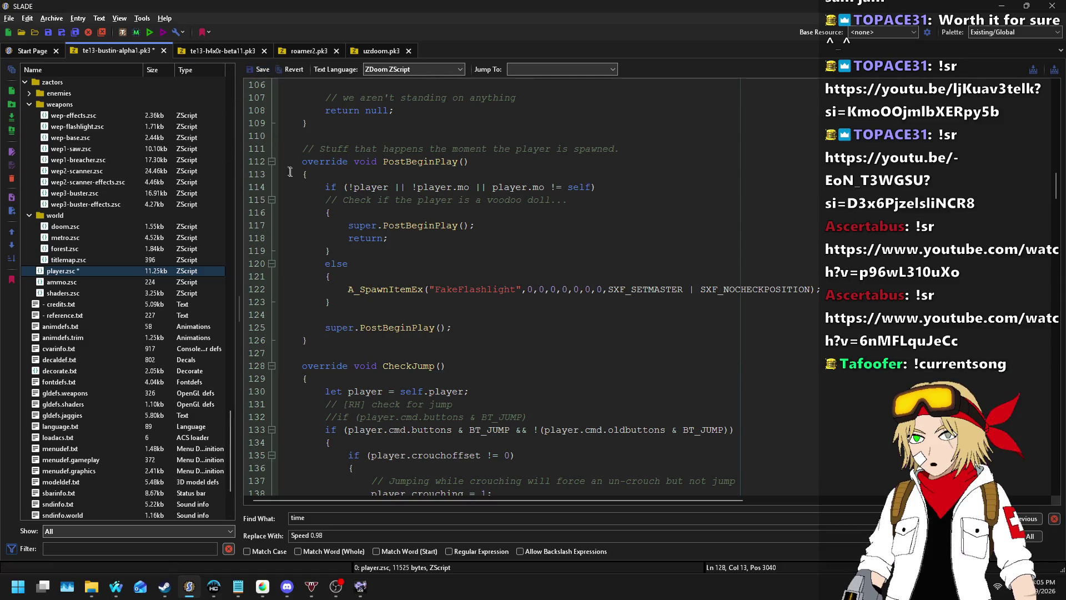
{"action": "key", "text": "ctrl+s"}
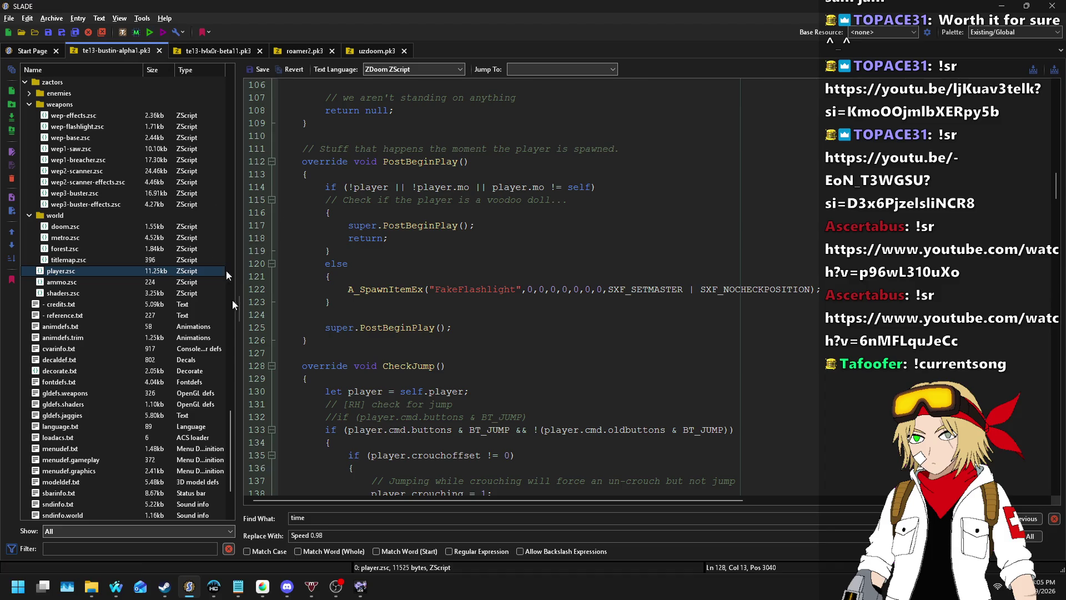
{"action": "left_click", "coordinate": [361, 588]}
{"action": "key", "text": "F9"}
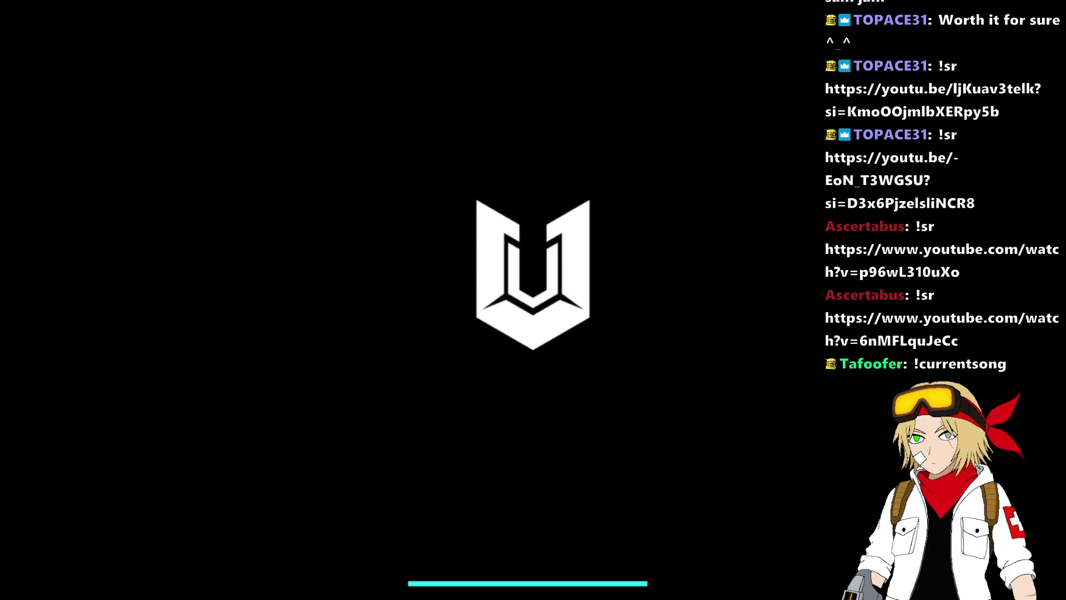
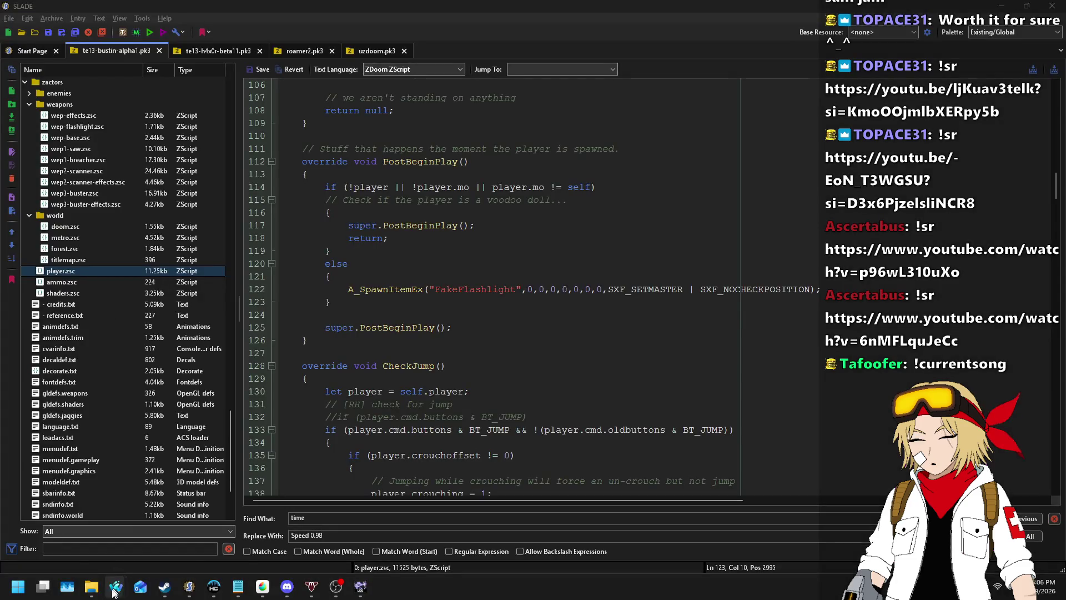
- Bring the browser forward and switch to the A_ScaleVelocity wiki tab
{"action": "mouse_move", "coordinate": [116, 586]}
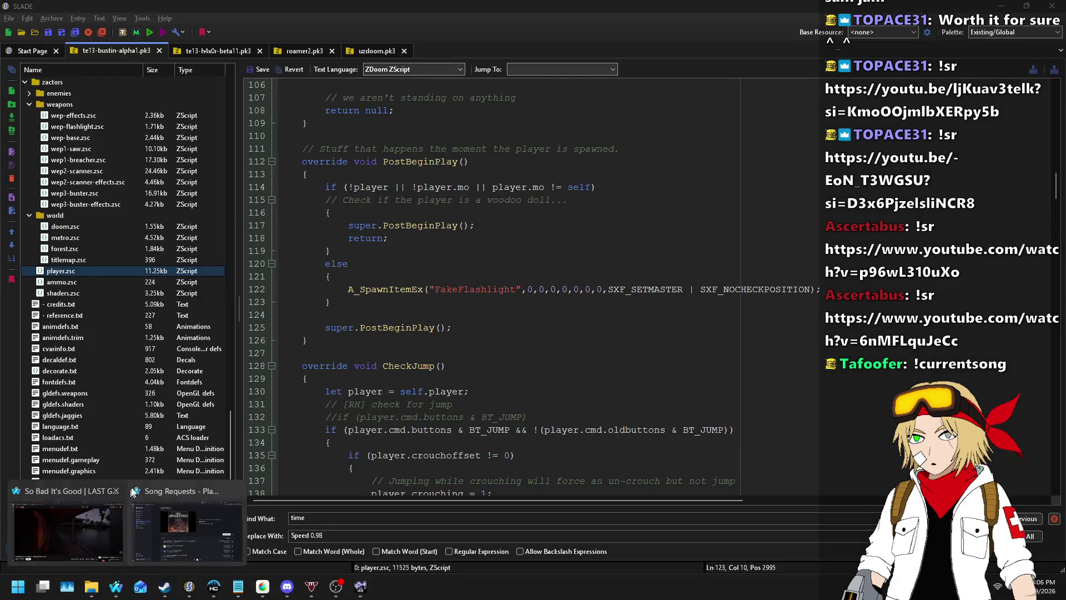
{"action": "left_click", "coordinate": [179, 525]}
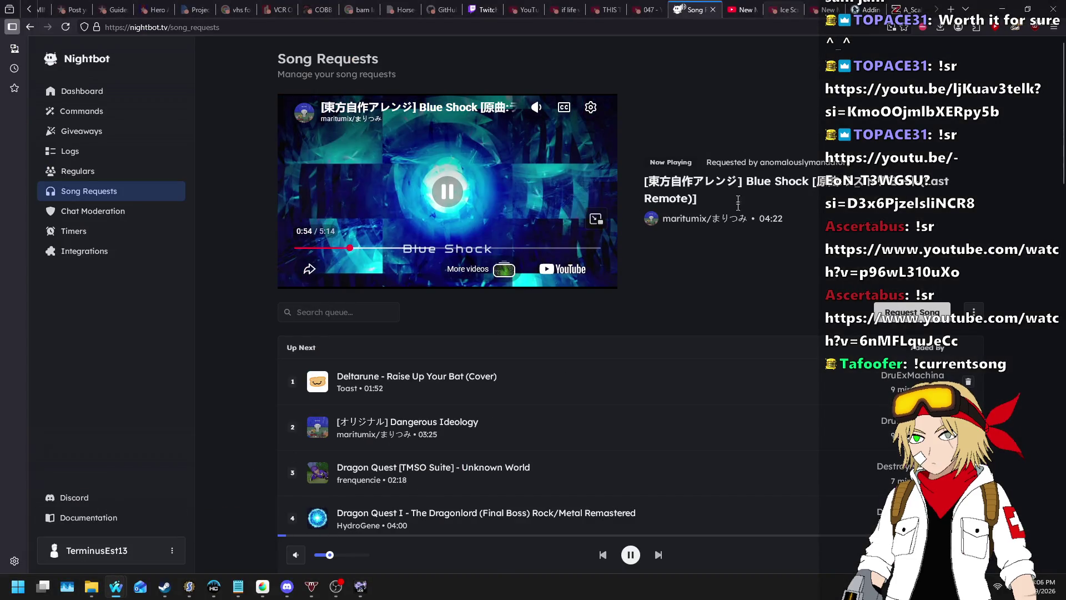
{"action": "left_click", "coordinate": [904, 9]}
{"action": "left_click", "coordinate": [915, 98]}
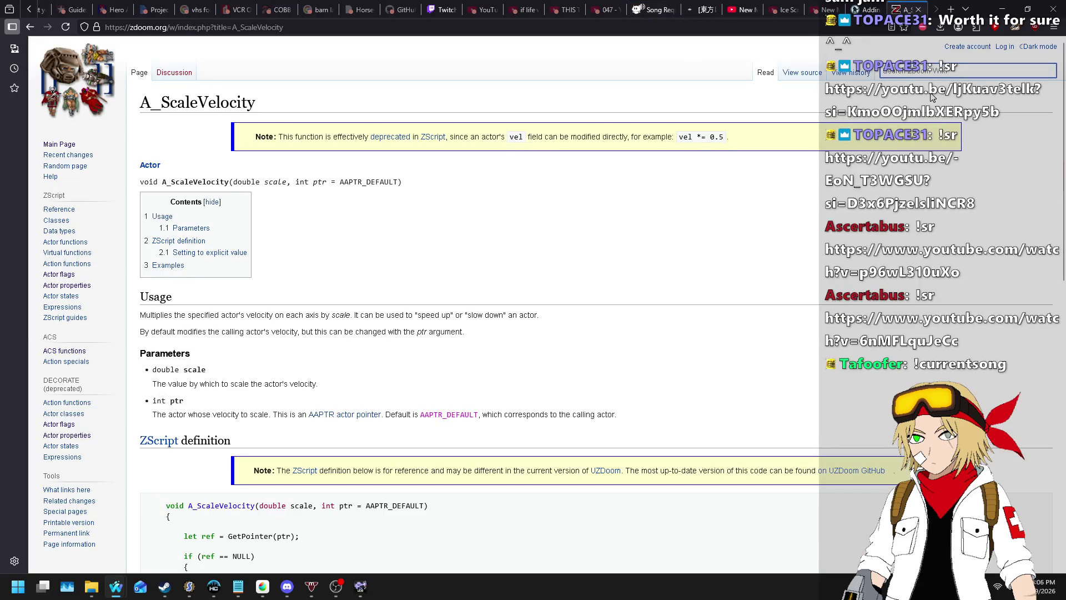
- Search the ZDoom Wiki for player.cmd.buttons
{"action": "left_click", "coordinate": [944, 71]}
{"action": "type", "text": "spr"}
{"action": "type", "text": "player.cmd"}
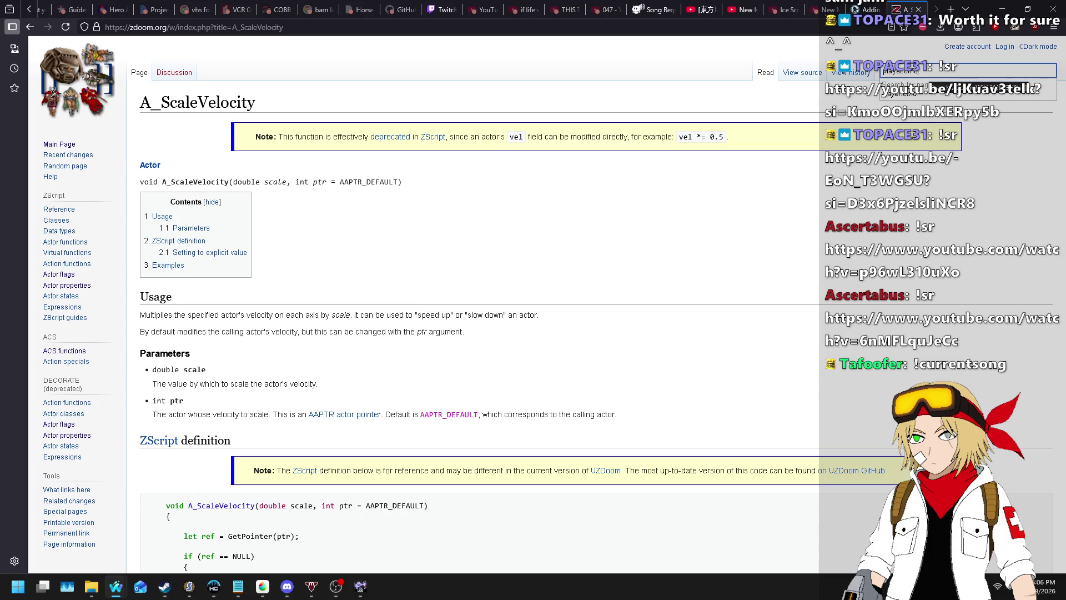
{"action": "type", "text": ".buttons"}
{"action": "key", "text": "Return"}
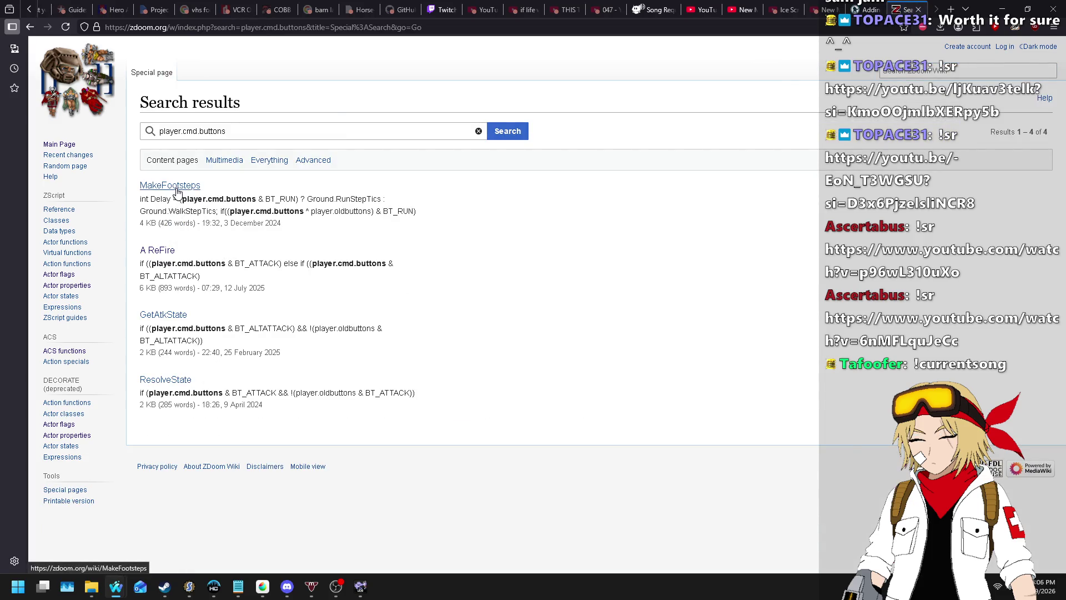
- Open the MakeFootsteps article from the four search results
{"action": "left_click_drag", "start_coordinate": [311, 211], "coordinate": [365, 210]}
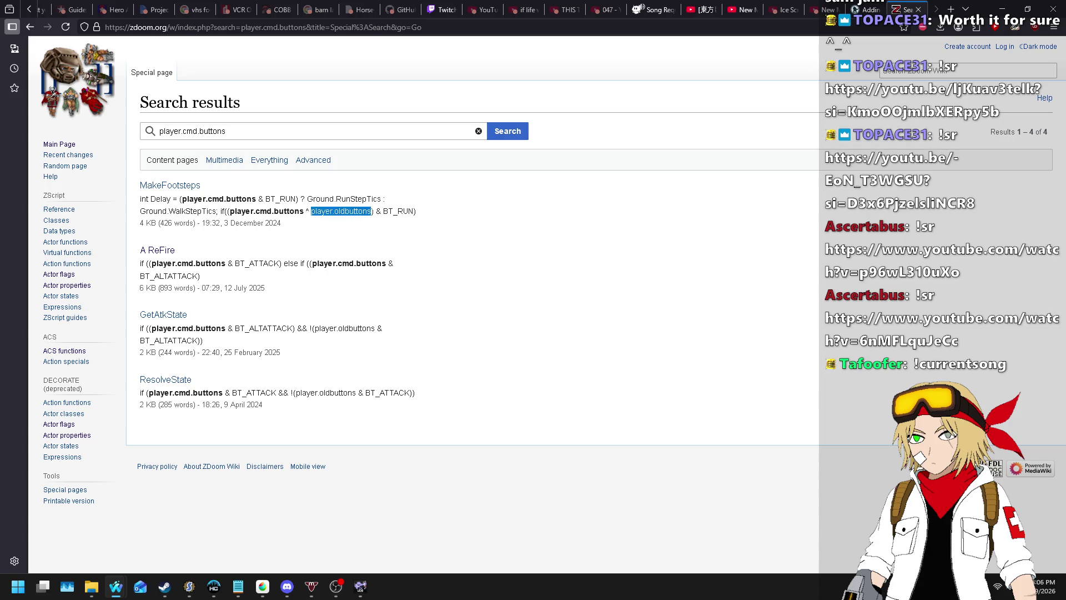
{"action": "left_click", "coordinate": [177, 182]}
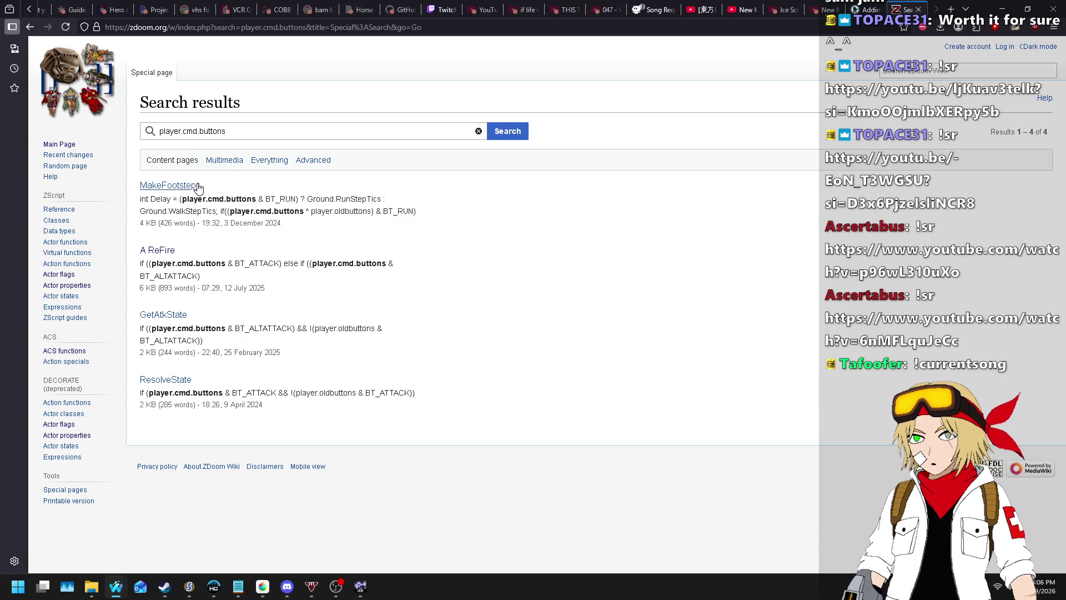
{"action": "left_click", "coordinate": [170, 186]}
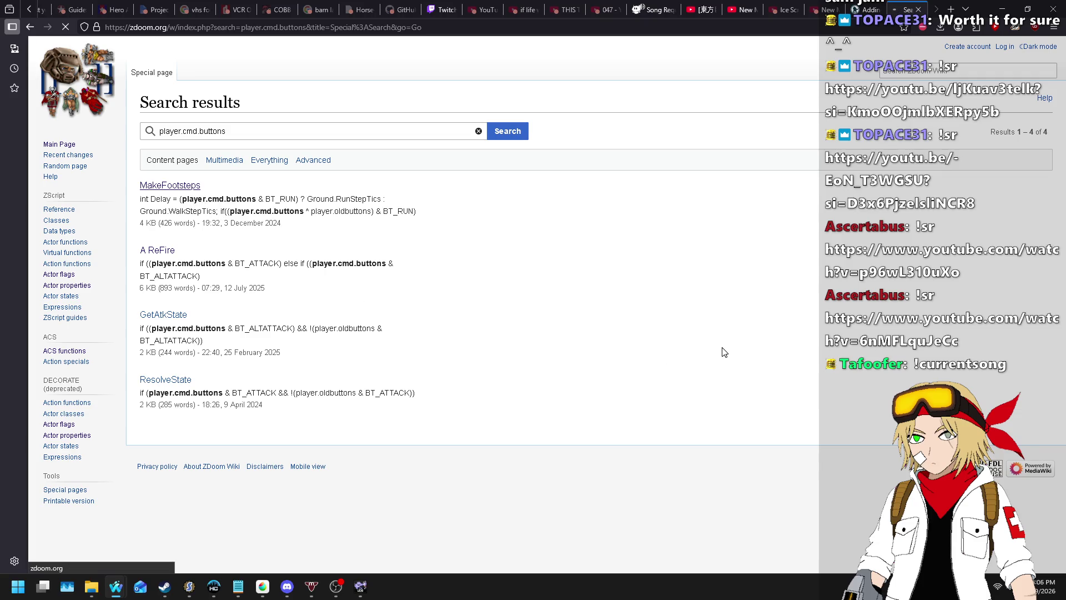
- Find player.oldbuttons in MakeFootsteps, then go back to the search results
{"action": "key", "text": "ctrl+f"}
{"action": "type", "text": "player.oldbuttons"}
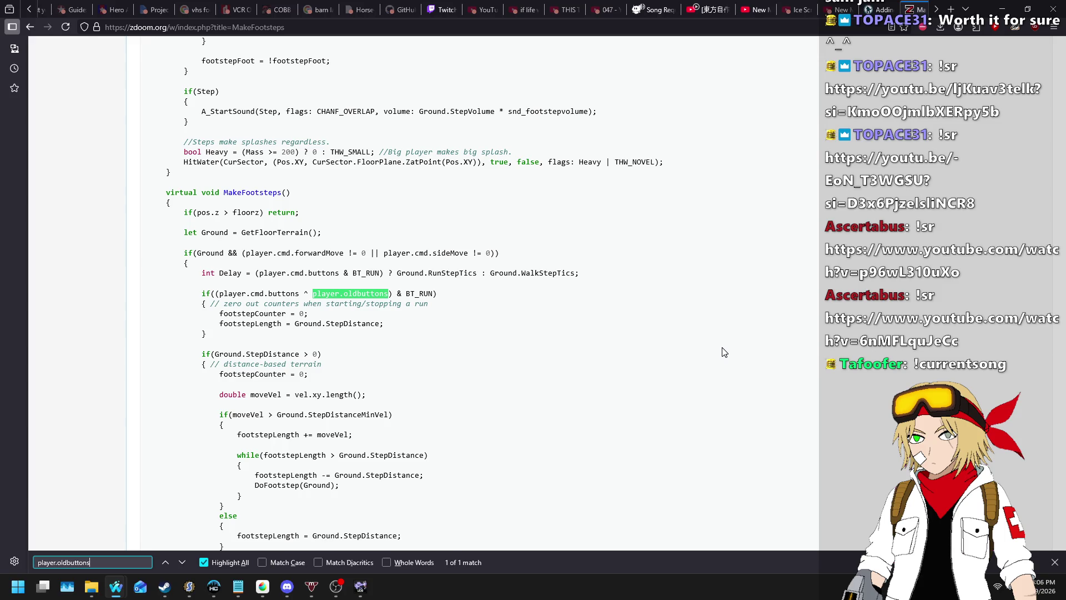
{"action": "key", "text": "alt+Left"}
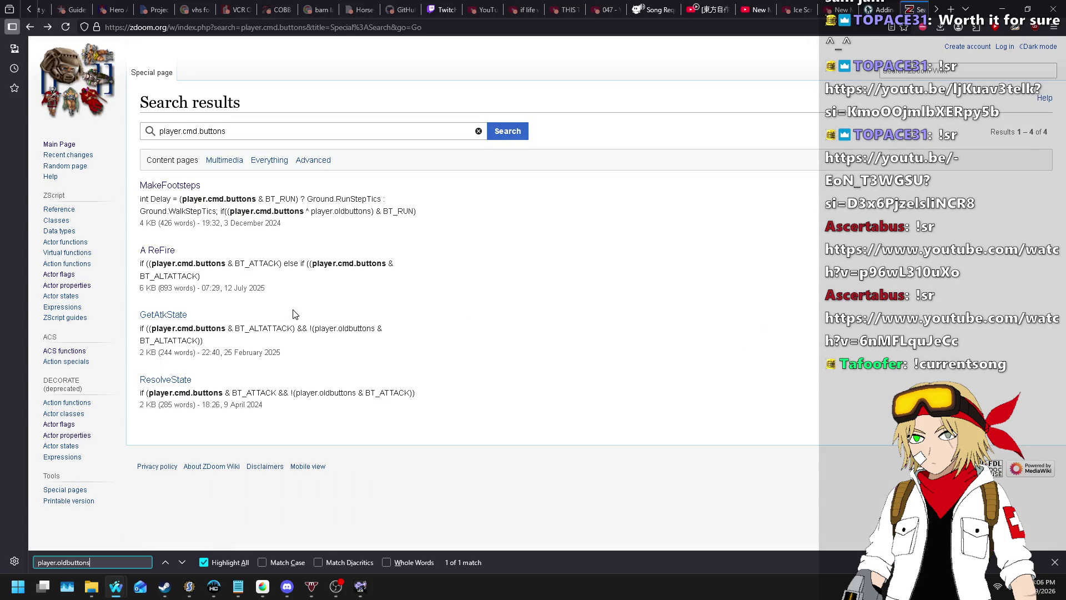
- Open GetAtkState and find player.oldbuttons in its example, then close the find bar
{"action": "left_click", "coordinate": [165, 315]}
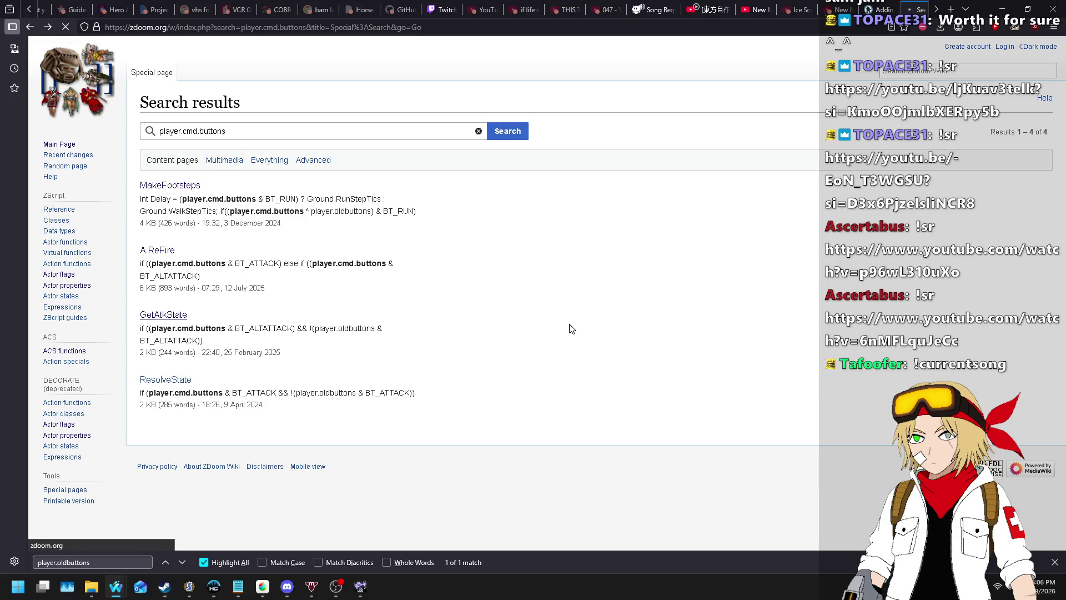
{"action": "key", "text": "ctrl+f"}
{"action": "key", "text": "Return"}
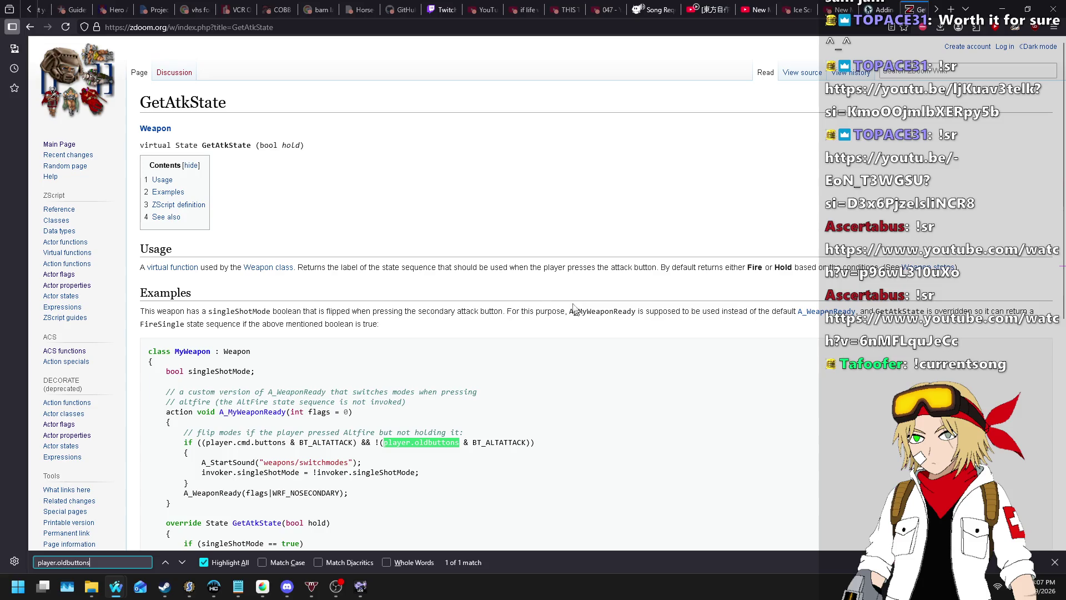
{"action": "left_click", "coordinate": [498, 363]}
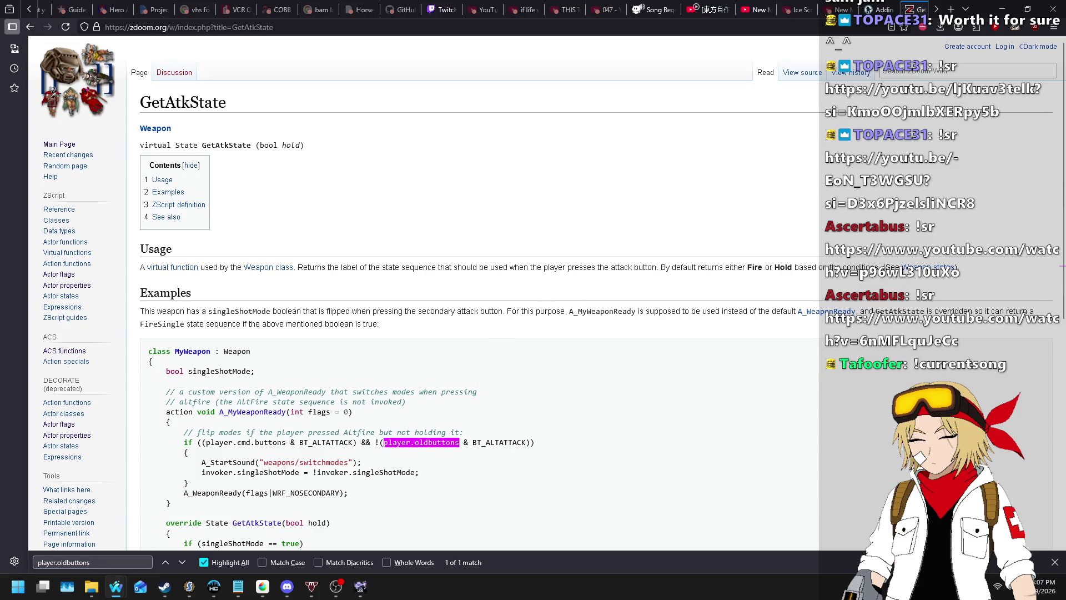
{"action": "left_click", "coordinate": [1051, 562]}
{"action": "scroll", "coordinate": [613, 377], "scroll_direction": "down", "scroll_amount": 3}
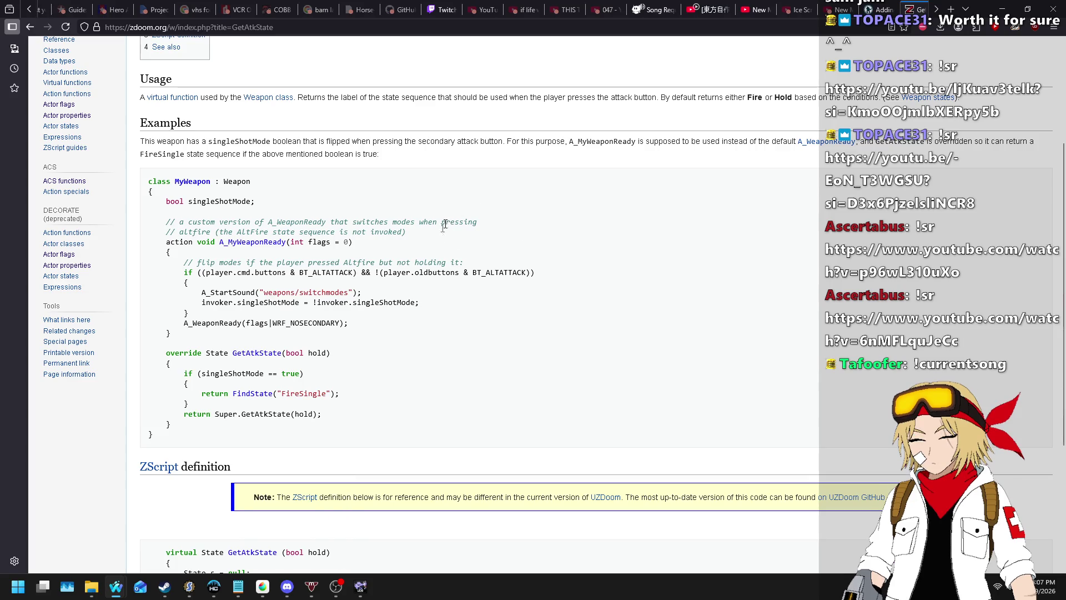
- Read the flip modes comment in the GetAtkState example, then switch to SLADE's player.zsc
{"action": "triple_click", "coordinate": [488, 263]}
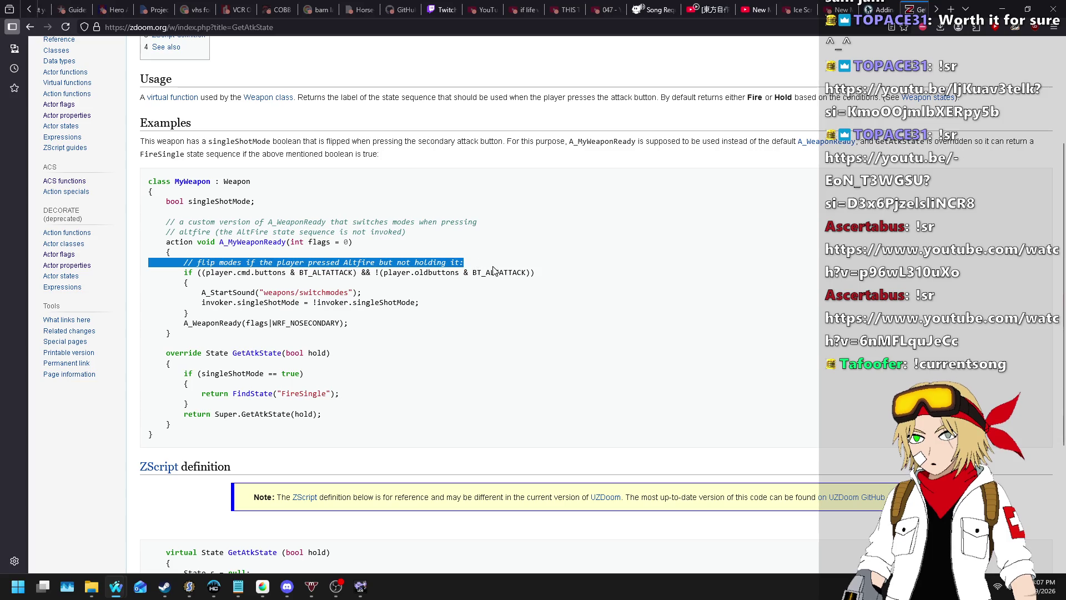
{"action": "left_click", "coordinate": [488, 262]}
{"action": "triple_click", "coordinate": [475, 261]}
{"action": "left_click", "coordinate": [492, 264]}
{"action": "left_click_drag", "start_coordinate": [489, 263], "coordinate": [466, 251]}
{"action": "left_click", "coordinate": [469, 253]}
{"action": "triple_click", "coordinate": [478, 261]}
{"action": "left_click", "coordinate": [486, 264]}
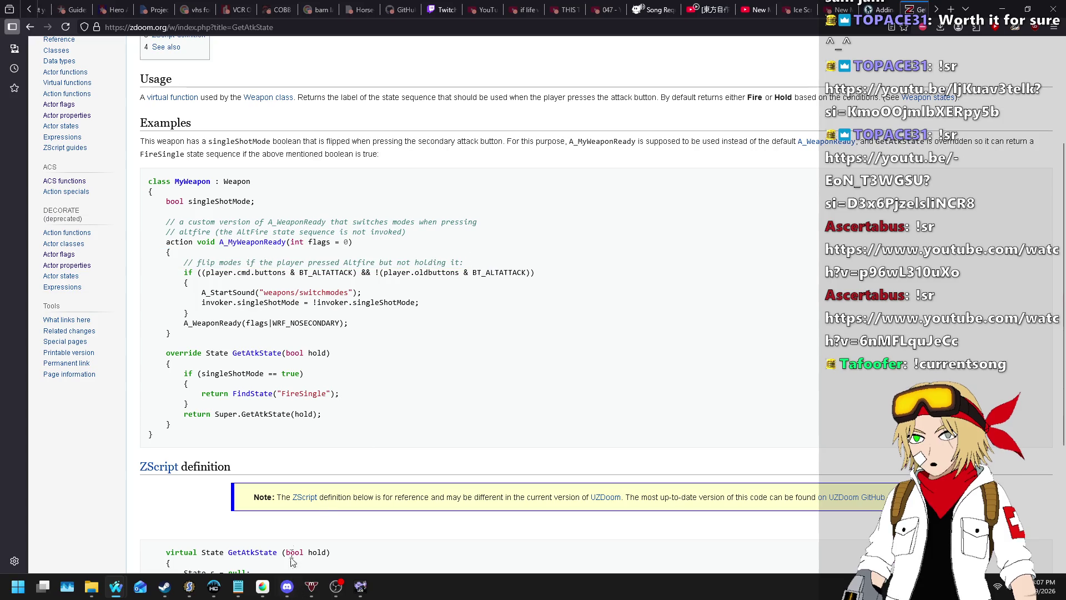
{"action": "triple_click", "coordinate": [475, 265]}
{"action": "left_click", "coordinate": [470, 257]}
{"action": "left_click", "coordinate": [189, 586]}
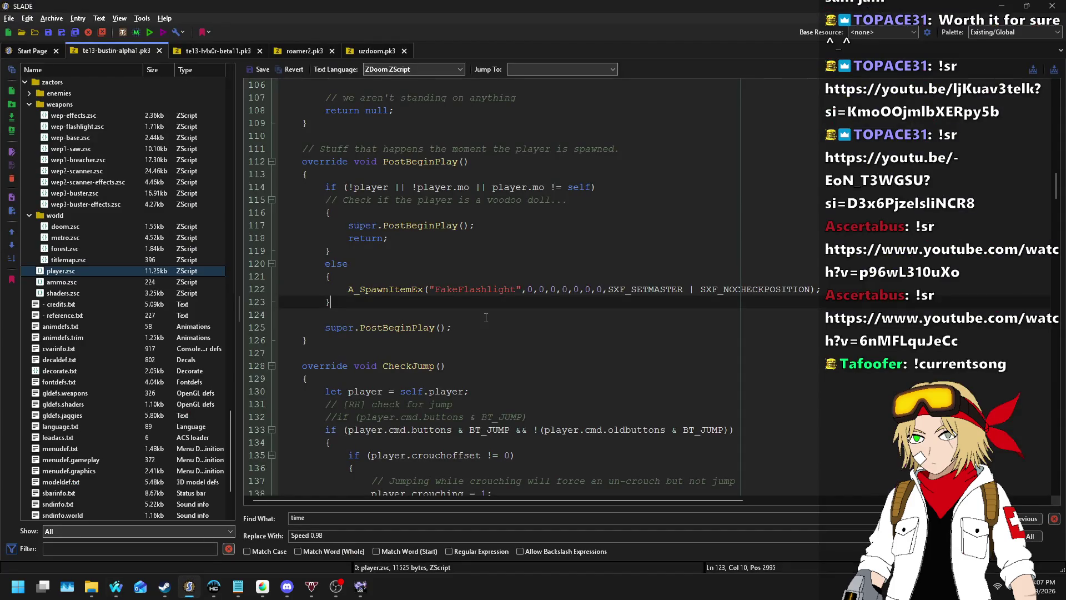
- On line 133, change player.cmd.oldbuttons to player.oldbuttons and save the entry
{"action": "left_click", "coordinate": [585, 430]}
{"action": "key", "text": "Delete"}
{"action": "key", "text": "Delete"}
{"action": "key", "text": "Delete"}
{"action": "type", "text": "o"}
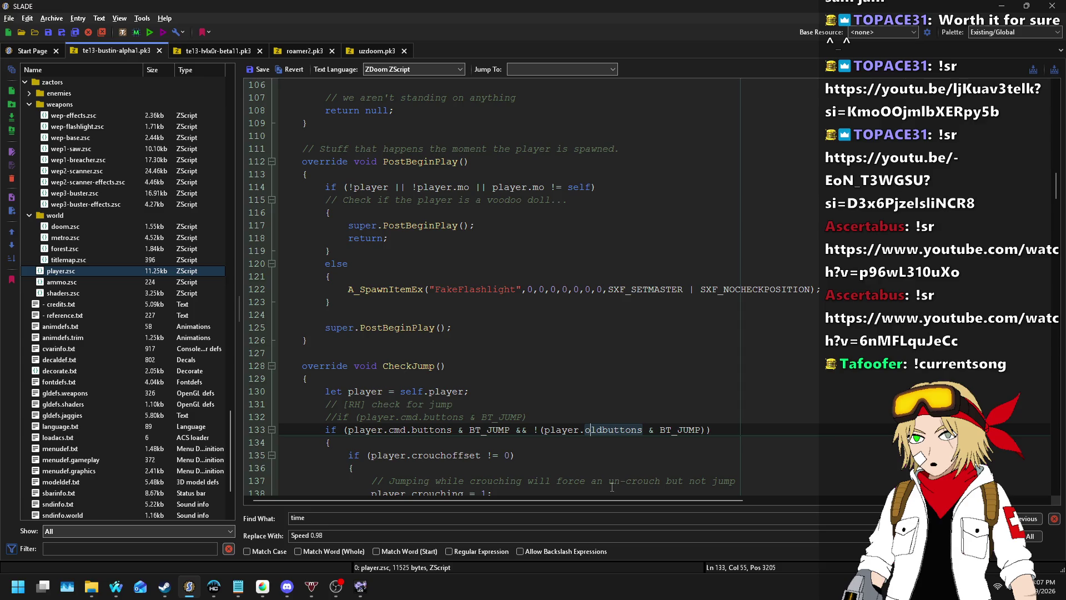
{"action": "left_click", "coordinate": [259, 71]}
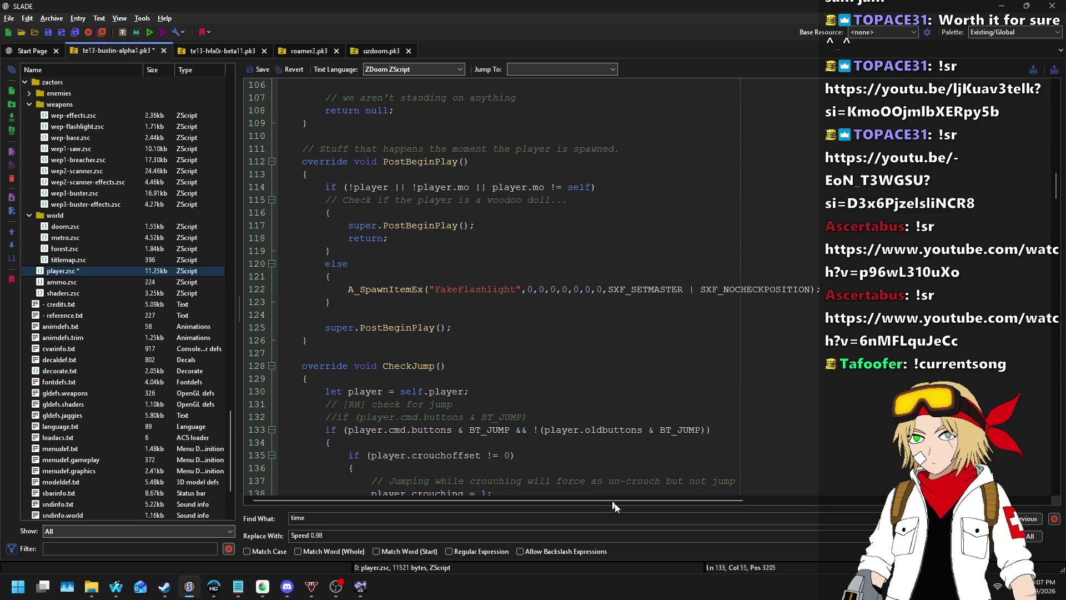
- Wrap the first BT_JUMP test in parentheses, then save the entry and the archive
{"action": "left_click", "coordinate": [512, 429]}
{"action": "type", "text": ")"}
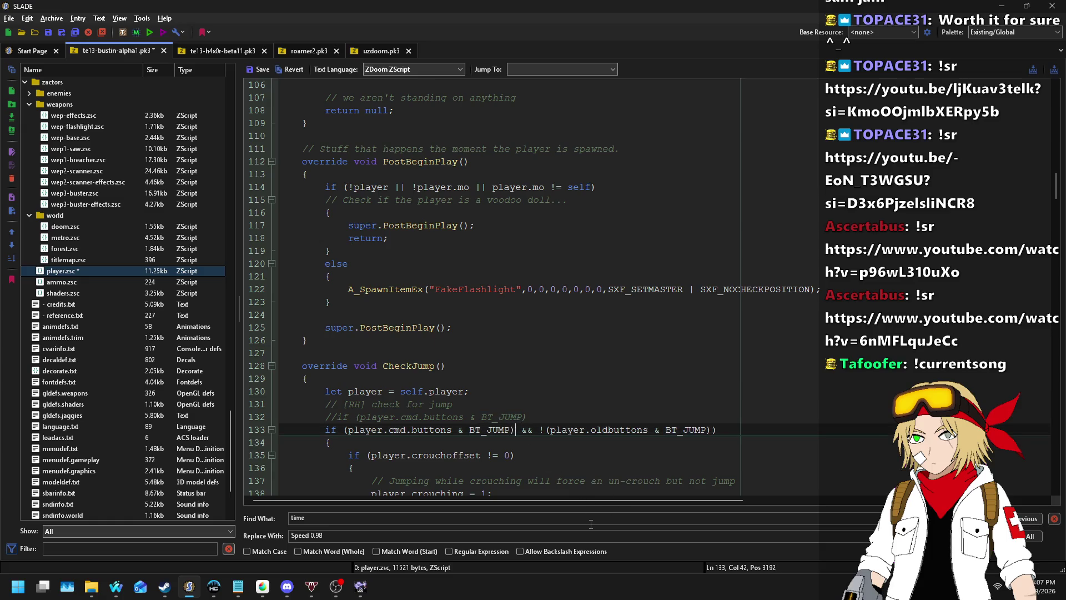
{"action": "type", "text": "("}
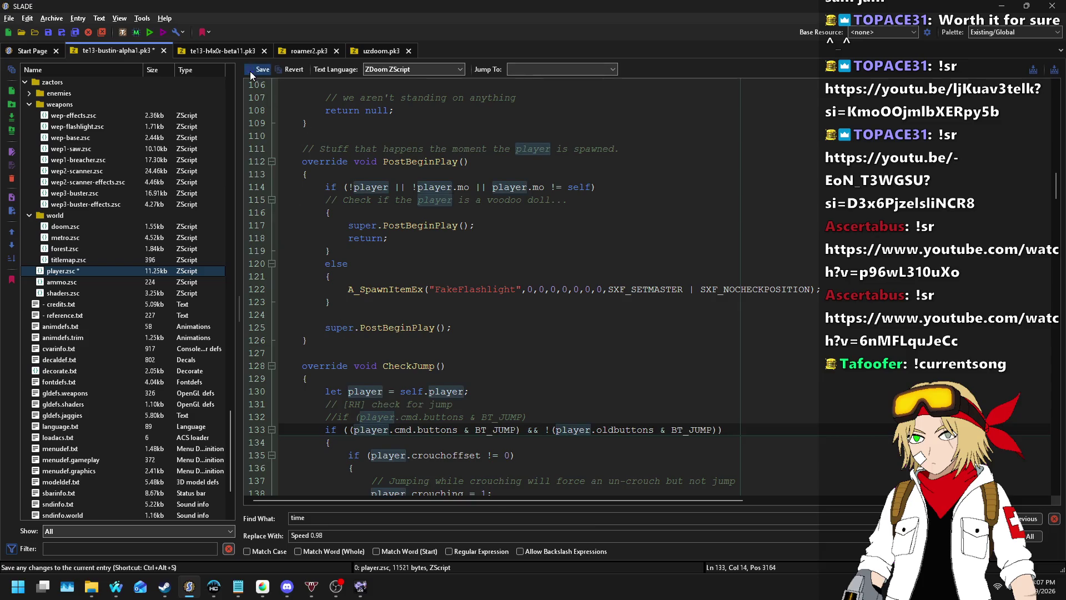
{"action": "left_click", "coordinate": [251, 71]}
{"action": "key", "text": "ctrl+s"}
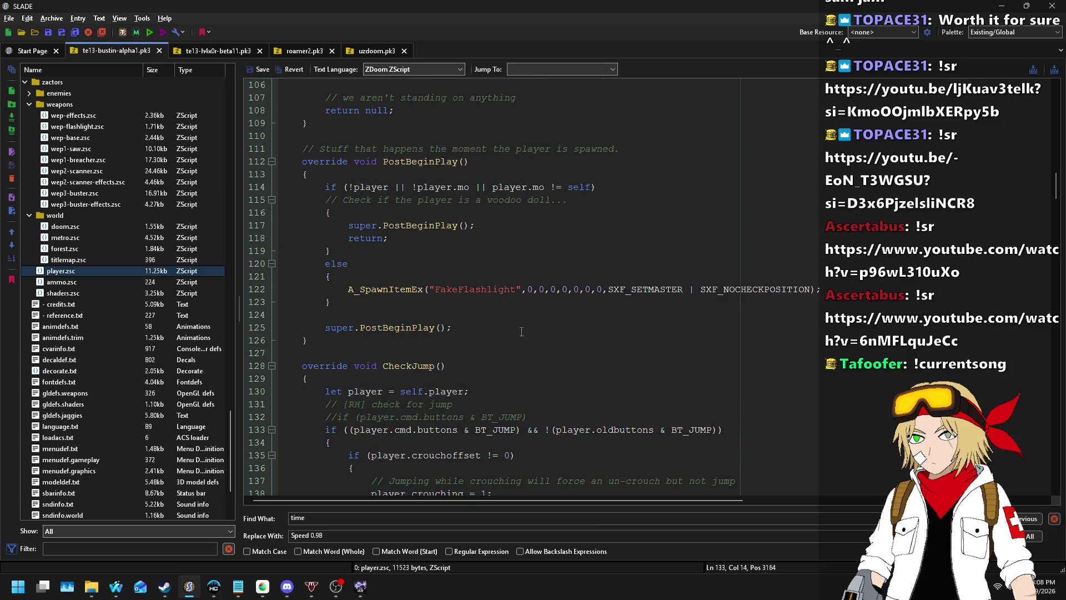
- Comment out the crouchoffset check and its brace and crouching assignment lines
{"action": "scroll", "coordinate": [521, 331], "scroll_direction": "down", "scroll_amount": 5}
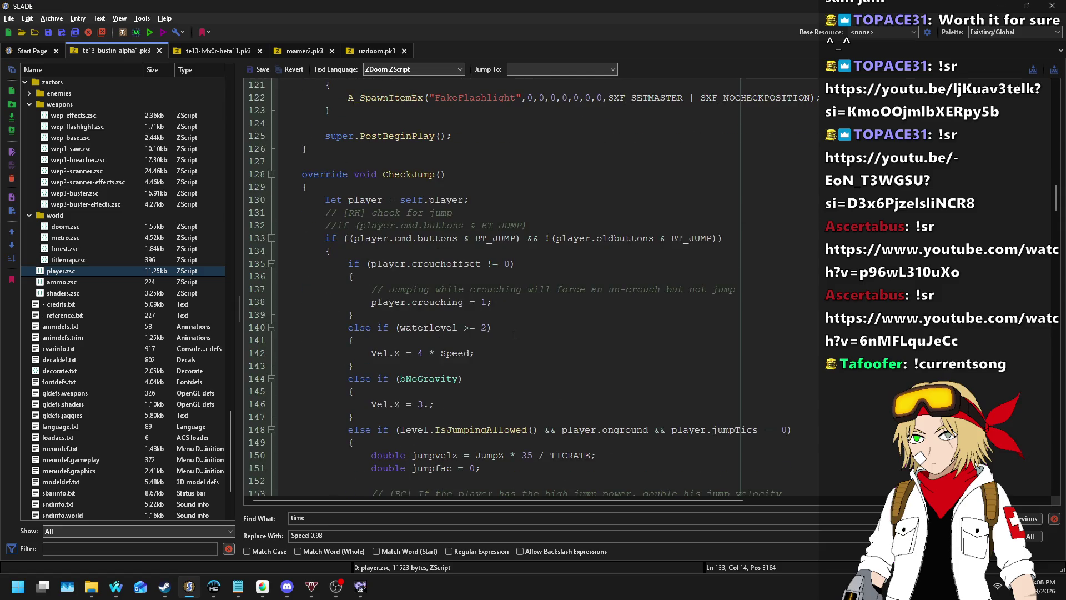
{"action": "left_click", "coordinate": [506, 303]}
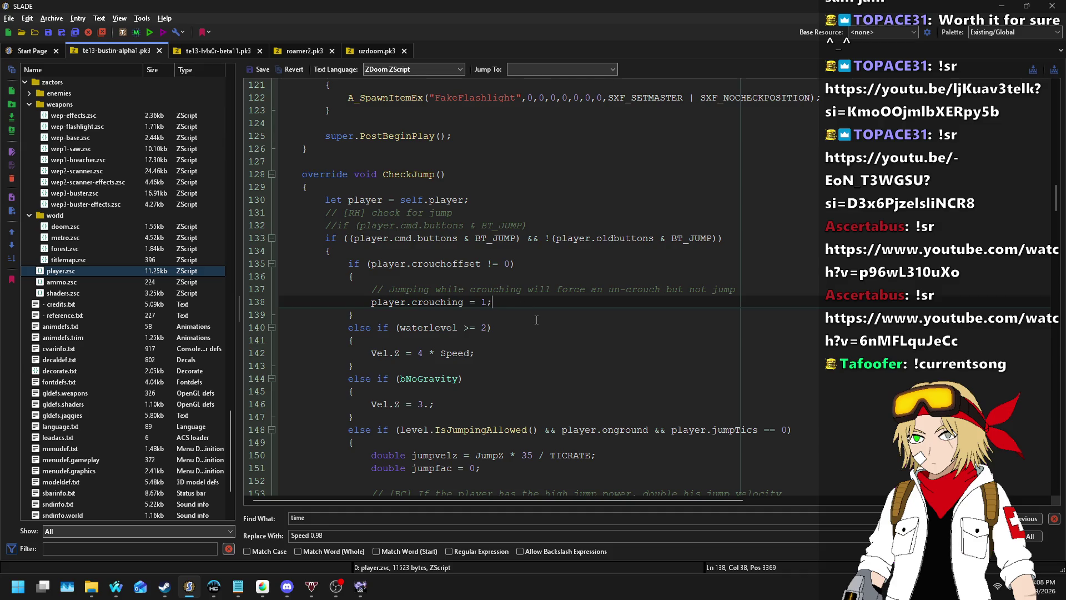
{"action": "scroll", "coordinate": [564, 322], "scroll_direction": "down", "scroll_amount": 9}
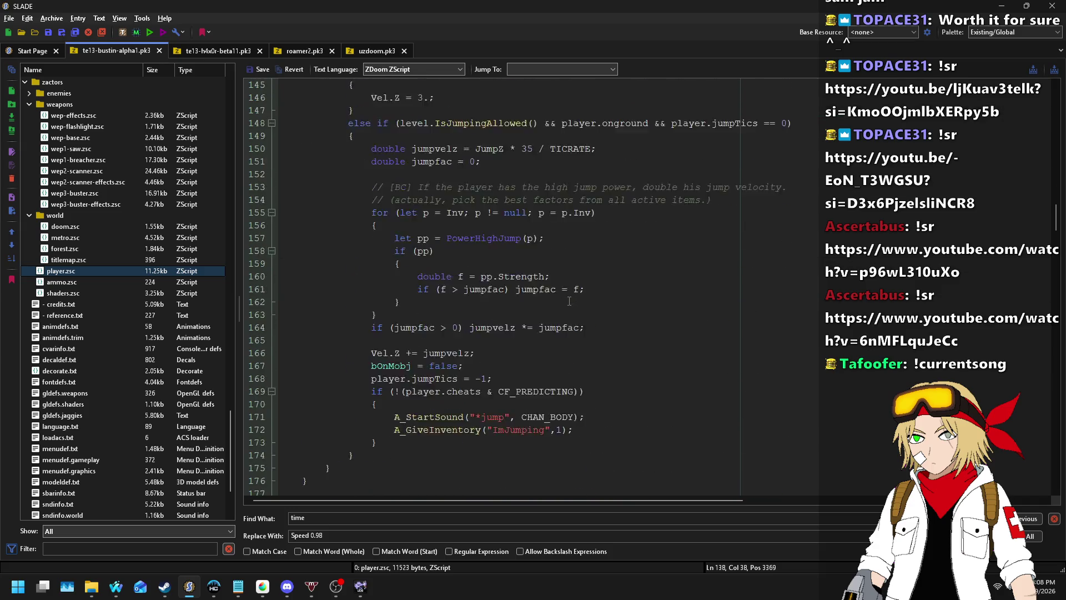
{"action": "scroll", "coordinate": [570, 301], "scroll_direction": "up", "scroll_amount": 4}
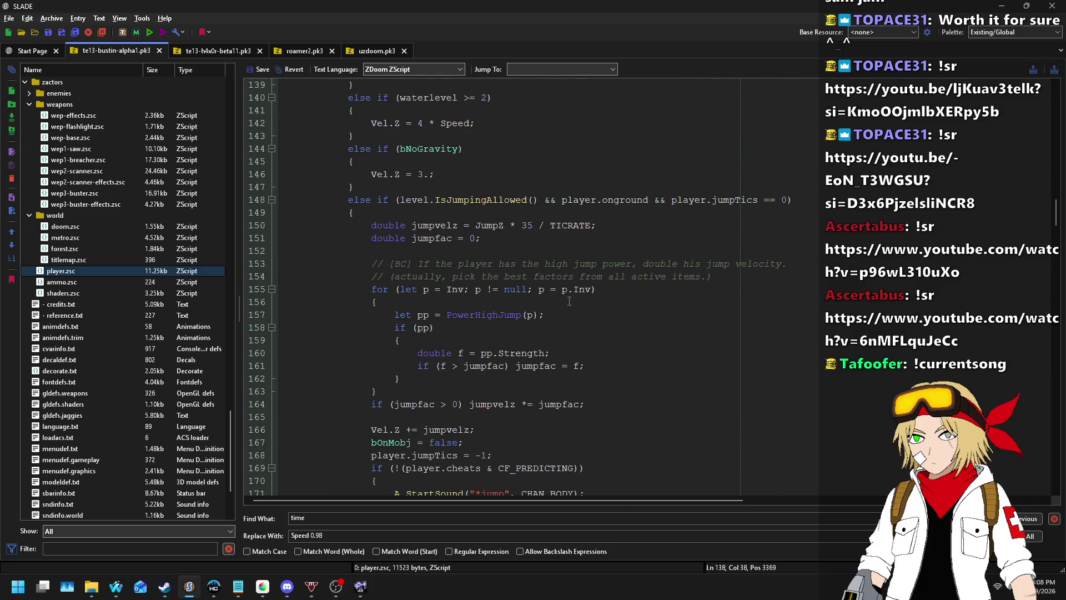
{"action": "scroll", "coordinate": [549, 314], "scroll_direction": "up", "scroll_amount": 3}
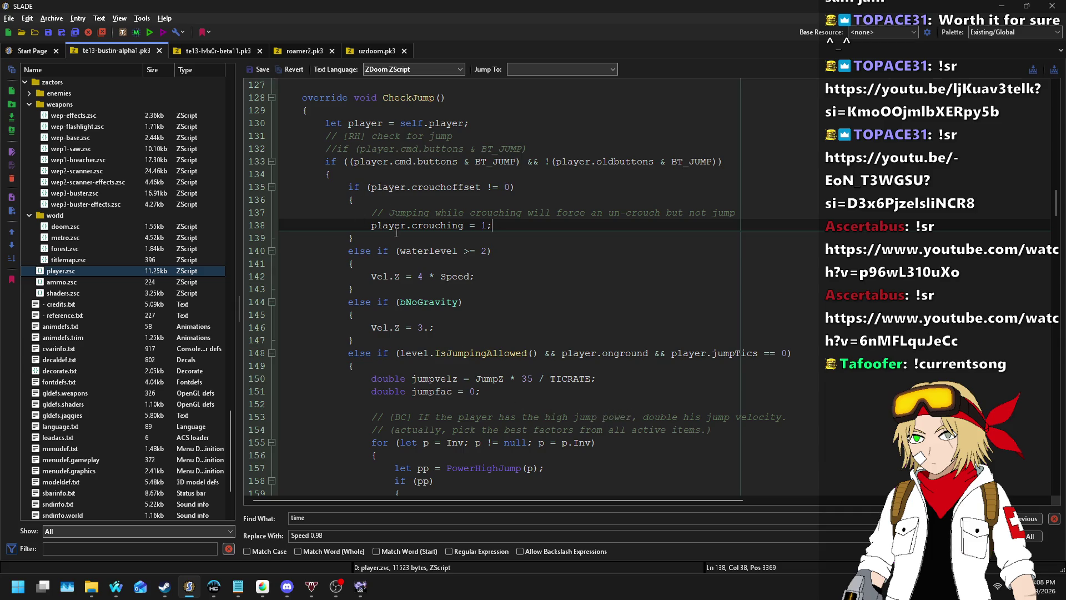
{"action": "left_click", "coordinate": [383, 191]}
{"action": "key", "text": "ctrl+slash"}
{"action": "key", "text": "ctrl+slash"}
{"action": "key", "text": "Down"}
{"action": "key", "text": "ctrl+slash"}
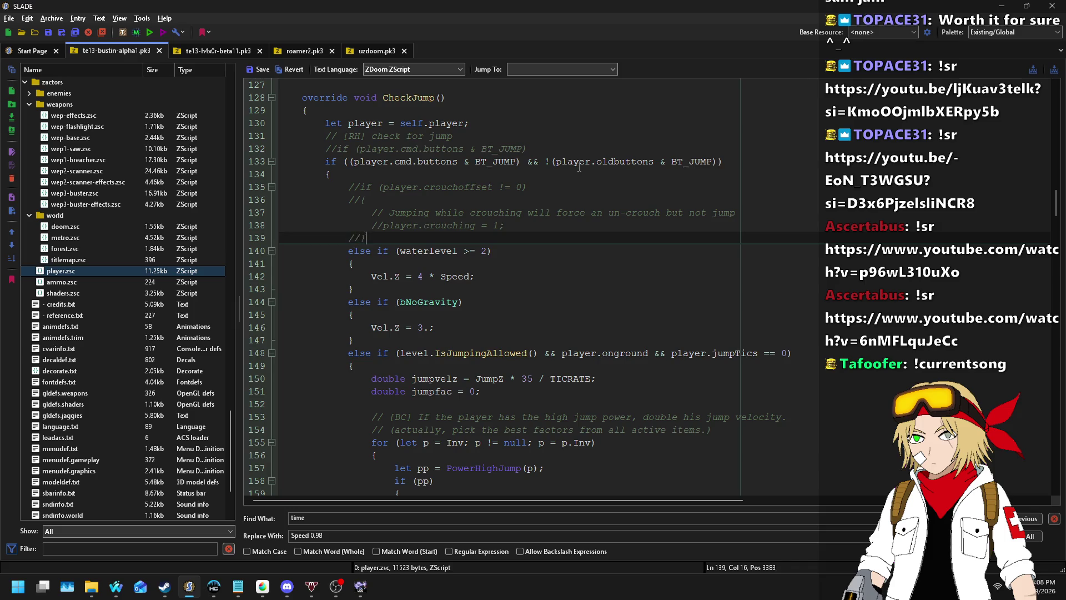
{"action": "key", "text": "Return"}
{"action": "type", "text": "e, jump-crouching is all"}
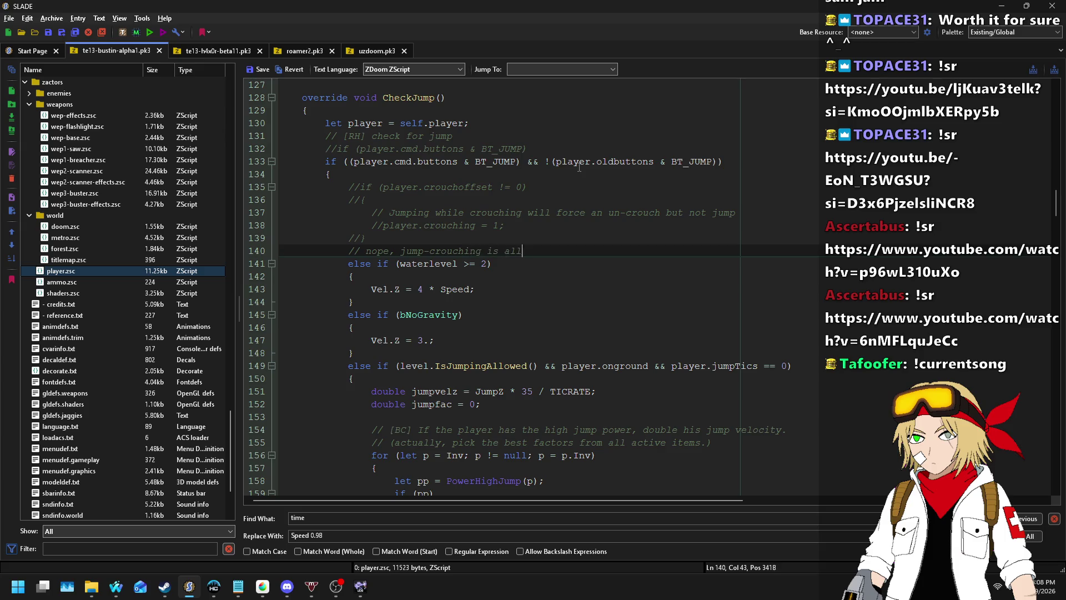
- Add '// Only activates if jump is pushed, not held.' below the jump check
{"action": "key", "text": "Up"}
{"action": "key", "text": "Up"}
{"action": "key", "text": "Up"}
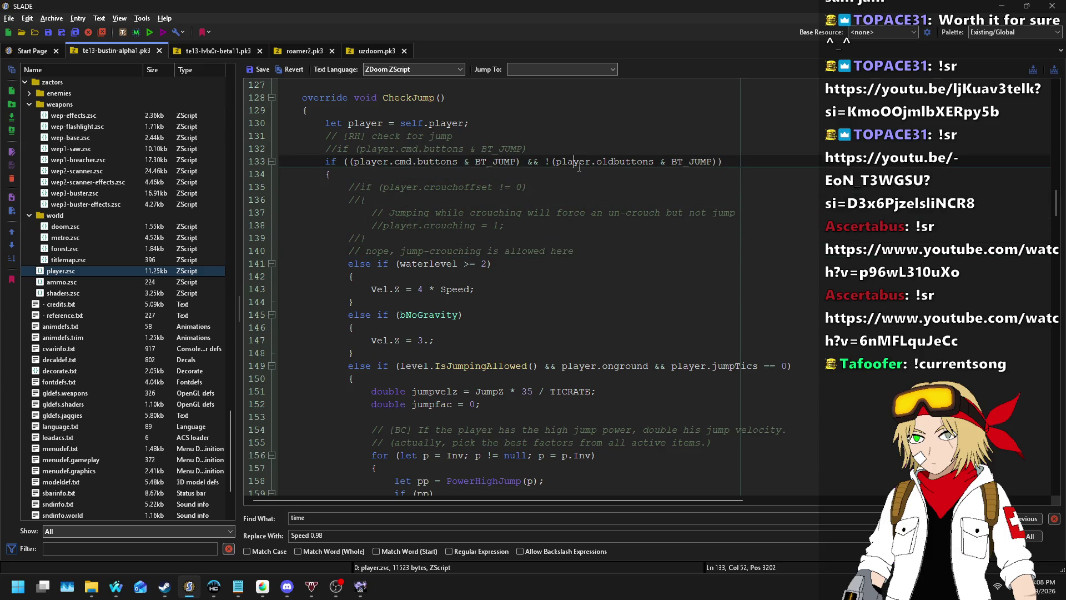
{"action": "key", "text": "Return"}
{"action": "type", "text": "// On"}
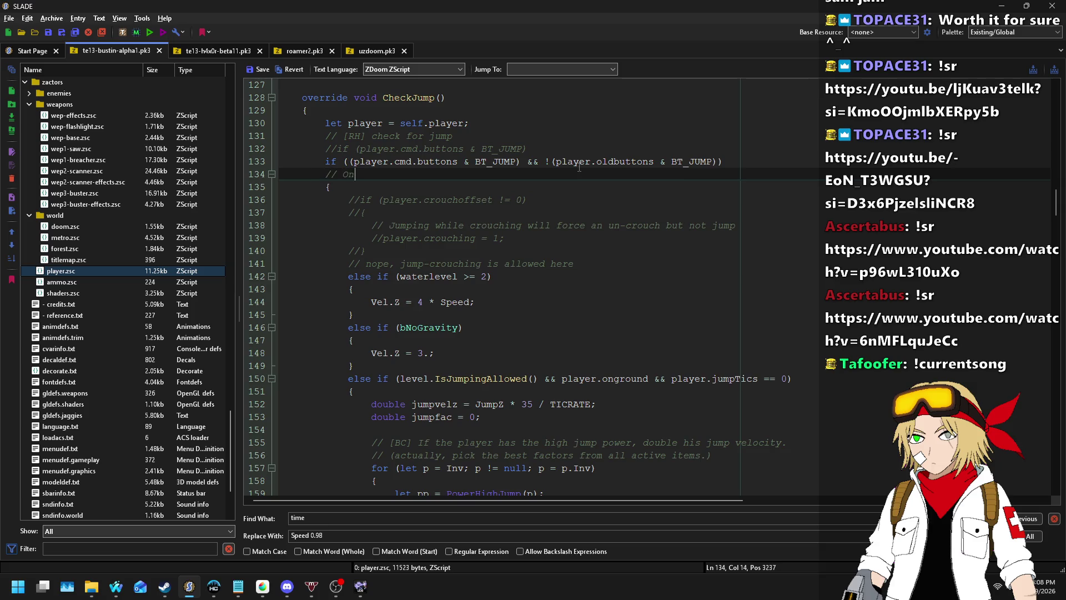
{"action": "type", "text": "ump is pushed, not h"}
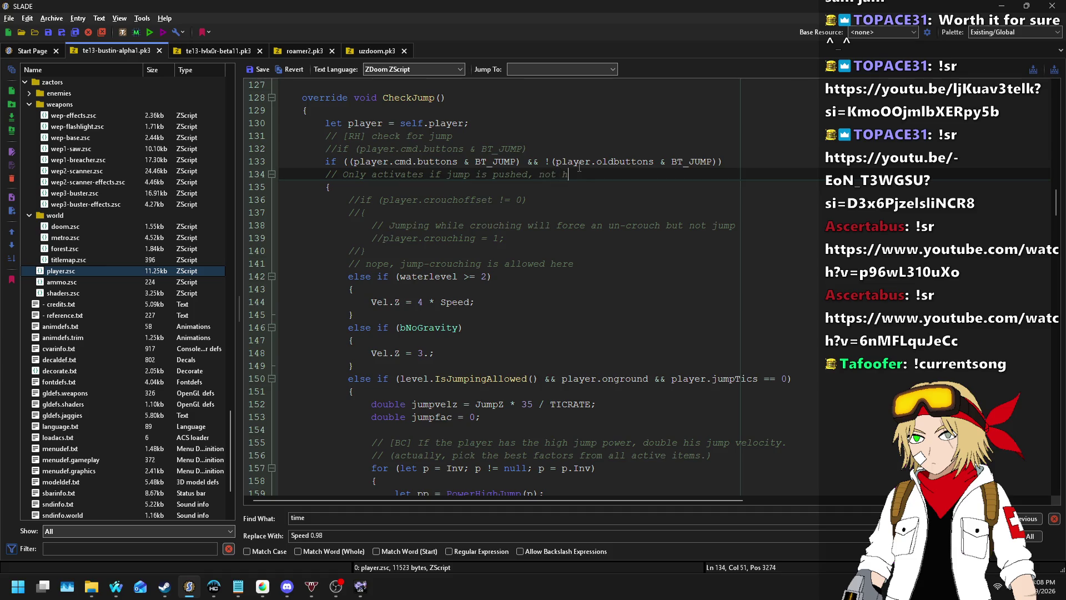
- Comment out the water-level else-if line
{"action": "key", "text": "Down"}
{"action": "key", "text": "Down"}
{"action": "key", "text": "Down"}
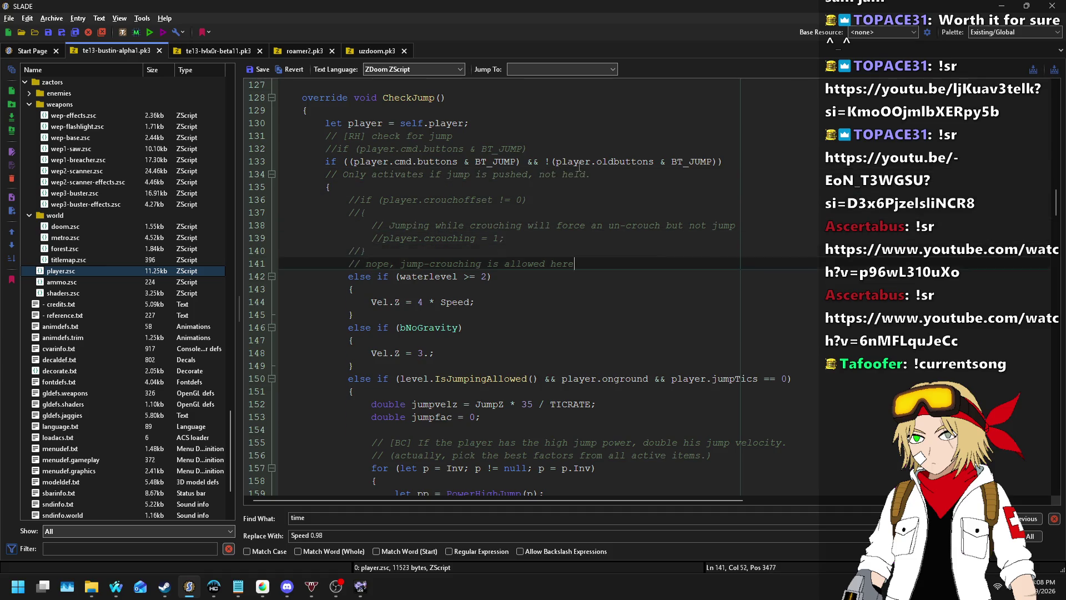
{"action": "type", "text": "//"}
{"action": "key", "text": "End"}
{"action": "key", "text": "shift+Up"}
{"action": "key", "text": "shift+End"}
- Recreate the water-level check as a plain 'if (waterlevel >= 2)' and save player.zsc
{"action": "key", "text": "ctrl+x"}
{"action": "key", "text": "Up"}
{"action": "key", "text": "ctrl+v"}
{"action": "key", "text": "Down"}
{"action": "key", "text": "End"}
{"action": "key", "text": "ctrl+v"}
{"action": "key", "text": "Home"}
{"action": "key", "text": "Delete"}
{"action": "key", "text": "Delete"}
{"action": "key", "text": "Delete"}
{"action": "key", "text": "Delete"}
{"action": "key", "text": "Delete"}
{"action": "key", "text": "Delete"}
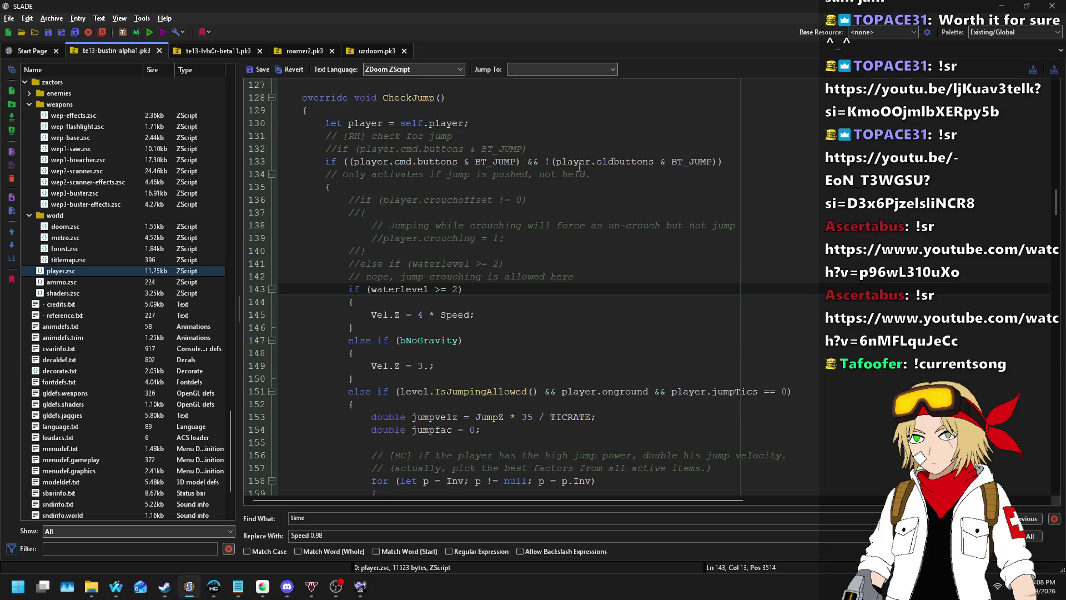
{"action": "left_click", "coordinate": [272, 71]}
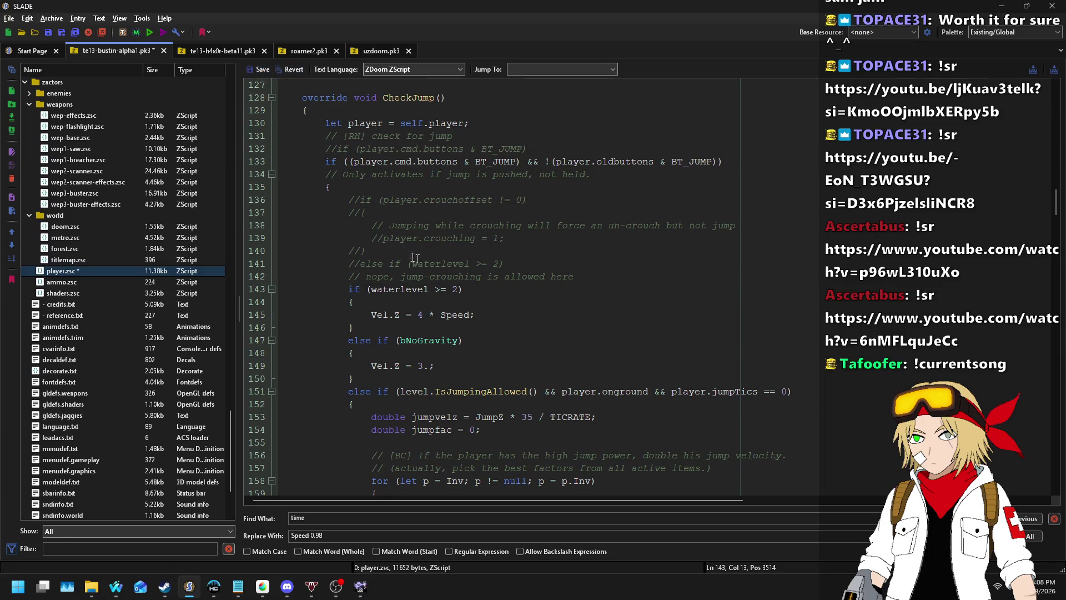
{"action": "left_click", "coordinate": [360, 586]}
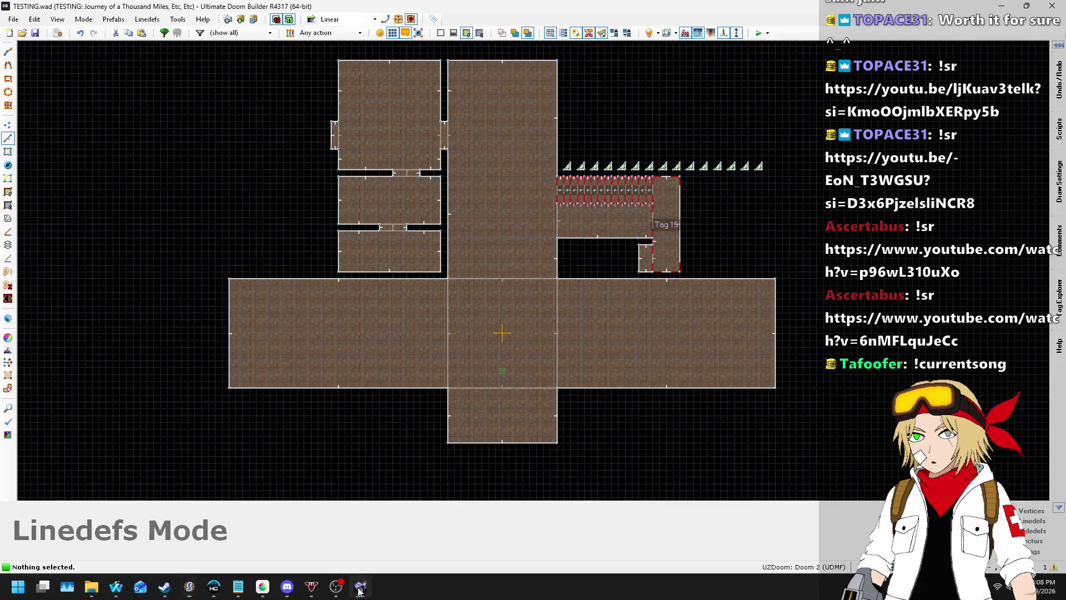
{"action": "left_click", "coordinate": [759, 33]}
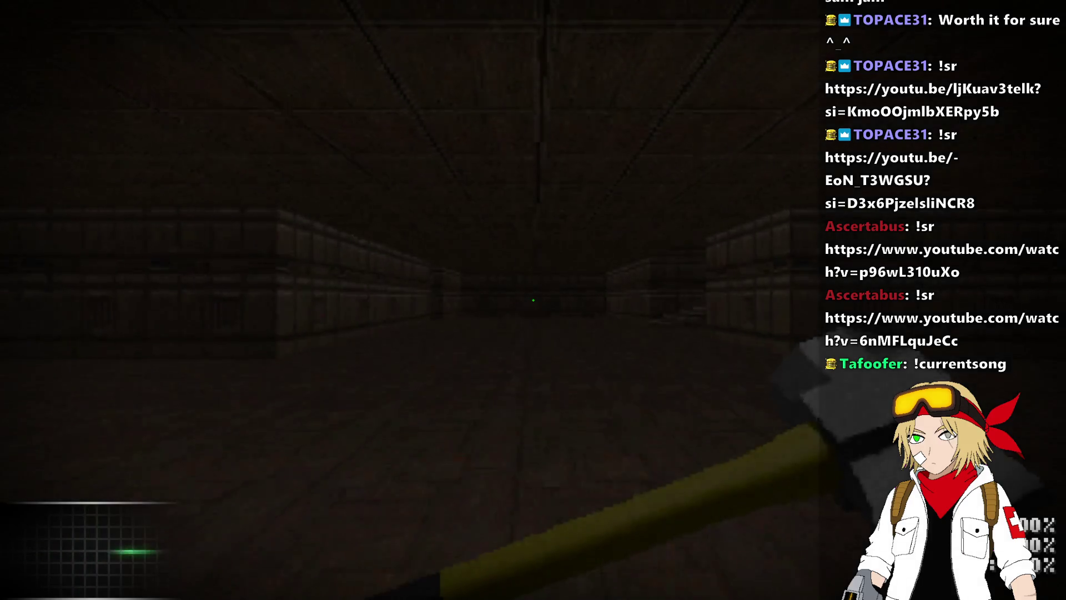
{"action": "key", "text": "w"}
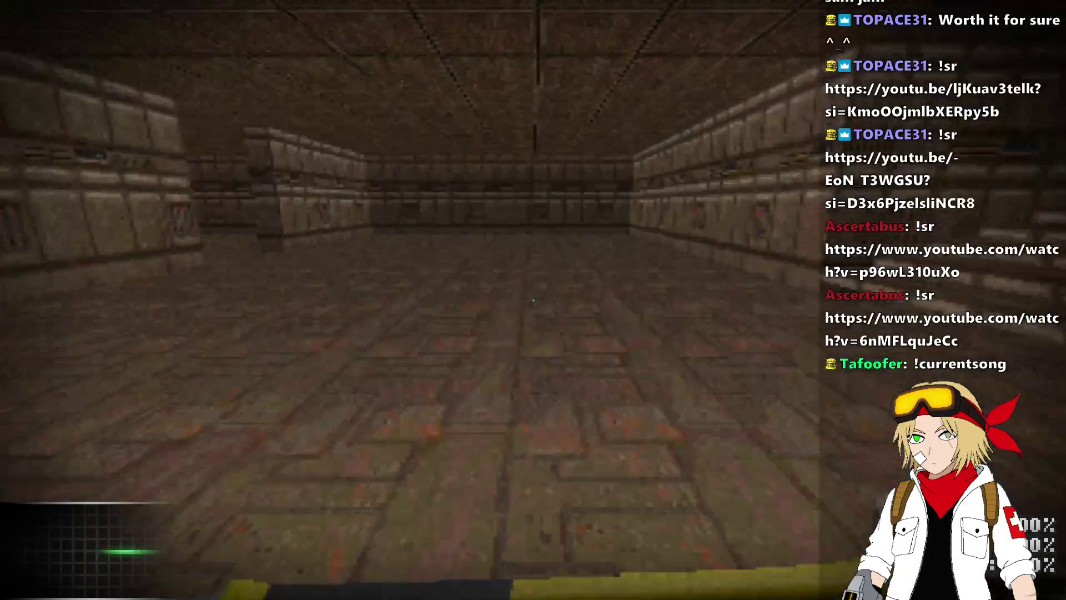
{"action": "key", "text": "grave"}
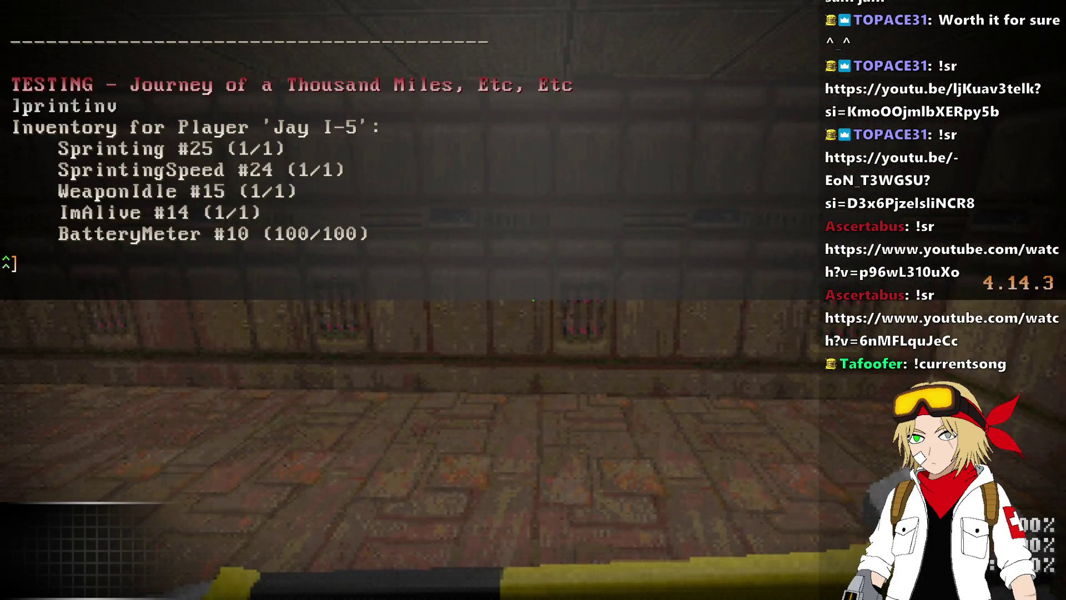
{"action": "key", "text": "grave"}
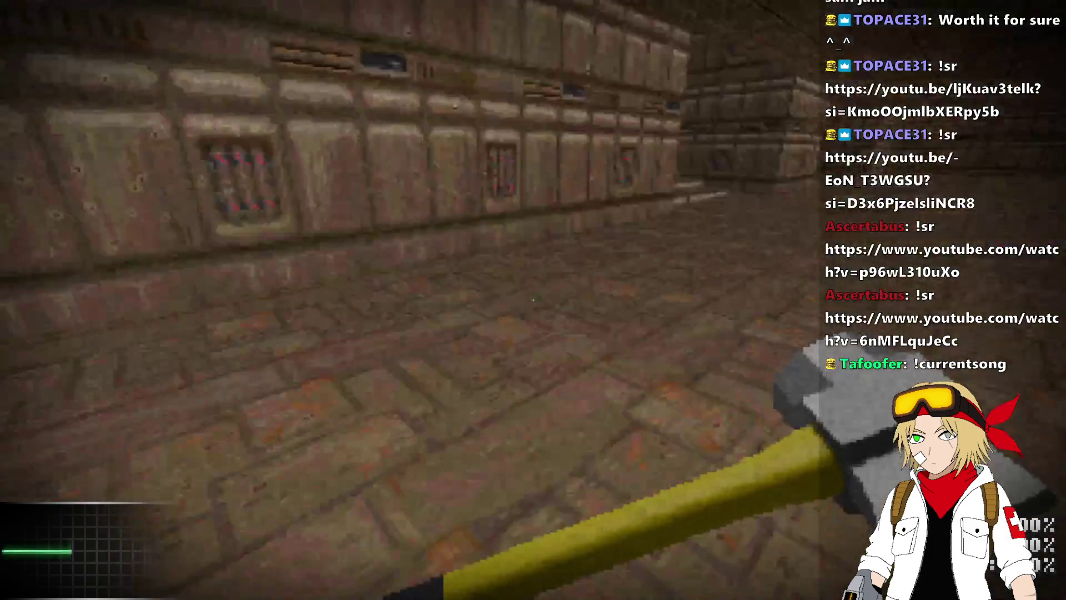
{"action": "key", "text": "w"}
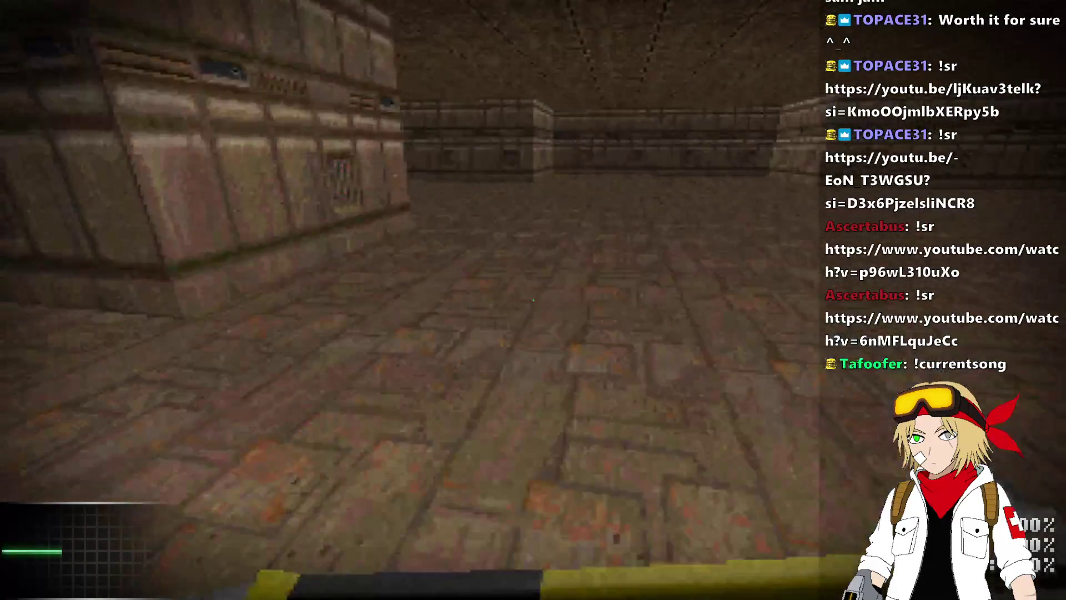
{"action": "key", "text": "w"}
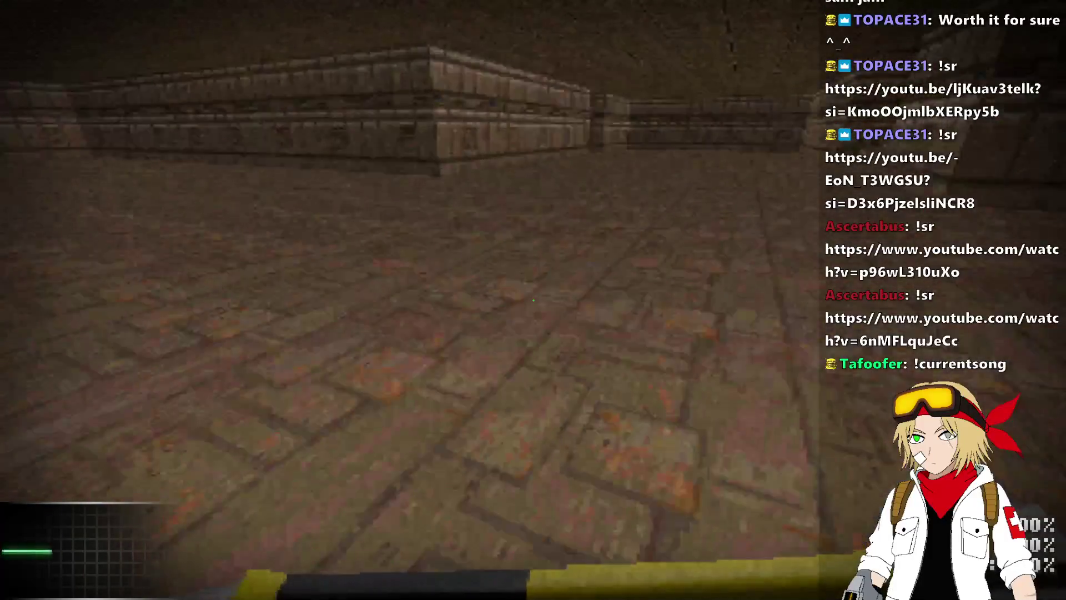
{"action": "key", "text": "w"}
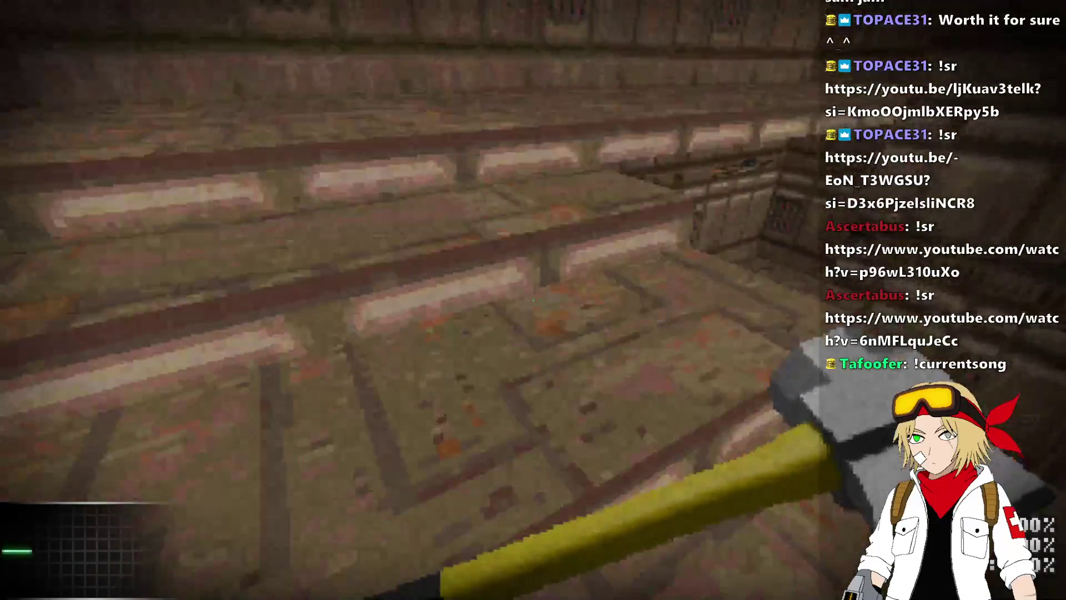
{"action": "key", "text": "w"}
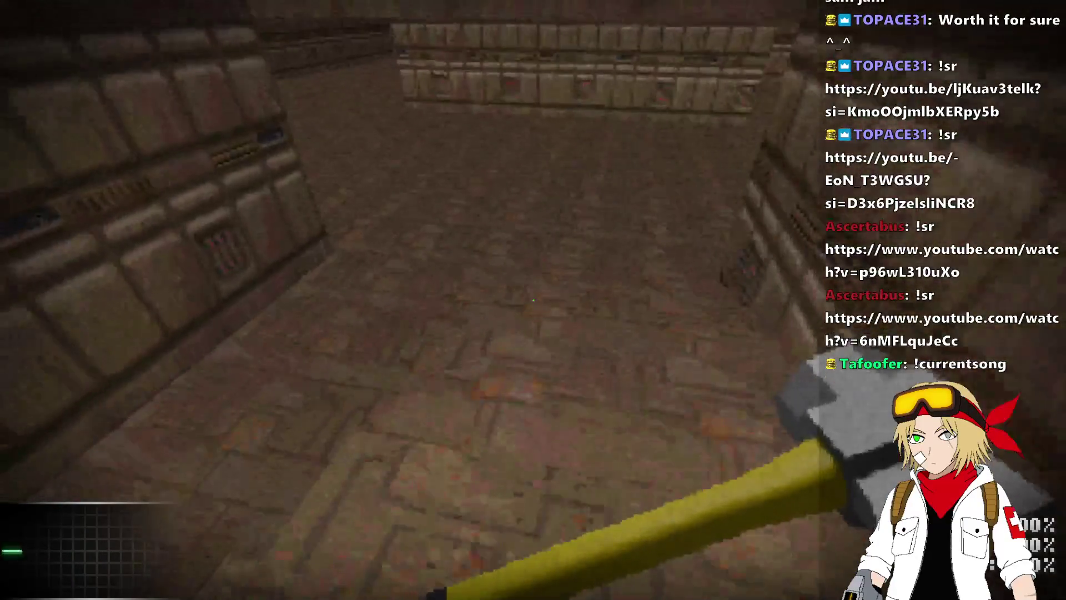
{"action": "key", "text": "w"}
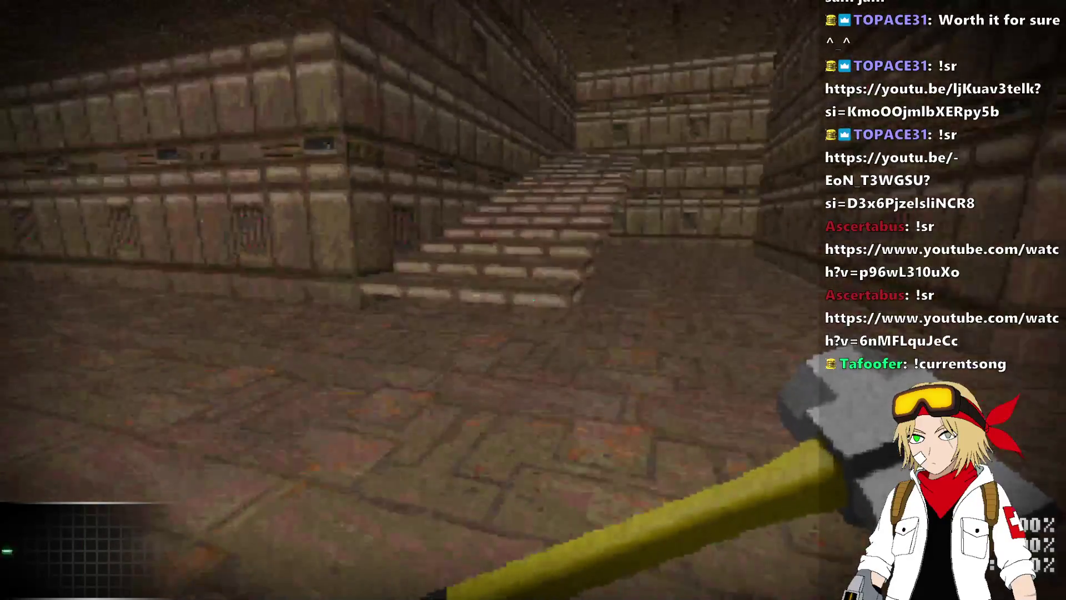
{"action": "key", "text": "w"}
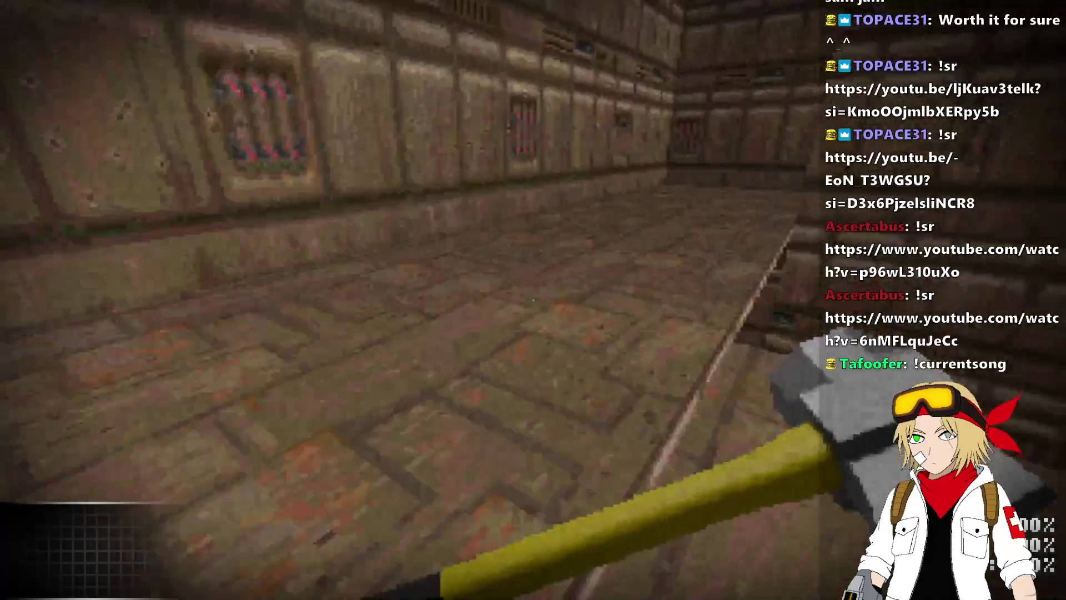
{"action": "key", "text": "w"}
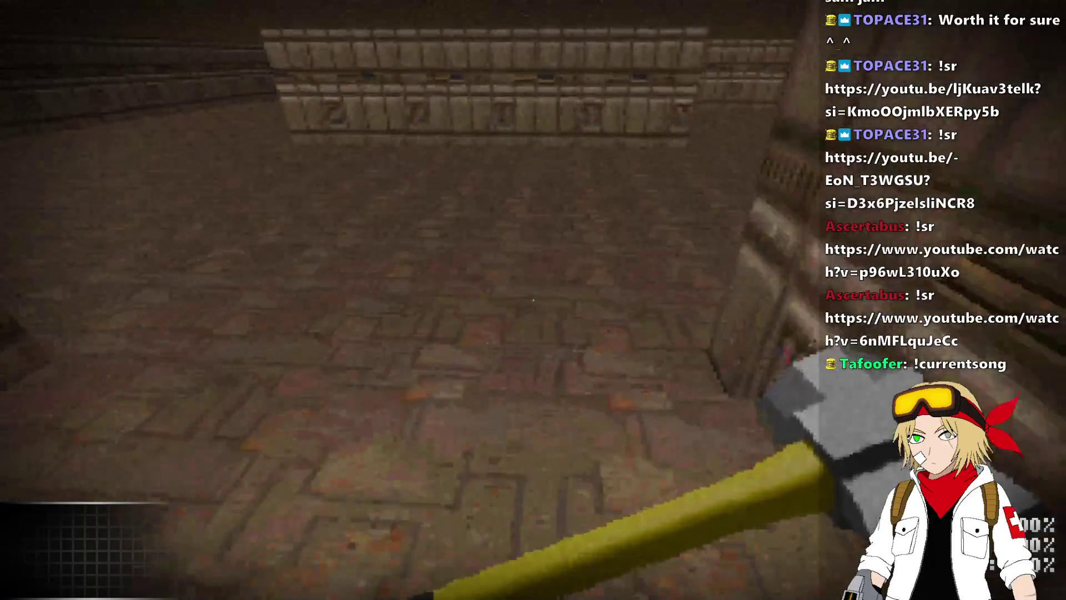
{"action": "key", "text": "w"}
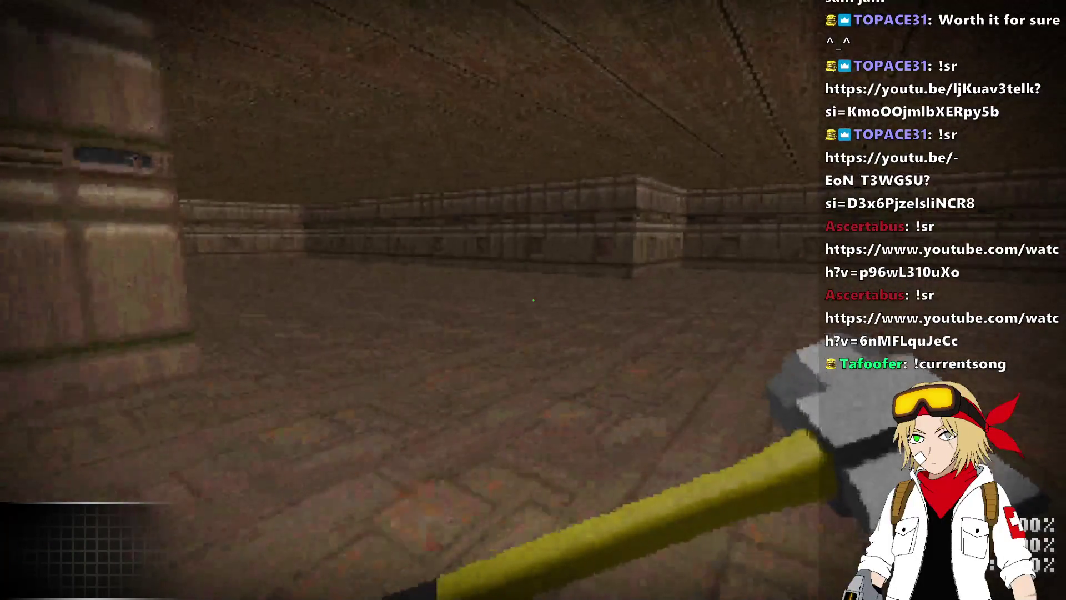
{"action": "key", "text": "w"}
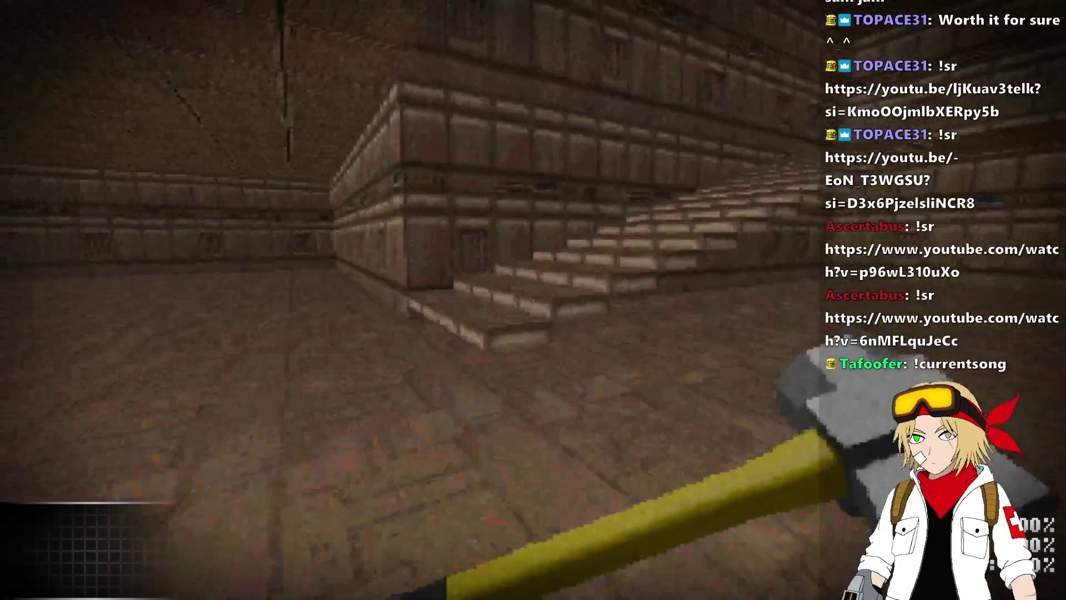
{"action": "key", "text": "w"}
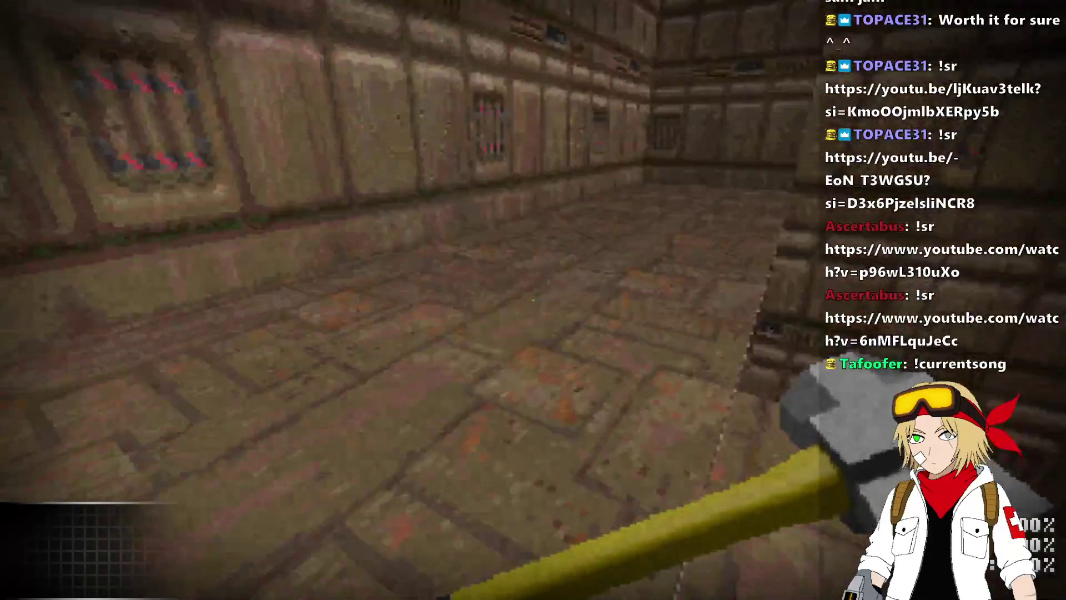
{"action": "key", "text": "w"}
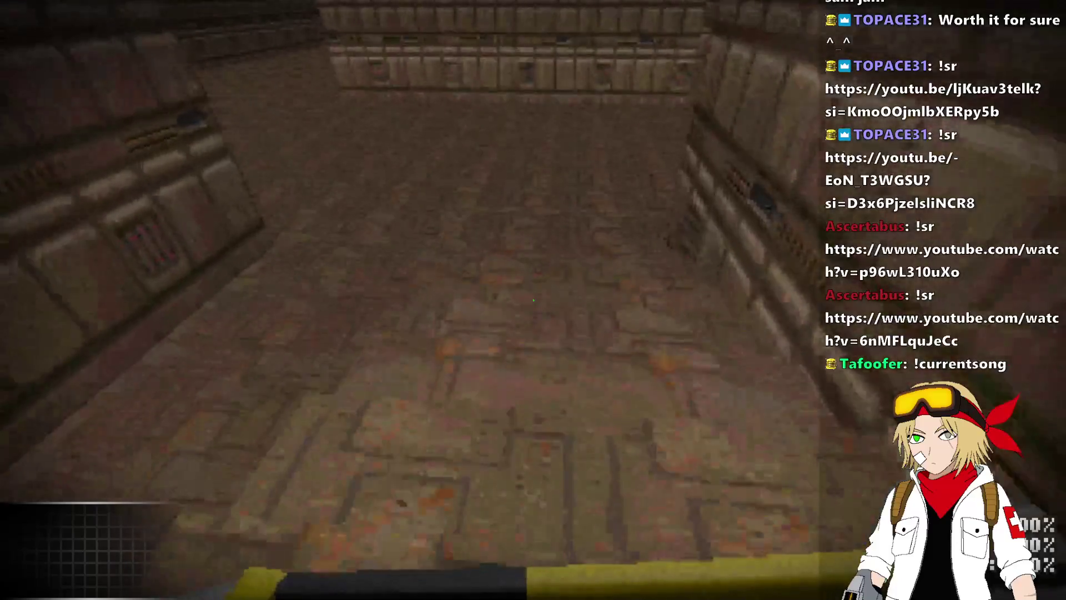
{"action": "key", "text": "w"}
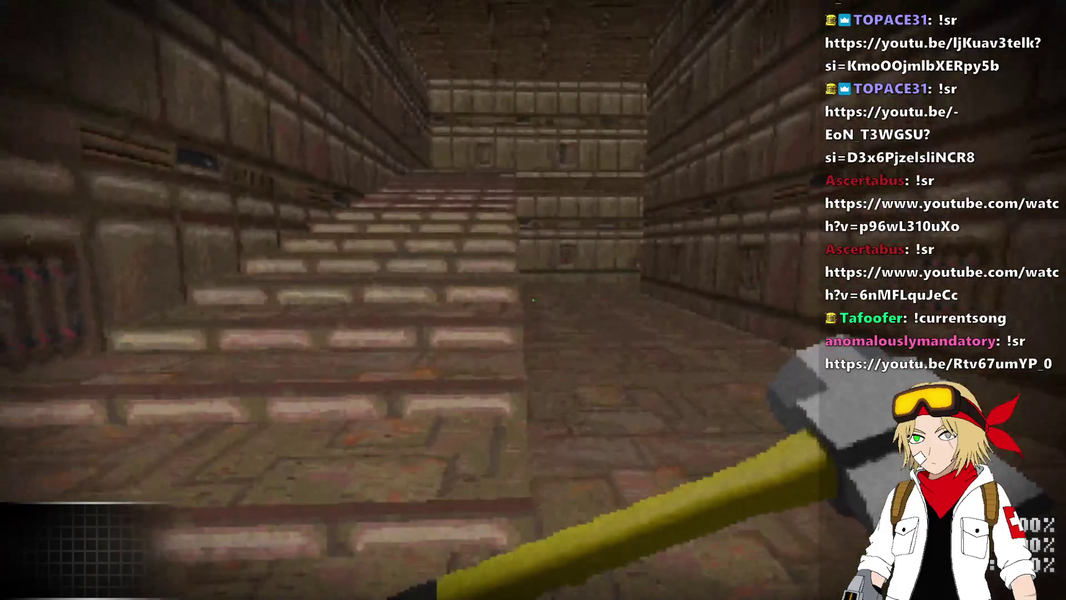
{"action": "key", "text": "alt+F4"}
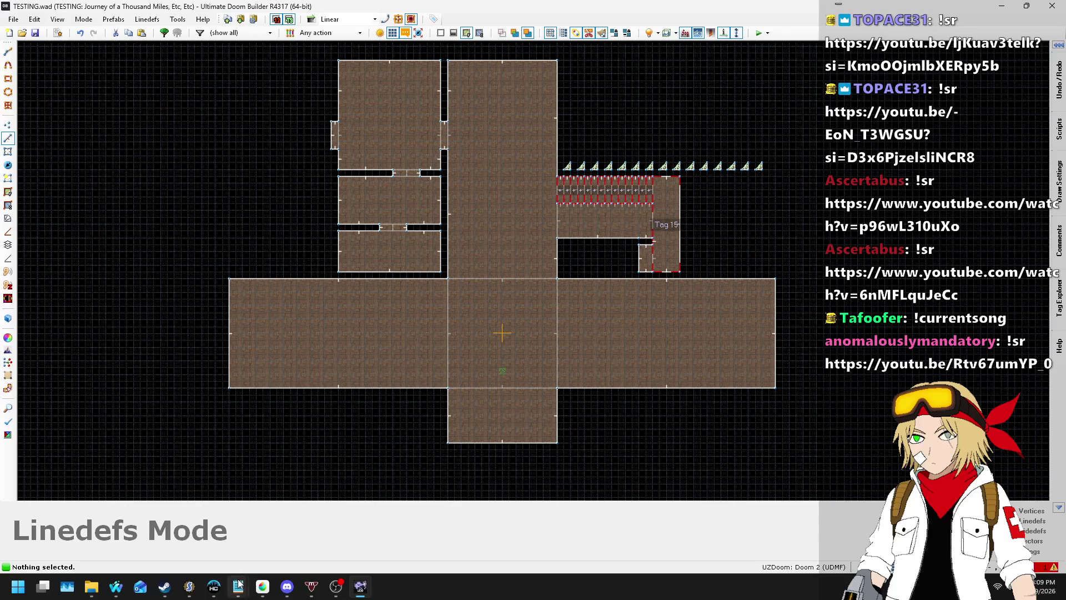
- Return to SLADE and open the decorate.txt entry
{"action": "left_click", "coordinate": [190, 587]}
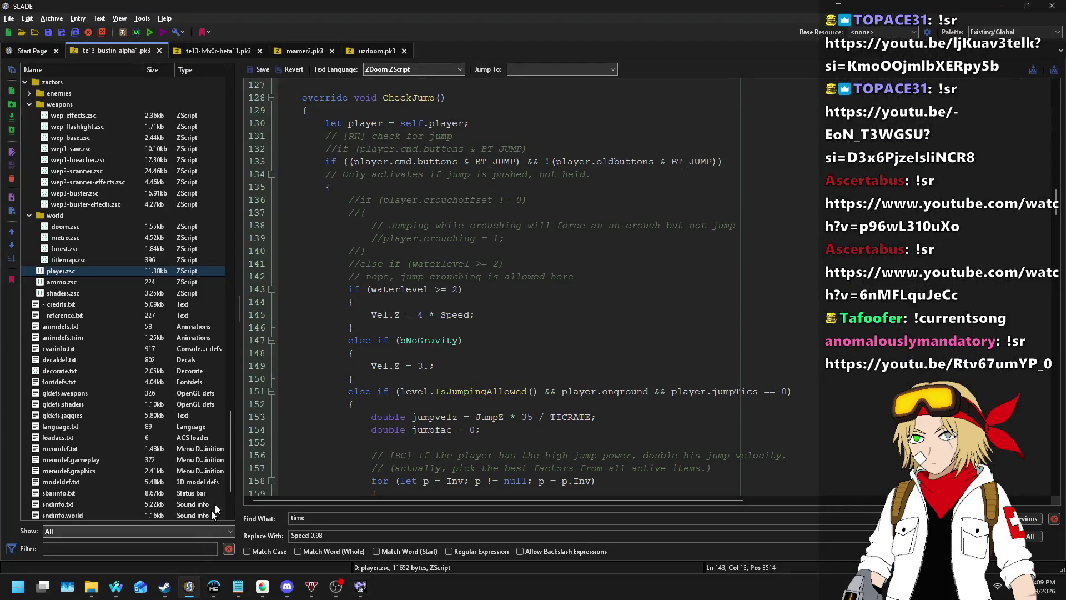
{"action": "double_click", "coordinate": [570, 276]}
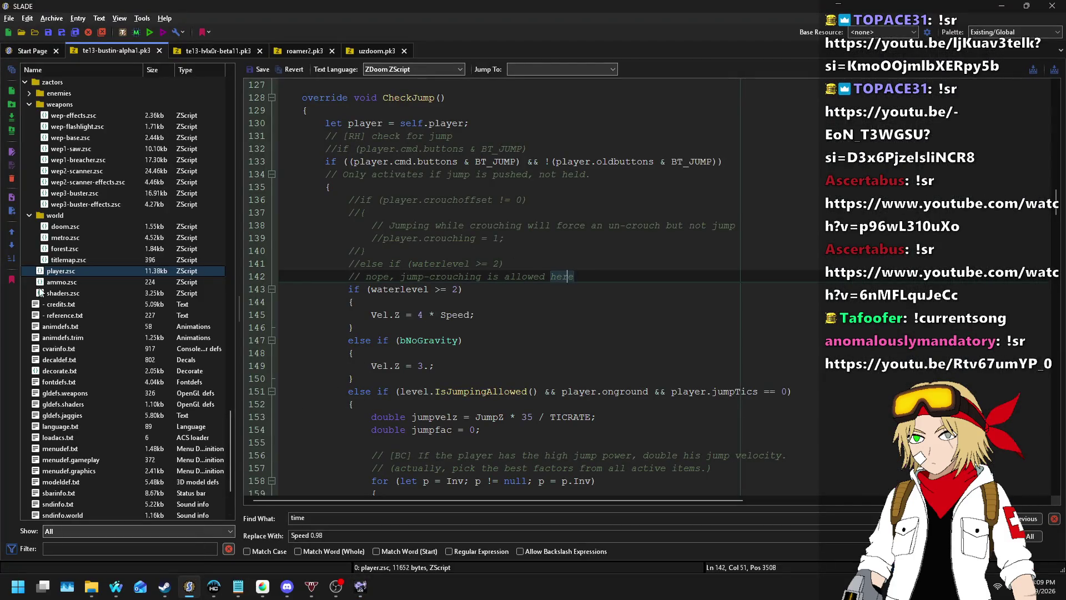
{"action": "left_click", "coordinate": [94, 295]}
{"action": "left_click", "coordinate": [62, 369]}
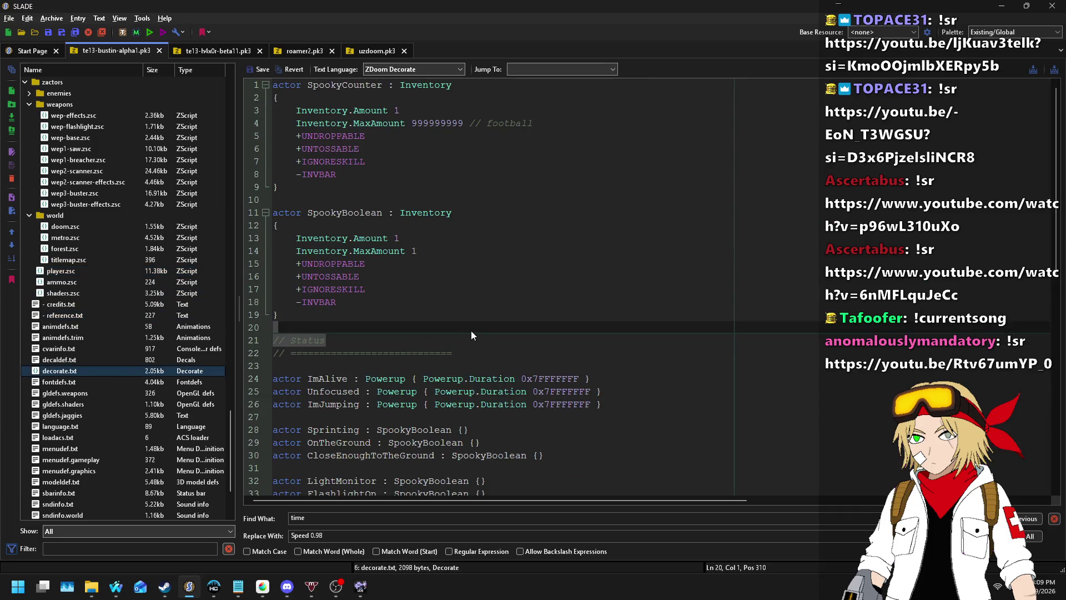
{"action": "key", "text": "Up"}
{"action": "key", "text": "Up"}
{"action": "key", "text": "Up"}
- Redefine ImJumping as a SpookyCounter with Inventory.MaxAmount 3 and save the entry
{"action": "double_click", "coordinate": [404, 325]}
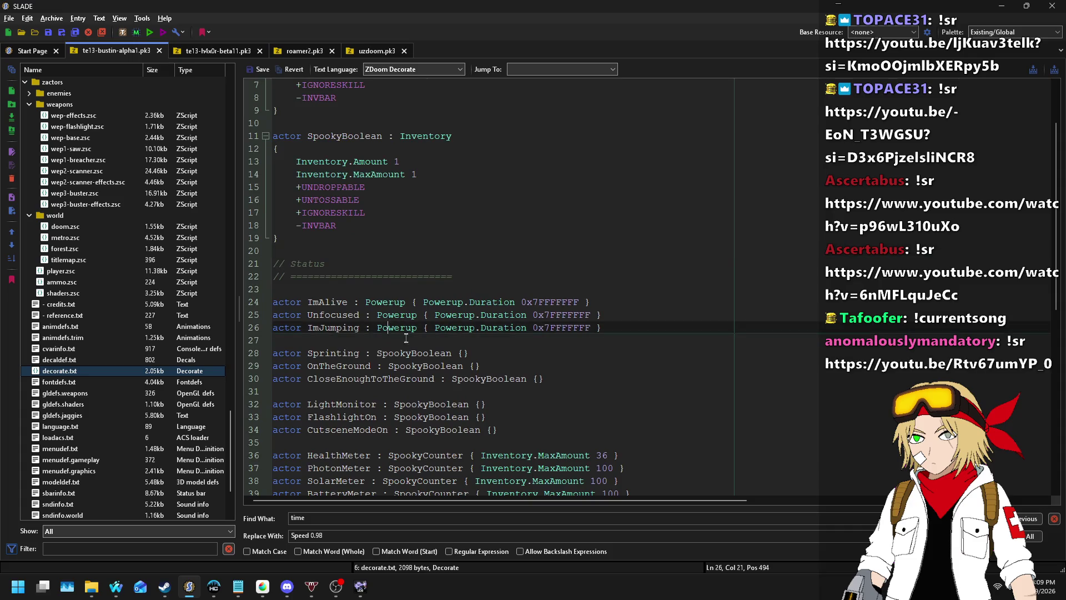
{"action": "type", "text": "SpookyCounter"}
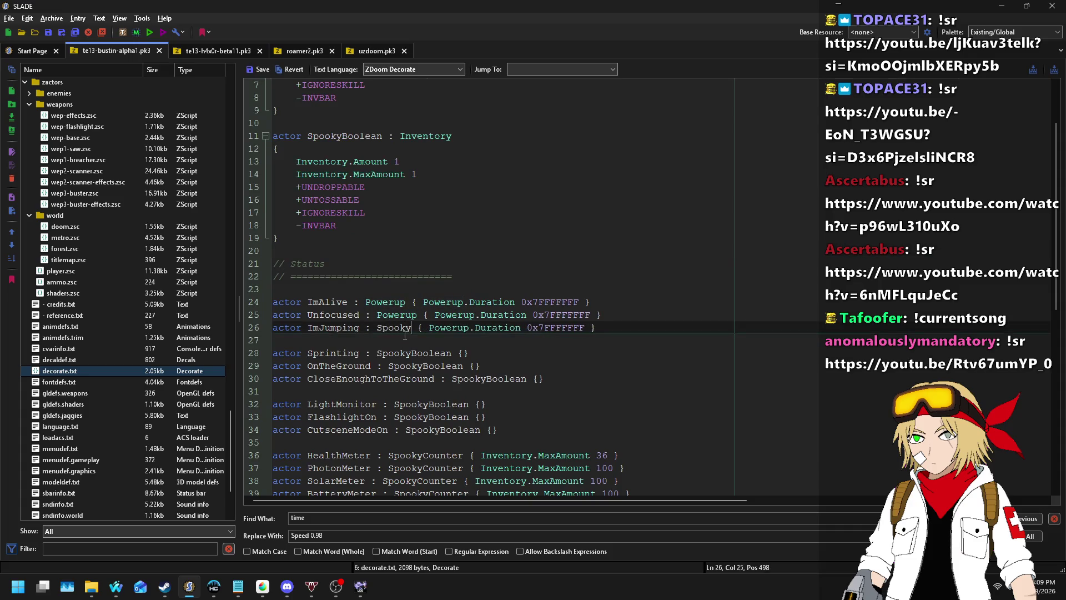
{"action": "key", "text": "shift+End"}
{"action": "key", "text": "shift+Left"}
{"action": "key", "text": "shift+Left"}
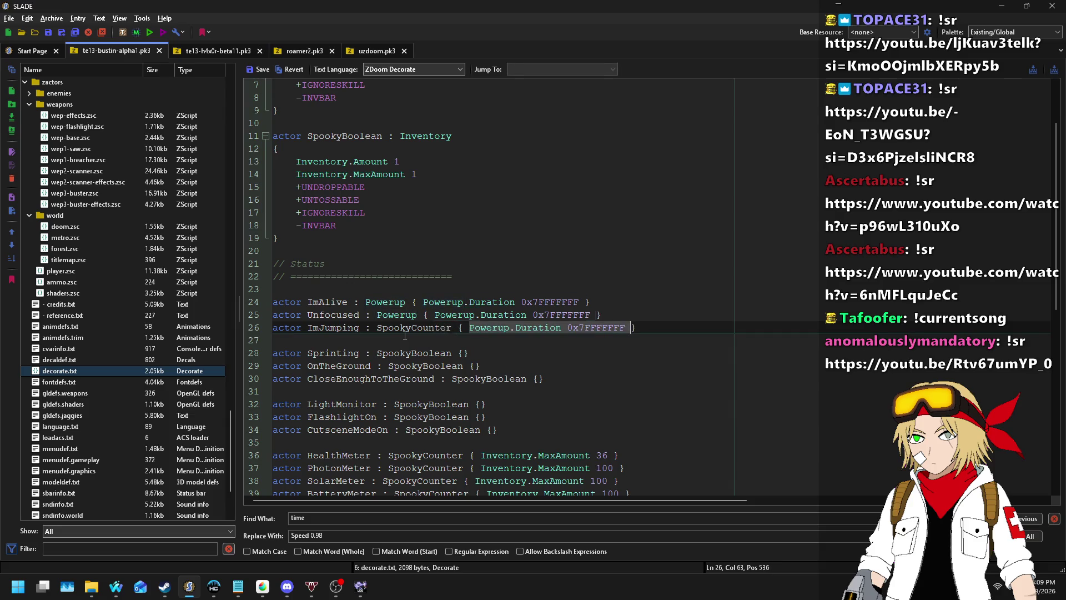
{"action": "type", "text": "Inventory.MaxAmount 3"}
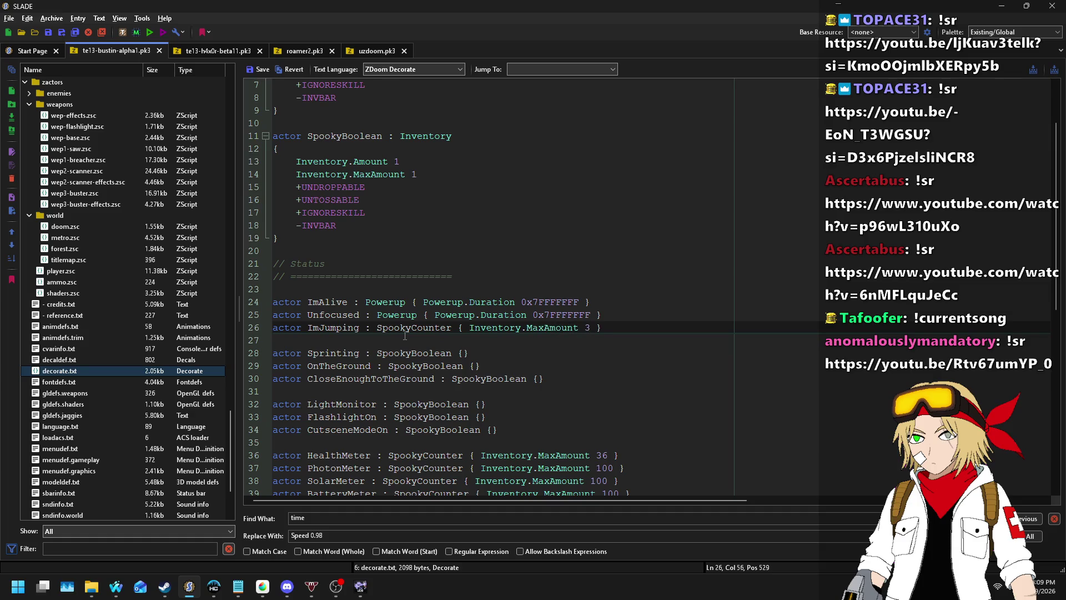
{"action": "double_click", "coordinate": [333, 328]}
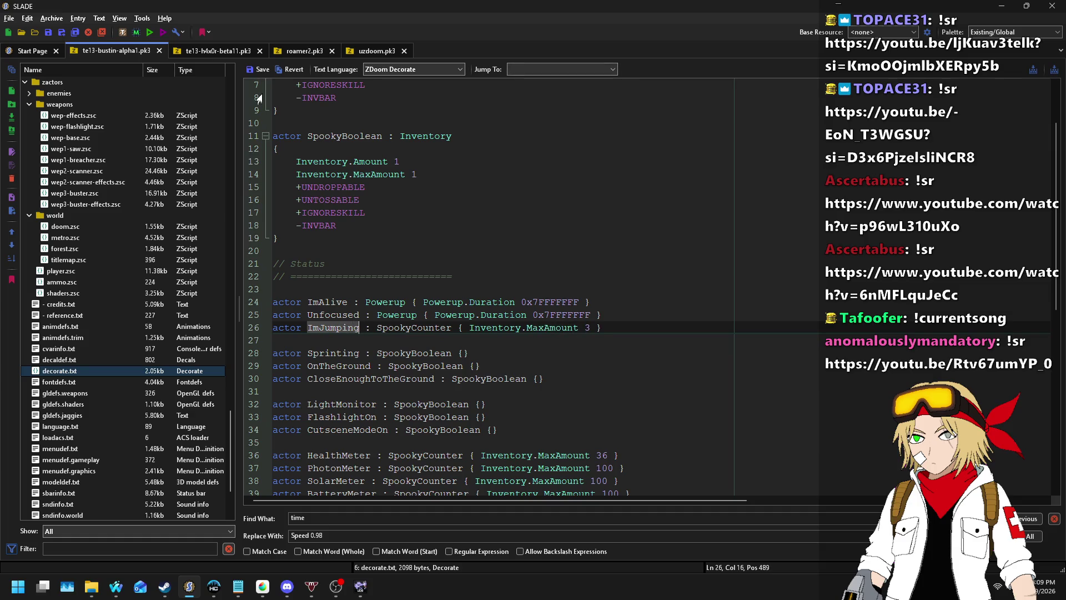
{"action": "left_click", "coordinate": [258, 68]}
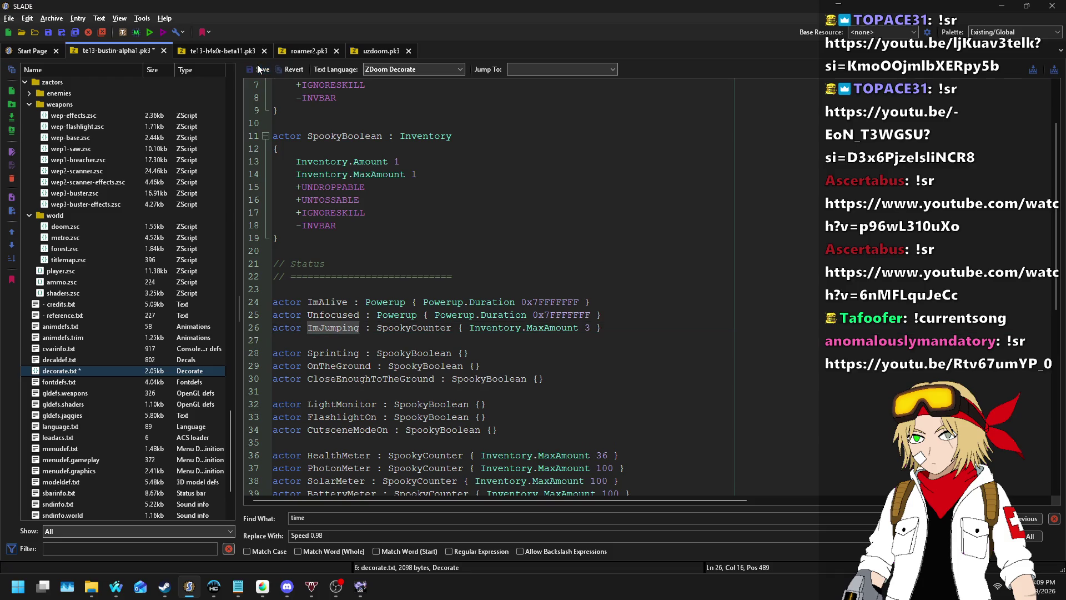
{"action": "left_click", "coordinate": [72, 267]}
- In player.zsc, change A_GiveInventory("ImJumping",1) on line 175 to give 5
{"action": "left_click", "coordinate": [490, 314]}
{"action": "scroll", "coordinate": [493, 311], "scroll_direction": "up", "scroll_amount": 20}
{"action": "scroll", "coordinate": [491, 299], "scroll_direction": "down", "scroll_amount": 20}
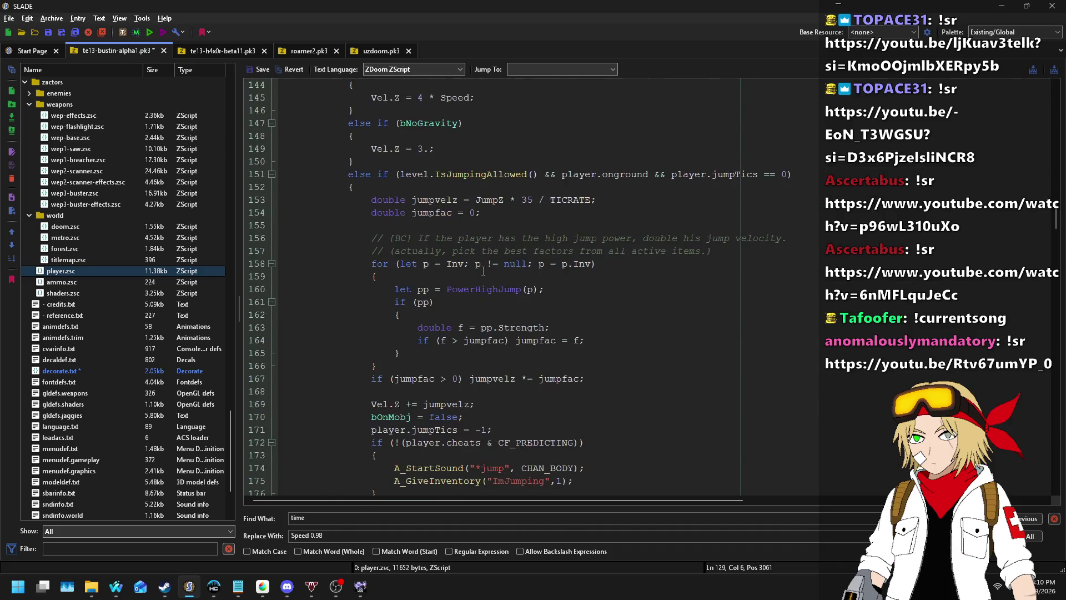
{"action": "scroll", "coordinate": [482, 271], "scroll_direction": "down", "scroll_amount": 6}
{"action": "double_click", "coordinate": [558, 251]}
{"action": "type", "text": "5"}
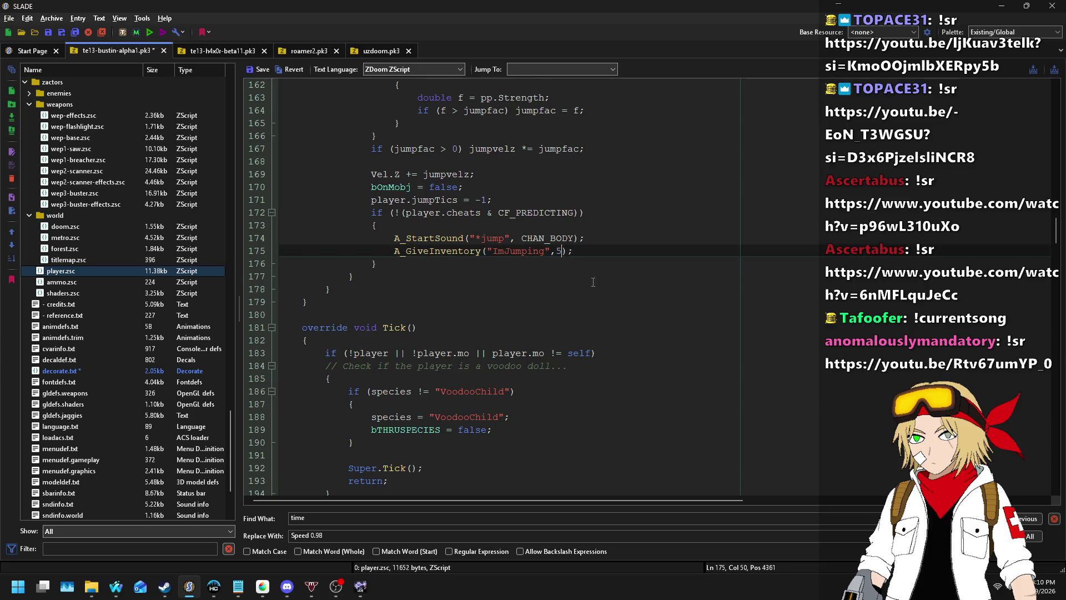
- Look through the falling code to see where oldVelZ is used
{"action": "scroll", "coordinate": [542, 258], "scroll_direction": "down", "scroll_amount": 17}
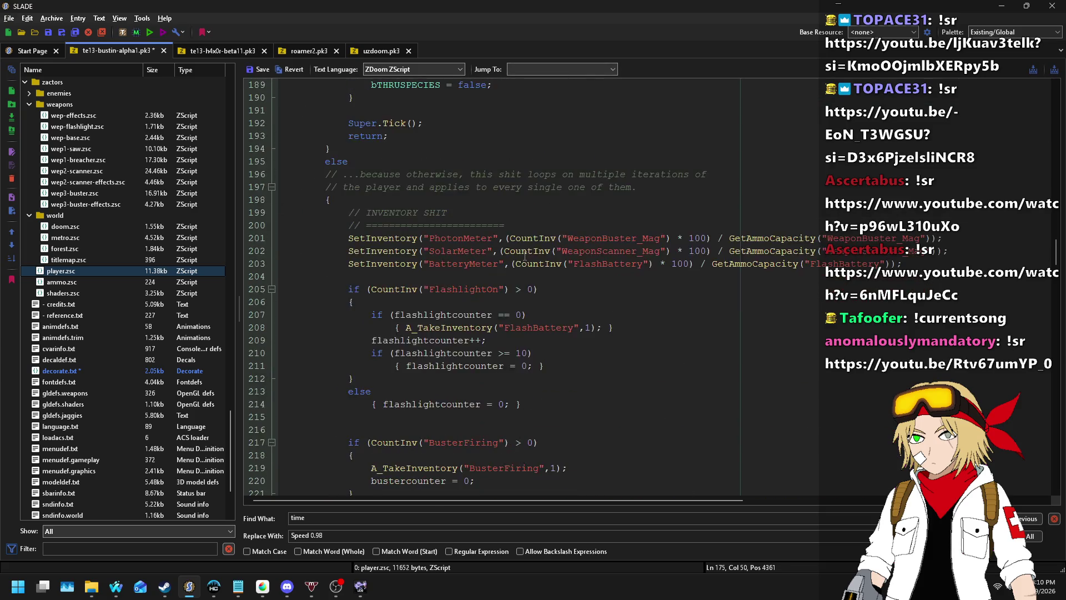
{"action": "scroll", "coordinate": [525, 255], "scroll_direction": "down", "scroll_amount": 12}
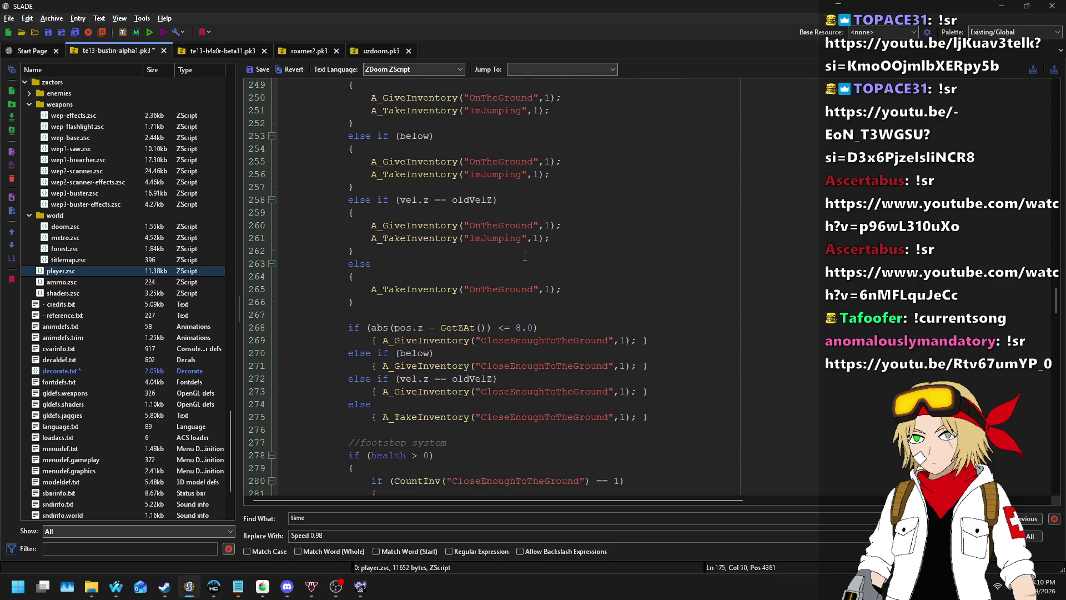
{"action": "scroll", "coordinate": [525, 255], "scroll_direction": "up", "scroll_amount": 3}
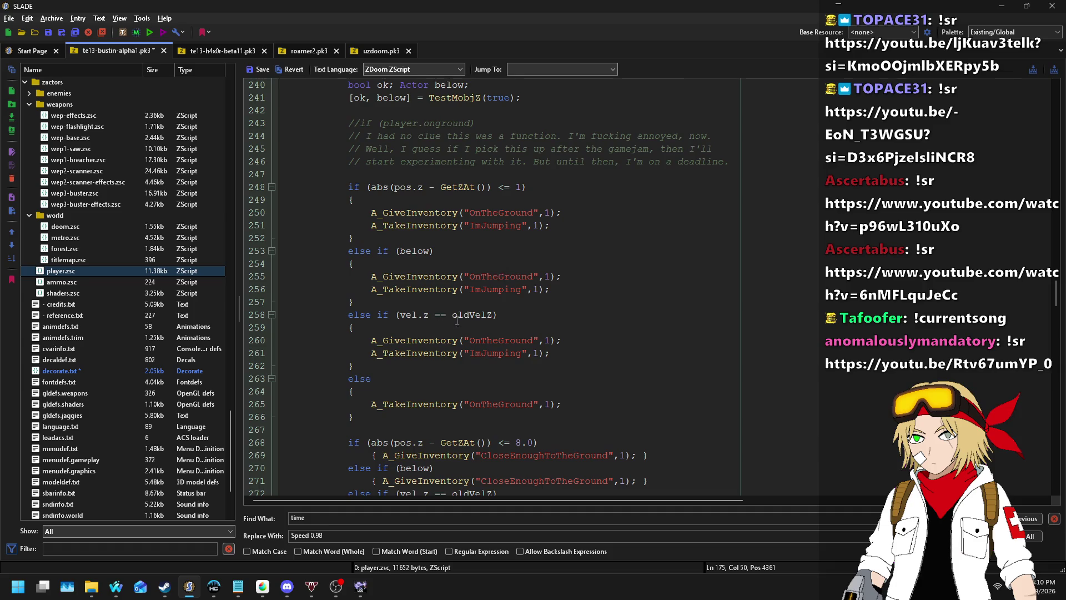
{"action": "double_click", "coordinate": [488, 316]}
{"action": "scroll", "coordinate": [559, 300], "scroll_direction": "down", "scroll_amount": 14}
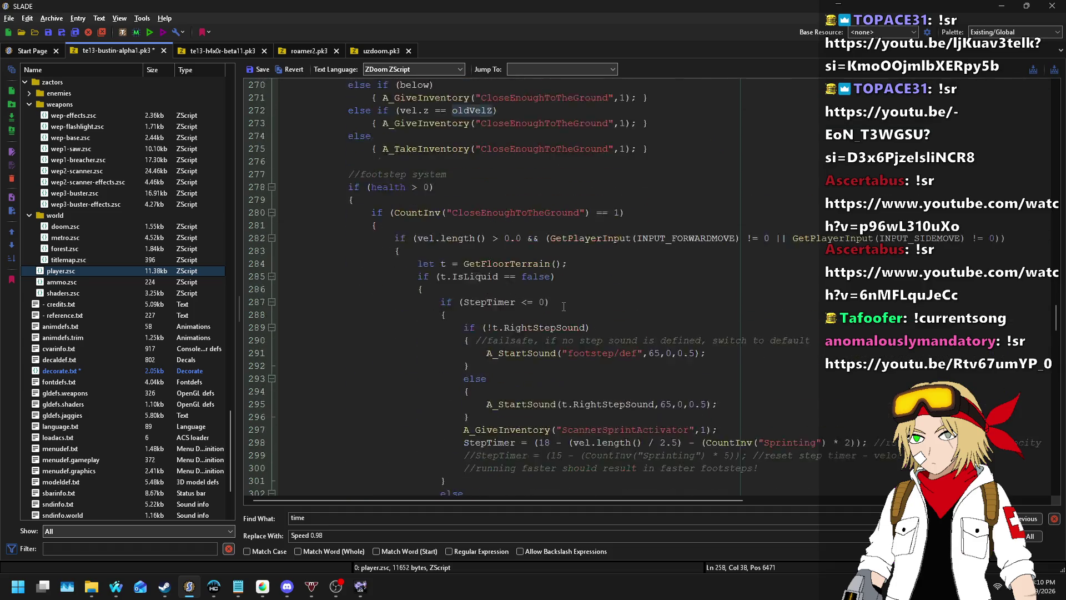
{"action": "scroll", "coordinate": [560, 300], "scroll_direction": "down", "scroll_amount": 4}
{"action": "scroll", "coordinate": [561, 286], "scroll_direction": "down", "scroll_amount": 7}
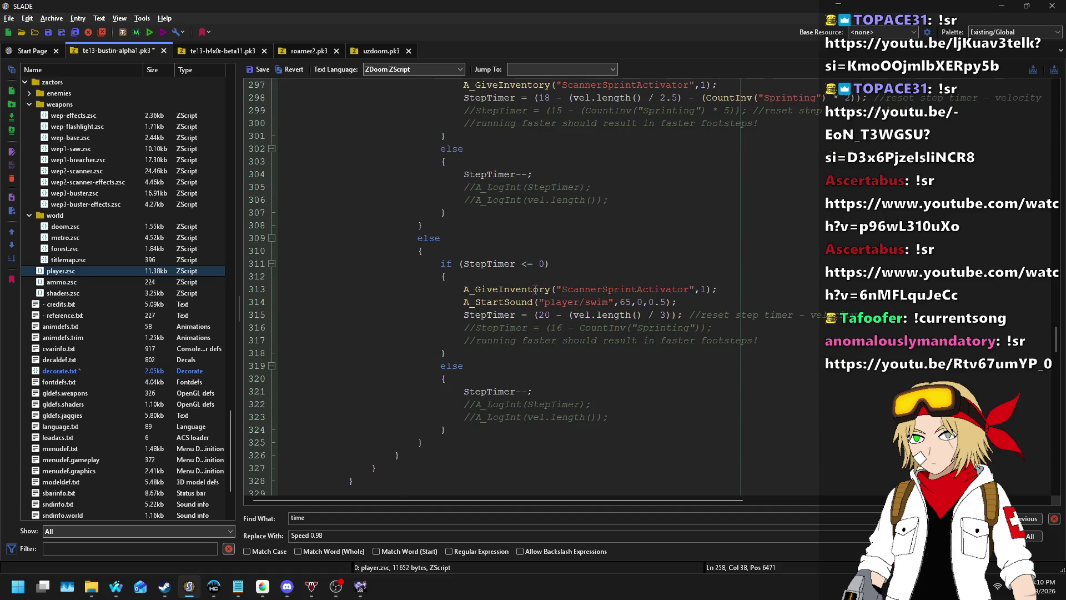
{"action": "scroll", "coordinate": [573, 283], "scroll_direction": "down", "scroll_amount": 6}
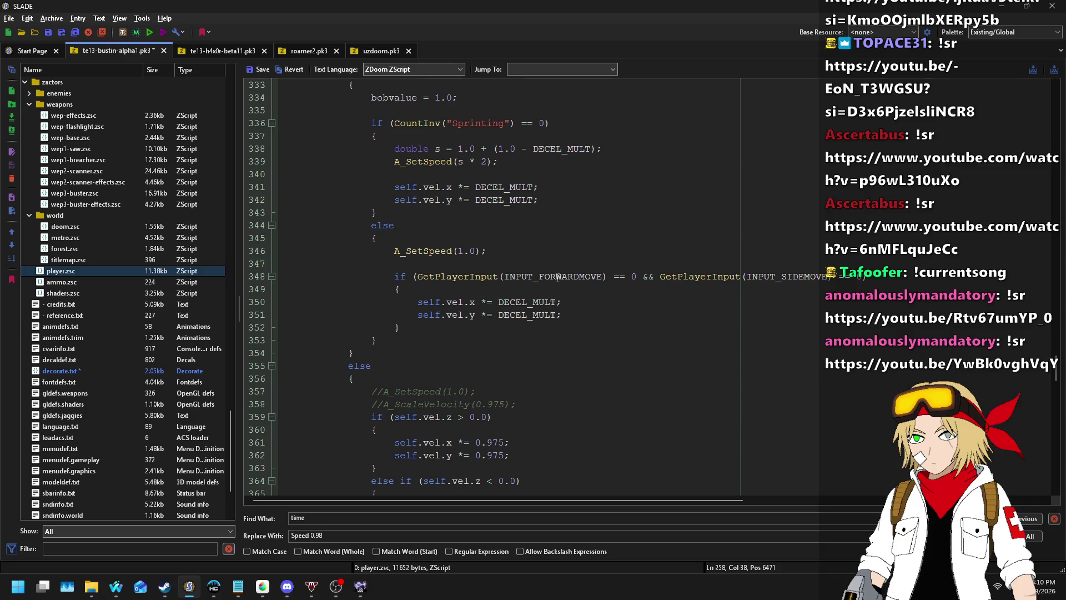
{"action": "scroll", "coordinate": [552, 262], "scroll_direction": "down", "scroll_amount": 3}
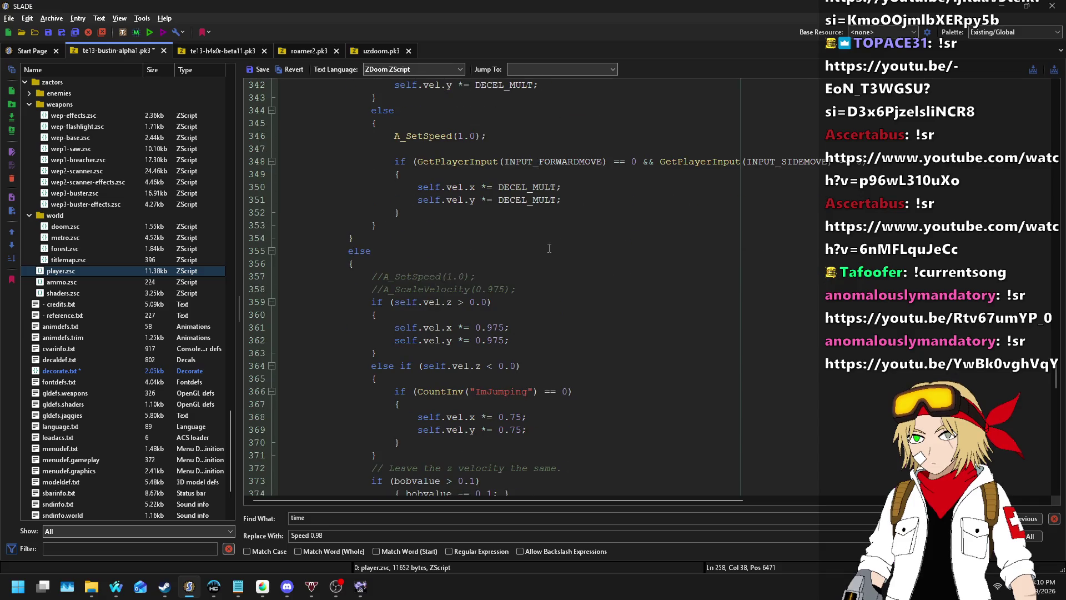
{"action": "scroll", "coordinate": [539, 240], "scroll_direction": "down", "scroll_amount": 2}
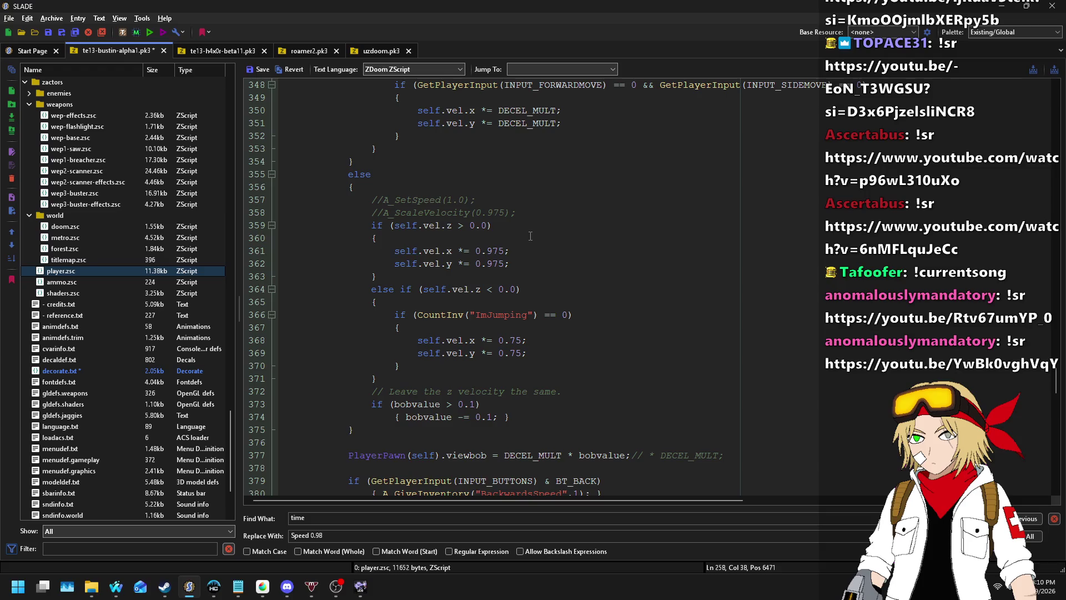
{"action": "scroll", "coordinate": [550, 239], "scroll_direction": "up", "scroll_amount": 7}
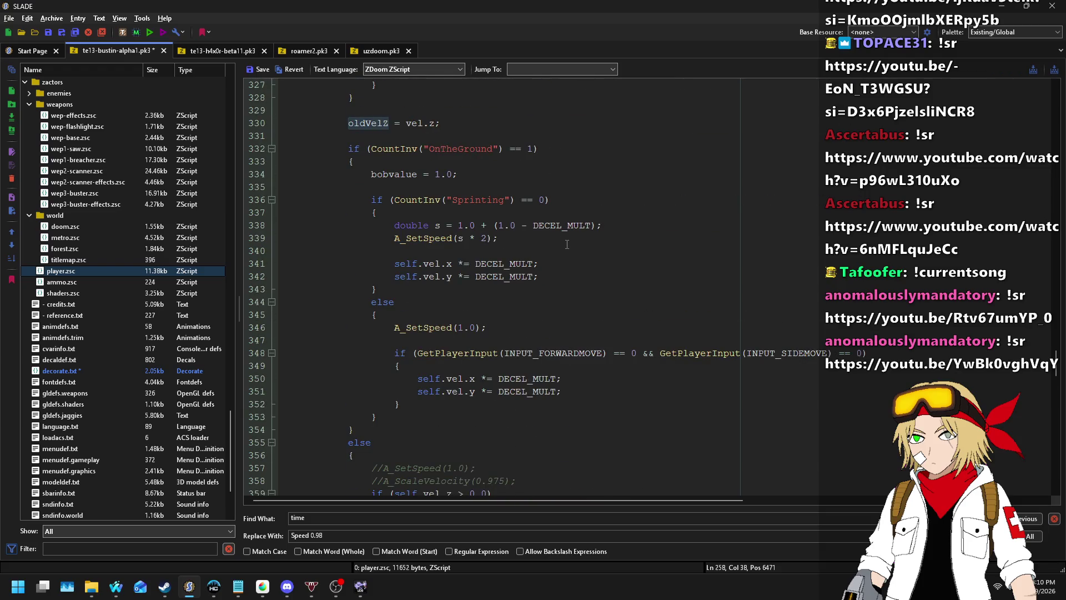
{"action": "scroll", "coordinate": [567, 239], "scroll_direction": "down", "scroll_amount": 8}
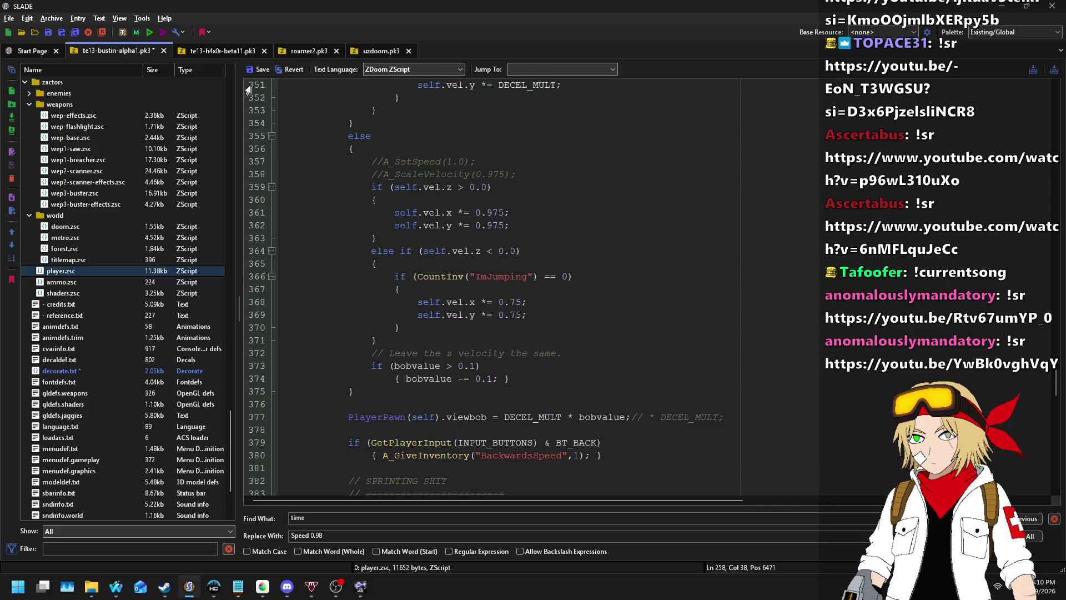
- Change both 0.75 falling multipliers on lines 368–369 to 0.8 and save the entry
{"action": "left_click", "coordinate": [512, 302]}
{"action": "key", "text": "Delete"}
{"action": "key", "text": "Delete"}
{"action": "type", "text": "8"}
{"action": "key", "text": "Down"}
{"action": "key", "text": "Left"}
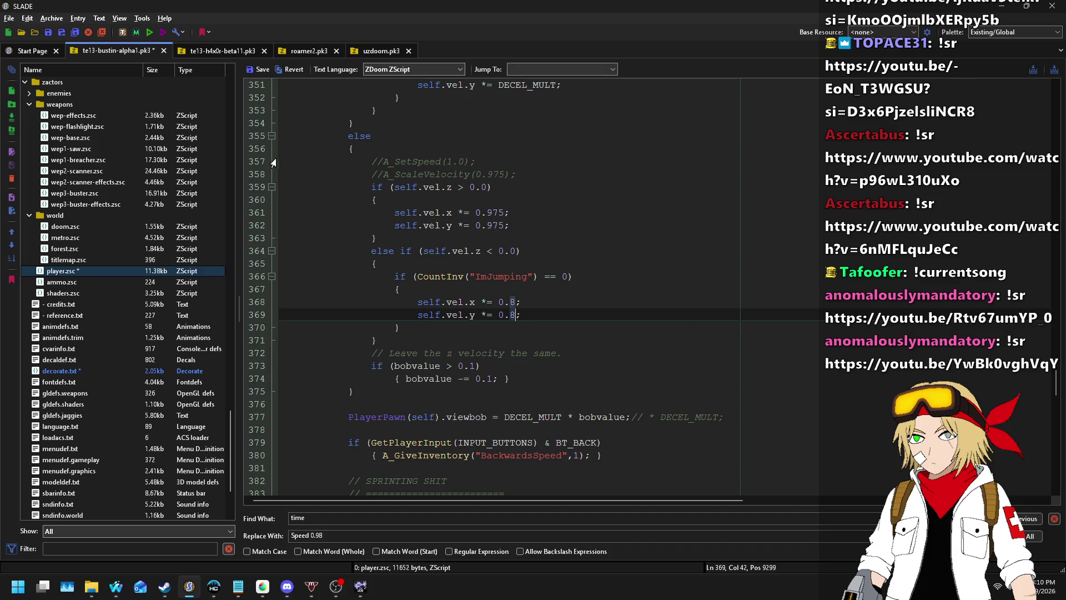
{"action": "left_click", "coordinate": [248, 72]}
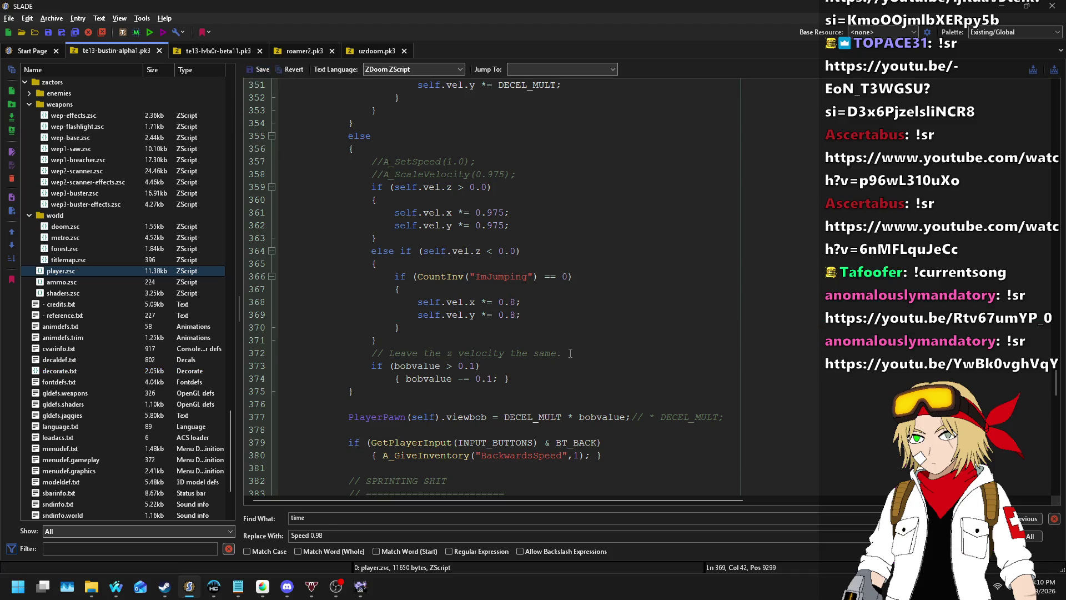
- Move the z-velocity comment to line 359, reword it to 'Actually, let's leave…', and save the archive
{"action": "left_click_drag", "start_coordinate": [571, 353], "coordinate": [557, 185]}
{"action": "key", "text": "Right"}
{"action": "key", "text": "Right"}
{"action": "key", "text": "Right"}
{"action": "type", "text": "Actually, let's"}
{"action": "key", "text": "Delete"}
{"action": "type", "text": "l"}
{"action": "left_click", "coordinate": [255, 70]}
{"action": "key", "text": "ctrl+s"}
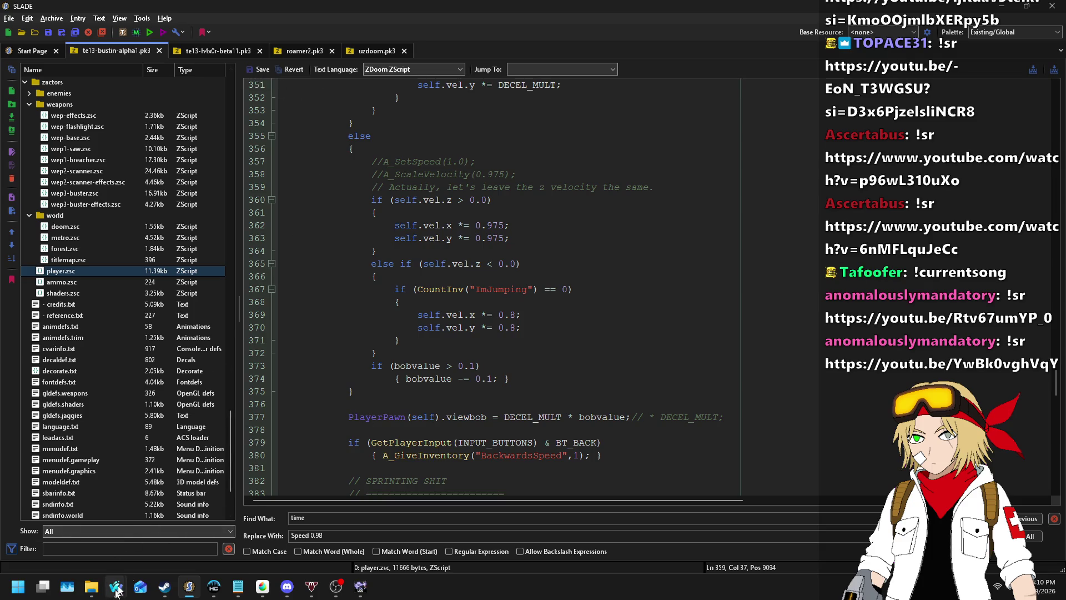
{"action": "left_click", "coordinate": [411, 340]}
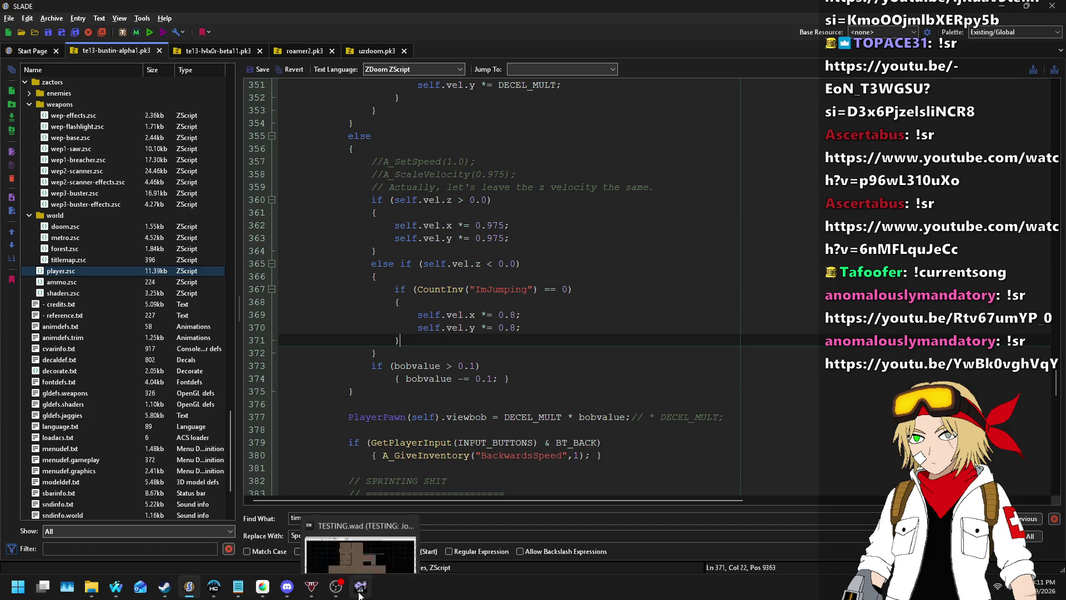
- Launch the TESTING map from Ultimate Doom Builder into UZDoom for a test play
{"action": "left_click", "coordinate": [360, 587]}
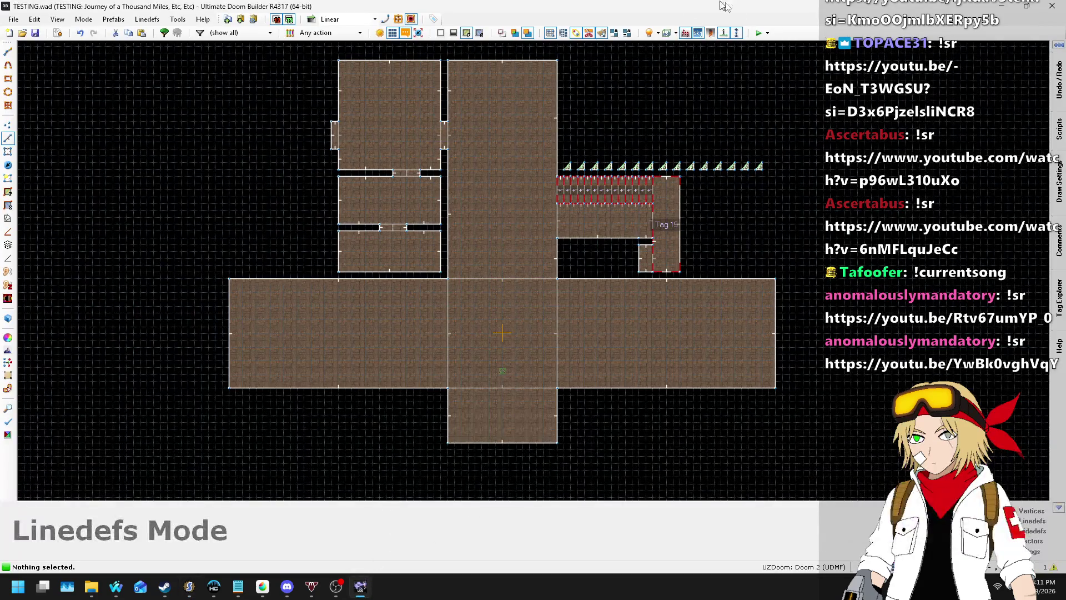
{"action": "left_click", "coordinate": [756, 35]}
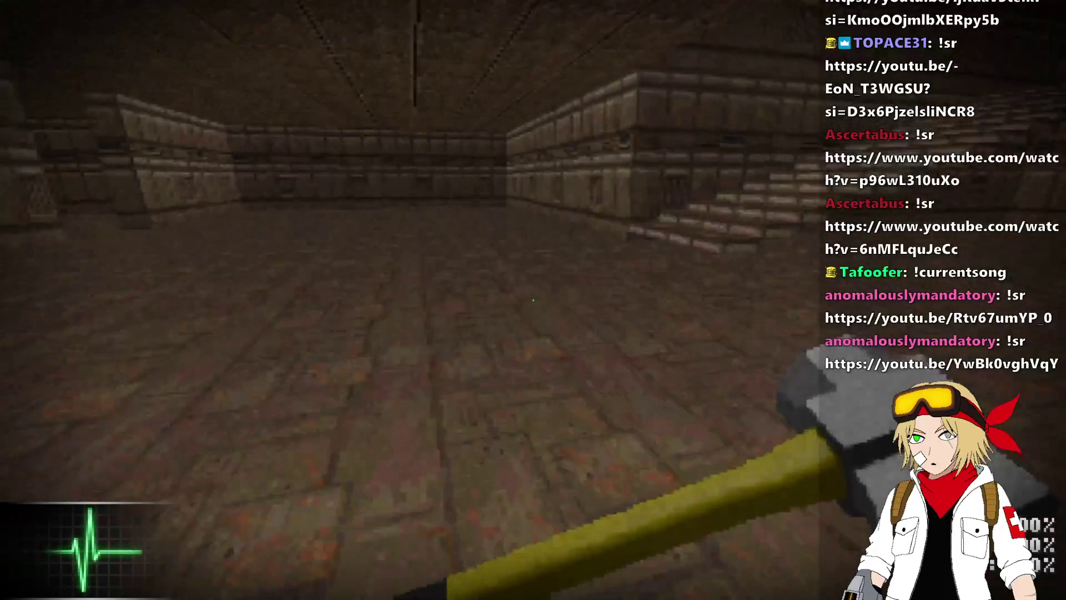
- List the inventory in the console, then walk the brick corridor and swing the sledgehammer
{"action": "key", "text": "grave"}
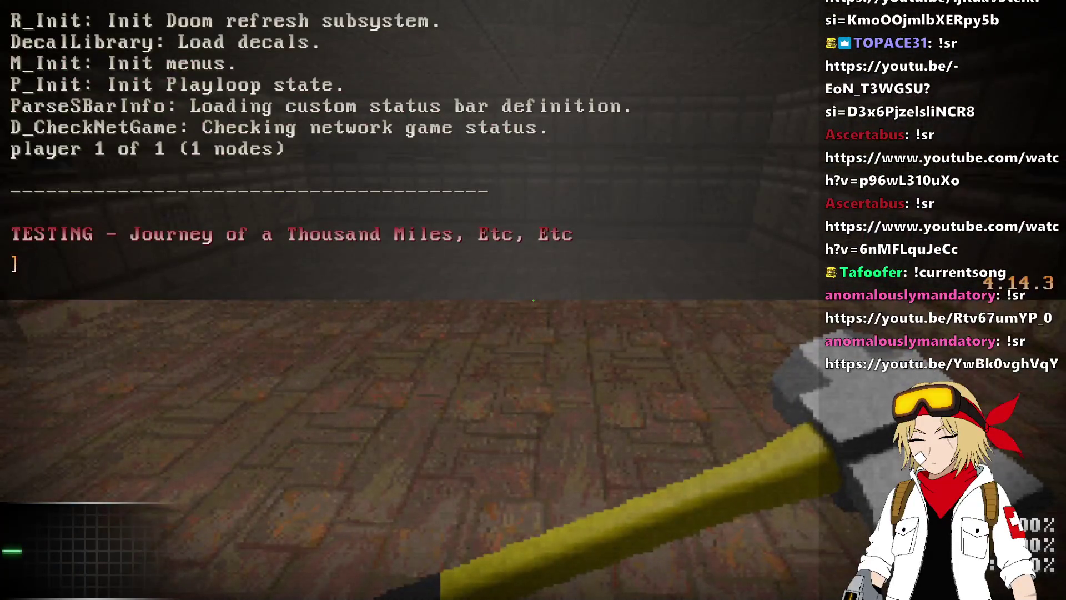
{"action": "type", "text": "printinv"}
{"action": "key", "text": "Return"}
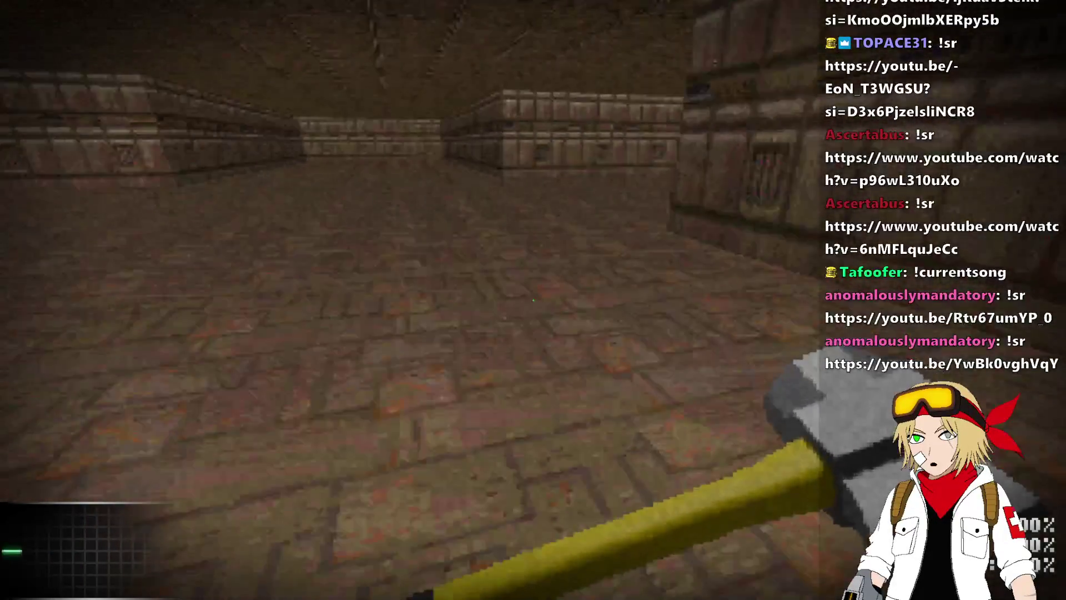
{"action": "key", "text": "w"}
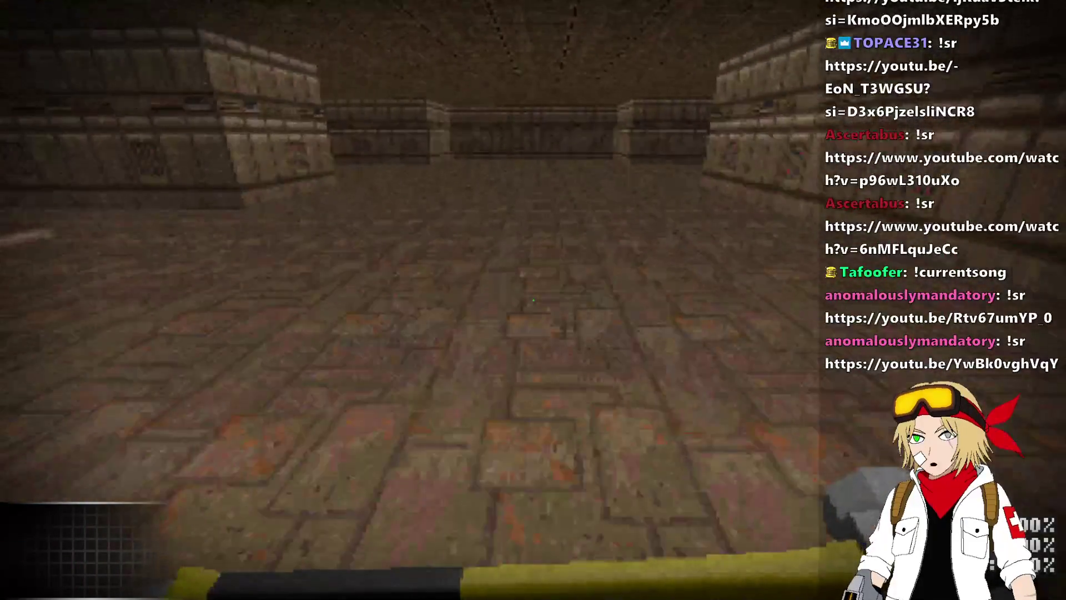
{"action": "key", "text": "w"}
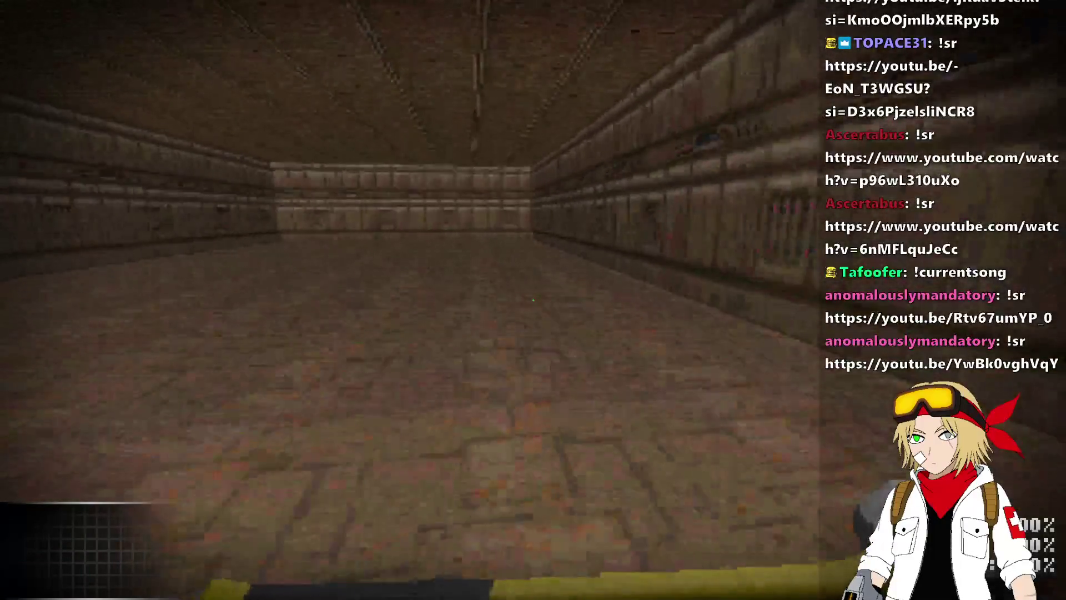
{"action": "key", "text": "w"}
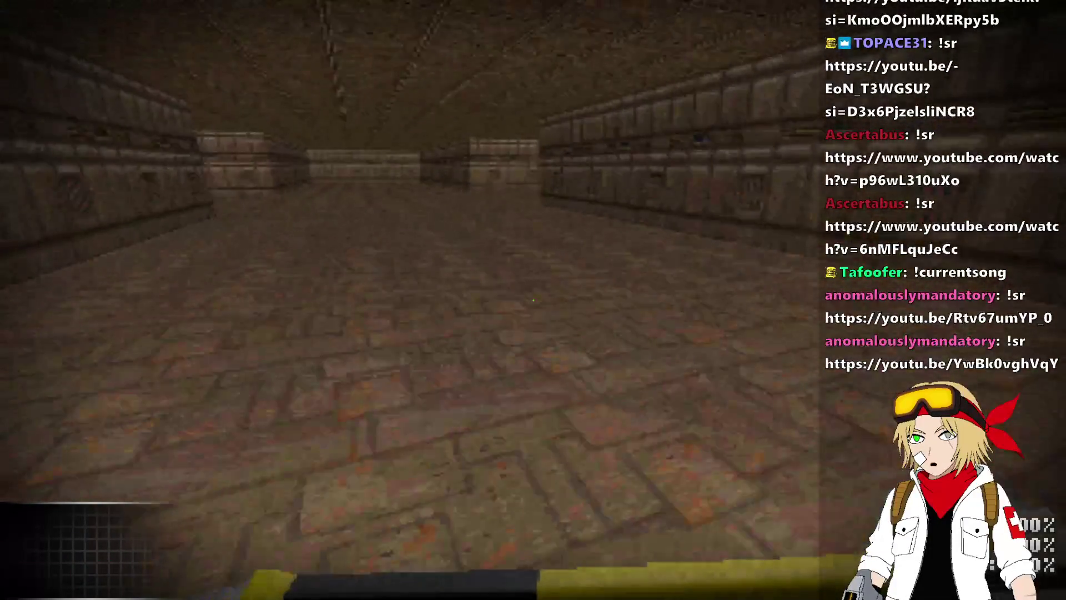
{"action": "key", "text": "w"}
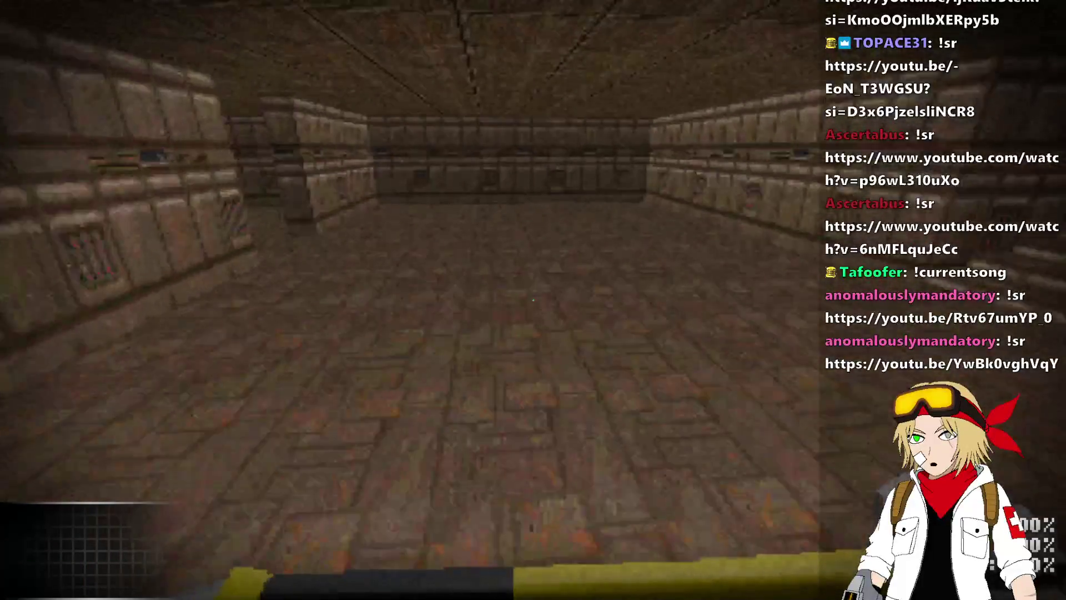
{"action": "key", "text": "w"}
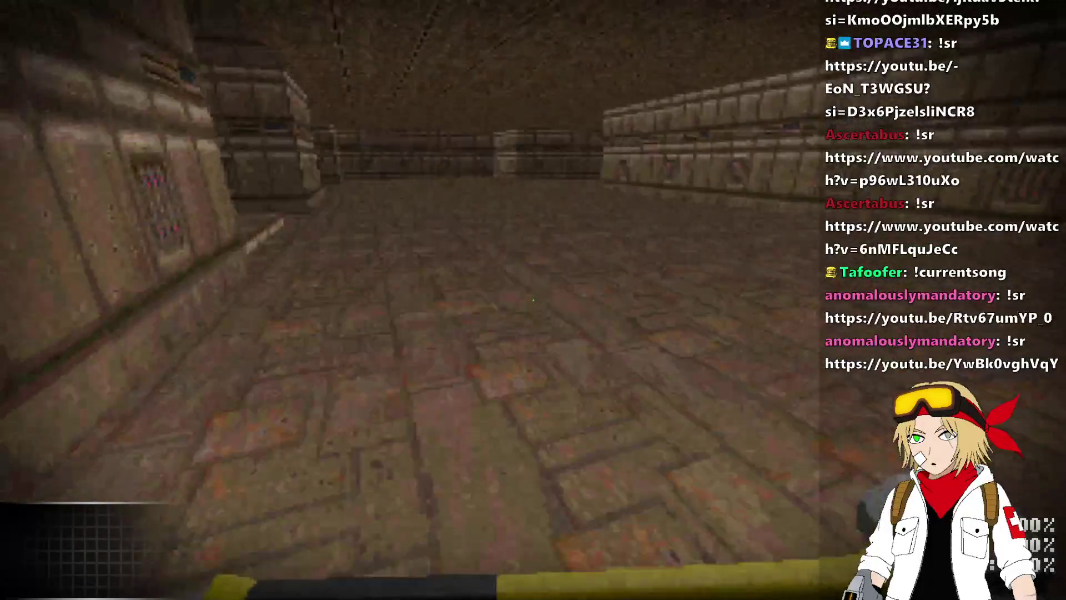
{"action": "left_click", "coordinate": [533, 300]}
- Walk across the brick room and onto the staircase toward the pit edge
{"action": "key", "text": "w"}
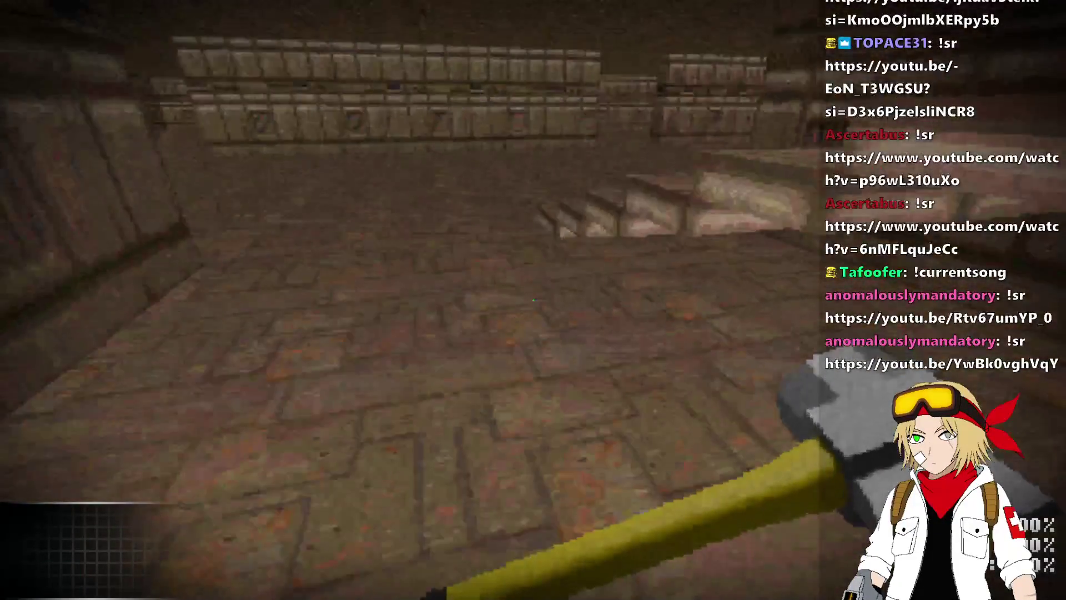
{"action": "key", "text": "w"}
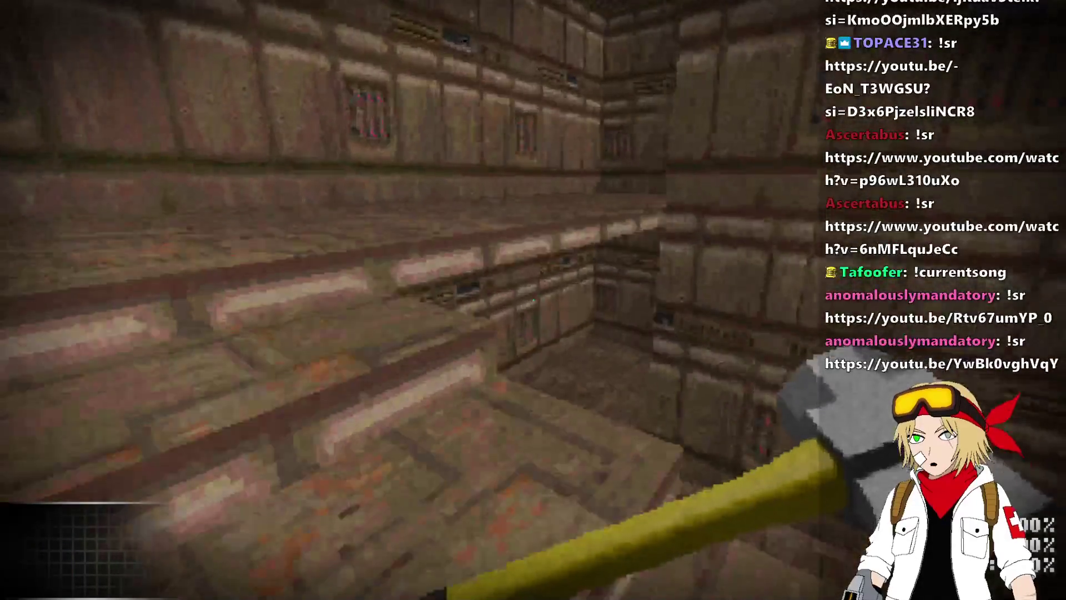
{"action": "key", "text": "w"}
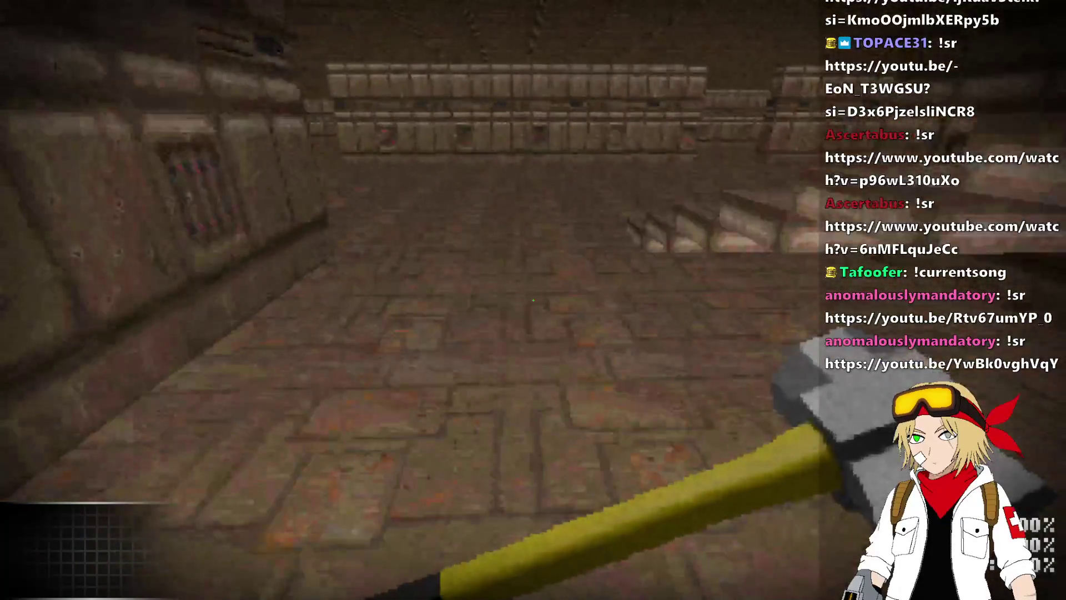
{"action": "key", "text": "w"}
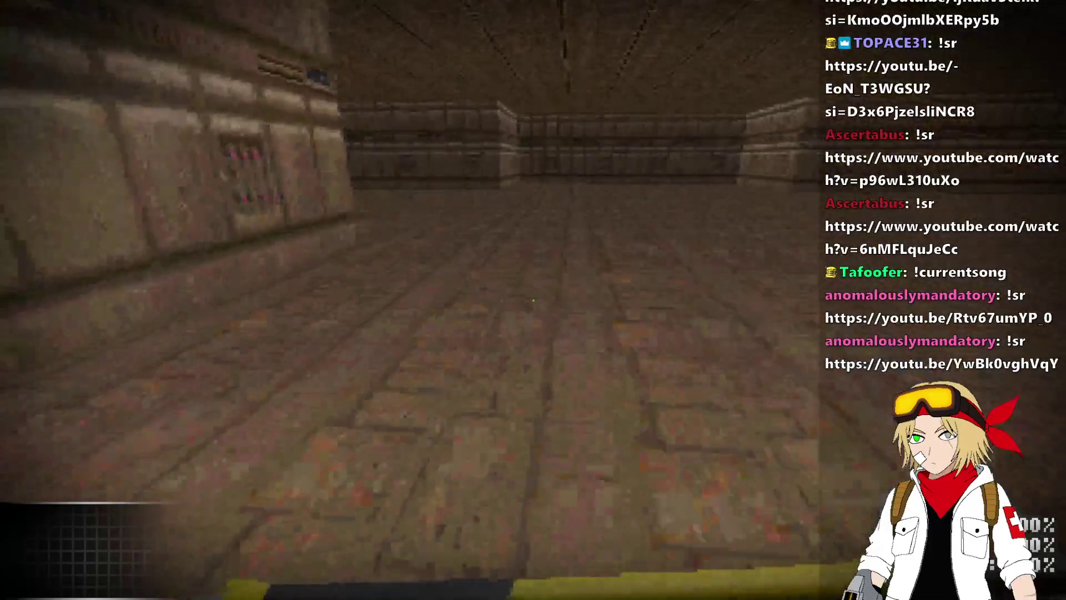
{"action": "key", "text": "w"}
{"action": "key", "text": "w"}
{"action": "key", "text": "w"}
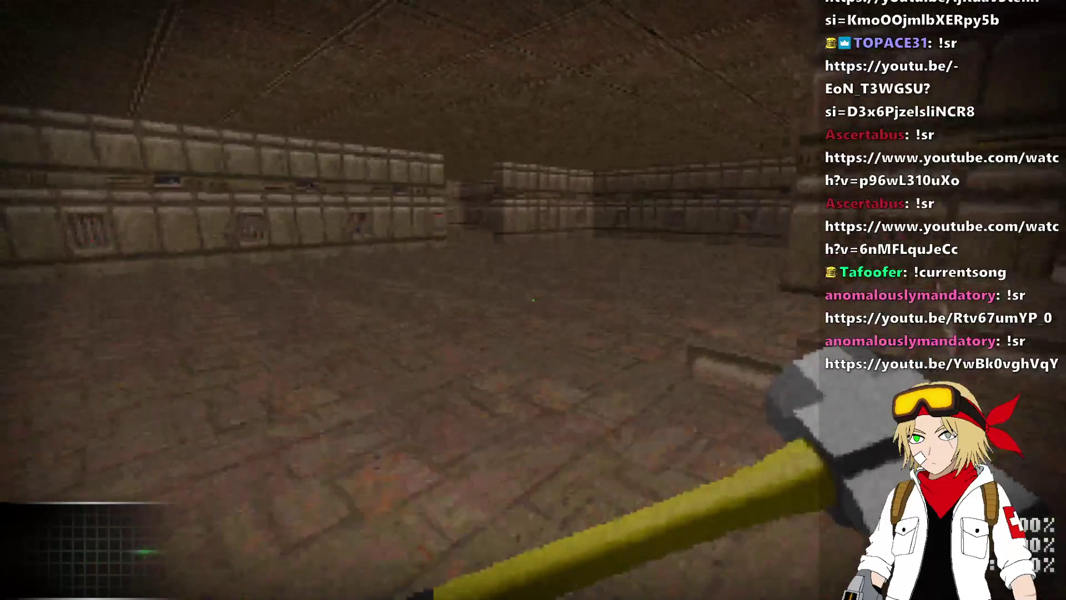
{"action": "key", "text": "w"}
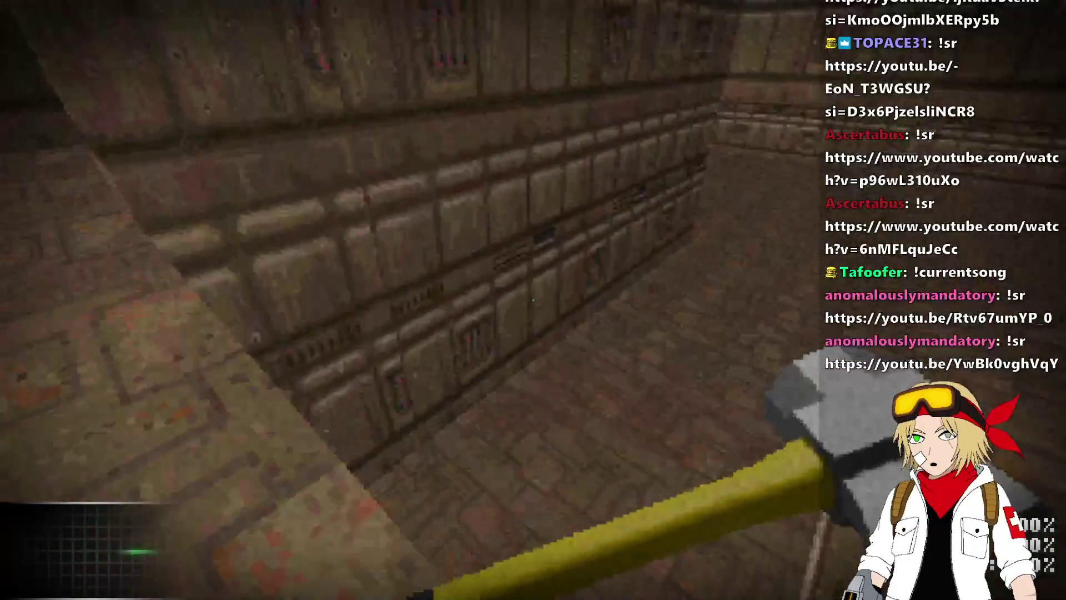
{"action": "key", "text": "w"}
{"action": "key", "text": "w"}
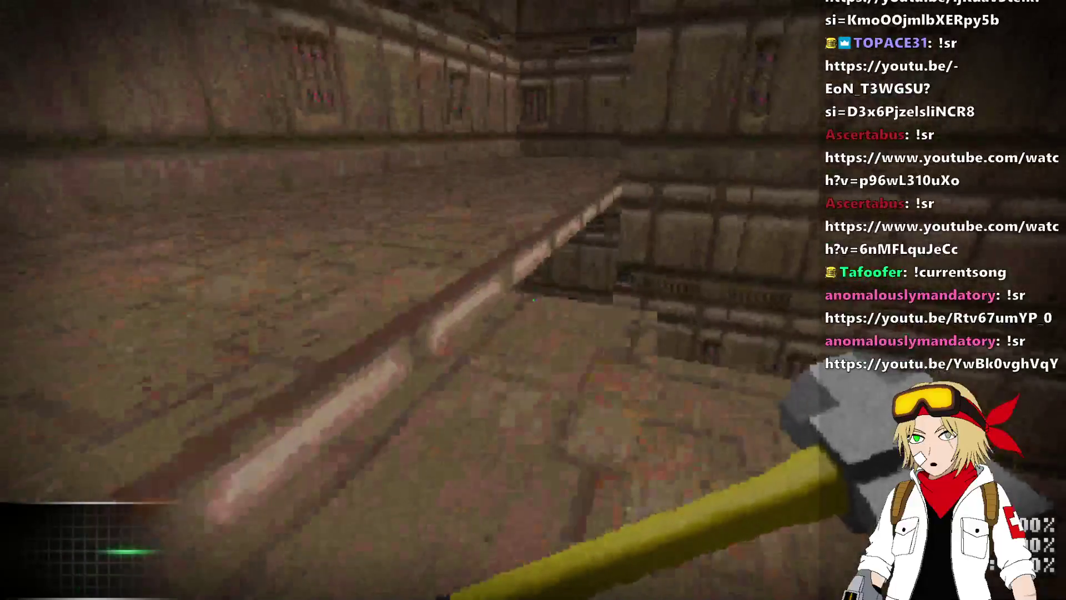
- Drop into the pit, climb the stairs to the ledge, then return to SLADE
{"action": "key", "text": "w"}
{"action": "key", "text": "w"}
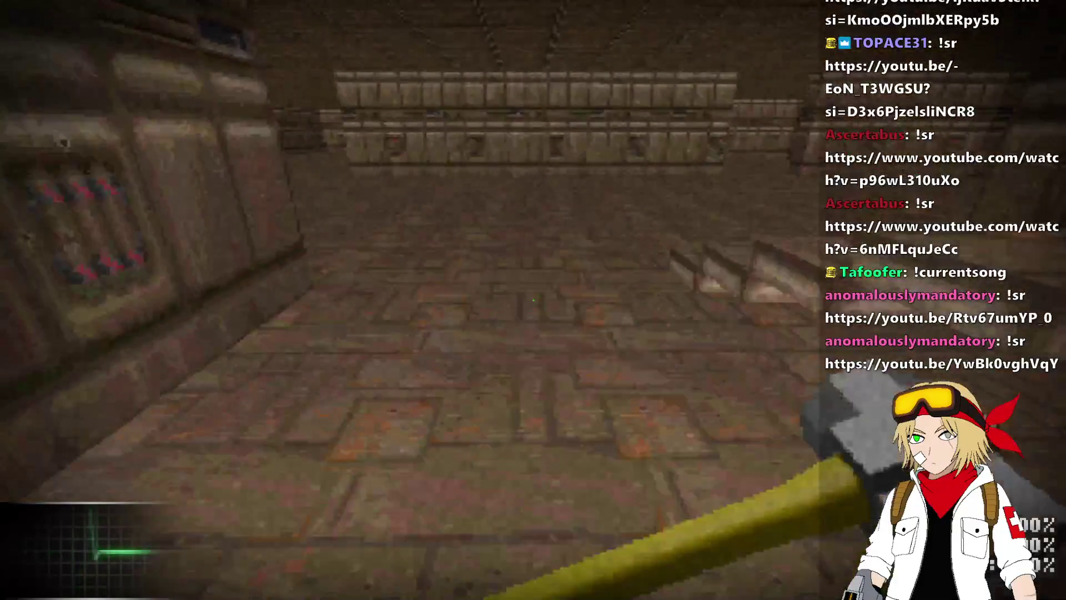
{"action": "key", "text": "w"}
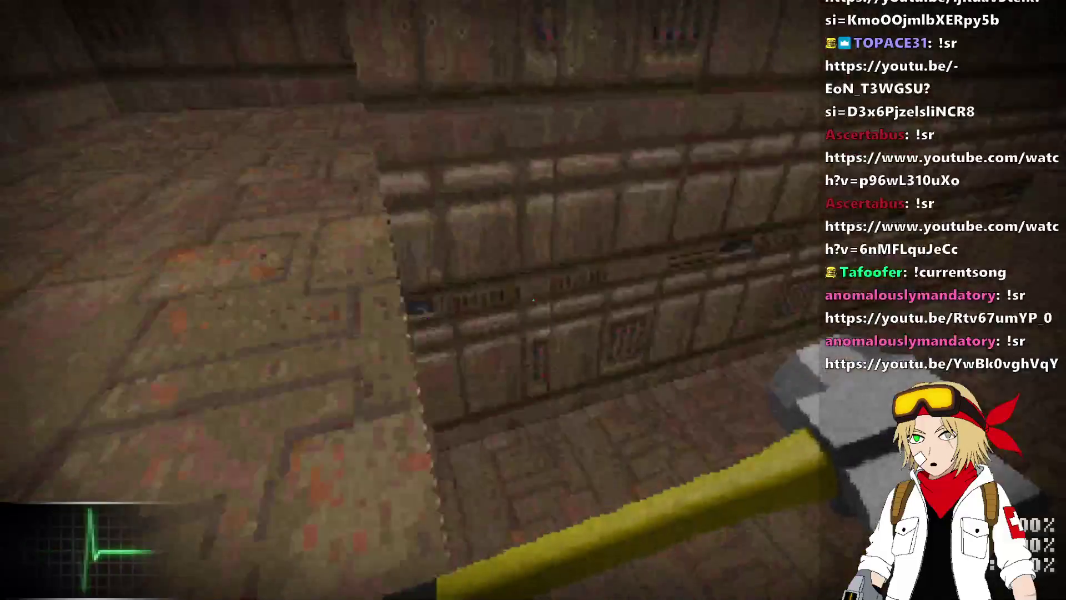
{"action": "key", "text": "w"}
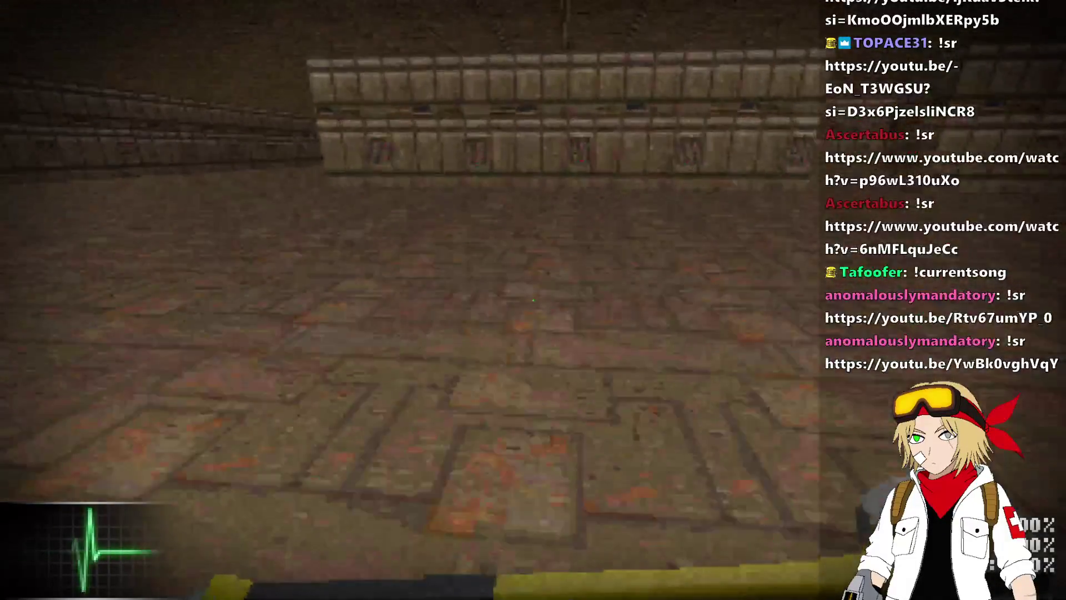
{"action": "key", "text": "w"}
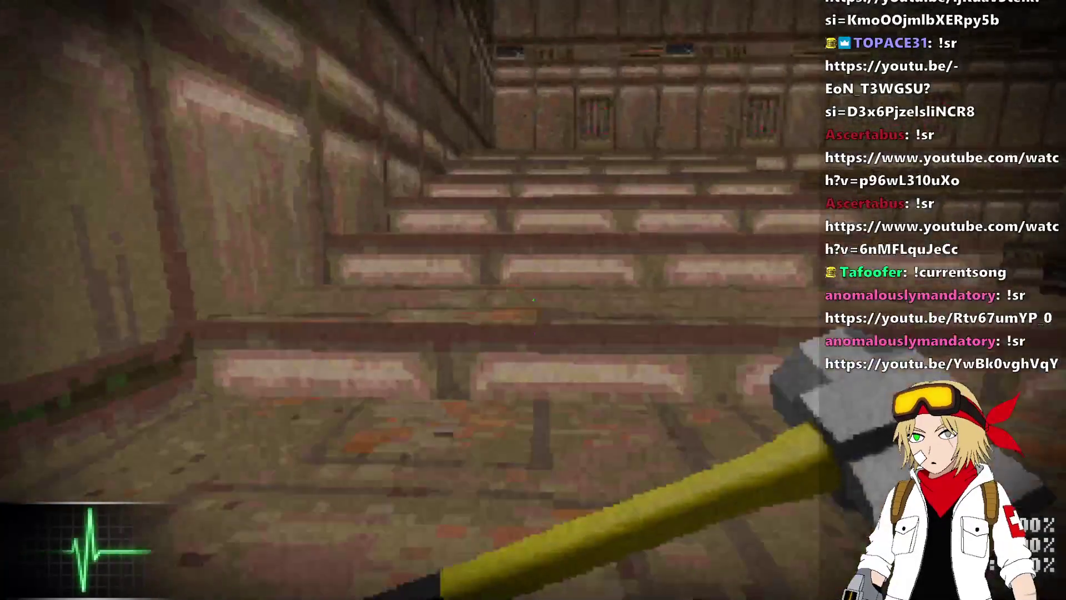
{"action": "key", "text": "w"}
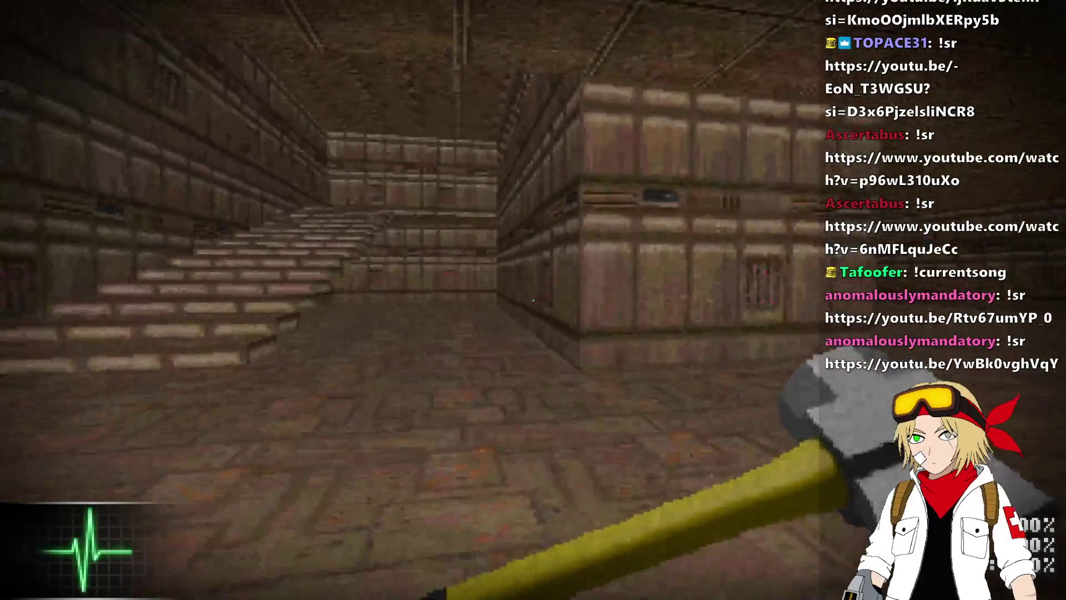
{"action": "key", "text": "alt+Tab"}
{"action": "key", "text": "alt+Tab"}
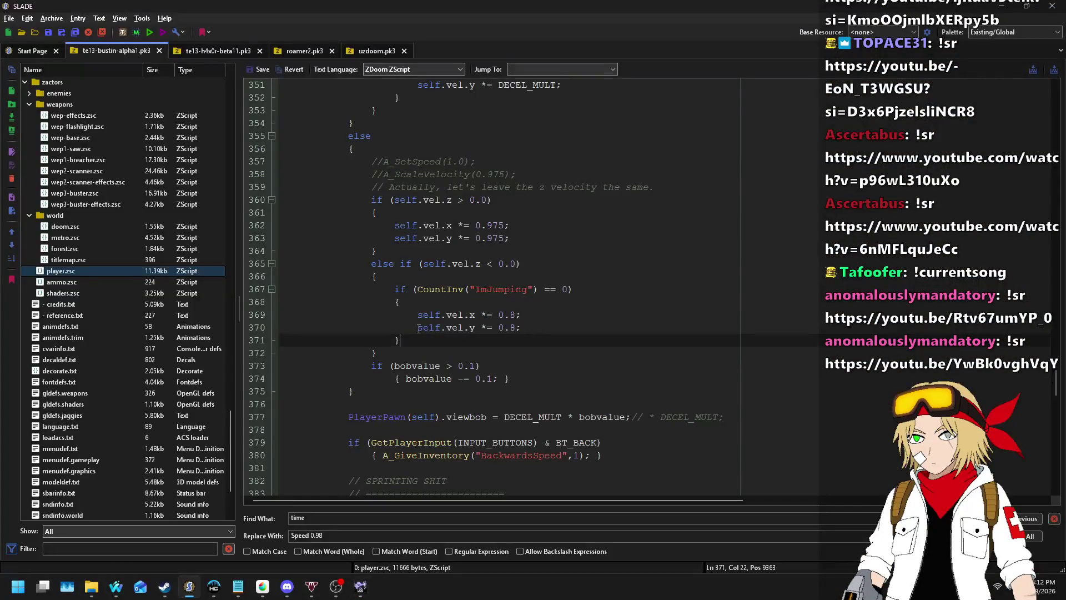
- Add && CountInv("Sprinting") == 0 to the falling-slowdown condition and change both 0.8 multipliers to 0.85
{"action": "left_click", "coordinate": [495, 328]}
{"action": "left_click", "coordinate": [566, 289]}
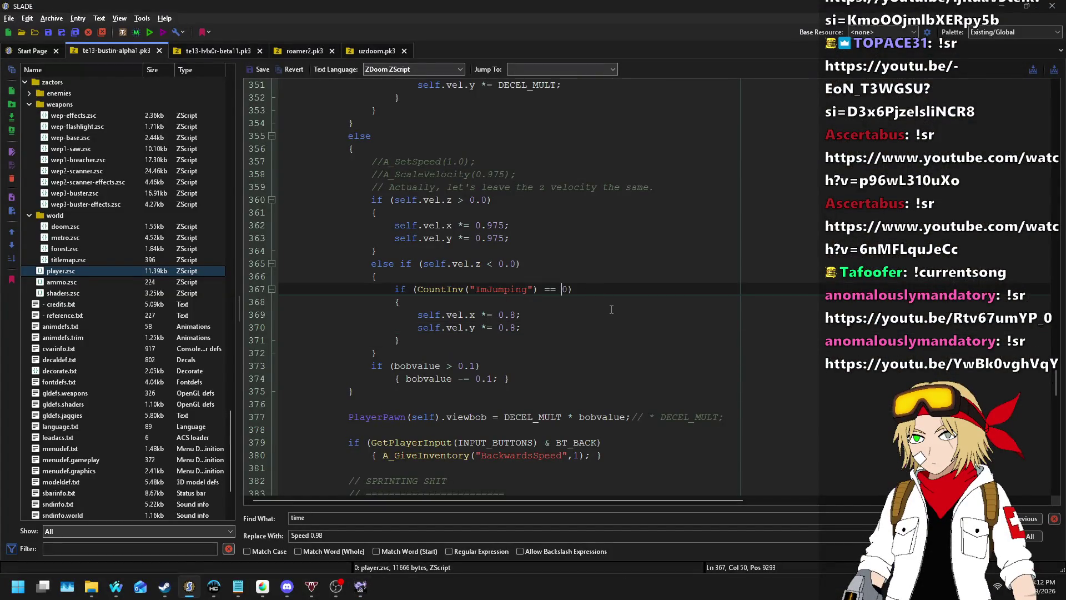
{"action": "type", "text": "&& CountInv(\"Sprinting\") == 0"}
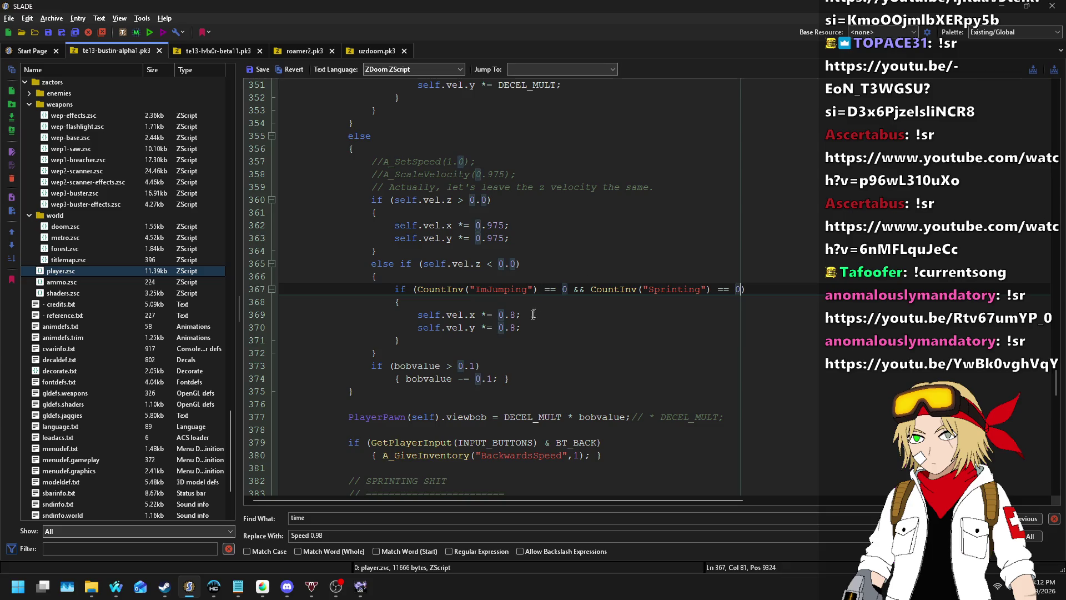
{"action": "left_click", "coordinate": [517, 314]}
{"action": "type", "text": "5"}
{"action": "left_click", "coordinate": [517, 328]}
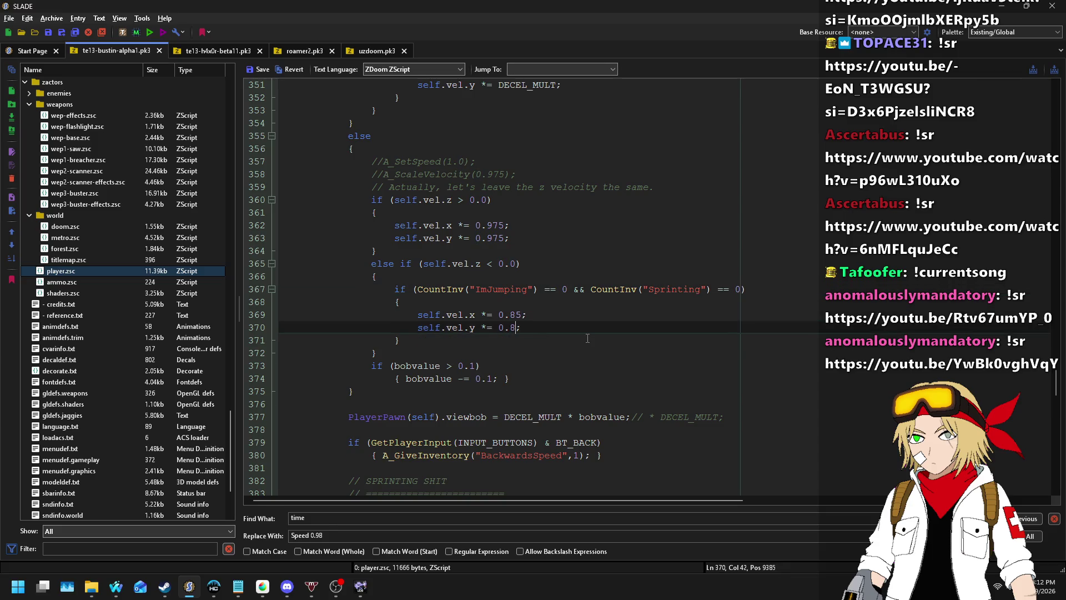
{"action": "type", "text": "5"}
- Save player.zsc, cancel the Run Archive dialog, and return to Ultimate Doom Builder
{"action": "left_click", "coordinate": [248, 71]}
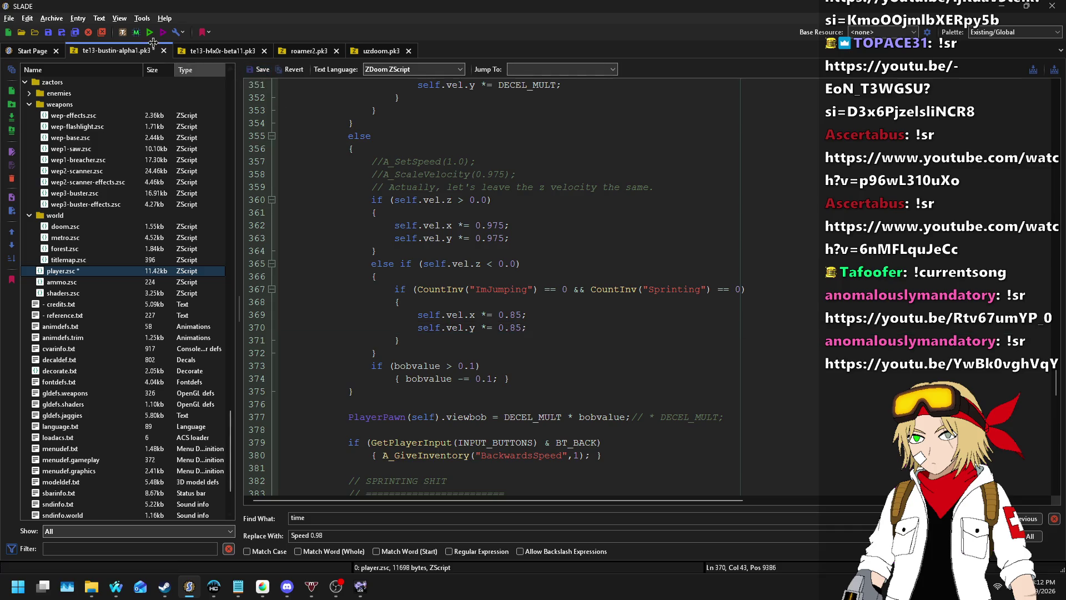
{"action": "left_click", "coordinate": [149, 33]}
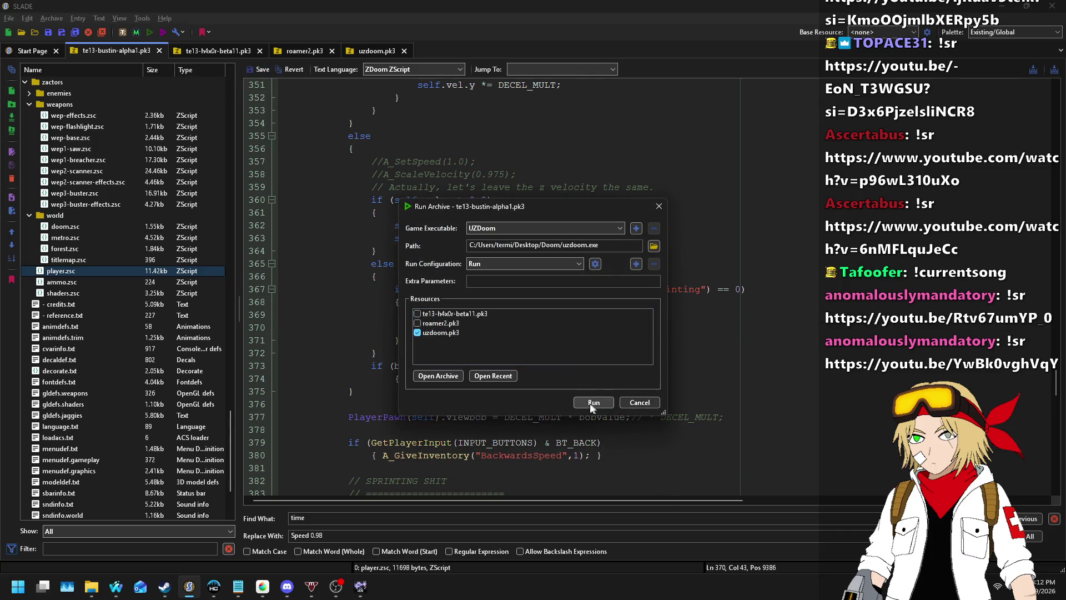
{"action": "left_click", "coordinate": [640, 402]}
{"action": "left_click", "coordinate": [360, 587]}
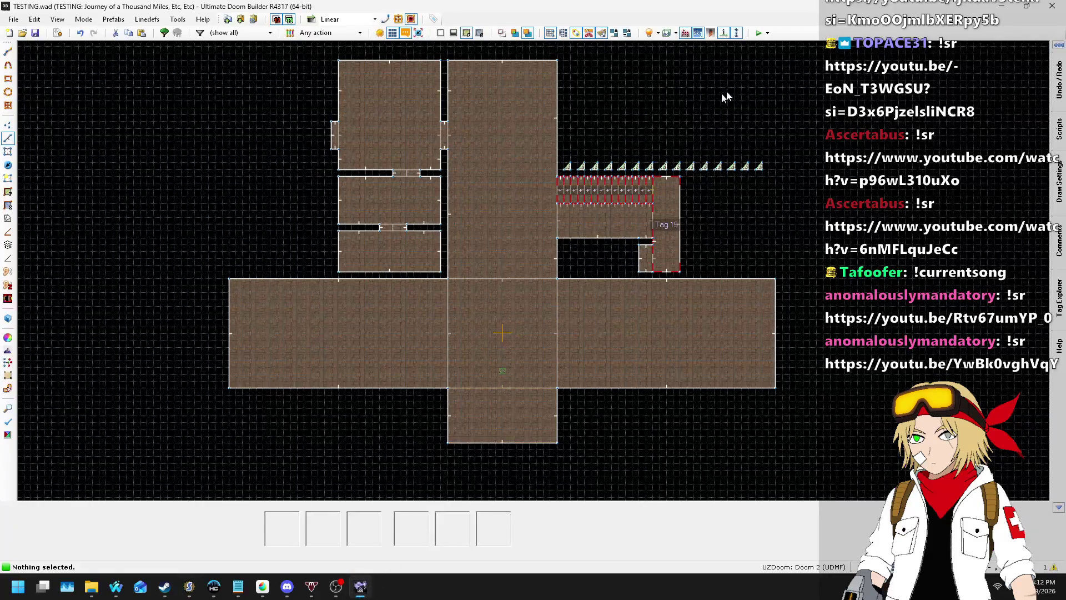
{"action": "left_click", "coordinate": [759, 32]}
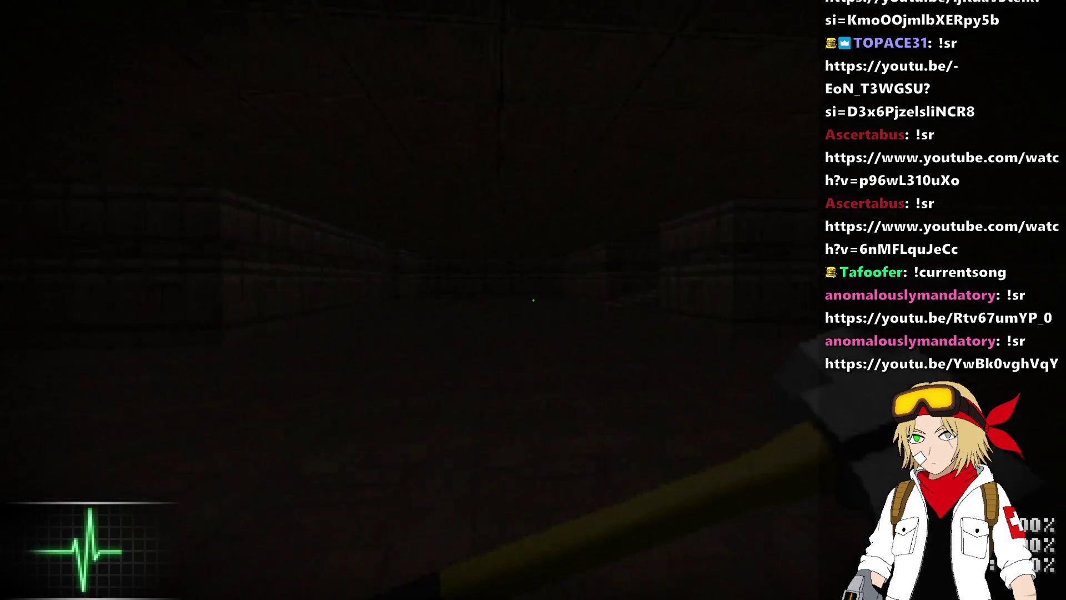
{"action": "key", "text": "w"}
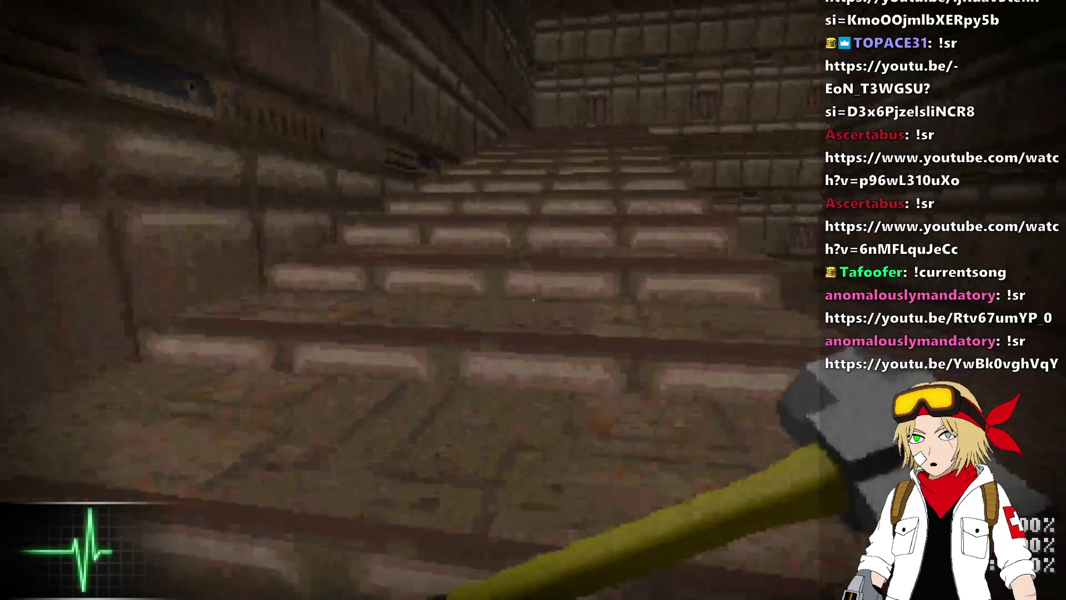
{"action": "key", "text": "w"}
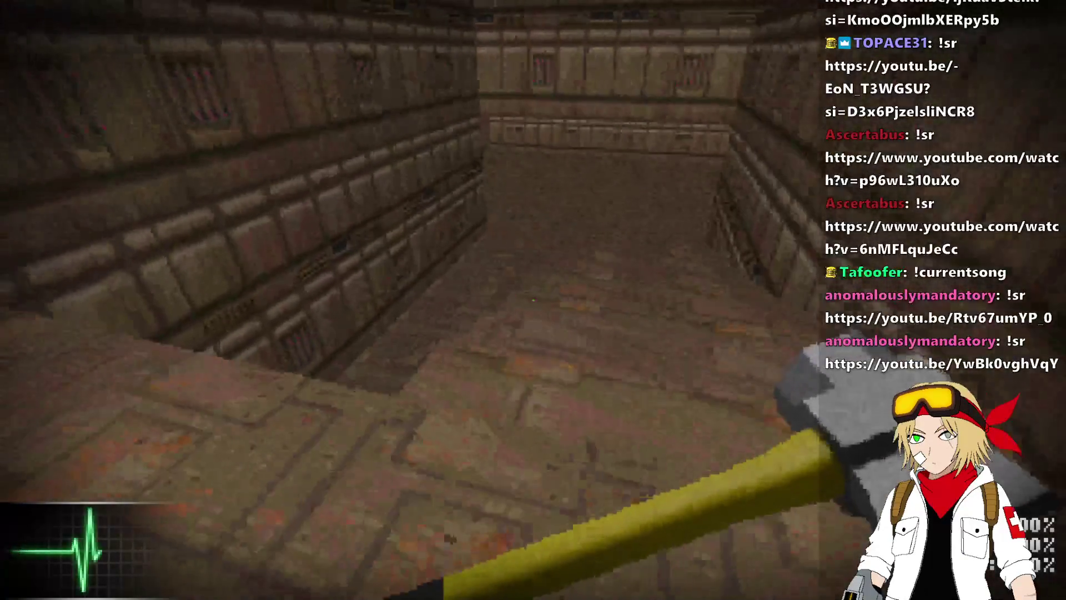
{"action": "key", "text": "w"}
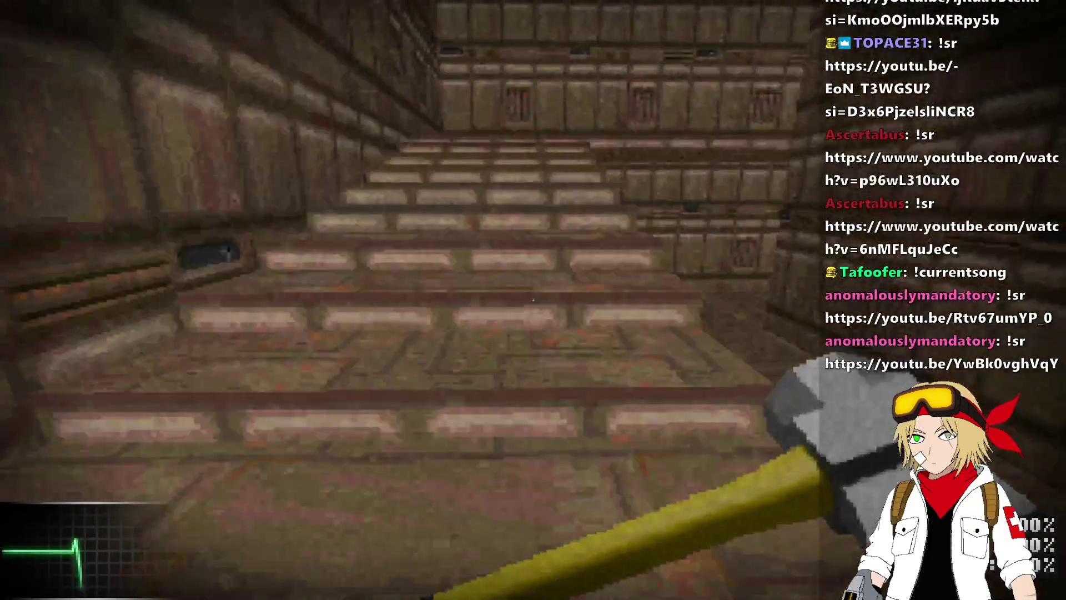
{"action": "key", "text": "w"}
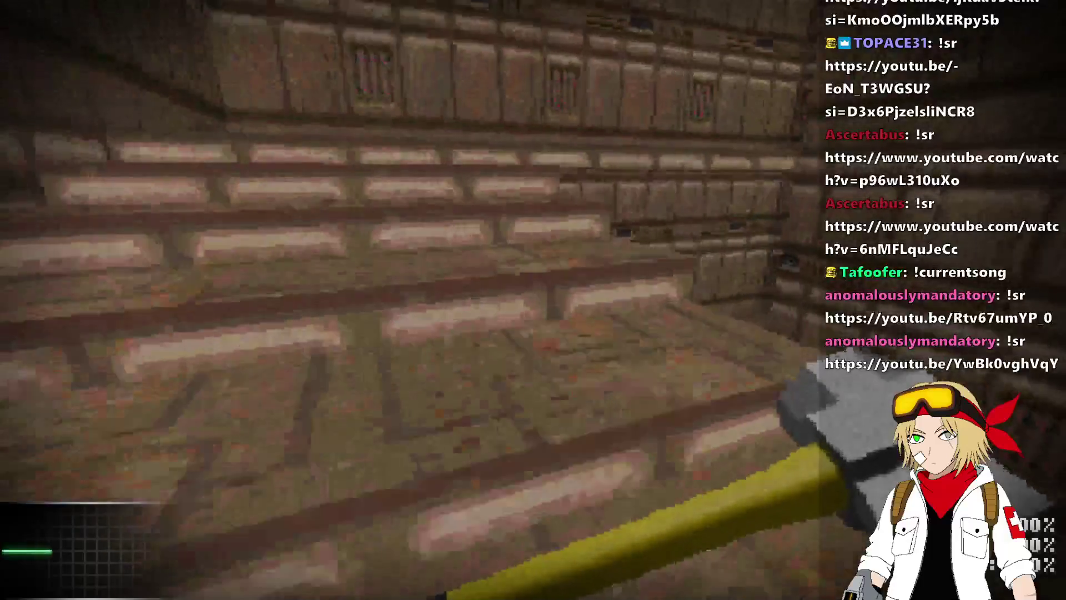
{"action": "key", "text": "w"}
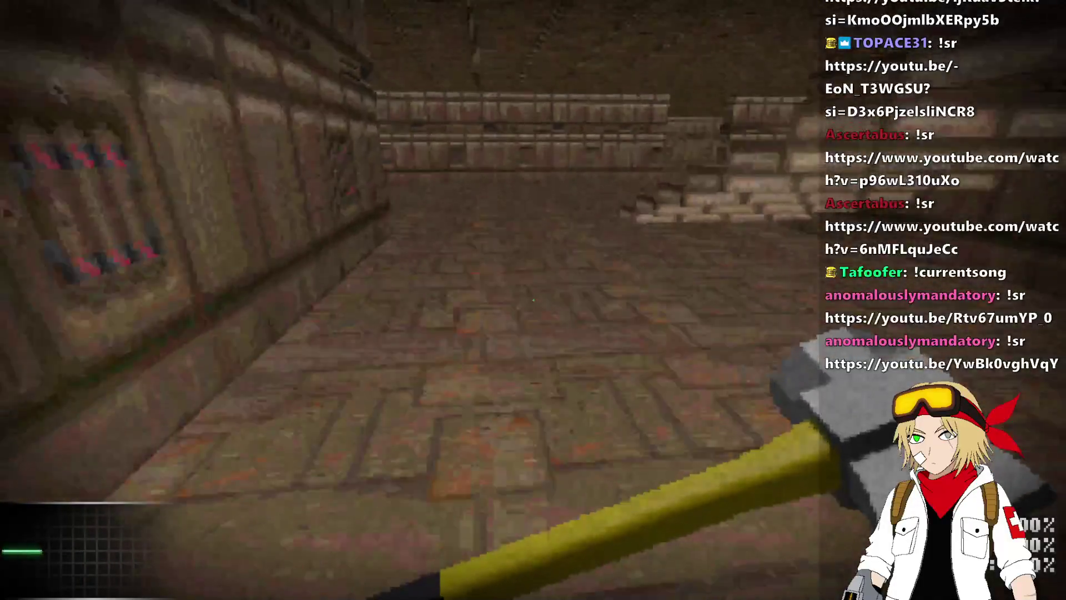
{"action": "key", "text": "w"}
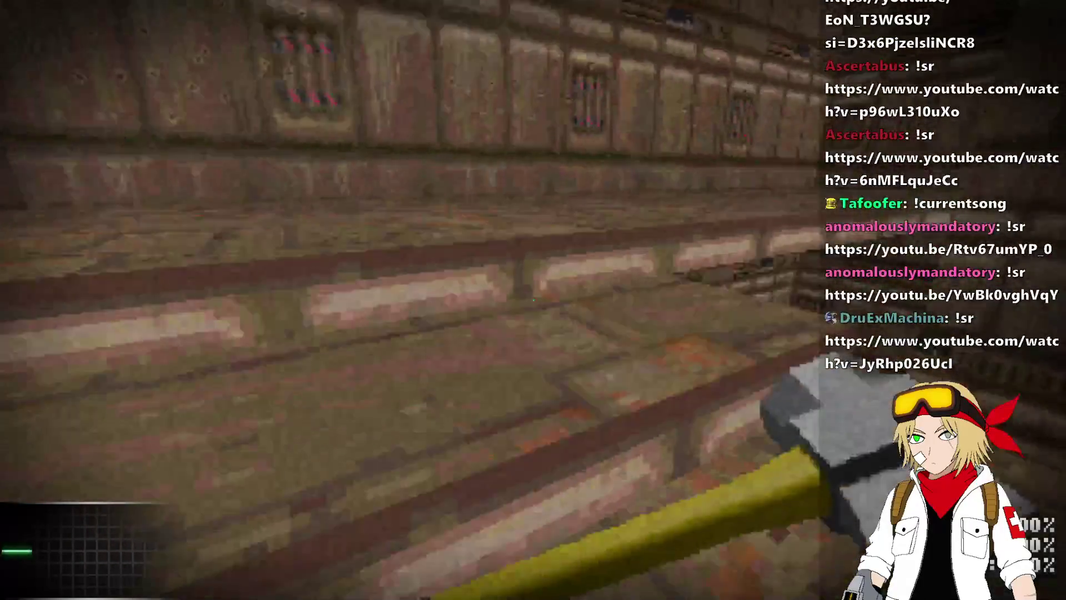
{"action": "key", "text": "w"}
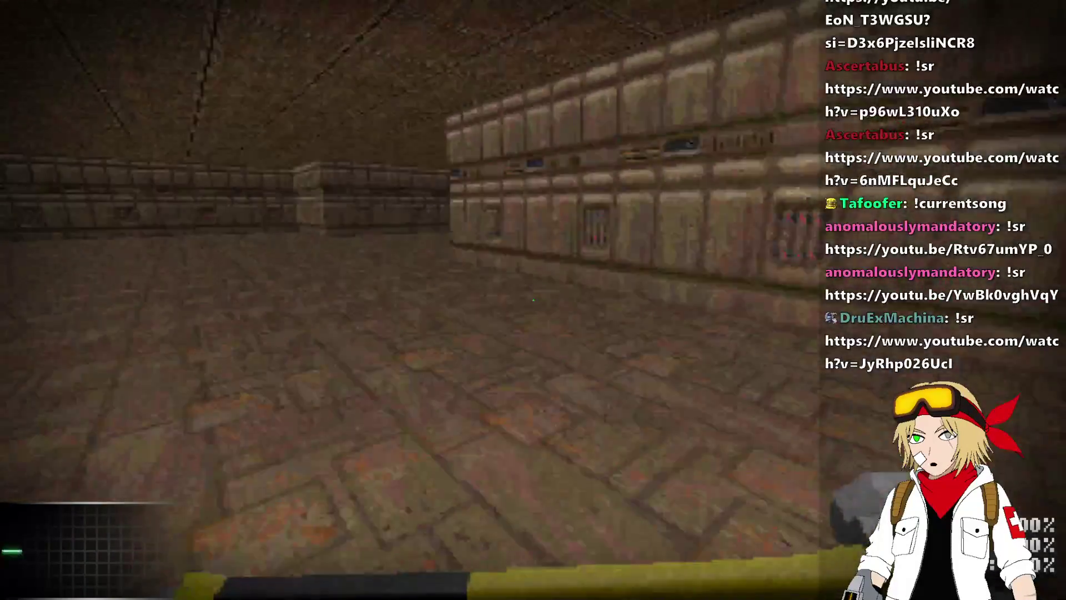
{"action": "key", "text": "w"}
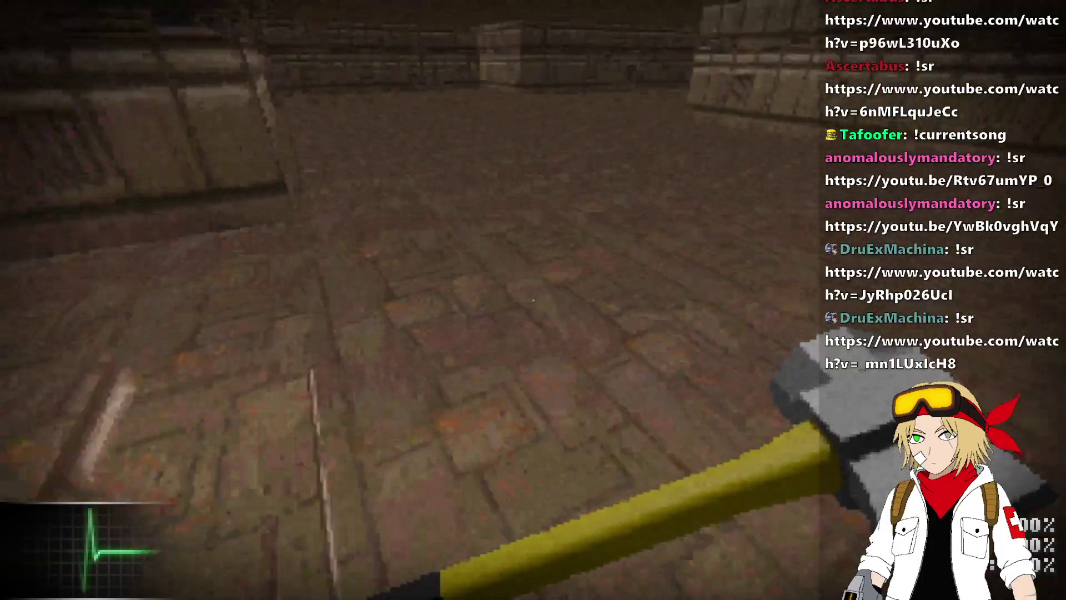
{"action": "key", "text": "alt+F4"}
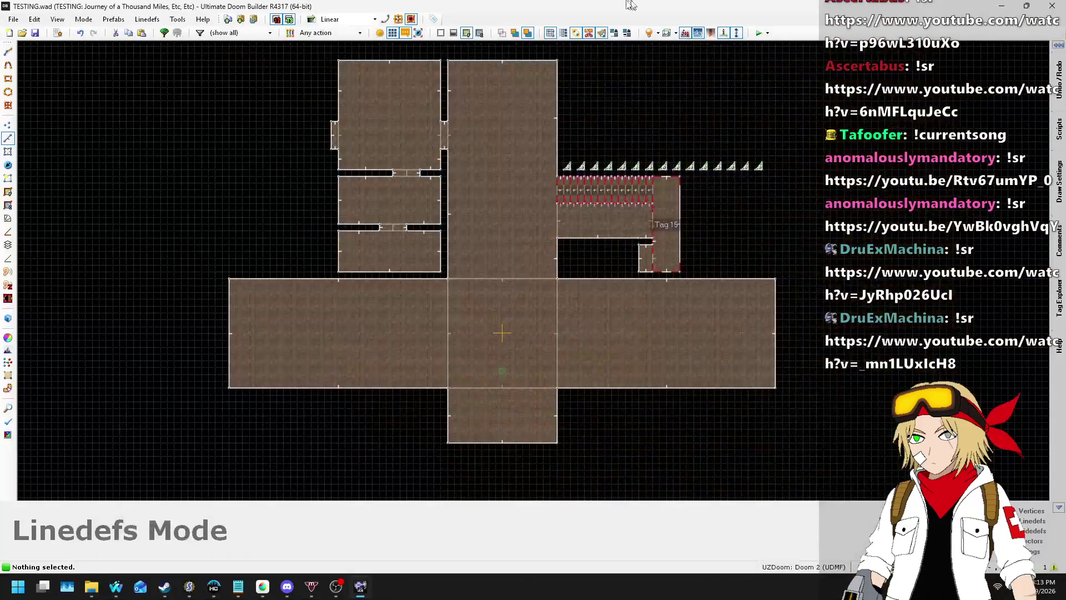
- In SLADE's player.zsc, duplicate the jump condition on line 151 directly below itself
{"action": "key", "text": "alt+Tab"}
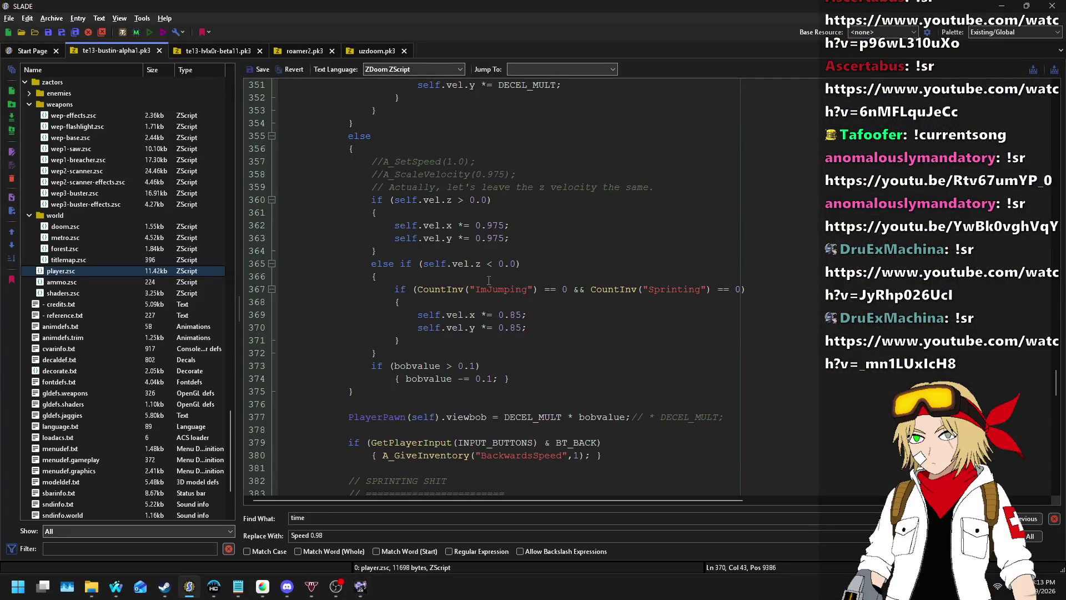
{"action": "scroll", "coordinate": [603, 270], "scroll_direction": "up", "scroll_amount": 15}
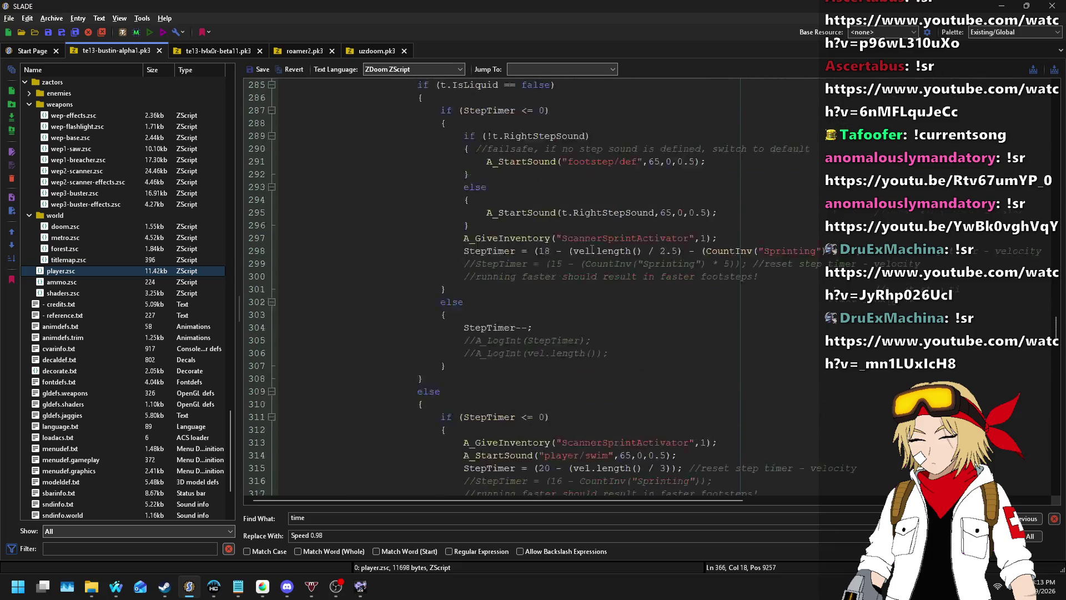
{"action": "scroll", "coordinate": [593, 250], "scroll_direction": "up", "scroll_amount": 16}
{"action": "scroll", "coordinate": [601, 204], "scroll_direction": "up", "scroll_amount": 15}
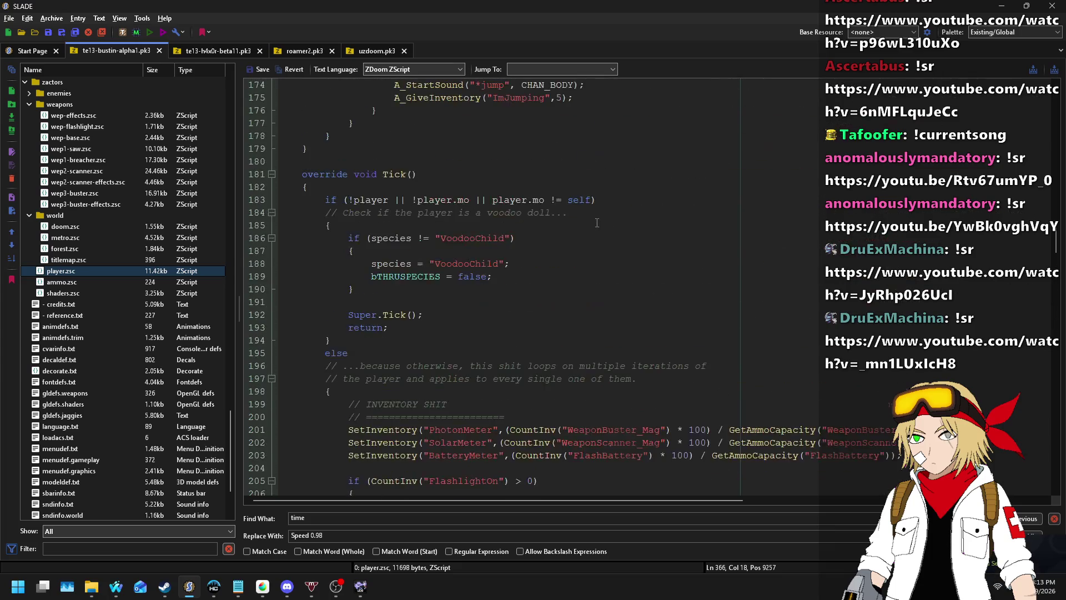
{"action": "scroll", "coordinate": [569, 232], "scroll_direction": "up", "scroll_amount": 2}
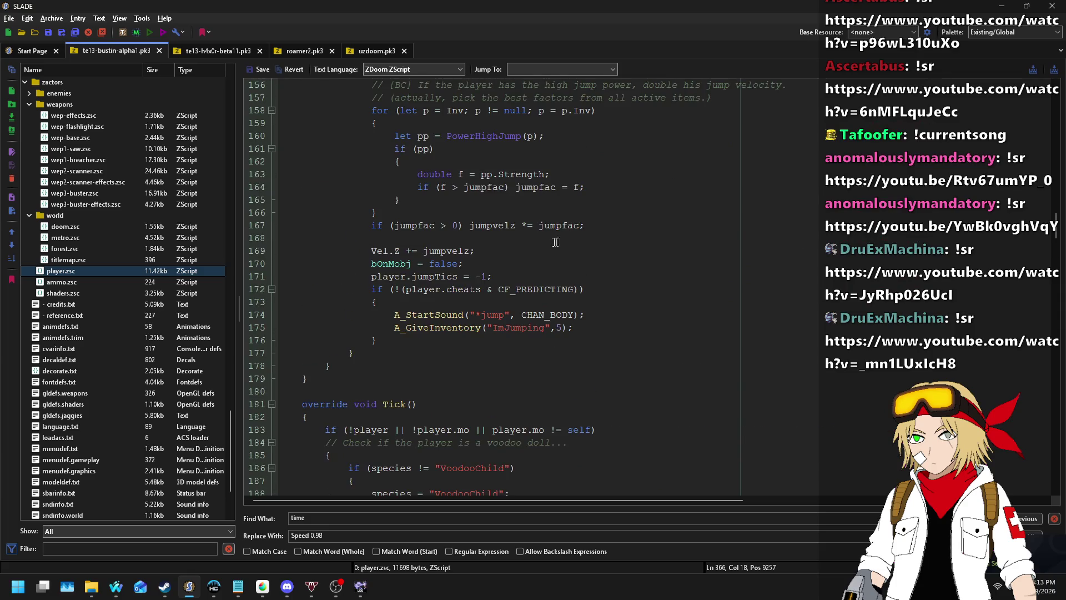
{"action": "scroll", "coordinate": [531, 226], "scroll_direction": "up", "scroll_amount": 2}
{"action": "type", "text": "//"}
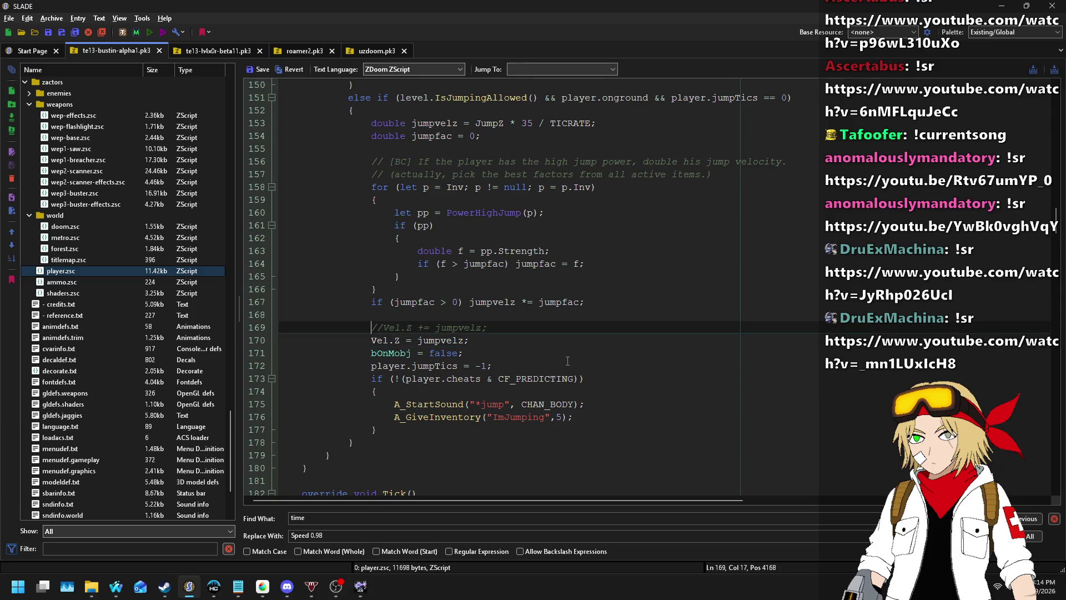
{"action": "scroll", "coordinate": [567, 361], "scroll_direction": "up", "scroll_amount": 4}
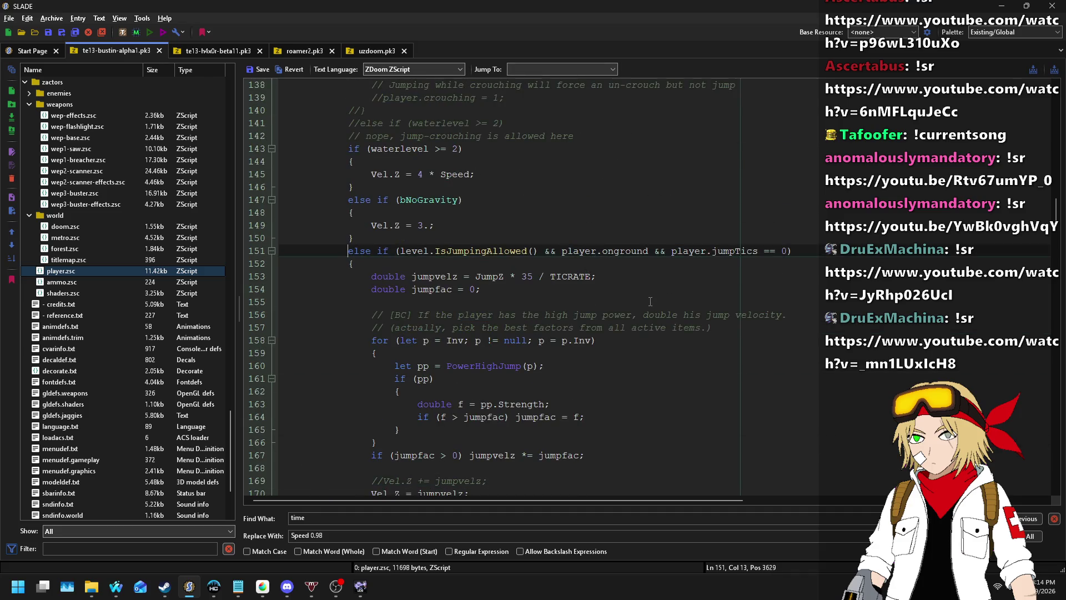
{"action": "key", "text": "End"}
{"action": "key", "text": "shift+Home"}
{"action": "key", "text": "ctrl+c"}
{"action": "key", "text": "End"}
{"action": "key", "text": "Return"}
{"action": "key", "text": "ctrl+v"}
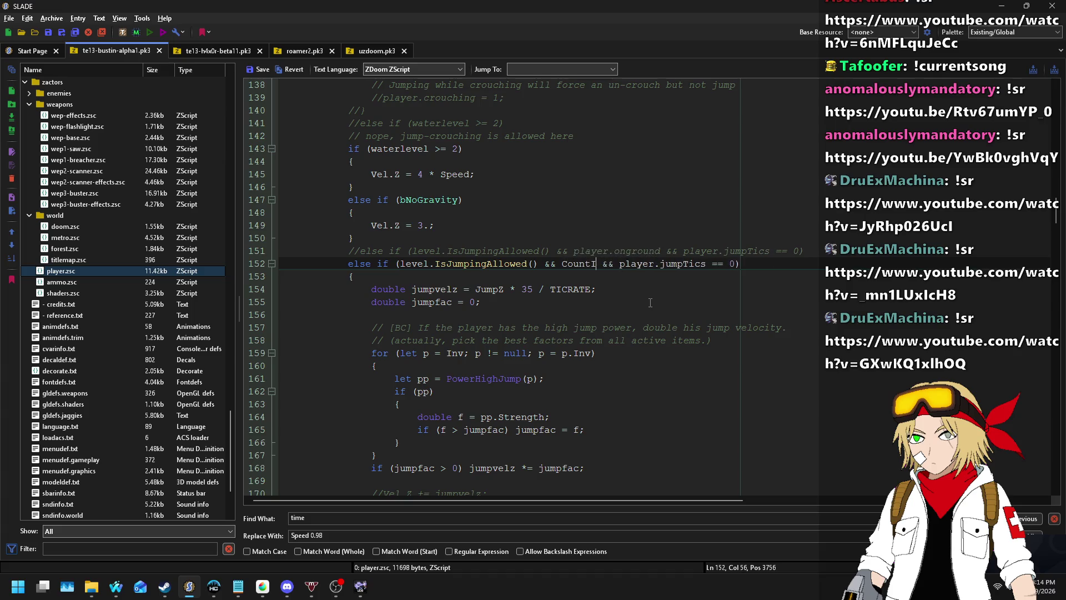
- In the copied jump check, swap player.onground for CountInv("CloseEnoughToTheGround")
{"action": "scroll", "coordinate": [678, 292], "scroll_direction": "up", "scroll_amount": 20}
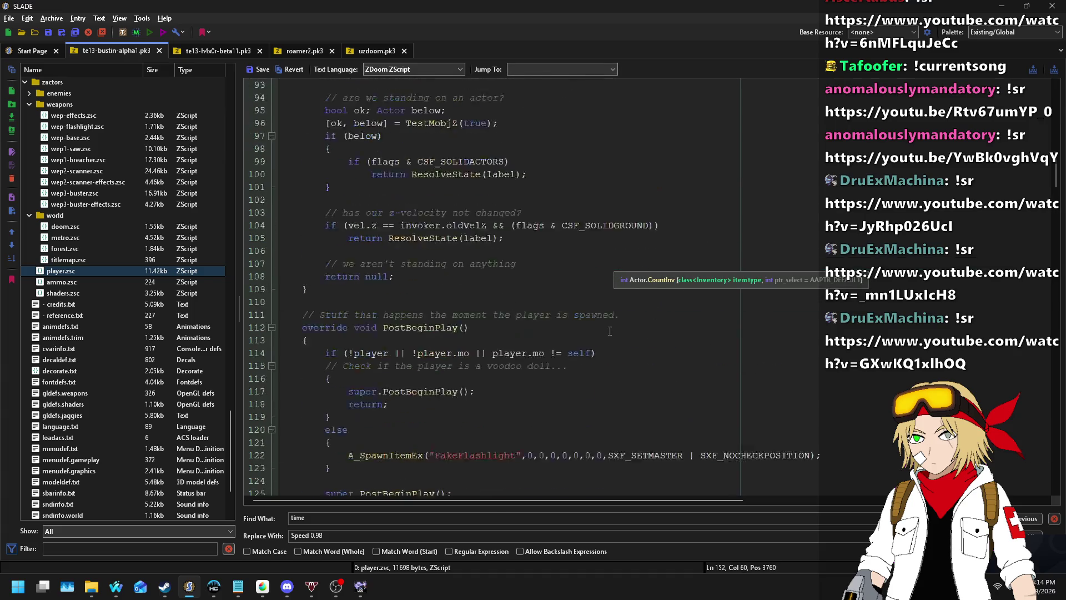
{"action": "scroll", "coordinate": [587, 302], "scroll_direction": "down", "scroll_amount": 20}
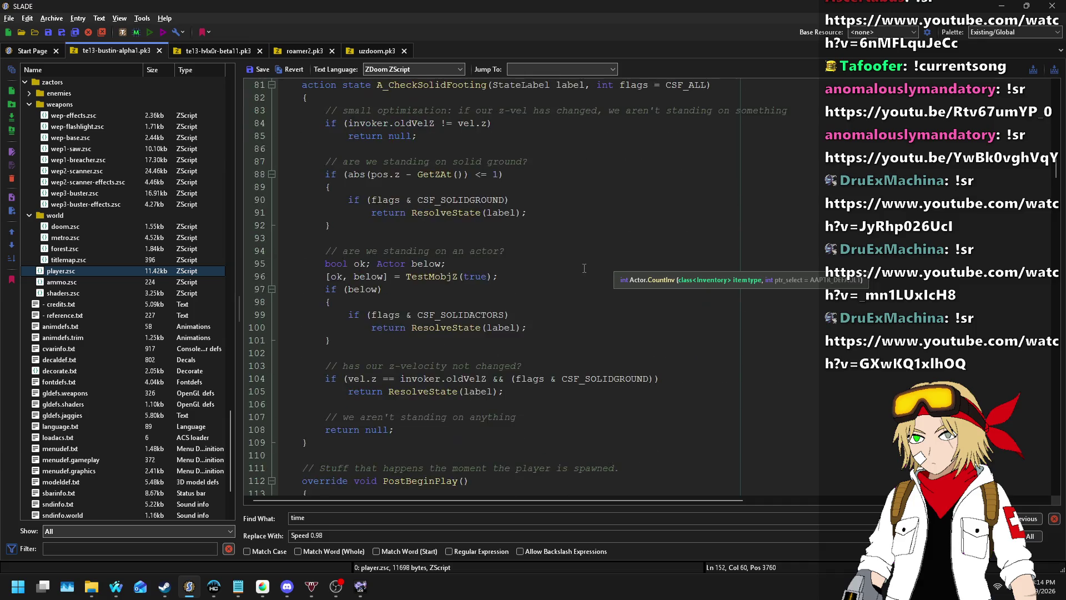
{"action": "scroll", "coordinate": [584, 268], "scroll_direction": "down", "scroll_amount": 20}
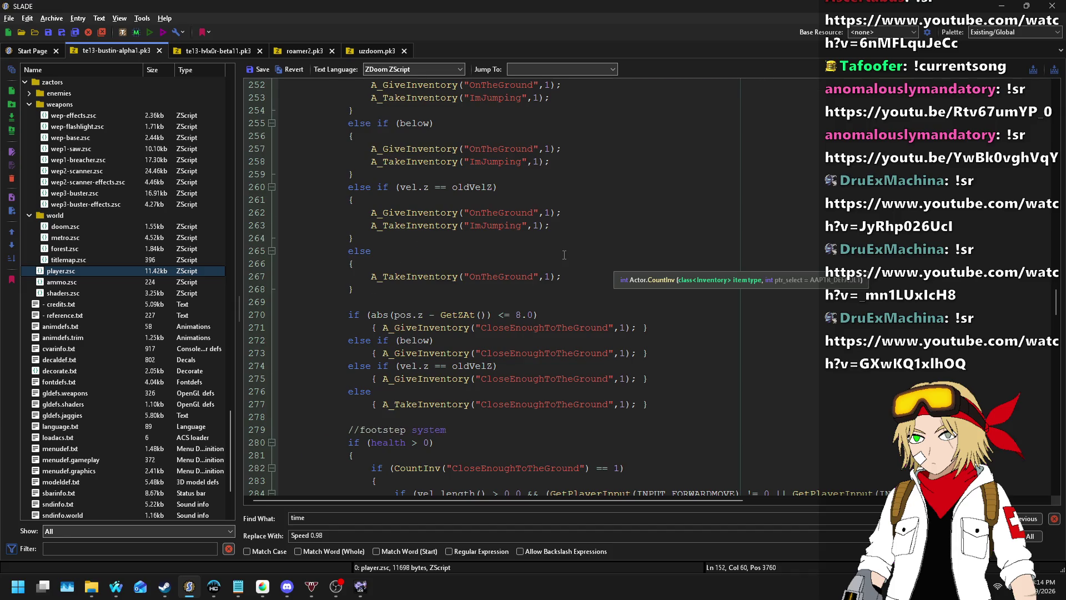
{"action": "type", "text": "CloseEnoughToTheGround\") && player.jumpTics == 0)"}
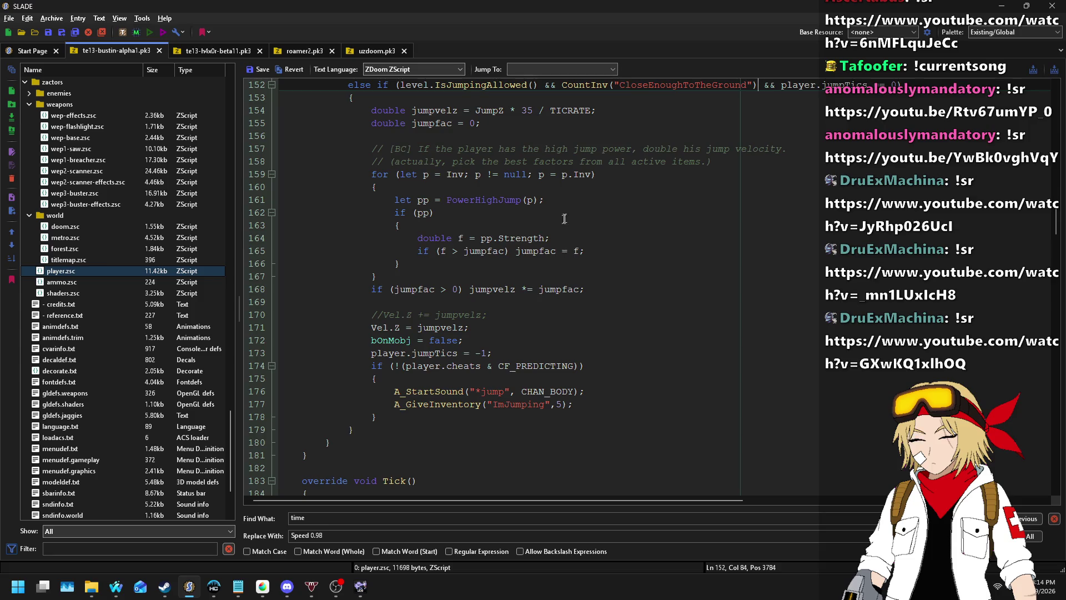
{"action": "scroll", "coordinate": [585, 284], "scroll_direction": "up", "scroll_amount": 1}
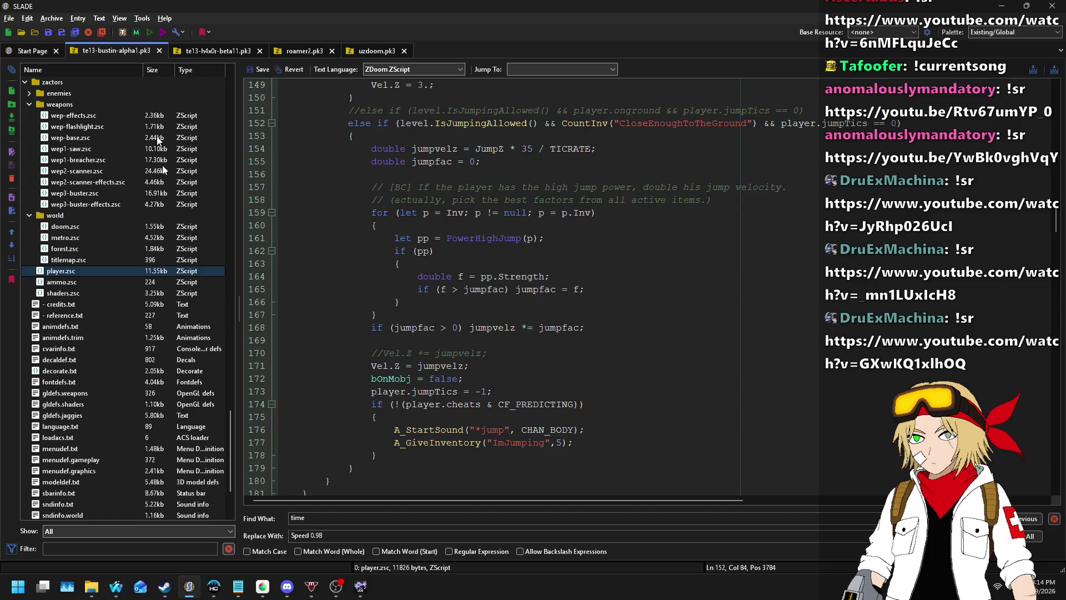
- Switch to the TESTING.wad playtest and walk up the first stairs and through the corridors
{"action": "mouse_move", "coordinate": [360, 586]}
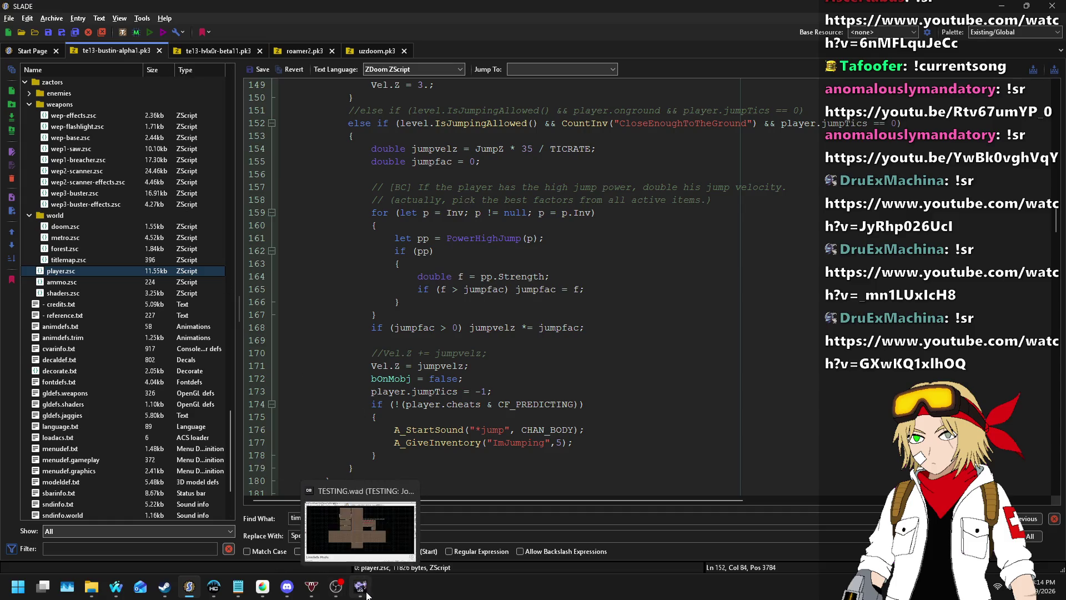
{"action": "left_click", "coordinate": [405, 525]}
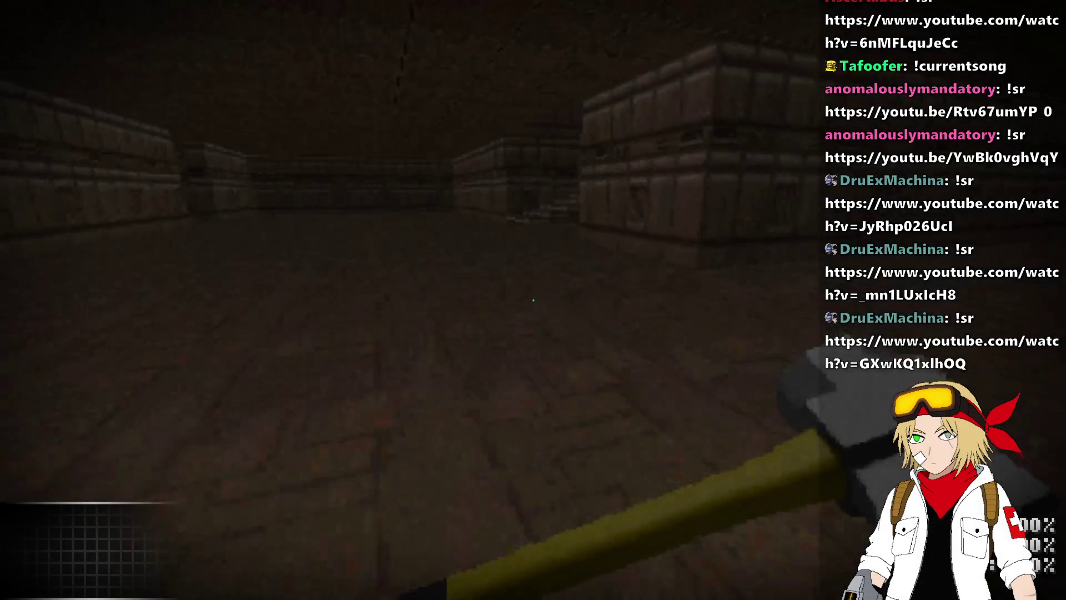
{"action": "scroll", "coordinate": [534, 300], "scroll_direction": "down", "scroll_amount": 1}
{"action": "scroll", "coordinate": [533, 300], "scroll_direction": "up", "scroll_amount": 1}
{"action": "key", "text": "w"}
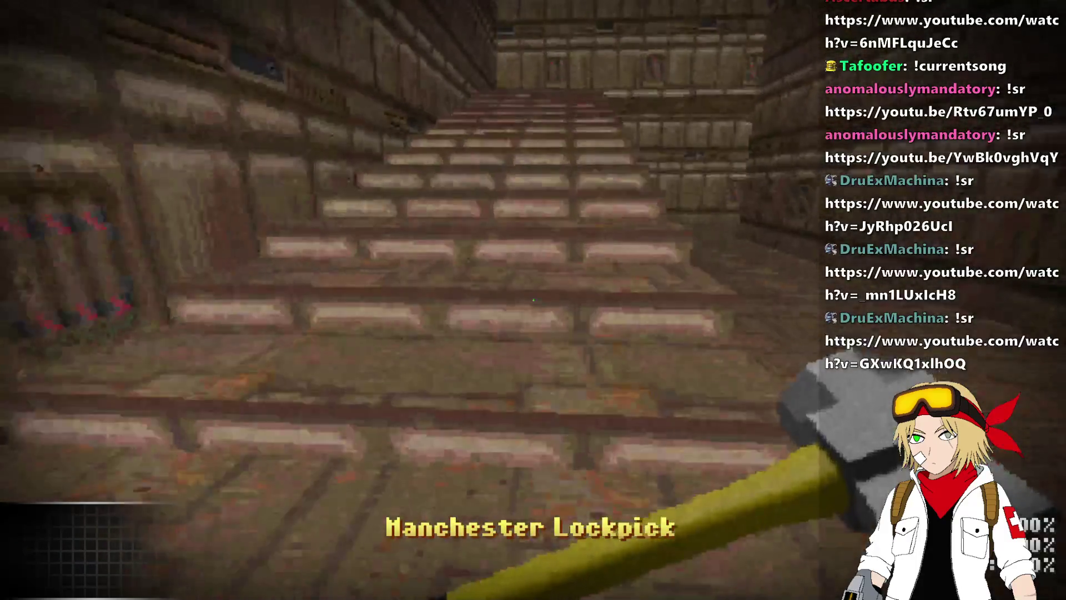
{"action": "key", "text": "w"}
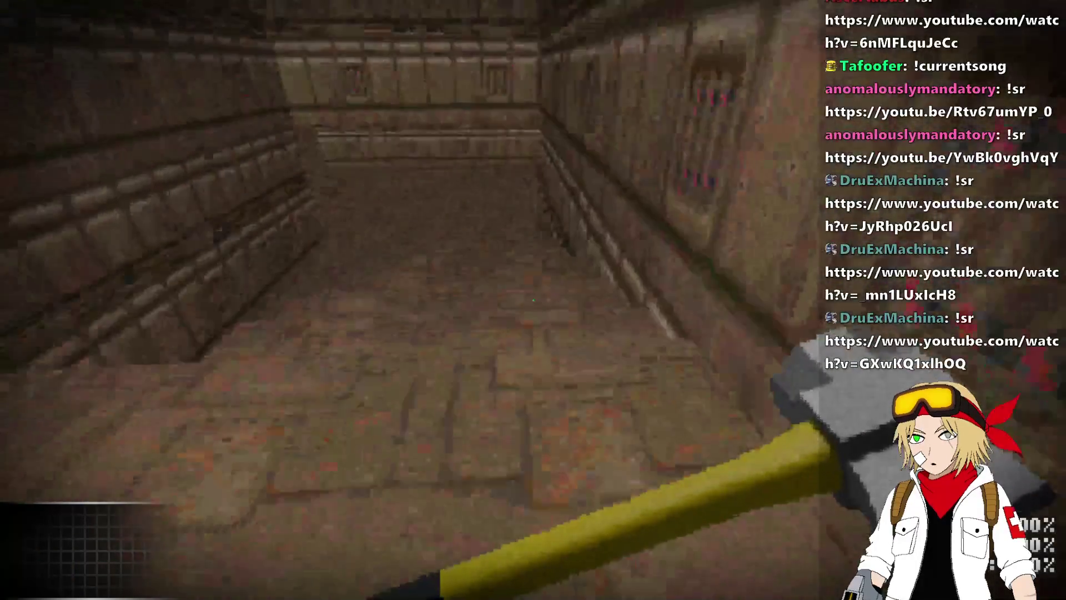
{"action": "key", "text": "w"}
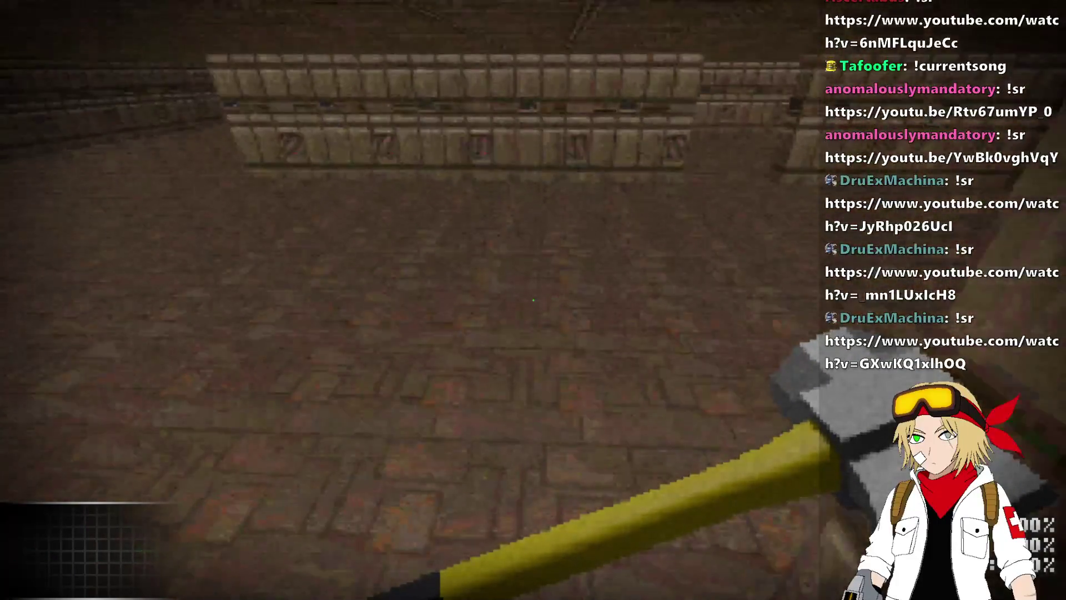
{"action": "key", "text": "w"}
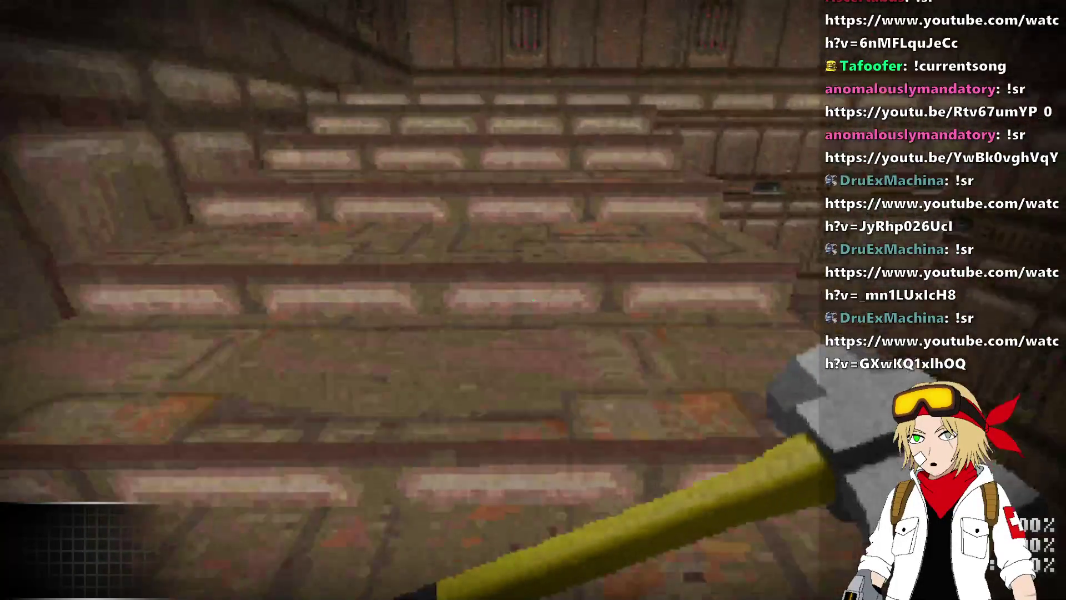
{"action": "key", "text": "w"}
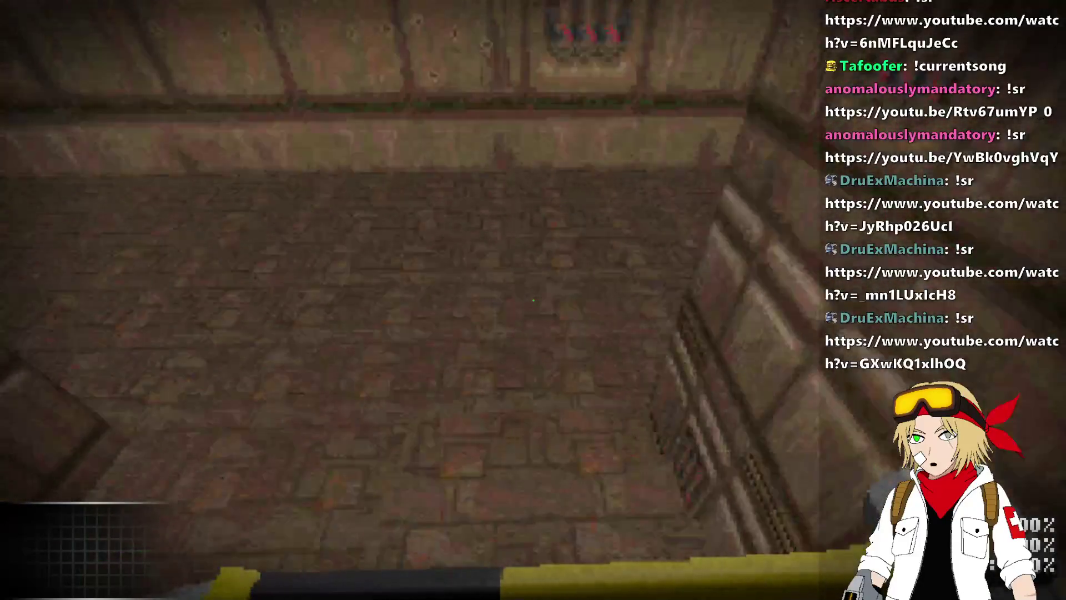
{"action": "key", "text": "w"}
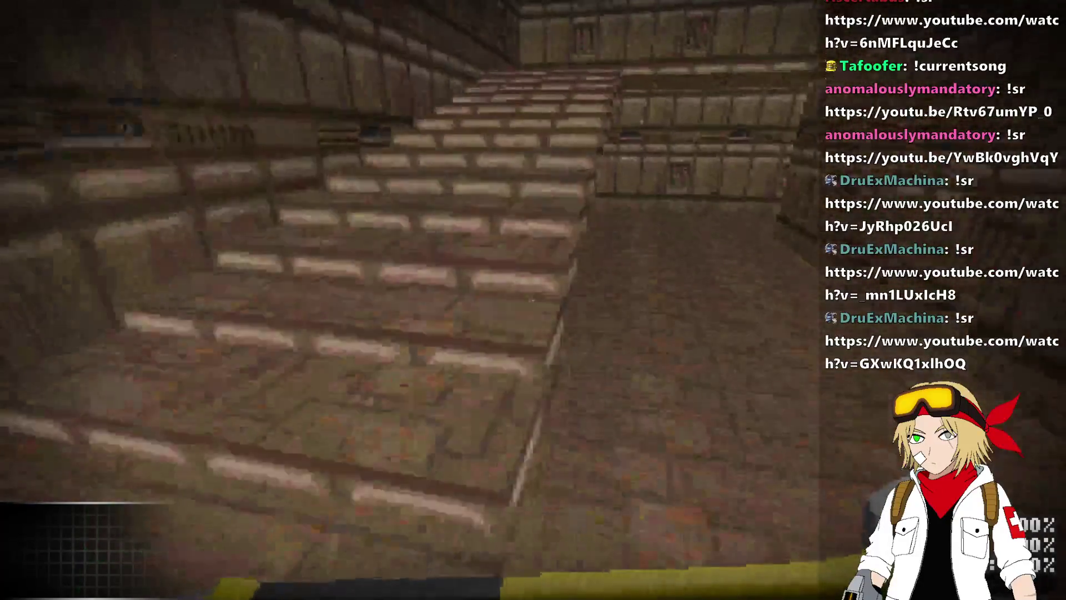
{"action": "key", "text": "w"}
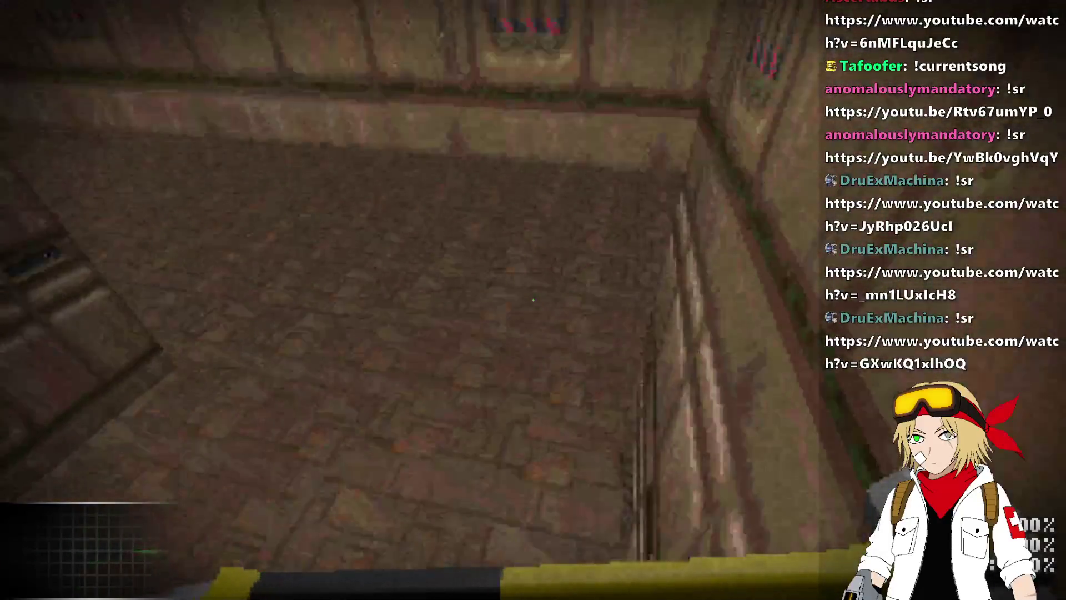
{"action": "key", "text": "w"}
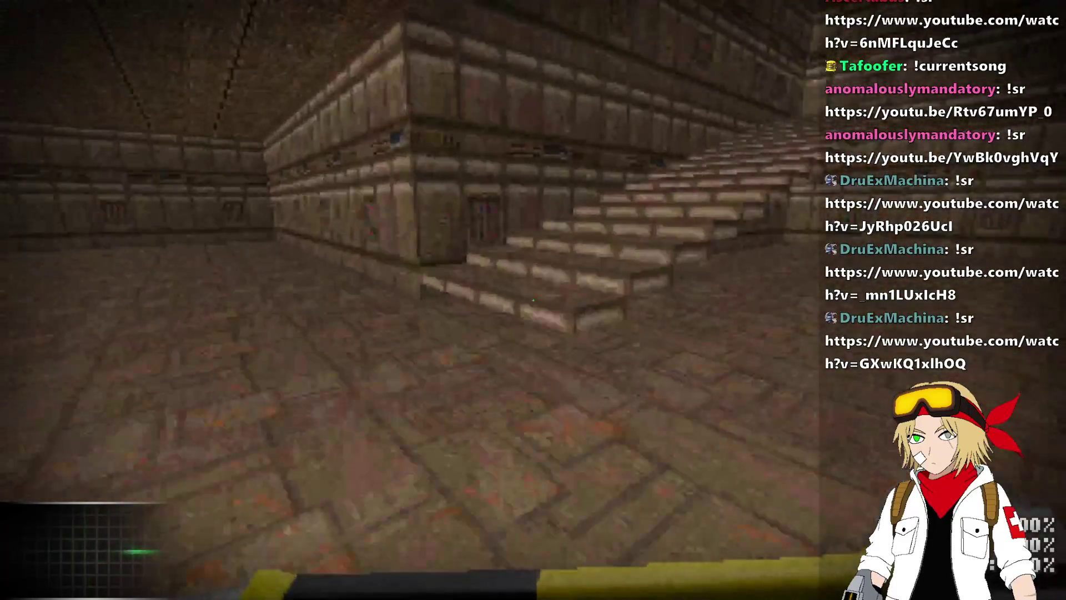
{"action": "key", "text": "w"}
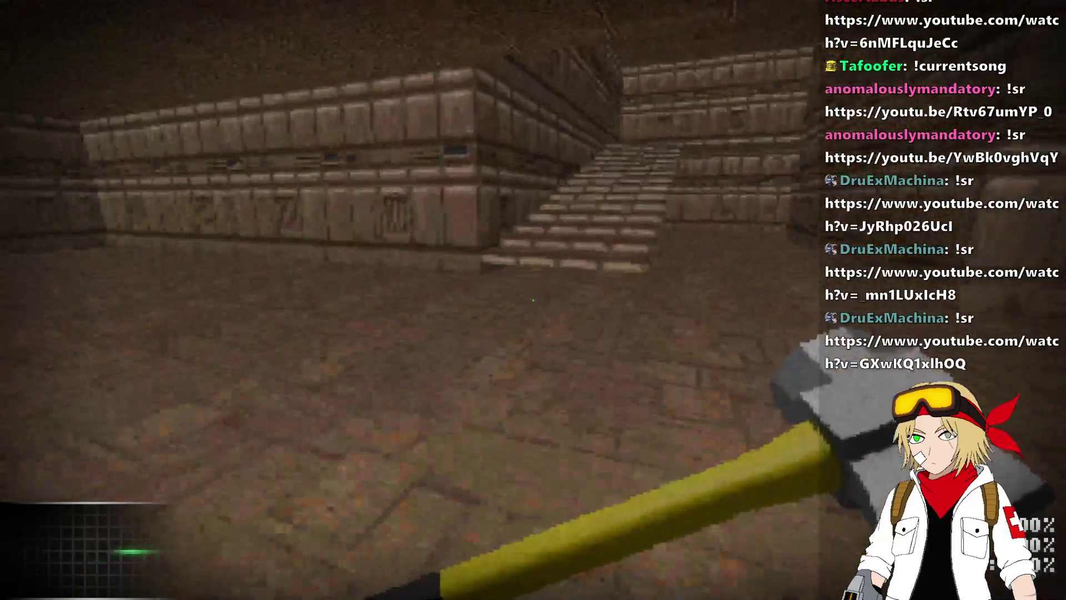
- Drop into the pit, then climb the long staircase up to the tiled room
{"action": "key", "text": "w"}
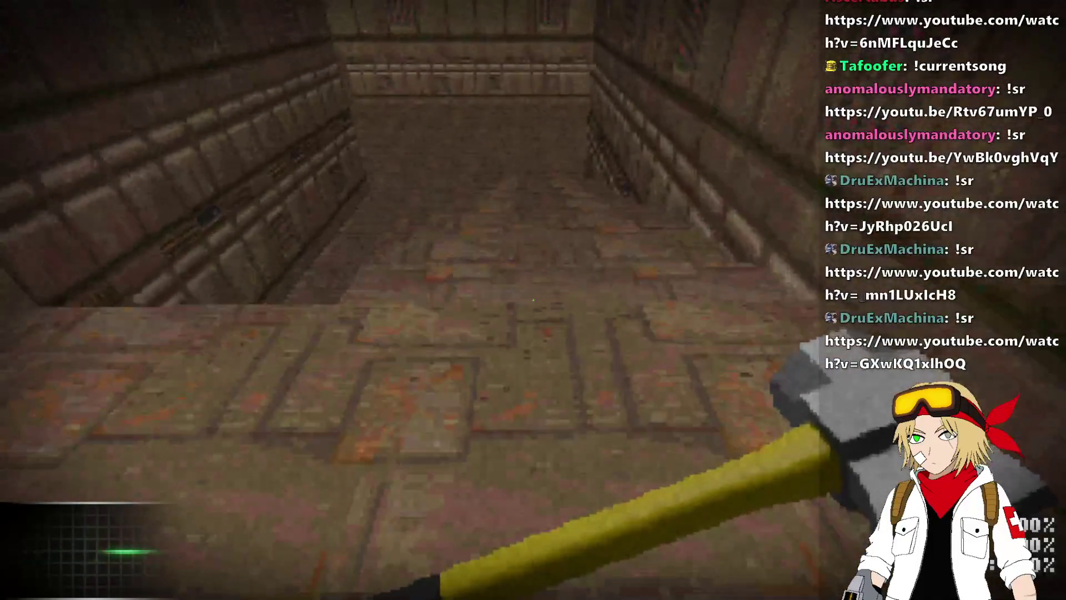
{"action": "key", "text": "w"}
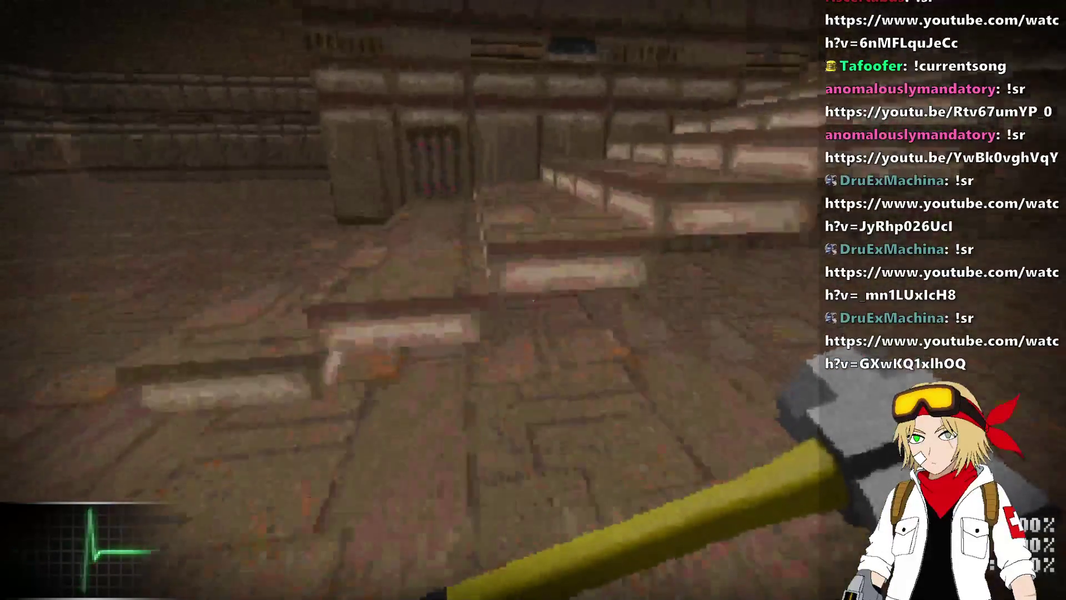
{"action": "key", "text": "w"}
{"action": "key", "text": "w"}
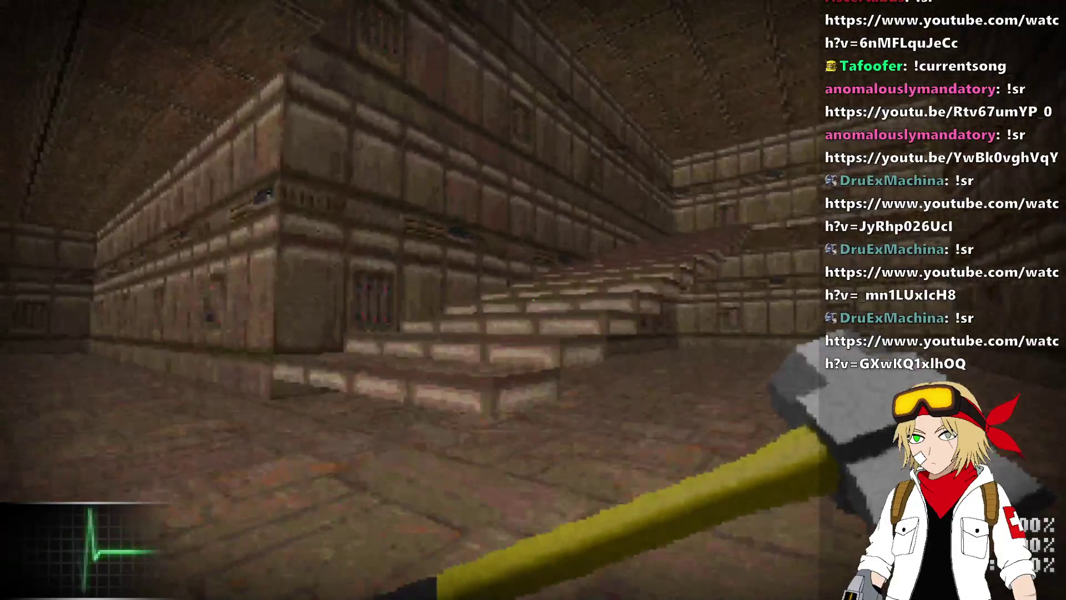
{"action": "key", "text": "w"}
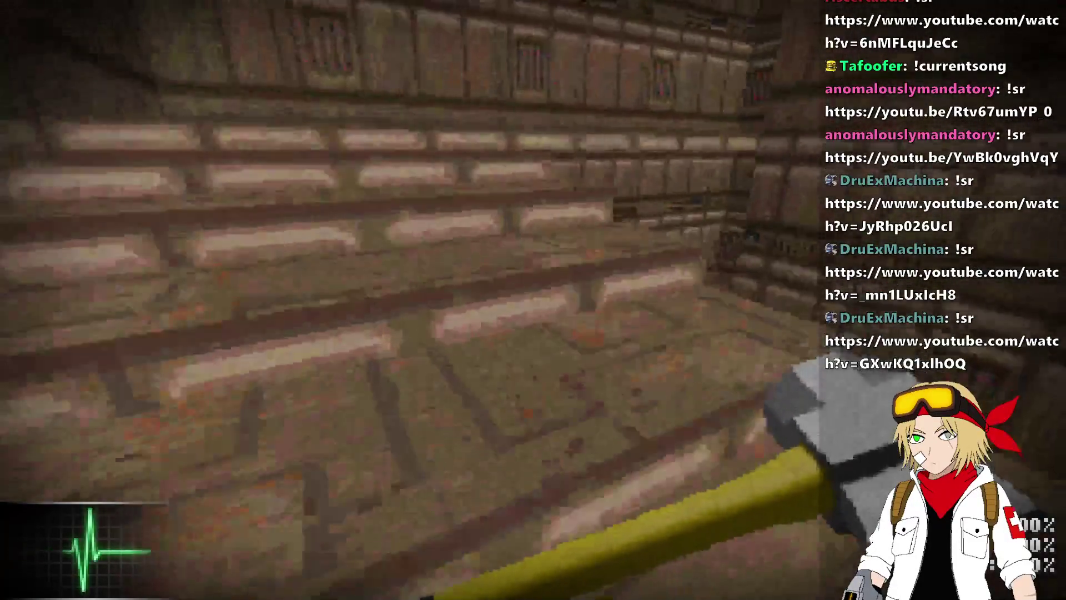
{"action": "key", "text": "w"}
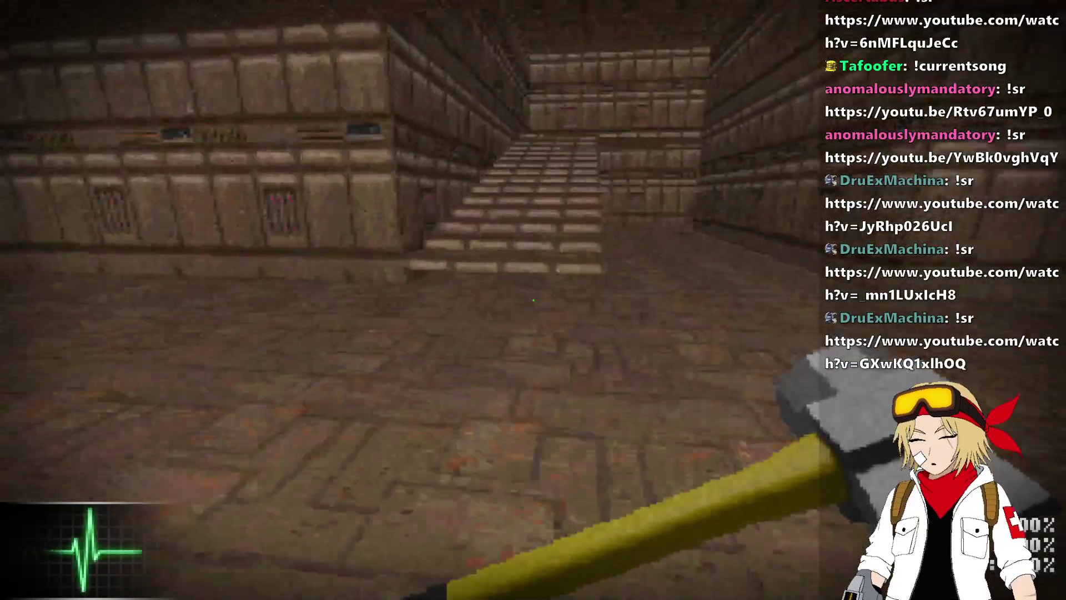
{"action": "key", "text": "w"}
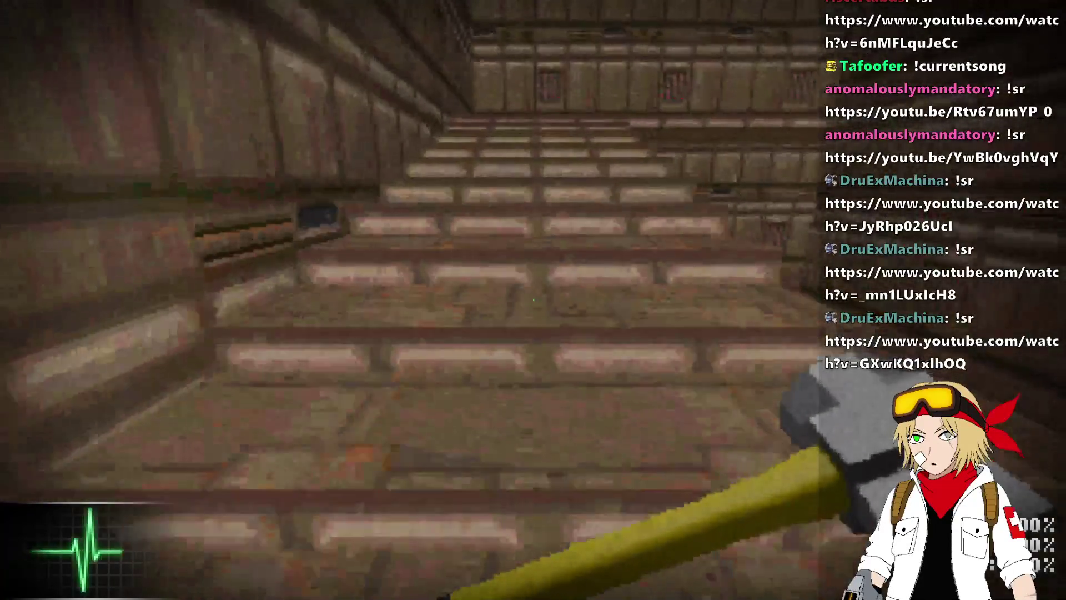
{"action": "key", "text": "w"}
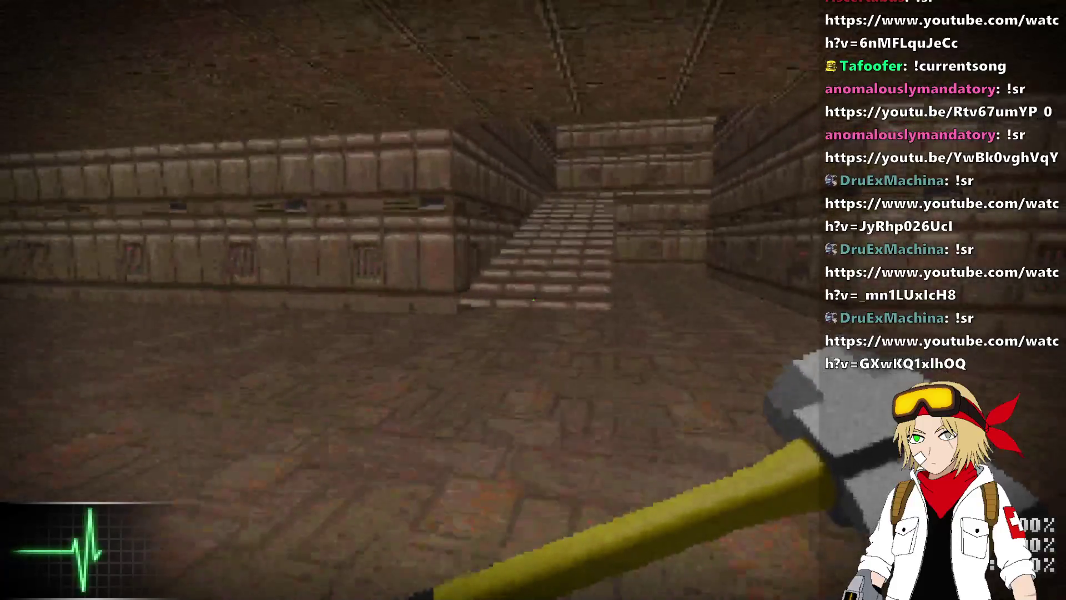
{"action": "key", "text": "w"}
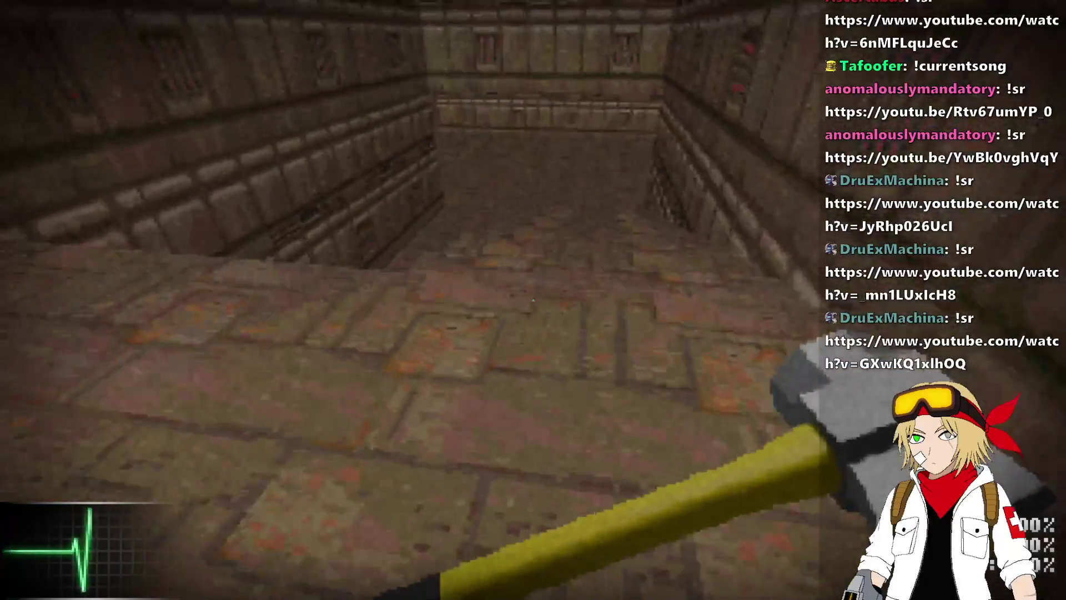
{"action": "key", "text": "w"}
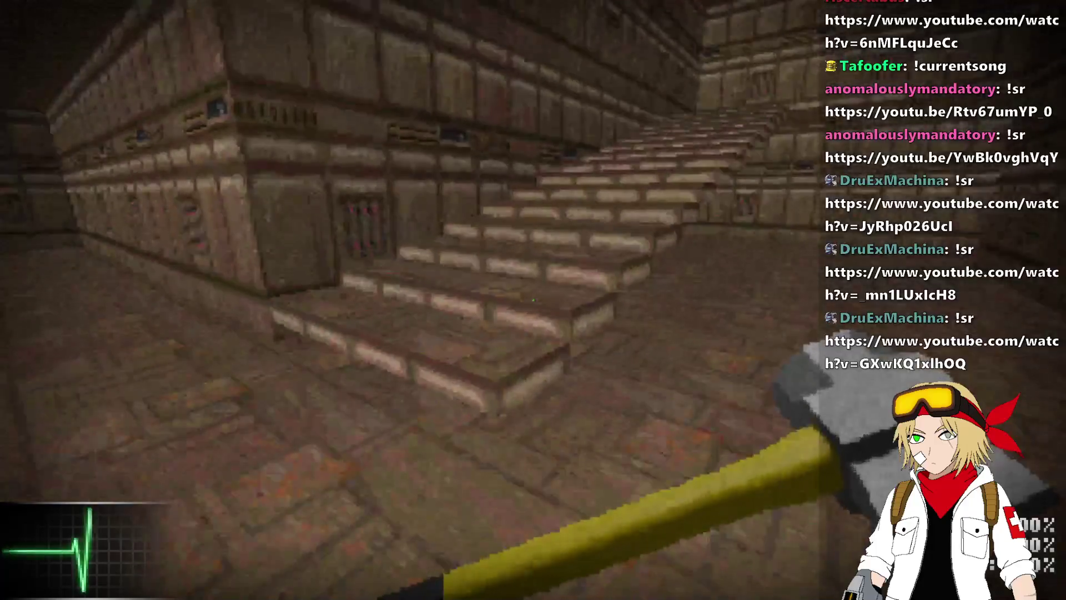
{"action": "key", "text": "w"}
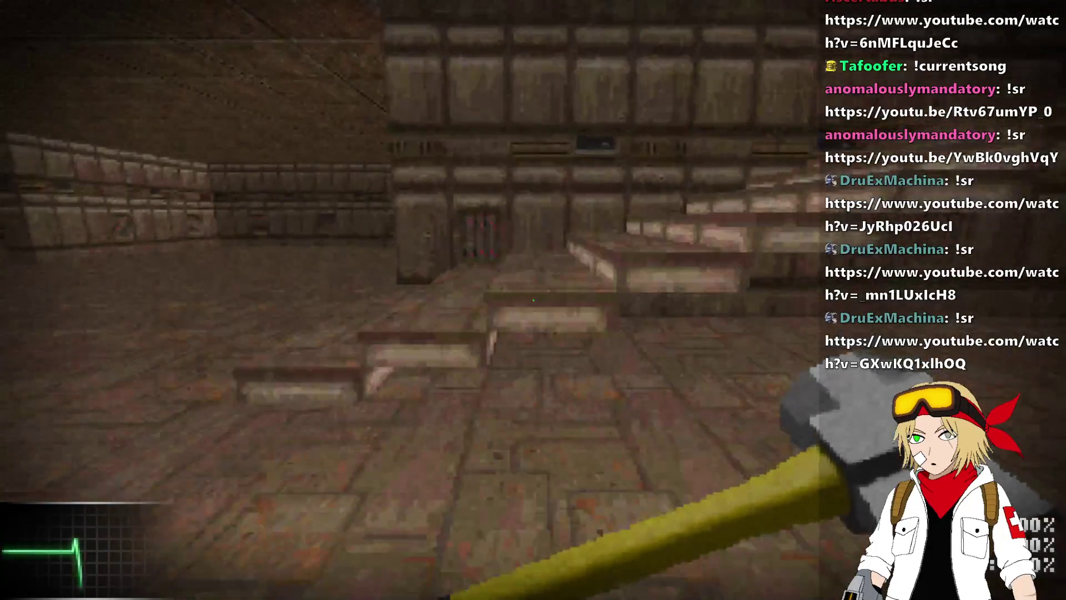
{"action": "key", "text": "w"}
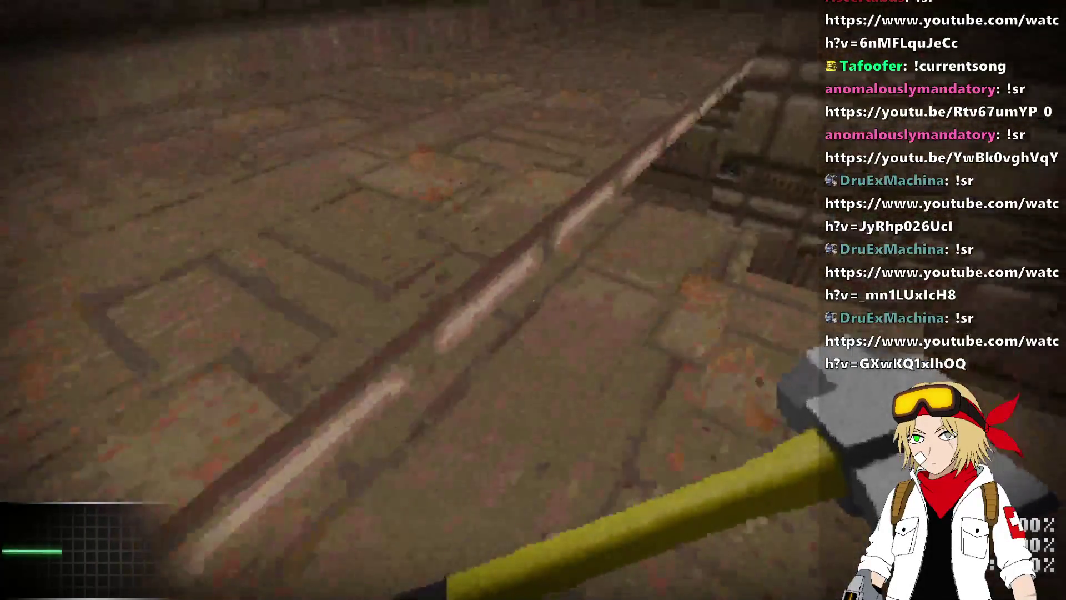
- Climb the last staircase, follow the corridor into the large room, and swing the hammer
{"action": "key", "text": "w"}
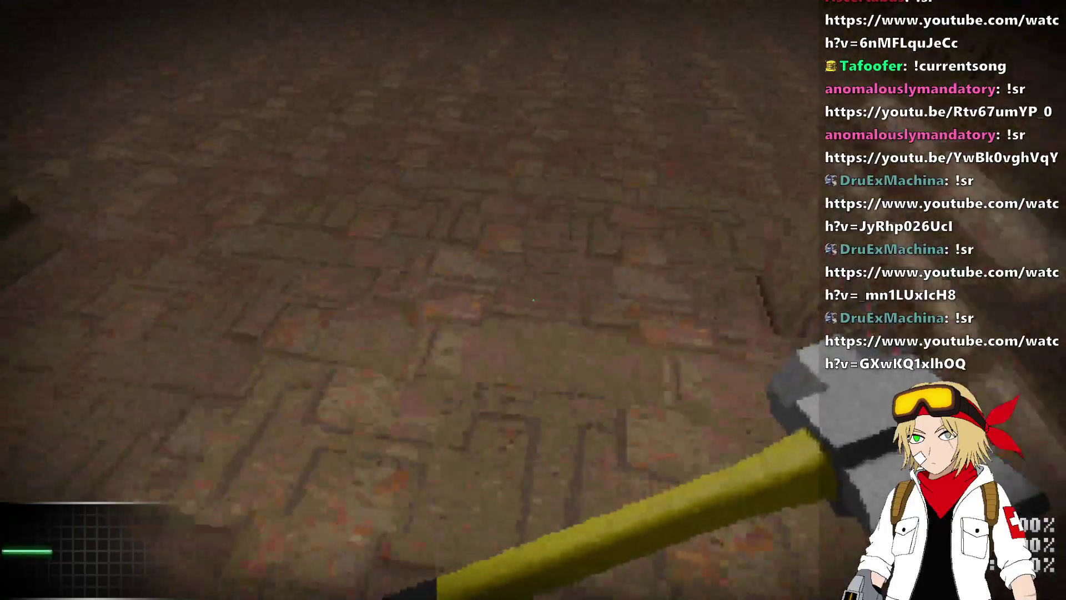
{"action": "key", "text": "w"}
{"action": "key", "text": "w"}
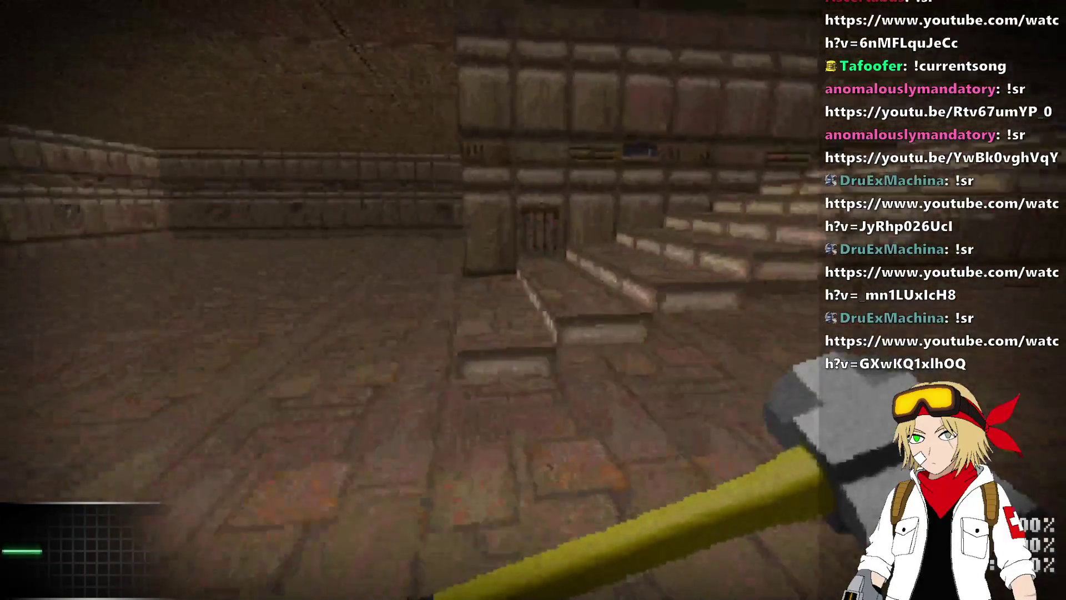
{"action": "key", "text": "w"}
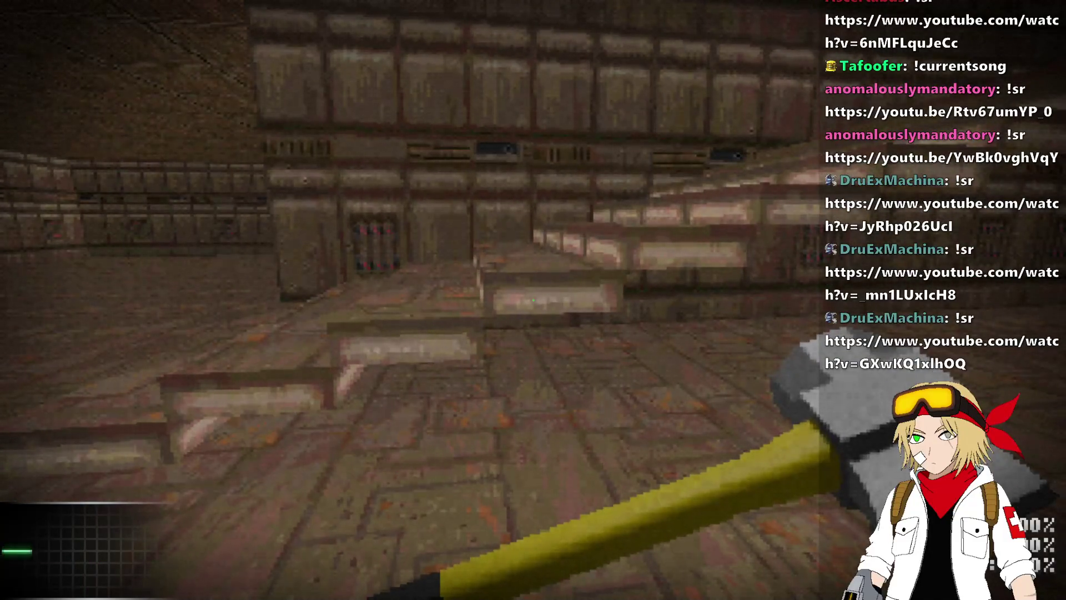
{"action": "key", "text": "w"}
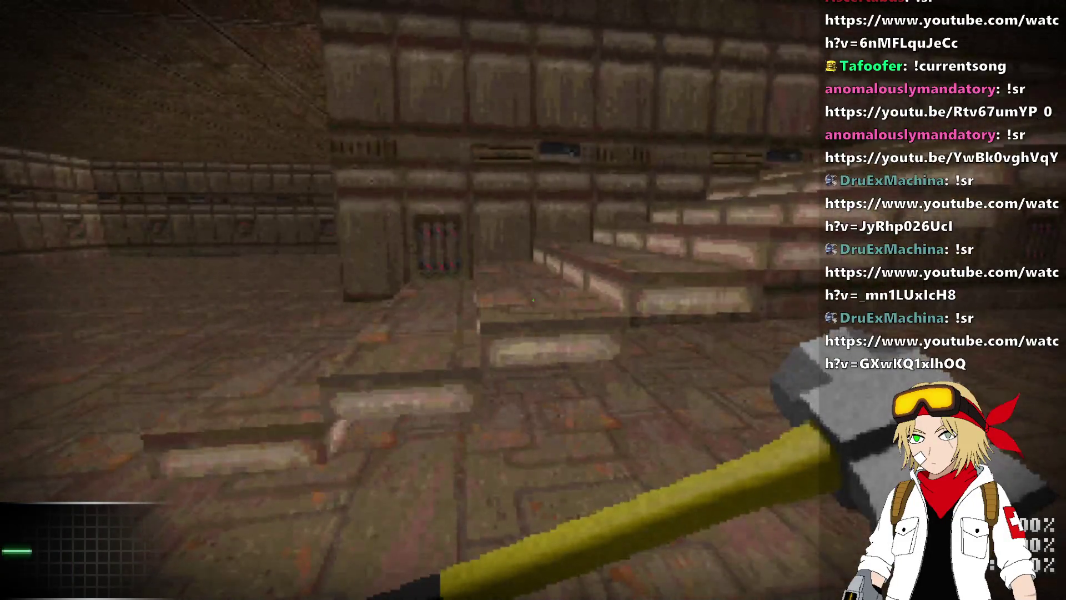
{"action": "key", "text": "d"}
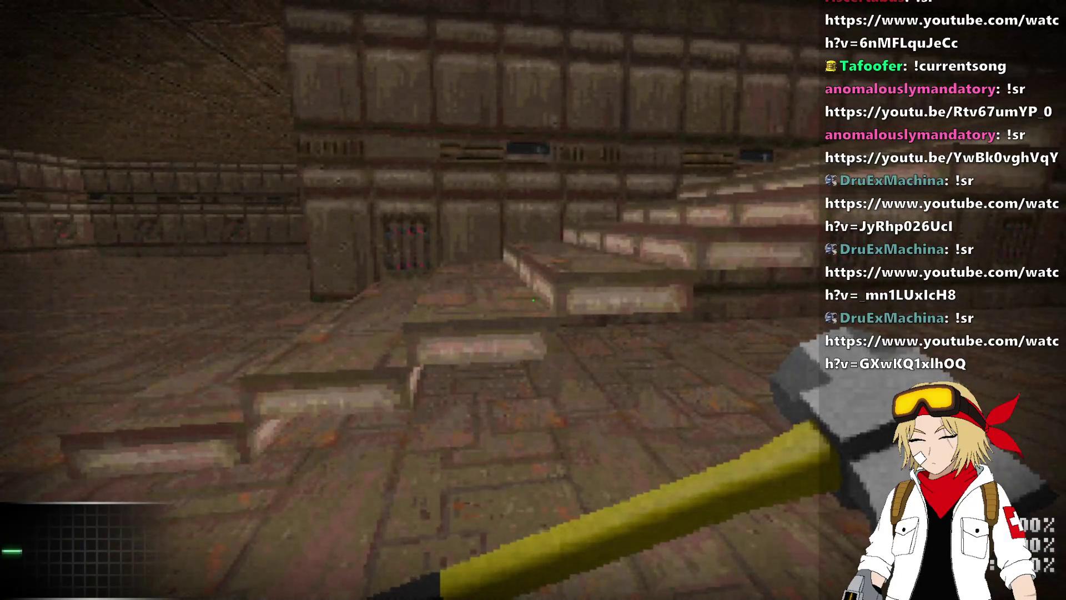
{"action": "key", "text": "w"}
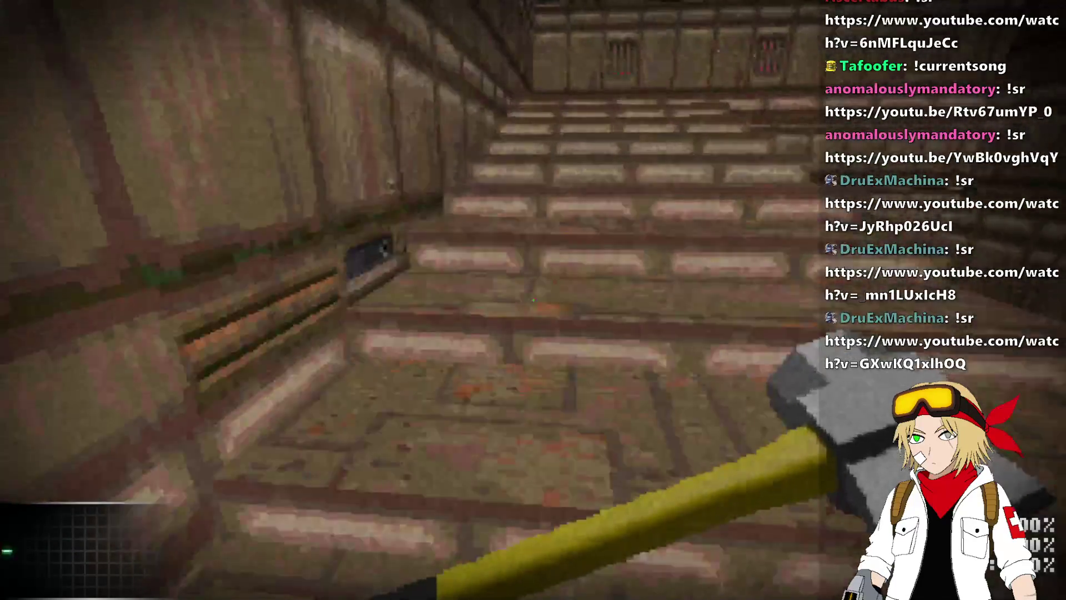
{"action": "key", "text": "w"}
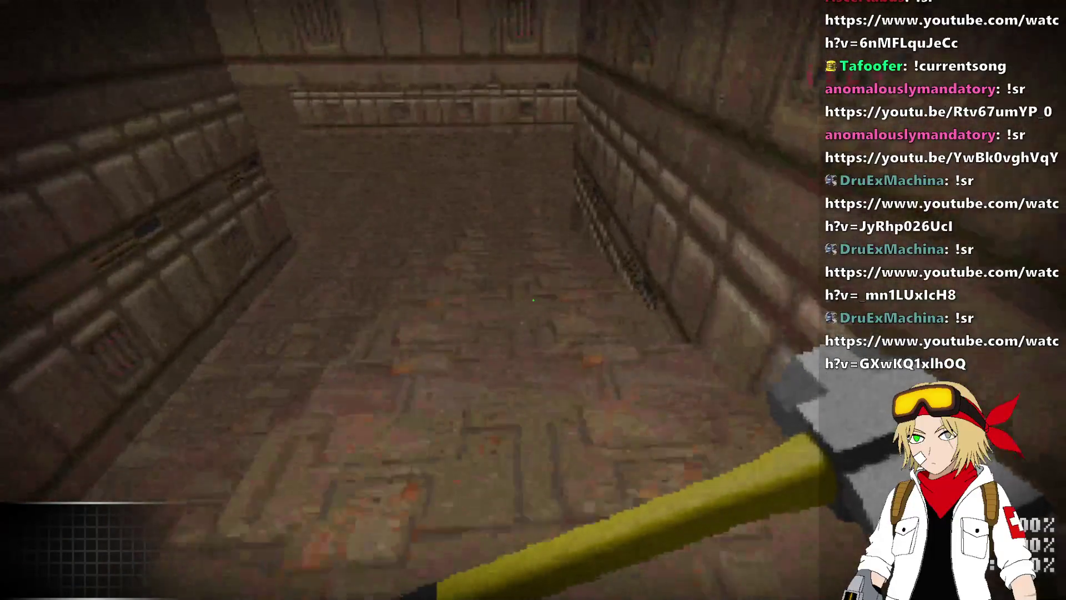
{"action": "key", "text": "w"}
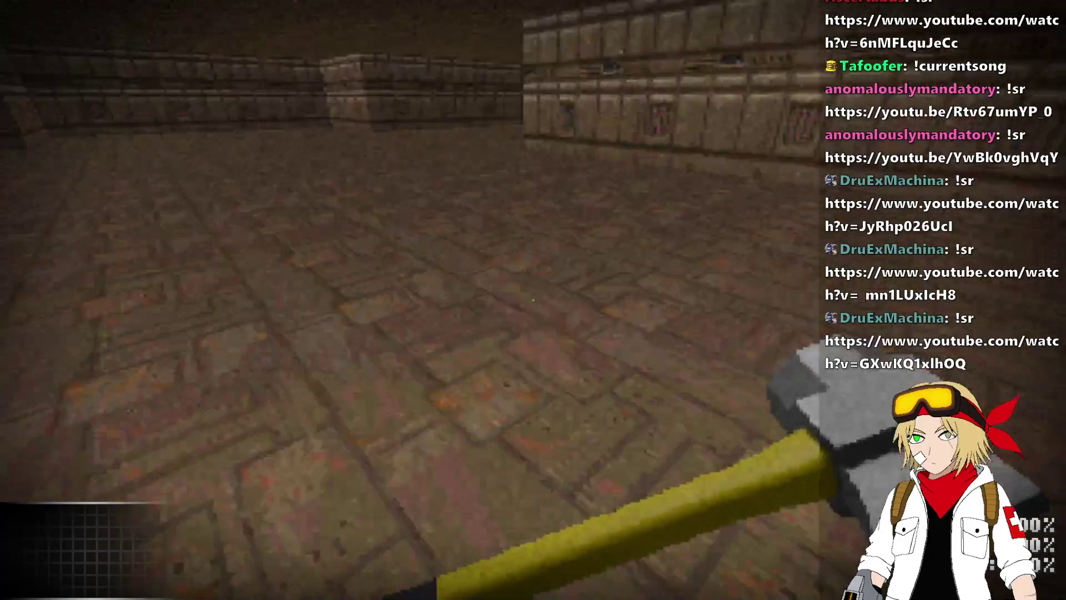
{"action": "key", "text": "w"}
{"action": "left_click", "coordinate": [534, 300]}
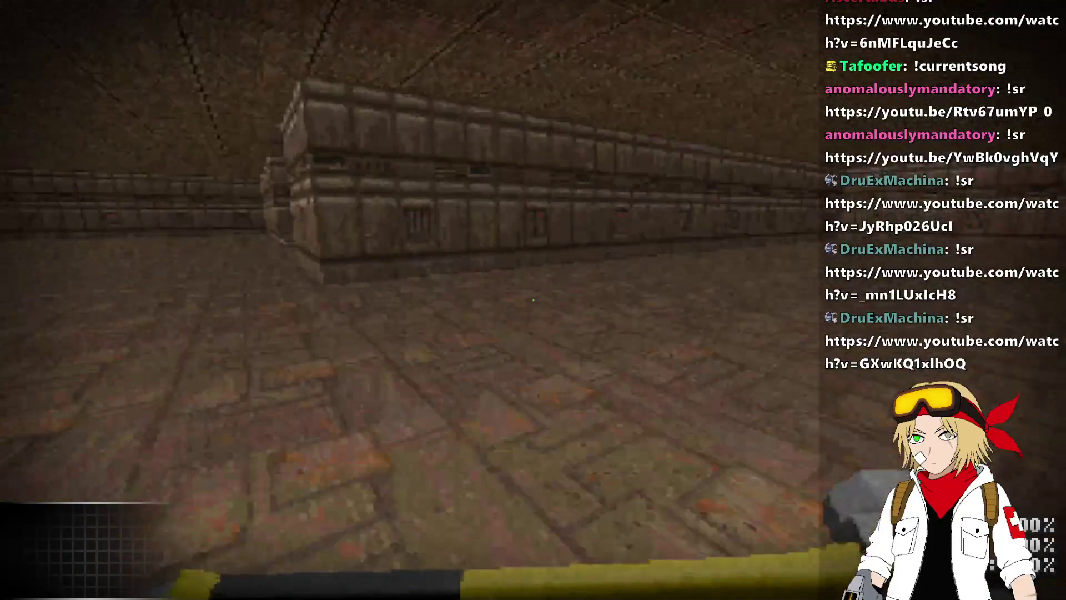
- Switch to the tongs and strike the wall, then return to the hammer and climb the stairs
{"action": "key", "text": "2"}
{"action": "left_click", "coordinate": [534, 300]}
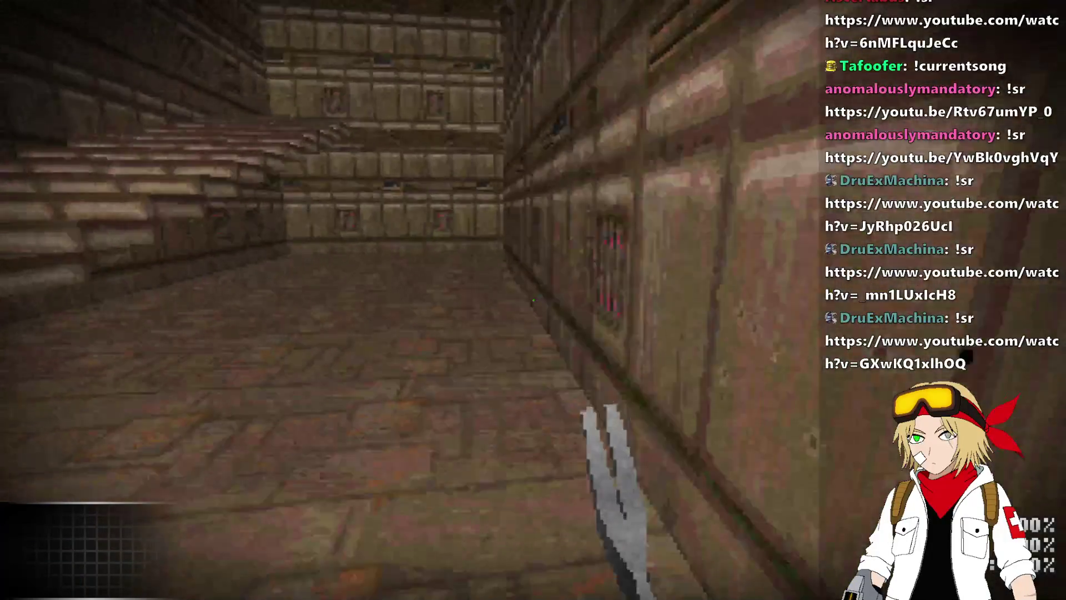
{"action": "key", "text": "w"}
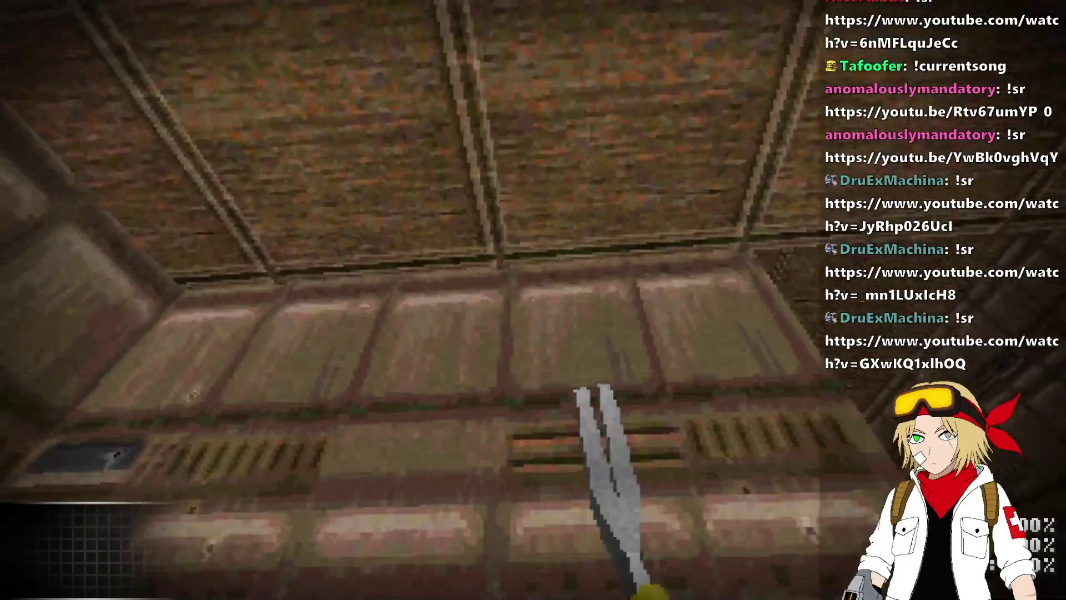
{"action": "key", "text": "w"}
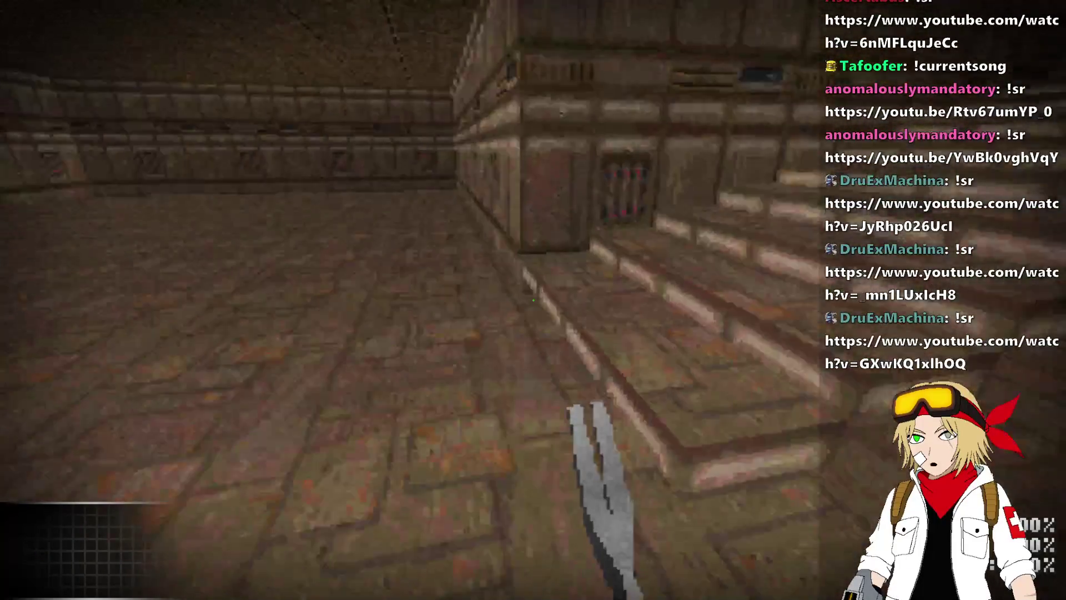
{"action": "key", "text": "1"}
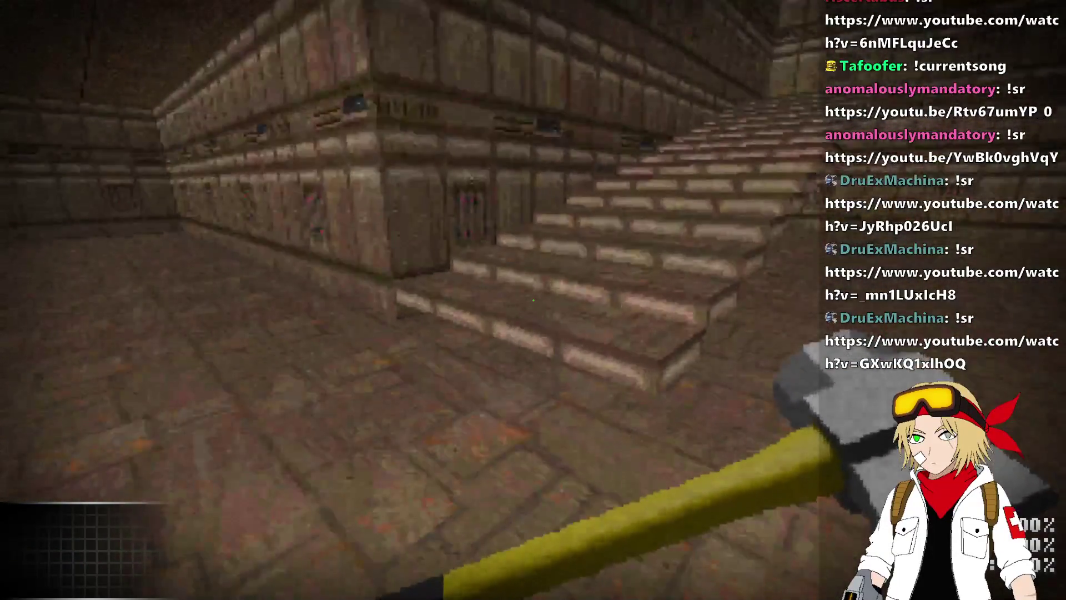
{"action": "key", "text": "w"}
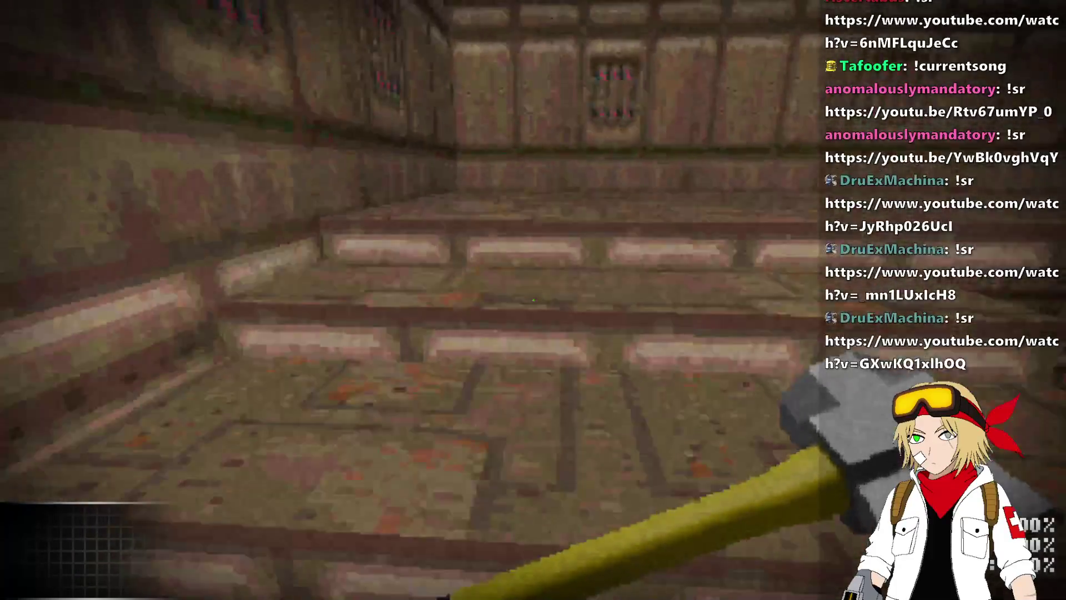
{"action": "key", "text": "w"}
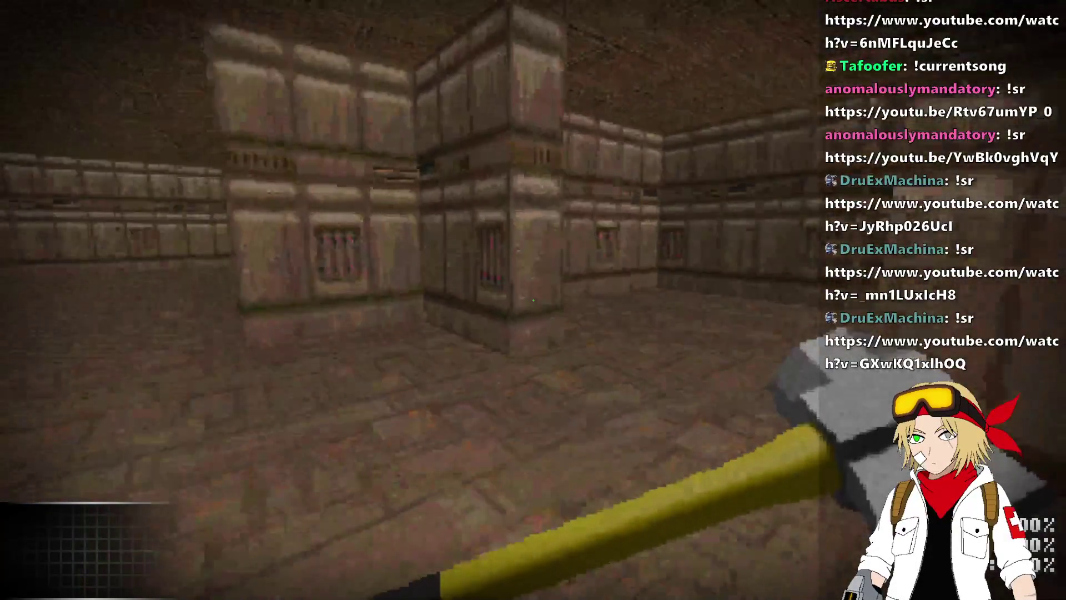
- Cross the raised floor, drop into the pit, climb out, and take the stone stairs to the brick corridor
{"action": "key", "text": "w"}
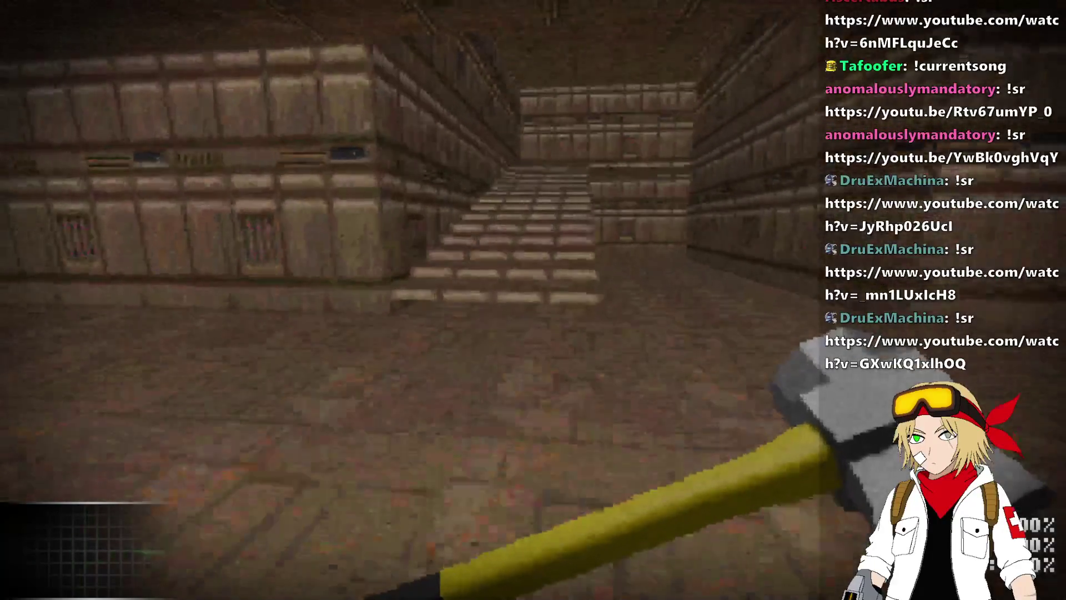
{"action": "key", "text": "w"}
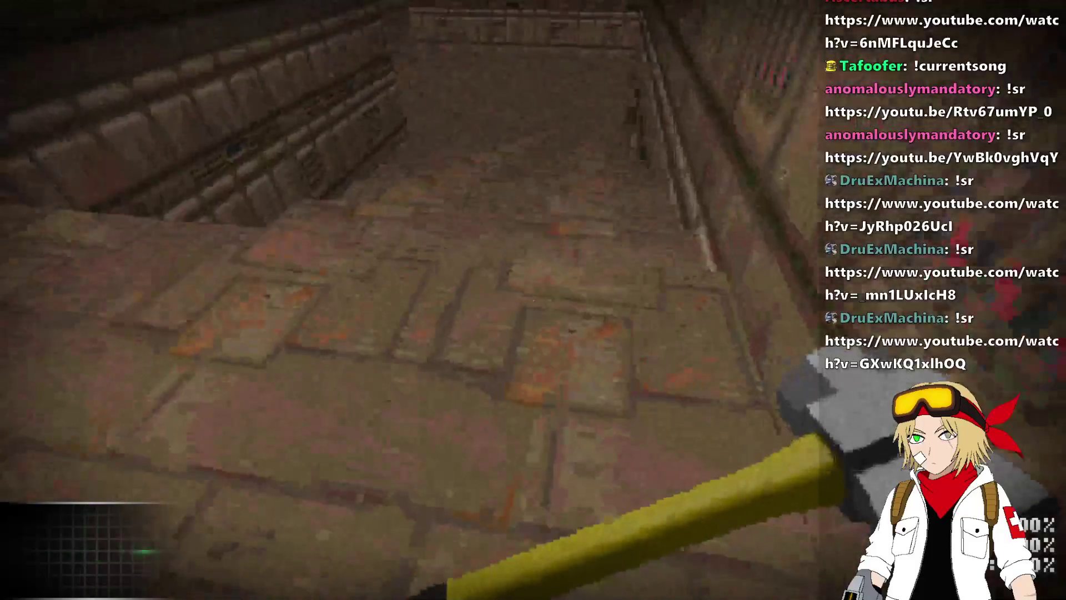
{"action": "key", "text": "w"}
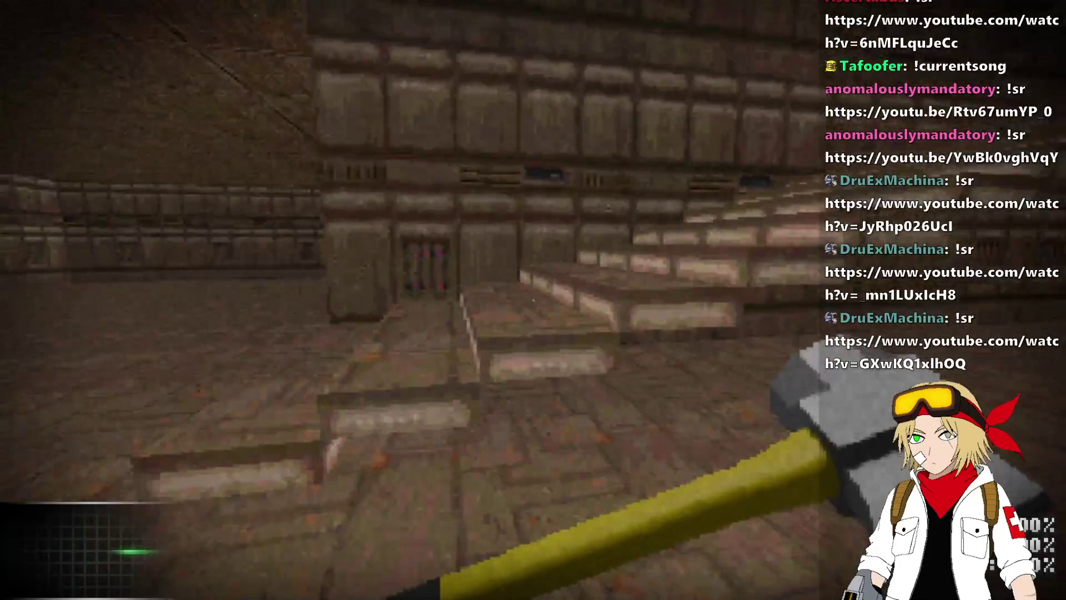
{"action": "key", "text": "w"}
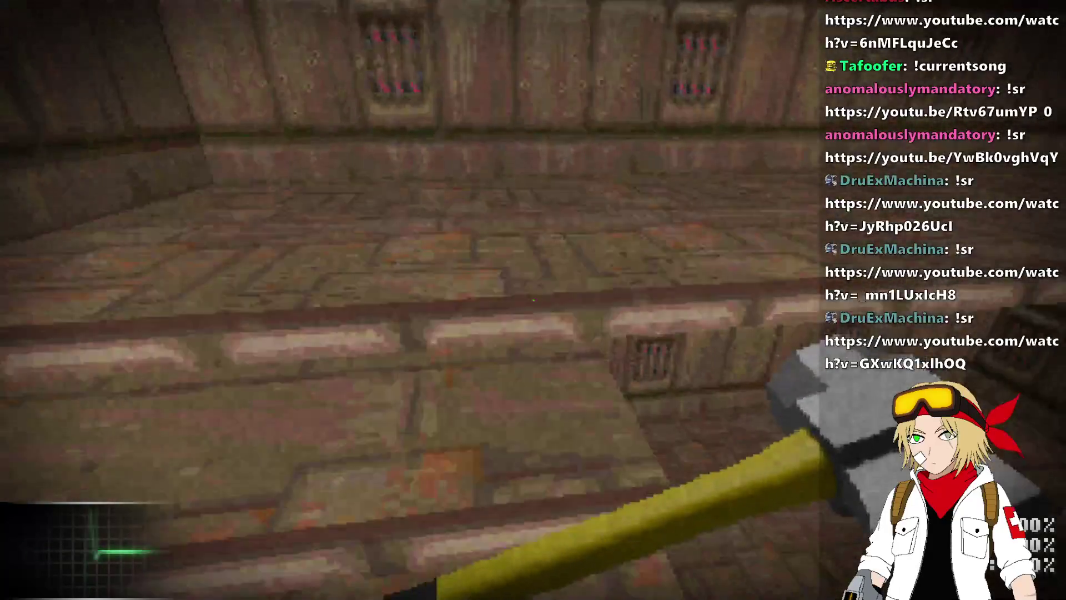
{"action": "key", "text": "w"}
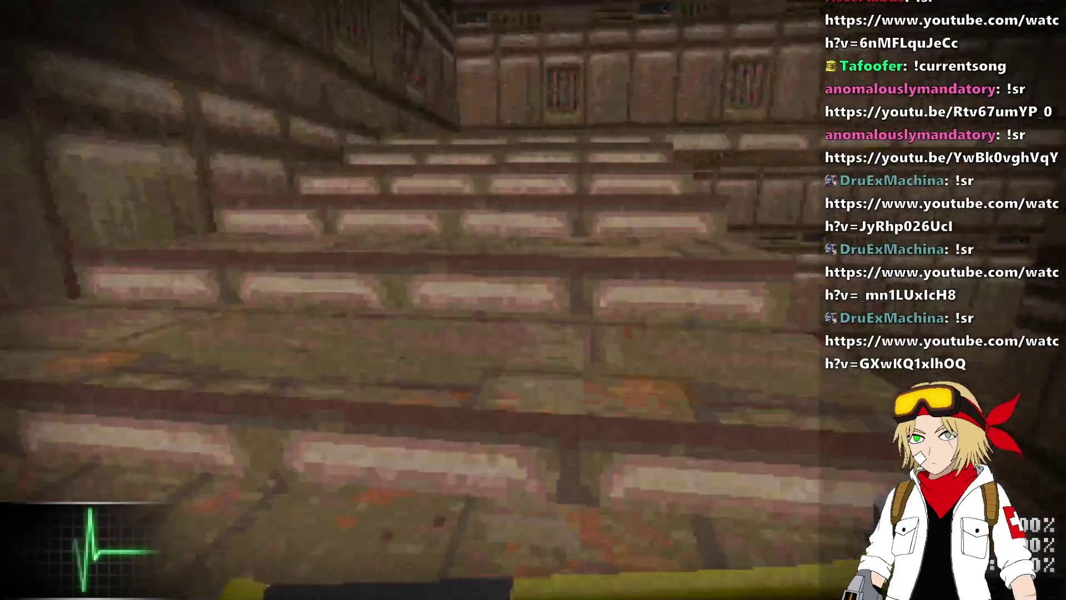
{"action": "left_click", "coordinate": [533, 300]}
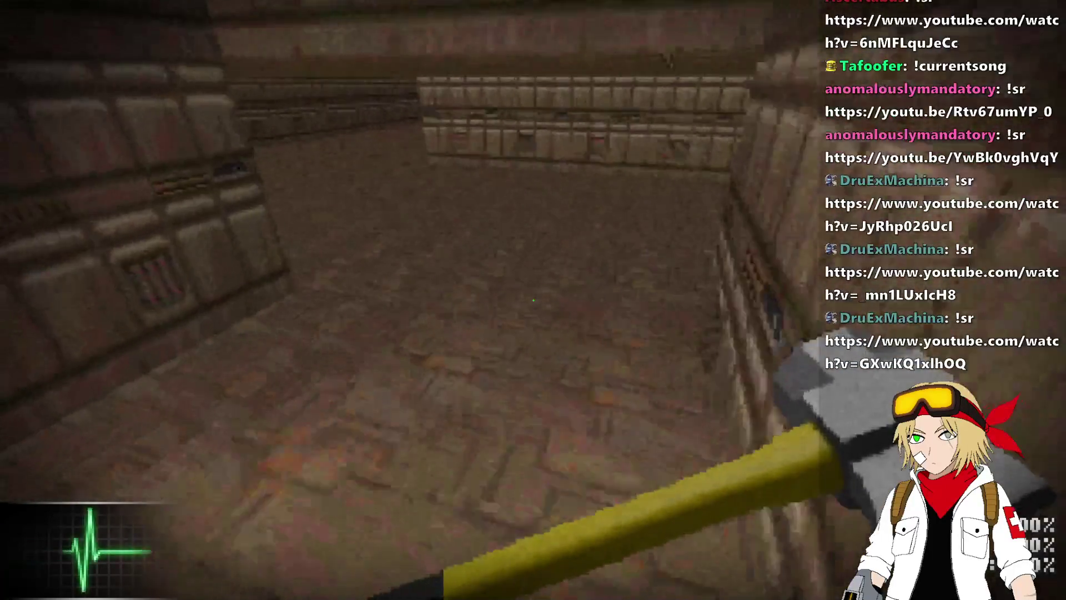
{"action": "key", "text": "w"}
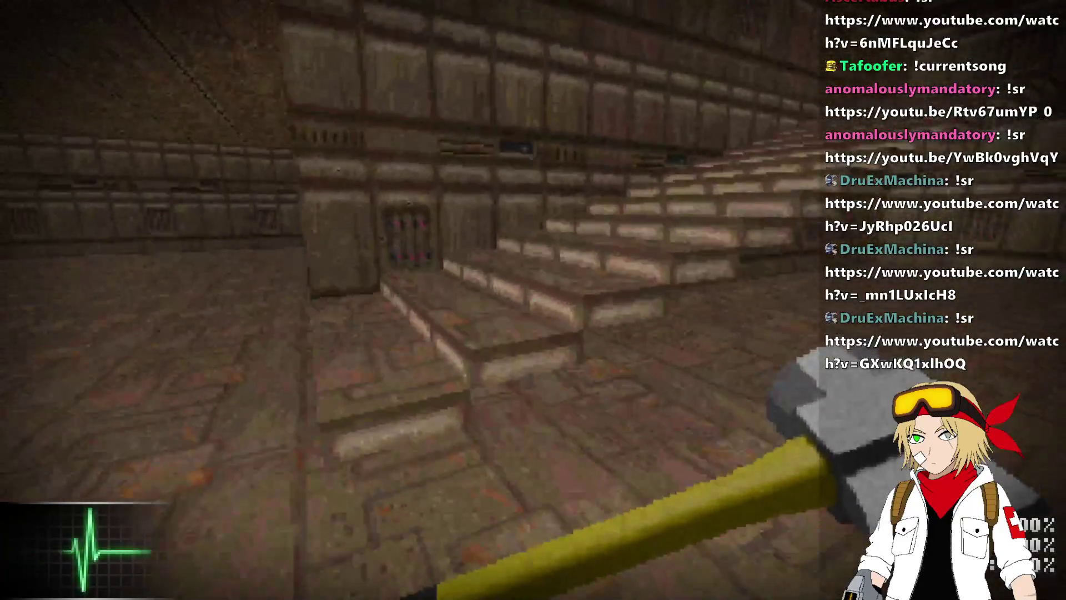
{"action": "key", "text": "w"}
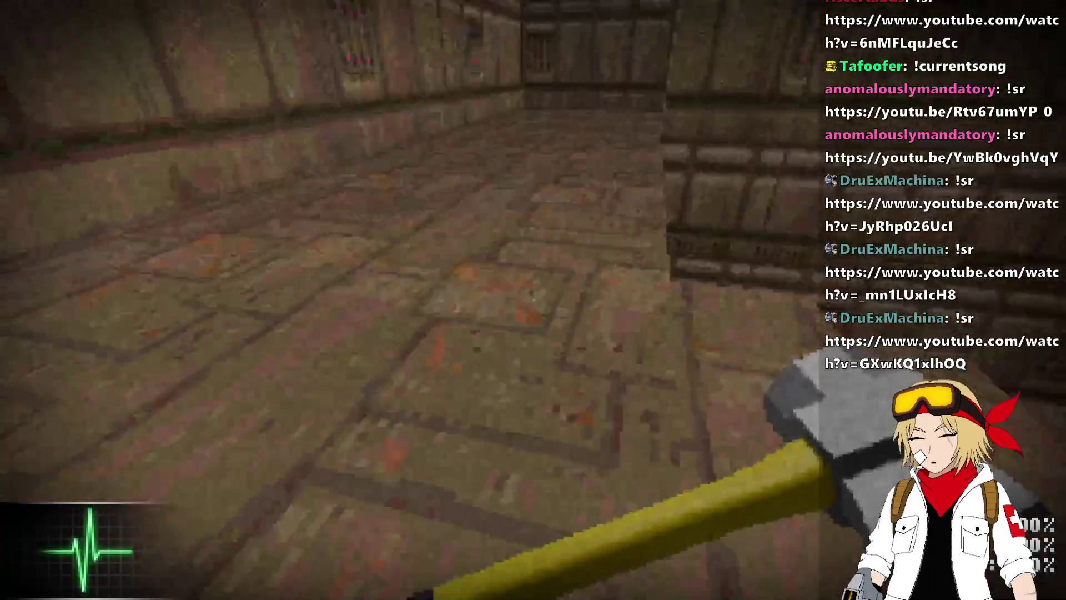
{"action": "key", "text": "w"}
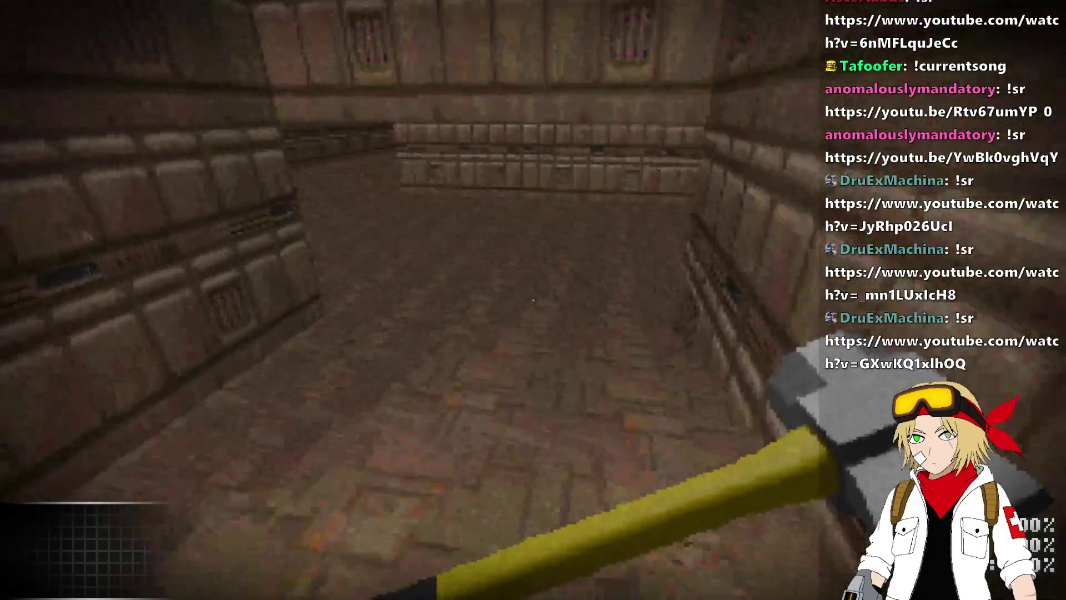
{"action": "key", "text": "alt+F4"}
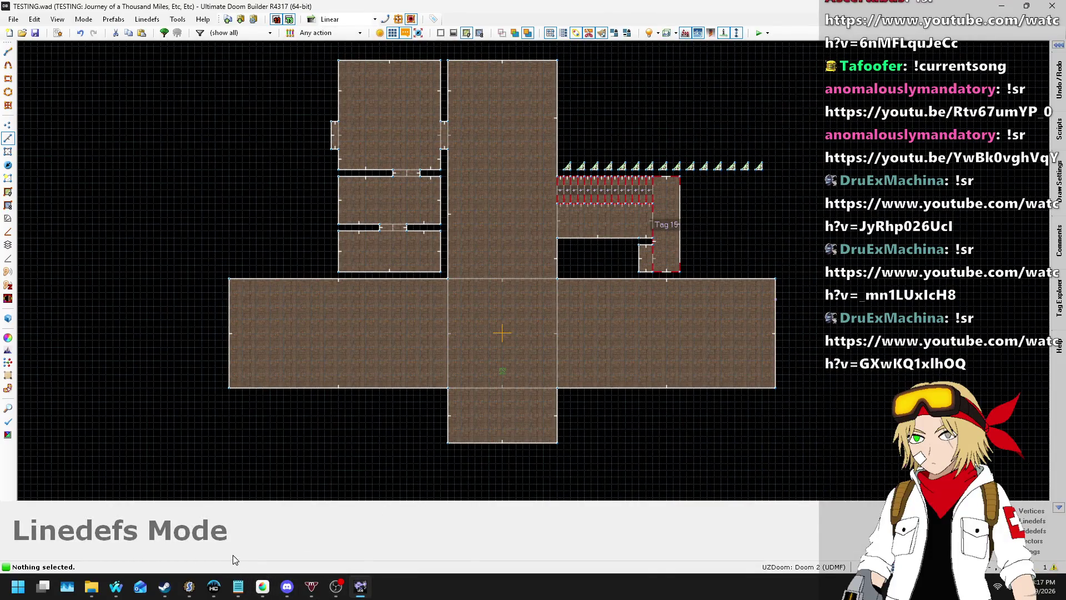
- Dismiss the City of Heroes launcher and save the map
{"action": "left_click", "coordinate": [214, 584]}
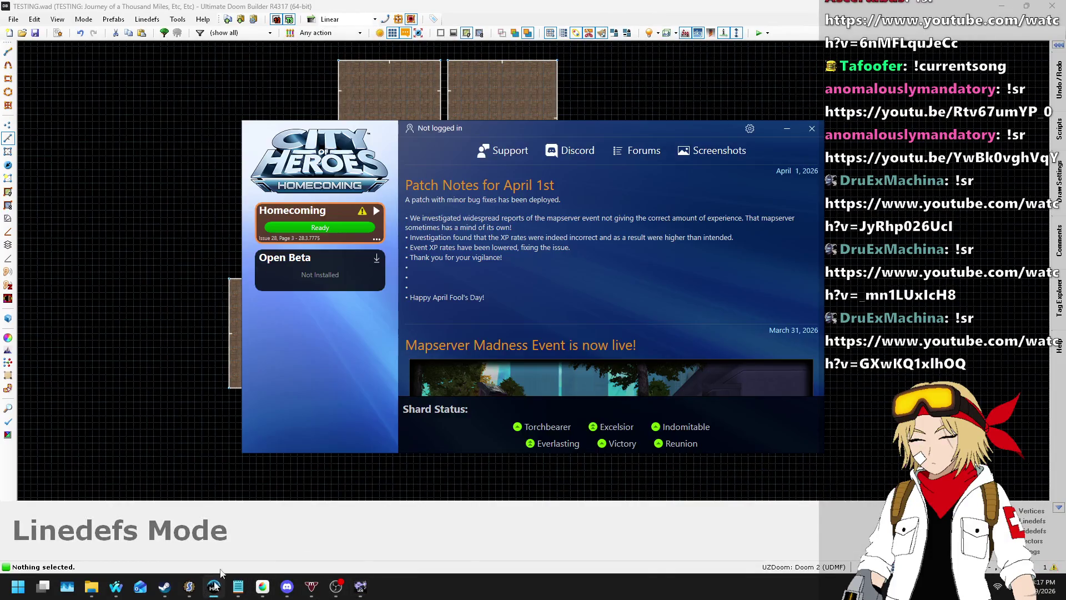
{"action": "left_click", "coordinate": [215, 584]}
{"action": "mouse_move", "coordinate": [188, 589]}
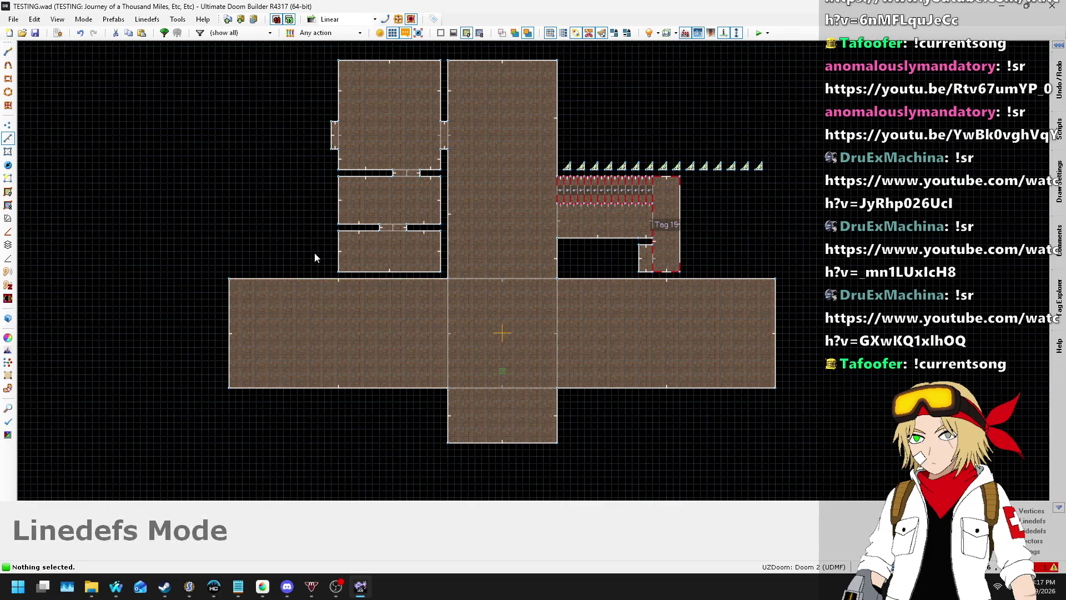
{"action": "key", "text": "ctrl+s"}
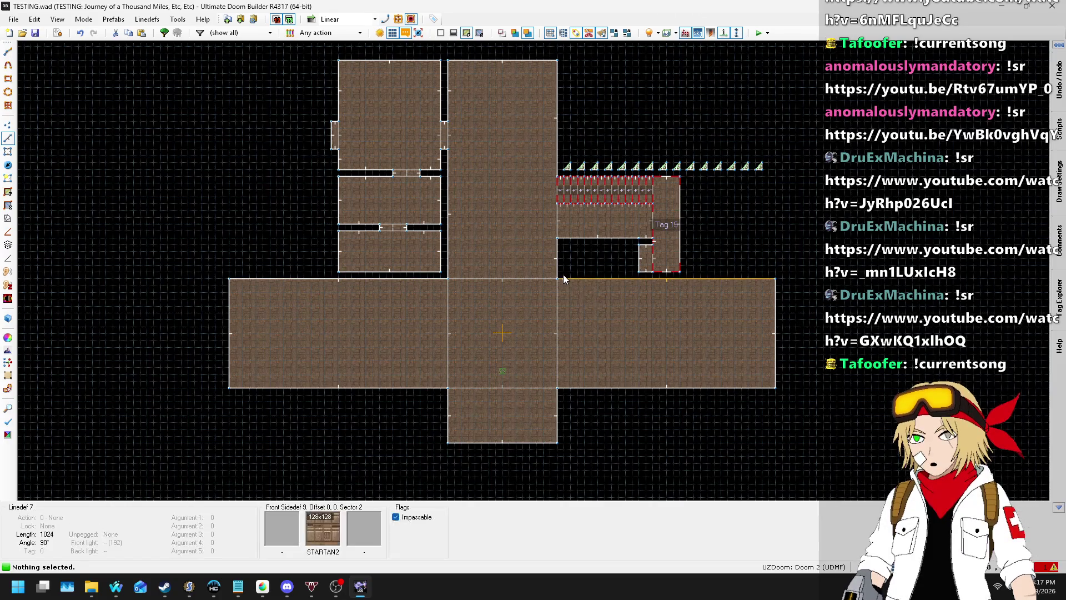
- Shift the upper doorway between the left-hand rooms a little to the right
{"action": "scroll", "coordinate": [389, 233], "scroll_direction": "up", "scroll_amount": 4}
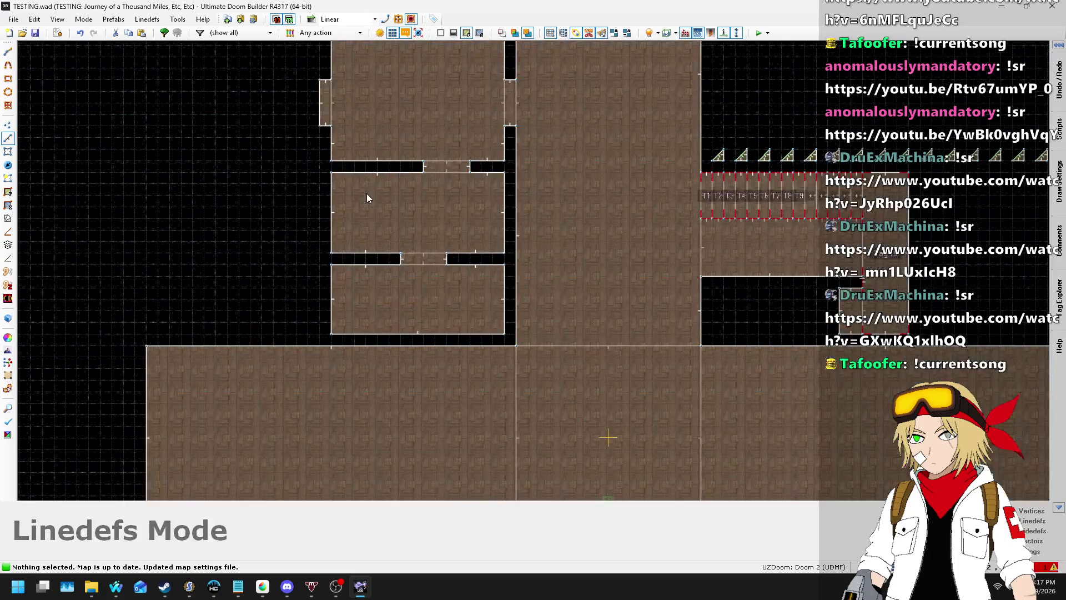
{"action": "scroll", "coordinate": [408, 189], "scroll_direction": "down", "scroll_amount": 2}
{"action": "scroll", "coordinate": [432, 181], "scroll_direction": "up", "scroll_amount": 2}
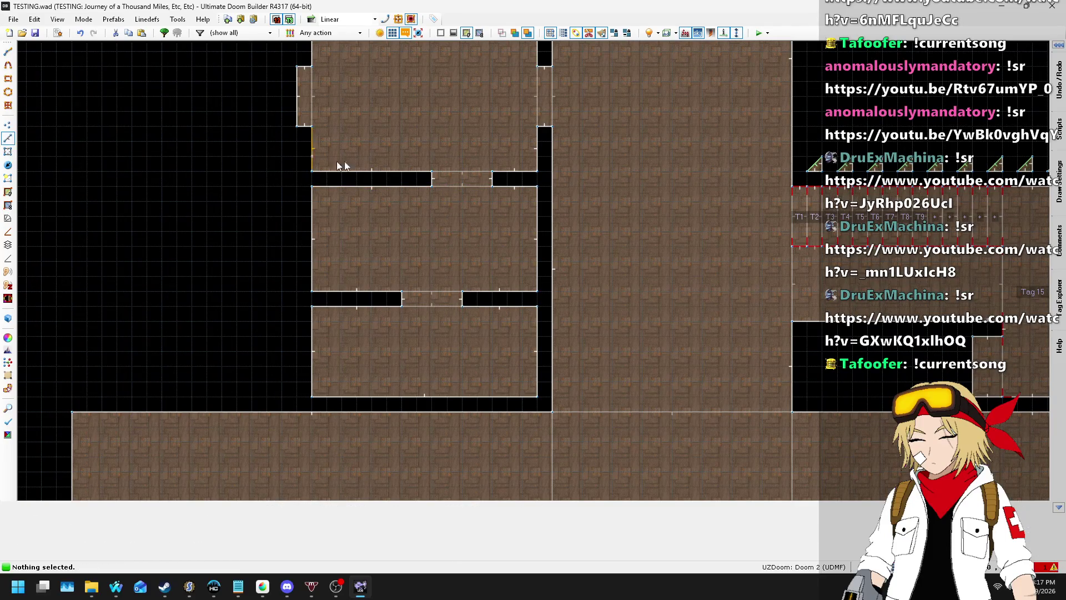
{"action": "mouse_move", "coordinate": [507, 207]}
{"action": "left_mouse_down"}
{"action": "mouse_move", "coordinate": [428, 166]}
{"action": "mouse_move", "coordinate": [354, 187]}
{"action": "mouse_move", "coordinate": [364, 183]}
{"action": "left_mouse_up"}
{"action": "scroll", "coordinate": [322, 258], "scroll_direction": "down", "scroll_amount": 3}
{"action": "left_click", "coordinate": [395, 233]}
- Select the lower doorway's four lines and move them a little to the right
{"action": "scroll", "coordinate": [407, 246], "scroll_direction": "up", "scroll_amount": 4}
{"action": "left_click_drag", "start_coordinate": [267, 286], "coordinate": [424, 368]}
{"action": "left_click_drag", "start_coordinate": [398, 328], "coordinate": [415, 330]}
{"action": "left_click", "coordinate": [428, 389]}
- Switch to Linedefs mode and bring up the ZDoom Wiki GetAtkState page in the browser
{"action": "scroll", "coordinate": [431, 248], "scroll_direction": "down", "scroll_amount": 2}
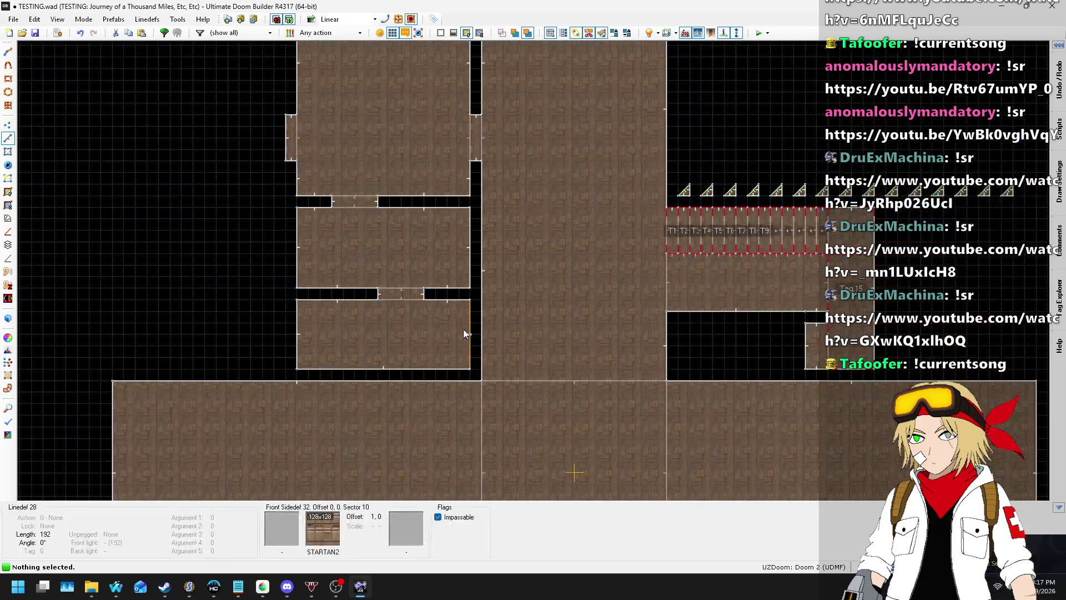
{"action": "scroll", "coordinate": [465, 335], "scroll_direction": "up", "scroll_amount": 2}
{"action": "key", "text": "l"}
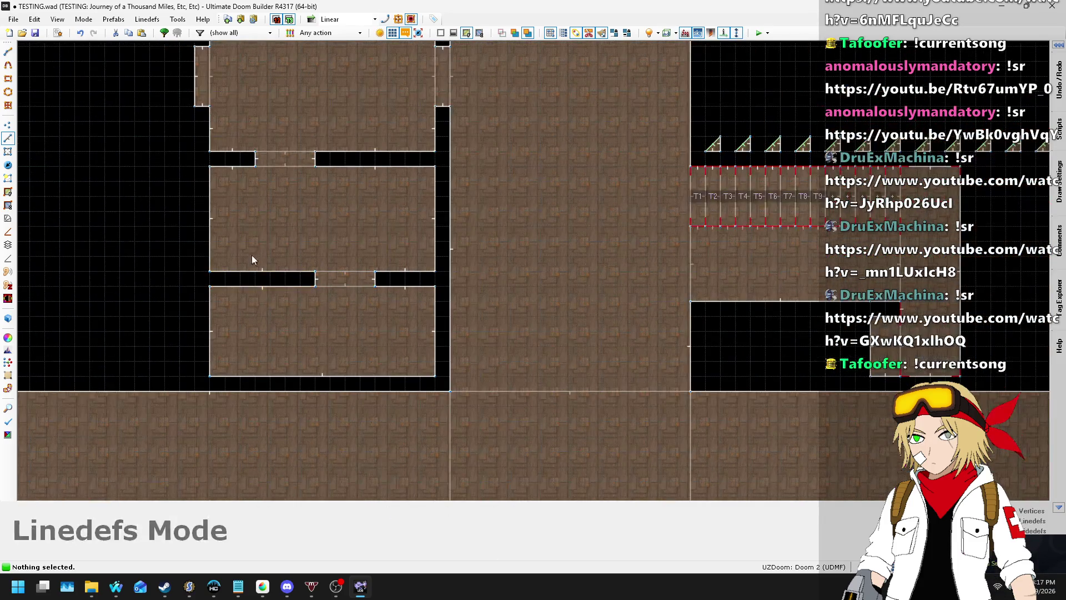
{"action": "mouse_move", "coordinate": [116, 586]}
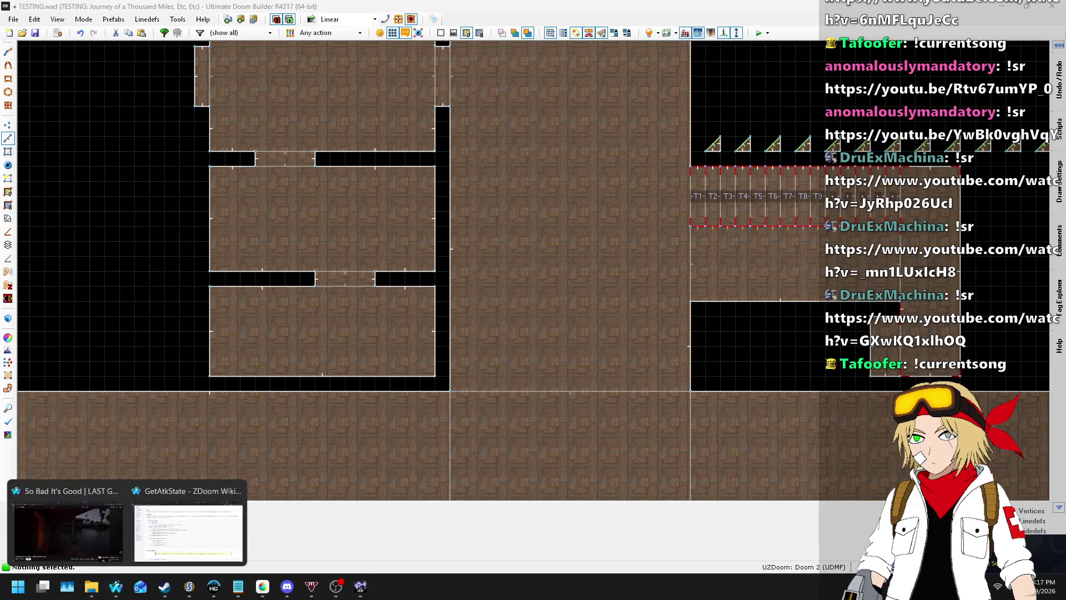
{"action": "left_click", "coordinate": [178, 520]}
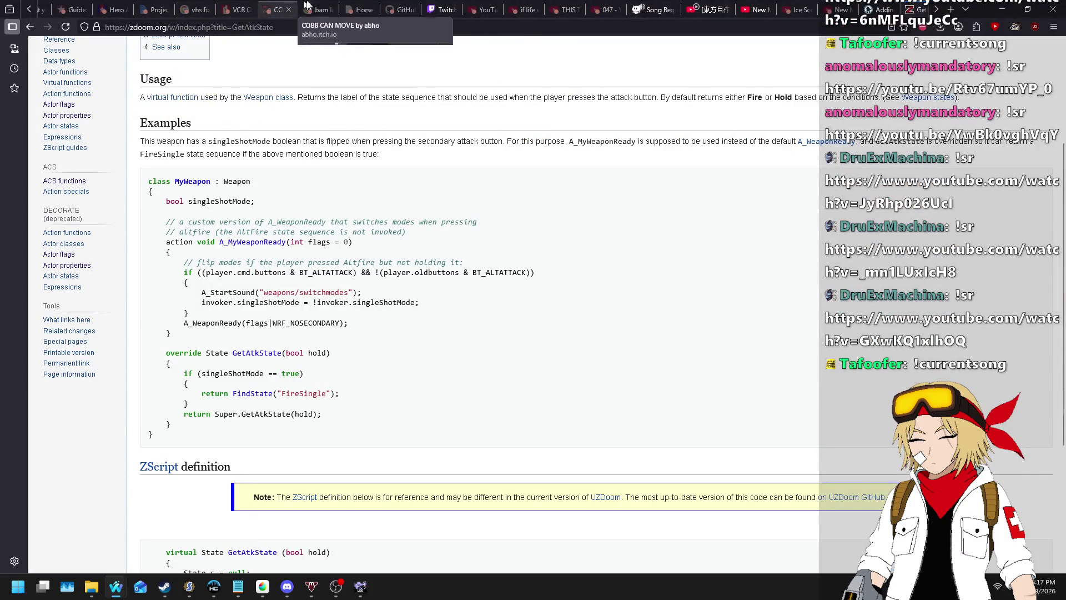
- View the horse-barn floor plan enlarged to 120%, then return to Ultimate Doom Builder
{"action": "left_click", "coordinate": [356, 9]}
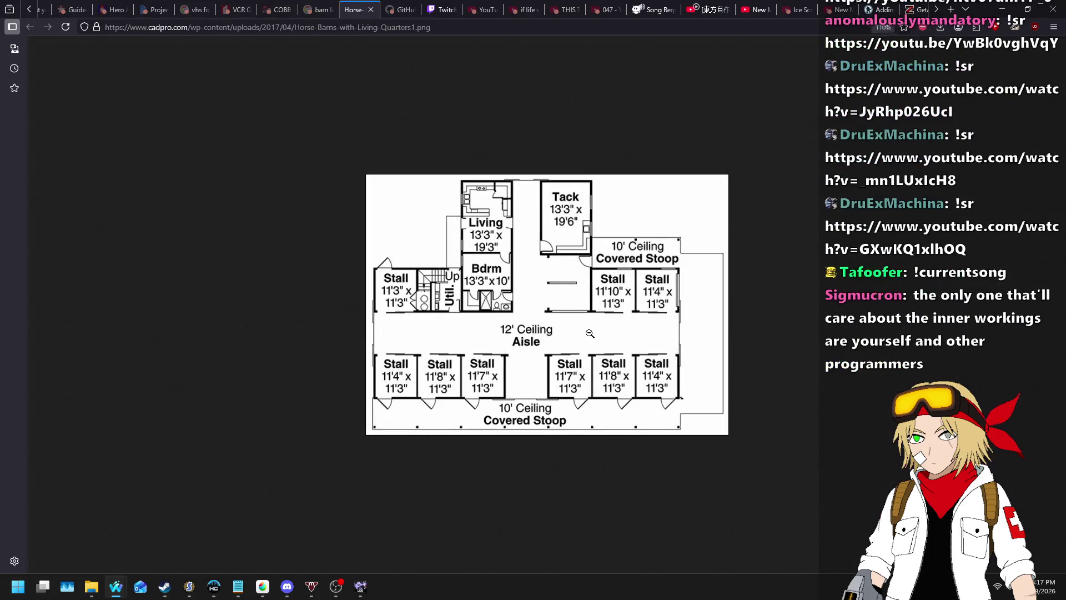
{"action": "scroll", "coordinate": [590, 333], "scroll_direction": "up", "scroll_amount": 1, "text": "ctrl"}
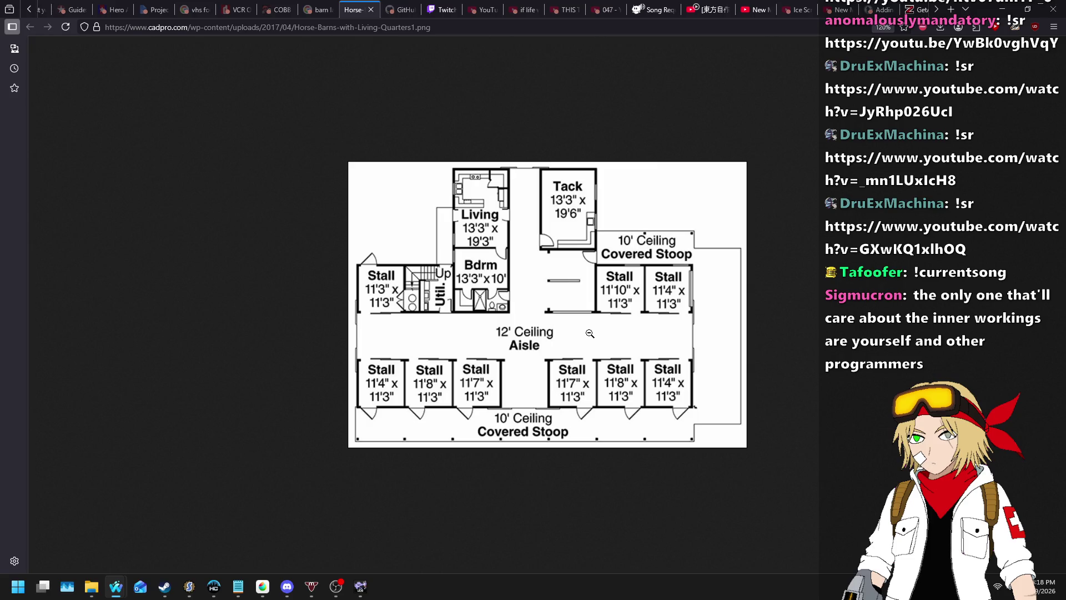
{"action": "key", "text": "alt+Tab"}
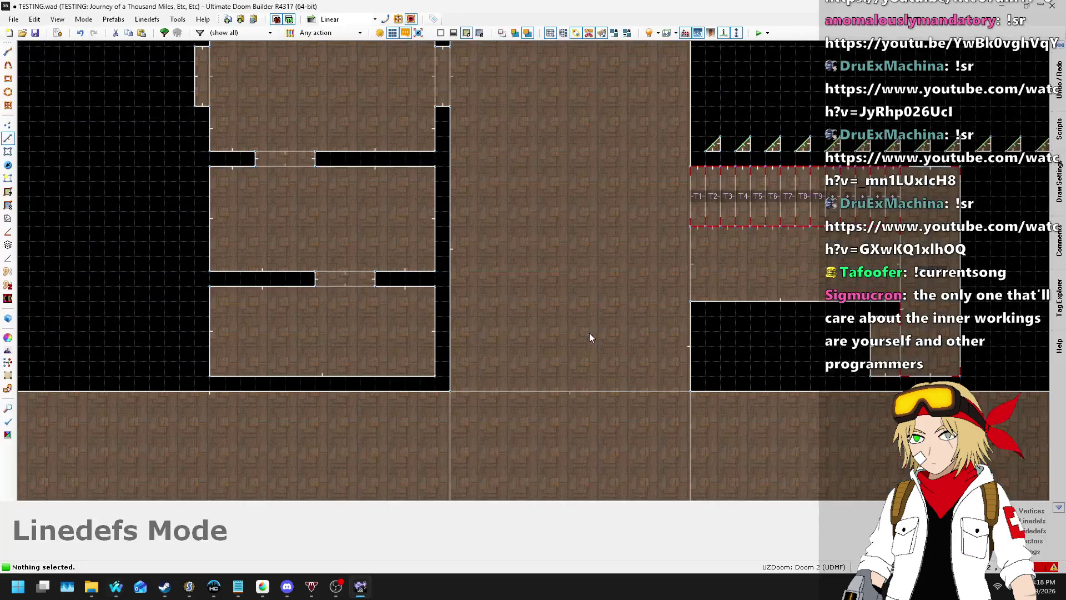
- Move the first five triangles from the top strip down into the lower room
{"action": "scroll", "coordinate": [534, 319], "scroll_direction": "down", "scroll_amount": 2}
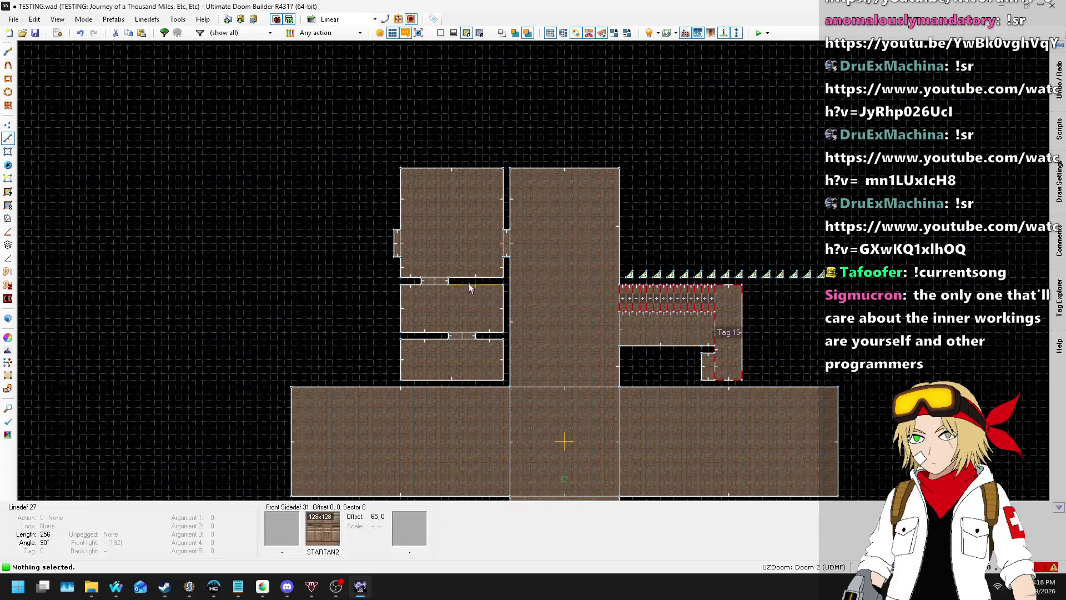
{"action": "scroll", "coordinate": [525, 202], "scroll_direction": "down", "scroll_amount": 2}
{"action": "scroll", "coordinate": [655, 251], "scroll_direction": "up", "scroll_amount": 2}
{"action": "scroll", "coordinate": [509, 208], "scroll_direction": "up", "scroll_amount": 2}
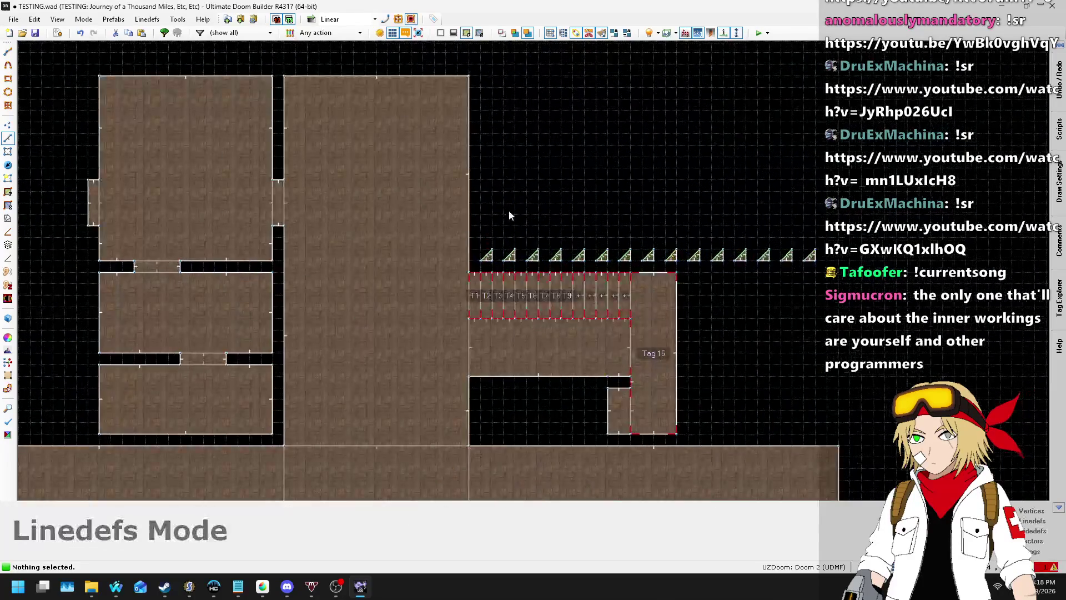
{"action": "scroll", "coordinate": [463, 252], "scroll_direction": "up", "scroll_amount": 2}
{"action": "scroll", "coordinate": [611, 266], "scroll_direction": "down", "scroll_amount": 2}
{"action": "mouse_move", "coordinate": [721, 269]}
{"action": "left_mouse_down"}
{"action": "mouse_move", "coordinate": [911, 309]}
{"action": "mouse_move", "coordinate": [903, 300]}
{"action": "left_mouse_up"}
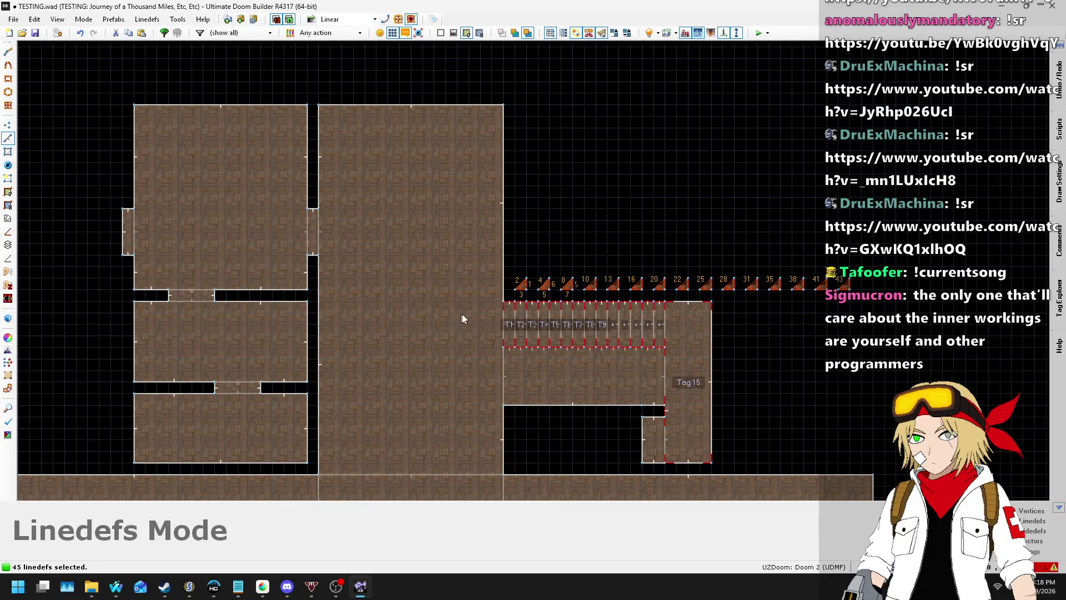
{"action": "scroll", "coordinate": [417, 283], "scroll_direction": "down", "scroll_amount": 3}
{"action": "scroll", "coordinate": [596, 287], "scroll_direction": "up", "scroll_amount": 1}
{"action": "scroll", "coordinate": [734, 383], "scroll_direction": "up", "scroll_amount": 4}
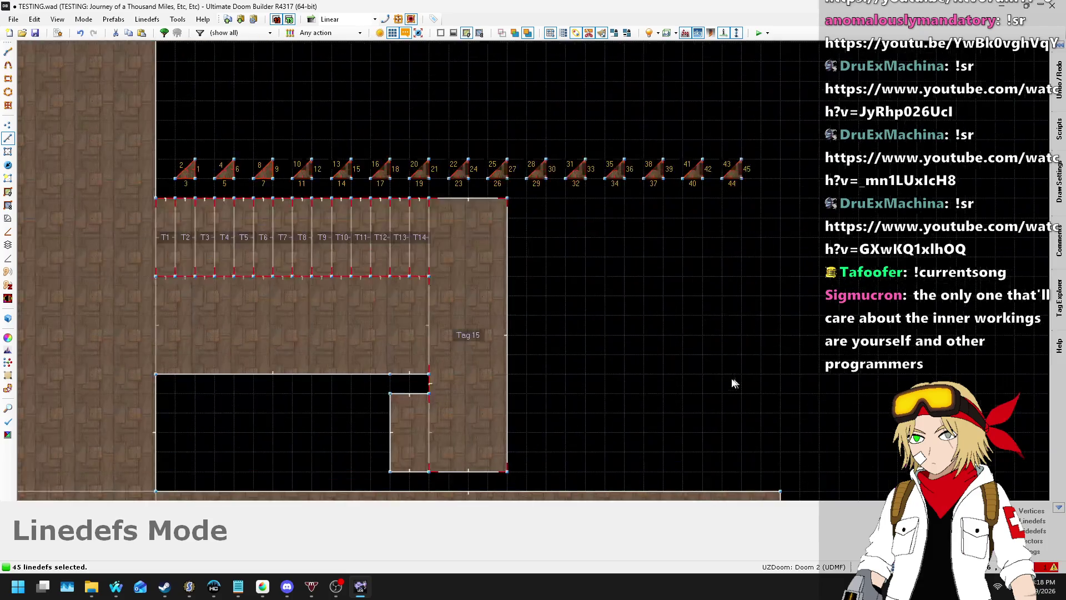
{"action": "left_click", "coordinate": [169, 164]}
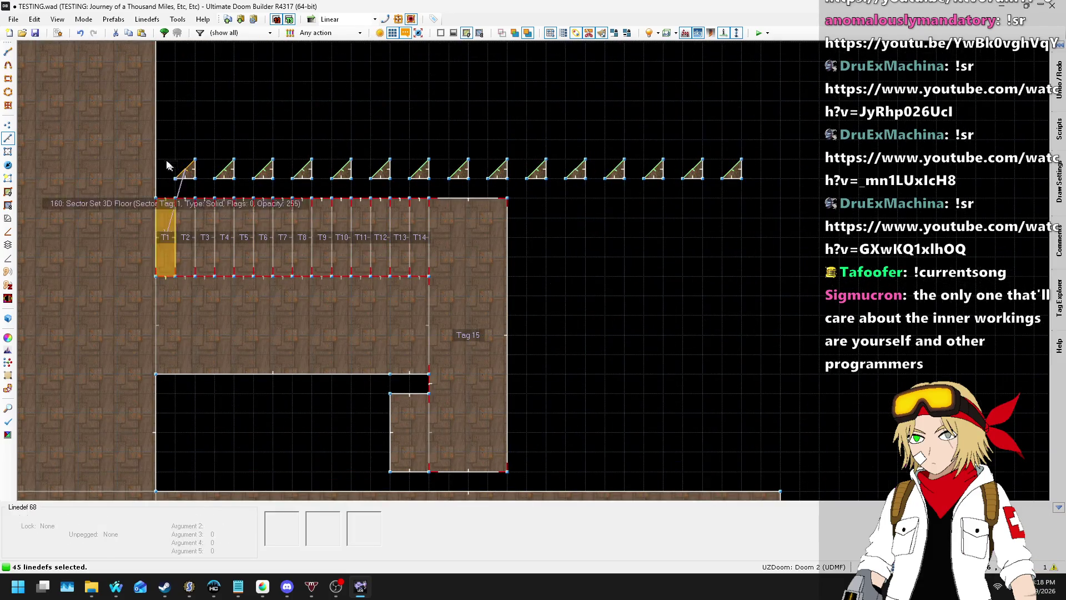
{"action": "mouse_move", "coordinate": [163, 148]}
{"action": "left_mouse_down"}
{"action": "mouse_move", "coordinate": [332, 192]}
{"action": "mouse_move", "coordinate": [372, 182]}
{"action": "mouse_move", "coordinate": [360, 186]}
{"action": "left_mouse_up"}
{"action": "left_click_drag", "start_coordinate": [185, 169], "coordinate": [189, 399]}
{"action": "left_click", "coordinate": [345, 148]}
- Move the next five triangles into a second row below the first
{"action": "mouse_move", "coordinate": [343, 146]}
{"action": "left_mouse_down"}
{"action": "mouse_move", "coordinate": [568, 187]}
{"action": "mouse_move", "coordinate": [555, 183]}
{"action": "left_mouse_up"}
{"action": "mouse_move", "coordinate": [383, 166]}
{"action": "left_mouse_down"}
{"action": "mouse_move", "coordinate": [169, 439]}
{"action": "mouse_move", "coordinate": [189, 439]}
{"action": "left_mouse_up"}
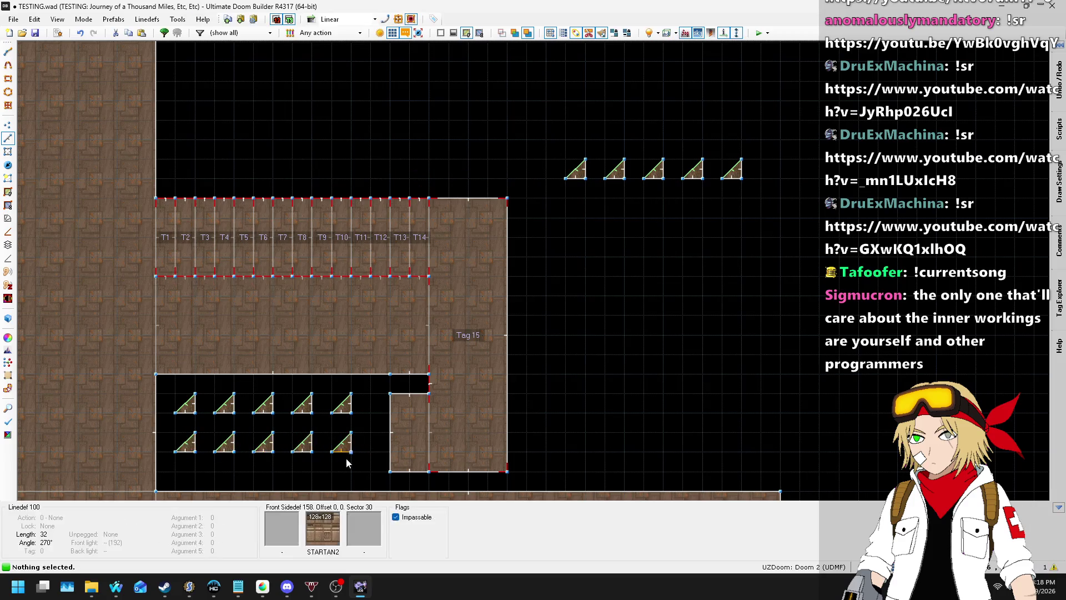
{"action": "scroll", "coordinate": [538, 251], "scroll_direction": "up", "scroll_amount": 3}
{"action": "scroll", "coordinate": [480, 225], "scroll_direction": "down", "scroll_amount": 3}
{"action": "scroll", "coordinate": [302, 386], "scroll_direction": "up", "scroll_amount": 2}
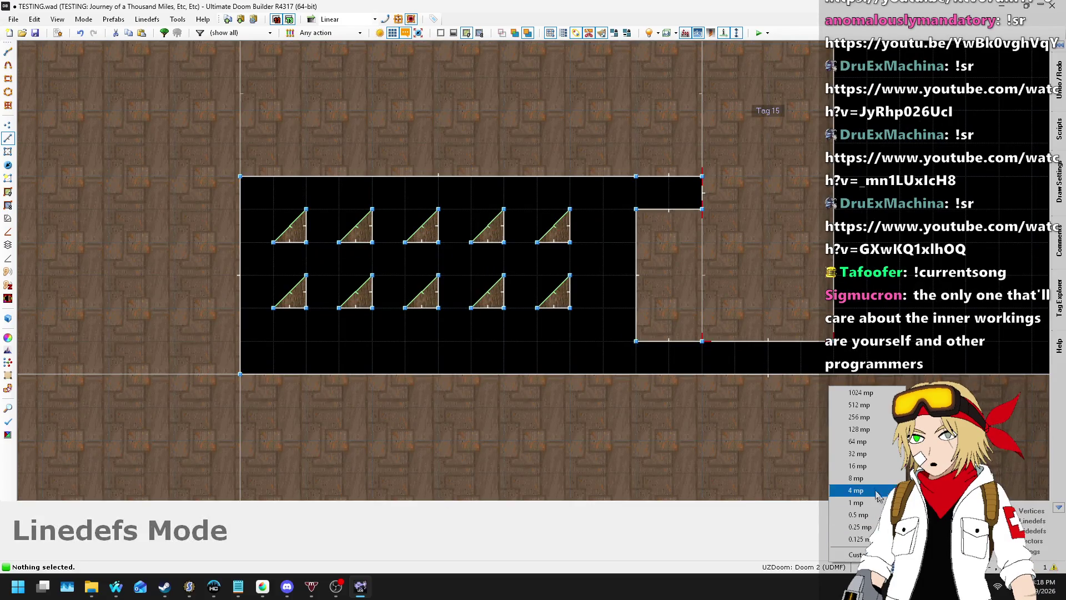
- Move the last five top-row triangles into a third row
{"action": "mouse_move", "coordinate": [255, 200]}
{"action": "left_mouse_down"}
{"action": "mouse_move", "coordinate": [567, 336]}
{"action": "mouse_move", "coordinate": [598, 332]}
{"action": "left_mouse_up"}
{"action": "left_click", "coordinate": [276, 254]}
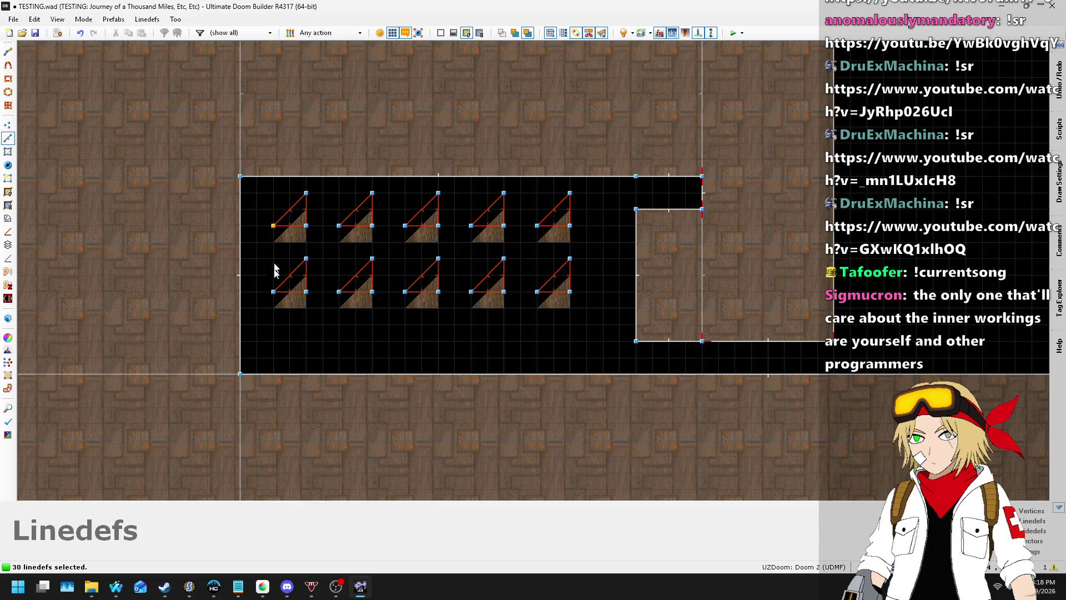
{"action": "scroll", "coordinate": [290, 367], "scroll_direction": "down", "scroll_amount": 3}
{"action": "left_click_drag", "start_coordinate": [651, 185], "coordinate": [651, 185]}
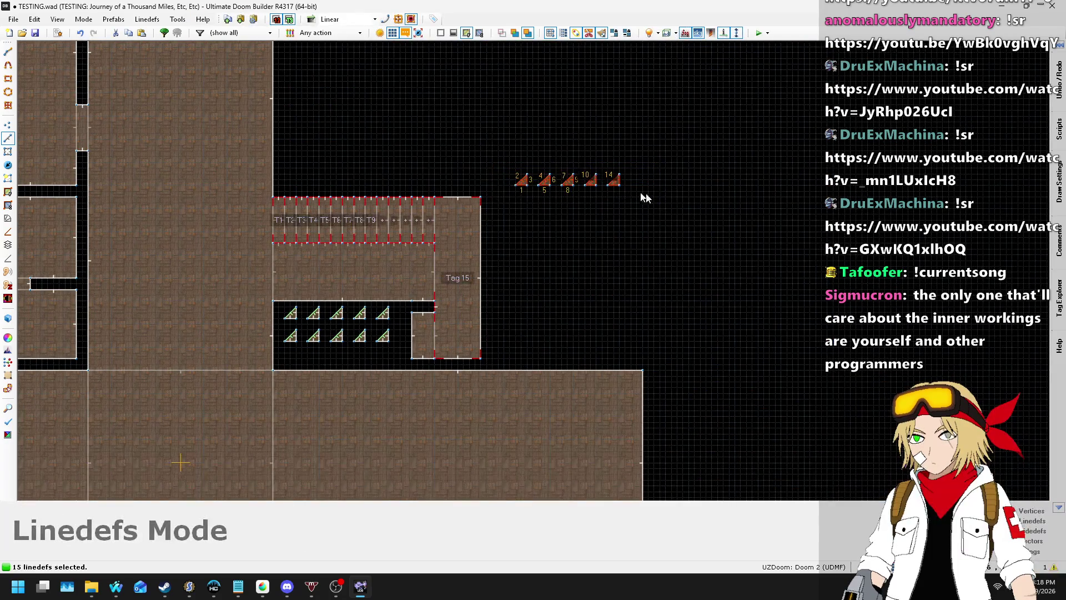
{"action": "scroll", "coordinate": [521, 185], "scroll_direction": "up", "scroll_amount": 2}
{"action": "scroll", "coordinate": [515, 170], "scroll_direction": "down", "scroll_amount": 2}
{"action": "scroll", "coordinate": [311, 338], "scroll_direction": "up", "scroll_amount": 3}
{"action": "mouse_move", "coordinate": [515, 170]}
{"action": "left_mouse_down"}
{"action": "mouse_move", "coordinate": [317, 333]}
{"action": "mouse_move", "coordinate": [328, 345]}
{"action": "mouse_move", "coordinate": [302, 332]}
{"action": "mouse_move", "coordinate": [309, 343]}
{"action": "left_mouse_up"}
- Save the map to TESTING.wad
{"action": "scroll", "coordinate": [342, 295], "scroll_direction": "down", "scroll_amount": 5}
{"action": "scroll", "coordinate": [341, 294], "scroll_direction": "up", "scroll_amount": 3}
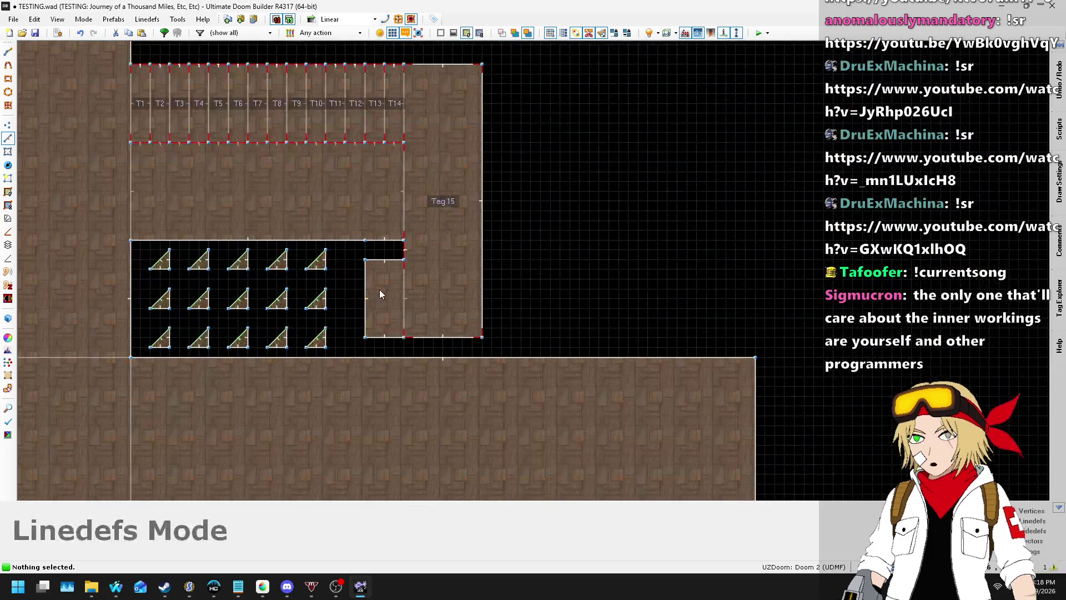
{"action": "scroll", "coordinate": [734, 225], "scroll_direction": "down", "scroll_amount": 2}
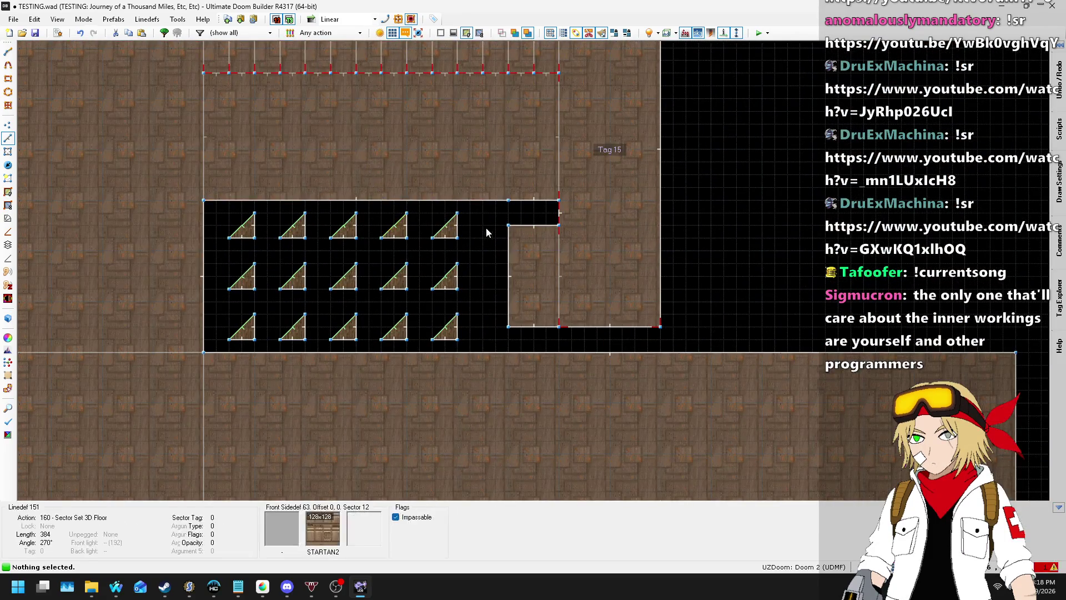
{"action": "scroll", "coordinate": [497, 227], "scroll_direction": "up", "scroll_amount": 1}
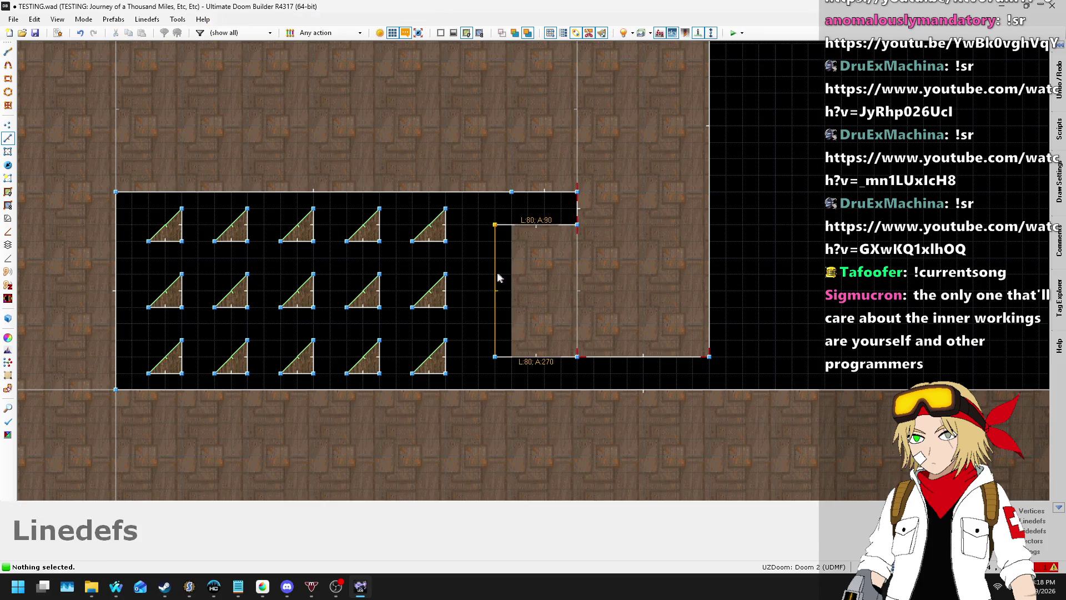
{"action": "scroll", "coordinate": [499, 309], "scroll_direction": "down", "scroll_amount": 2}
{"action": "scroll", "coordinate": [498, 304], "scroll_direction": "down", "scroll_amount": 3}
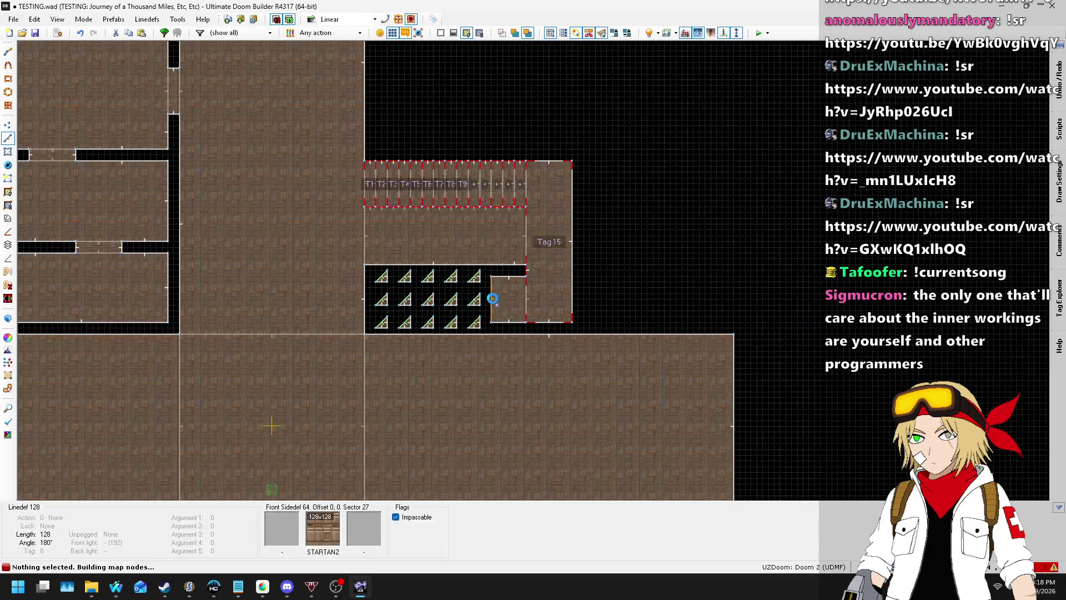
{"action": "key", "text": "ctrl+s"}
{"action": "scroll", "coordinate": [507, 274], "scroll_direction": "up", "scroll_amount": 4}
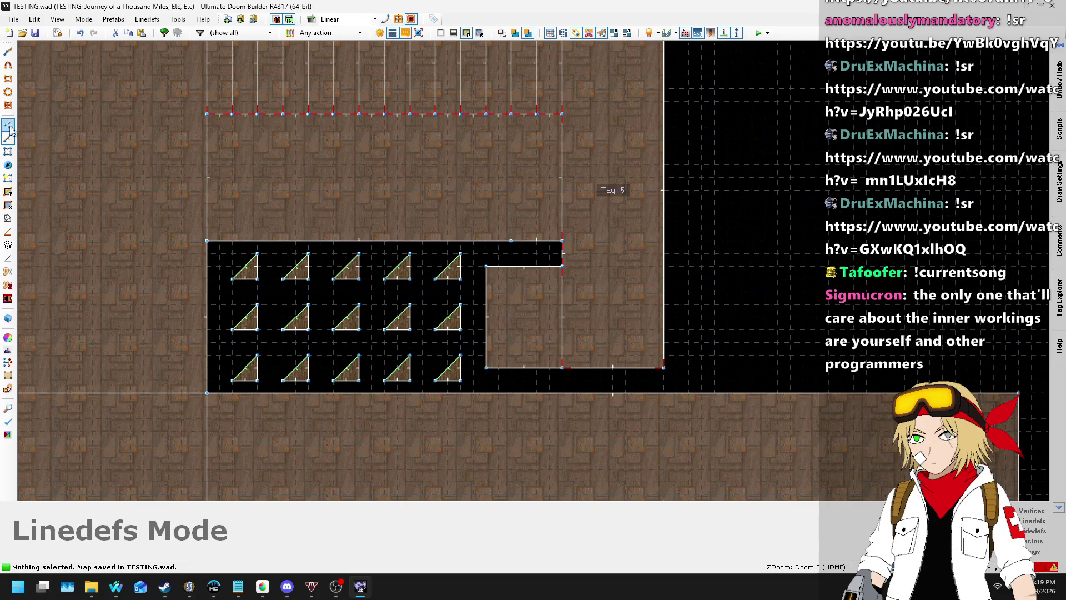
- In Vertices mode, delete the stray vertex on the notch's top edge
{"action": "left_click", "coordinate": [11, 128]}
{"action": "key", "text": "Delete"}
{"action": "scroll", "coordinate": [500, 239], "scroll_direction": "down", "scroll_amount": 6}
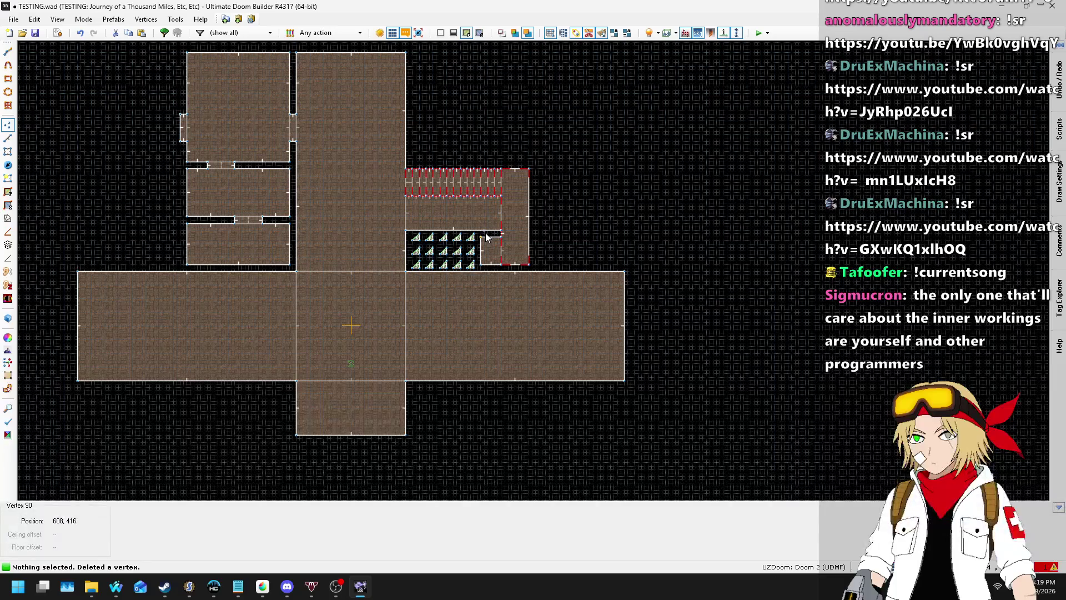
{"action": "key", "text": "alt+Tab"}
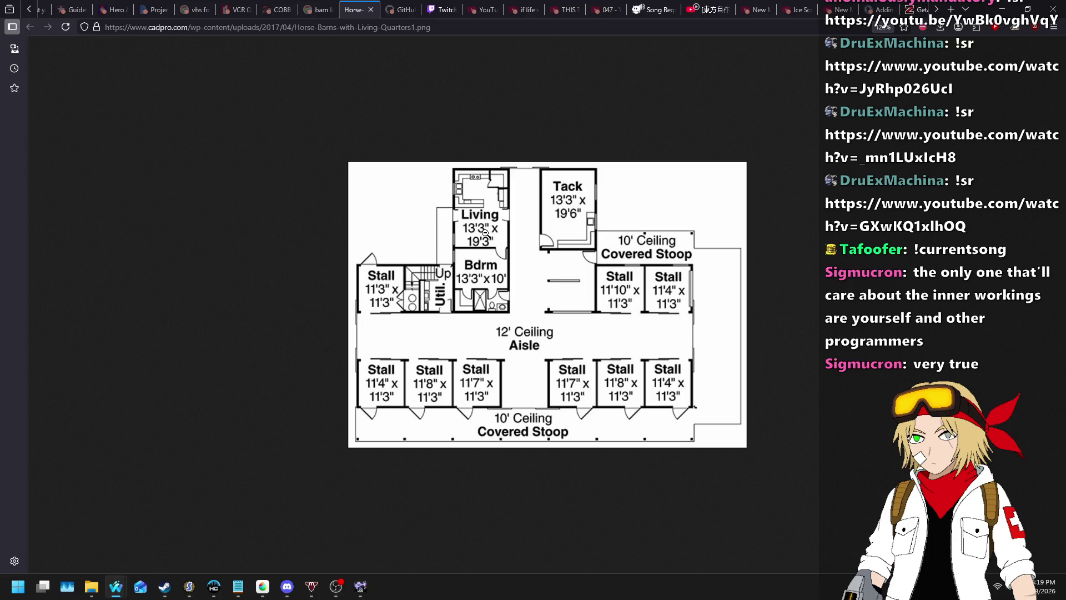
- Compare the barn floor-plan image with the TESTING map, then return to Linedefs mode
{"action": "key", "text": "alt+Tab"}
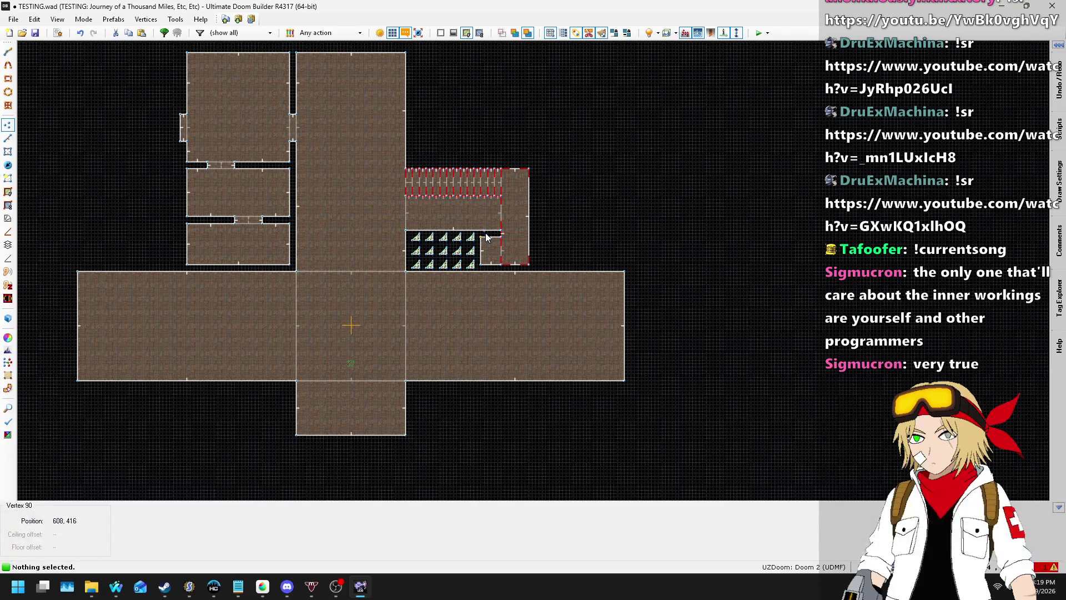
{"action": "key", "text": "alt+Tab"}
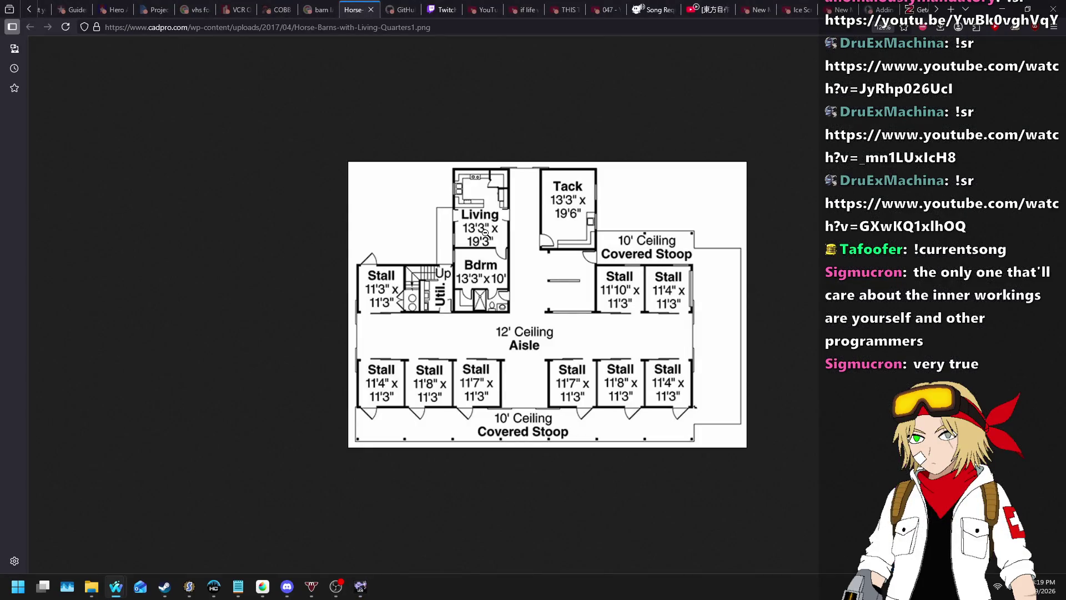
{"action": "key", "text": "alt+Tab"}
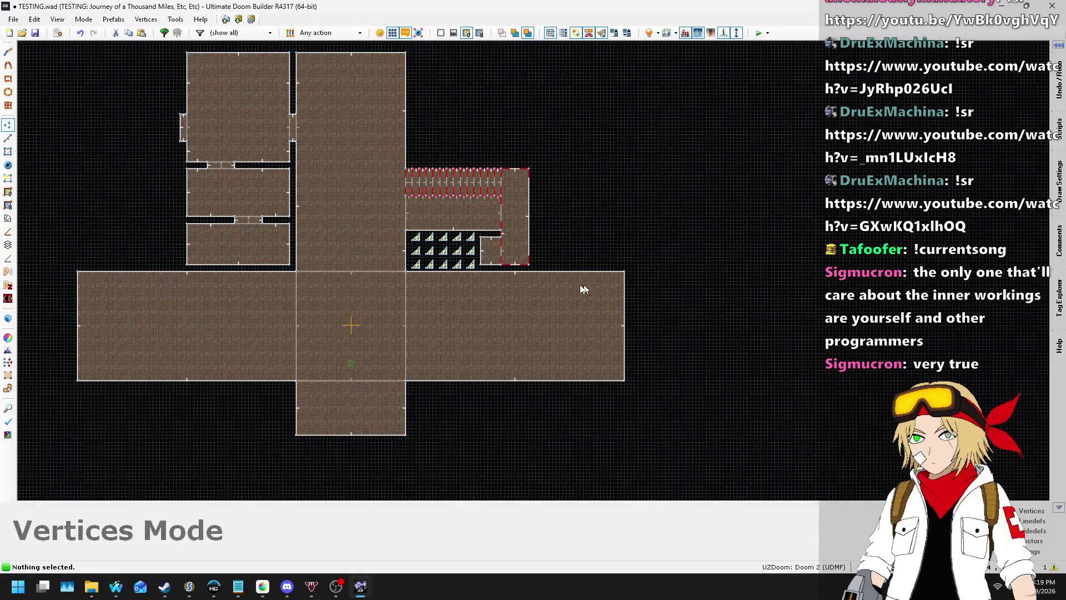
{"action": "left_click", "coordinate": [8, 138]}
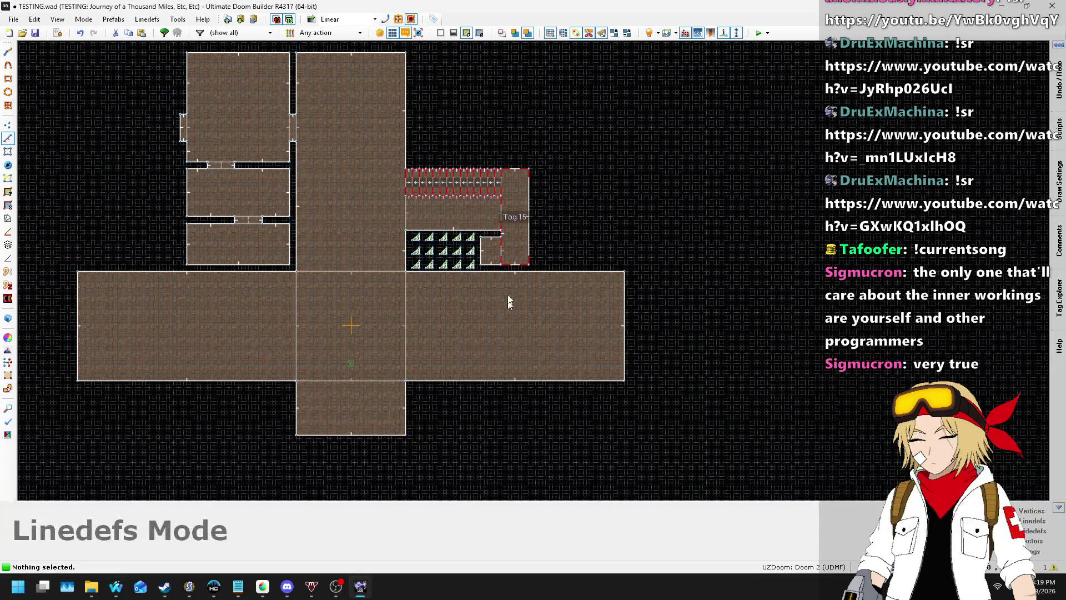
{"action": "mouse_move", "coordinate": [238, 587]}
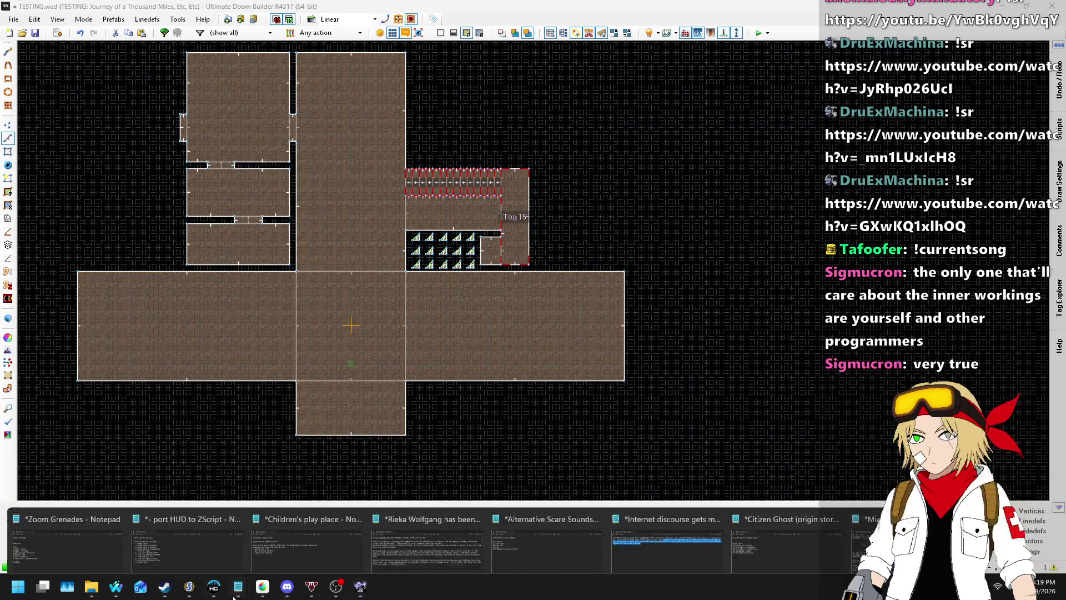
{"action": "left_click", "coordinate": [218, 490]}
{"action": "left_click", "coordinate": [238, 168]}
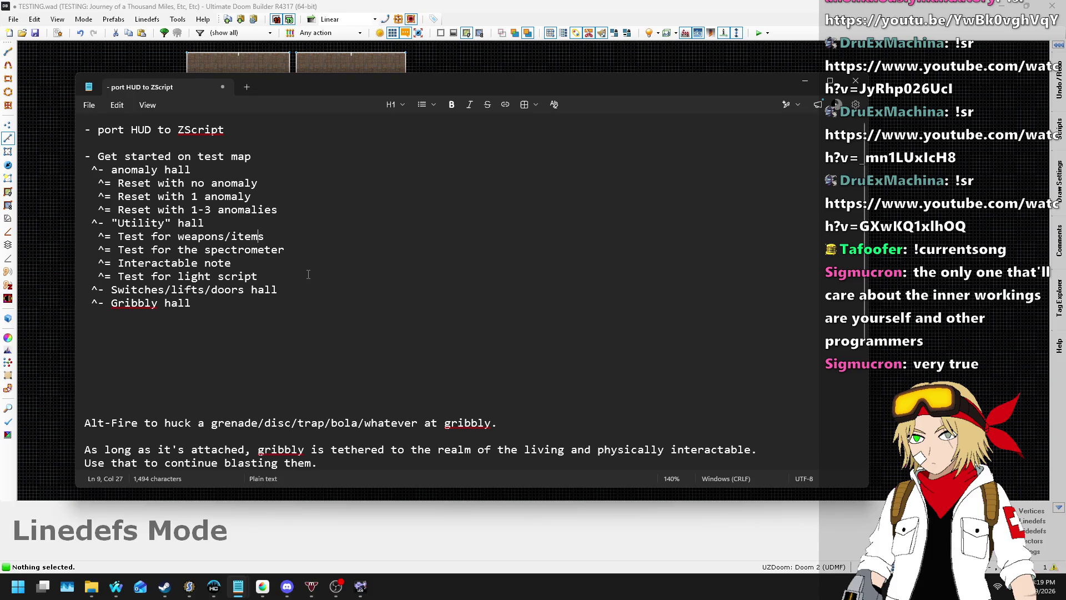
{"action": "left_click", "coordinate": [323, 316]}
{"action": "left_click", "coordinate": [320, 293]}
{"action": "left_click", "coordinate": [346, 363]}
{"action": "key", "text": "alt+Tab"}
{"action": "scroll", "coordinate": [383, 211], "scroll_direction": "up", "scroll_amount": 3}
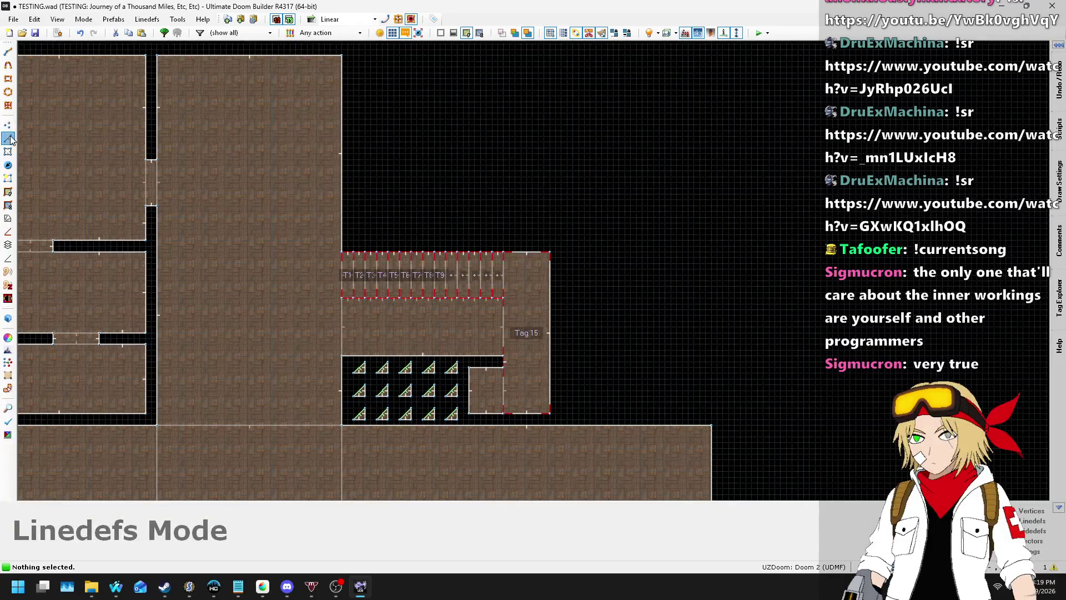
- Set the grid to 128 and draw a 512×512 square room right of the hall's top
{"action": "left_click", "coordinate": [867, 567]}
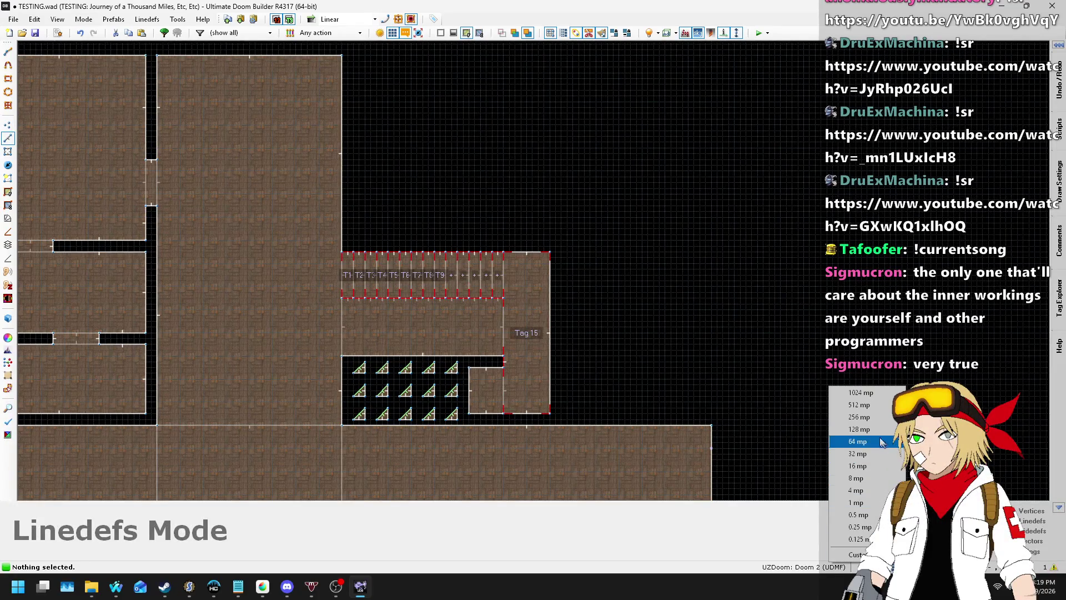
{"action": "left_click", "coordinate": [860, 429]}
{"action": "key", "text": "l"}
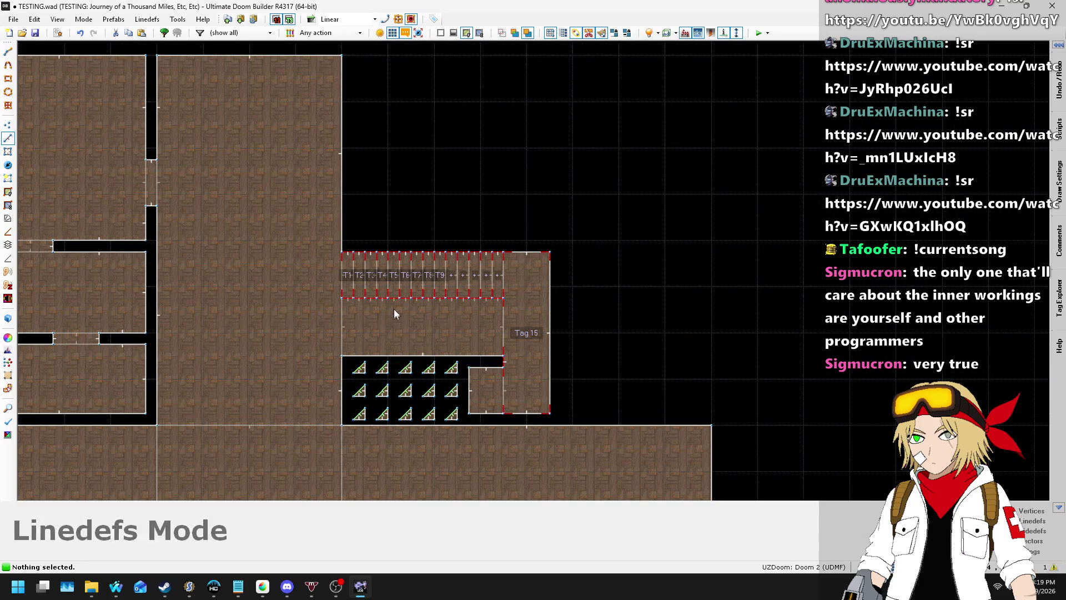
{"action": "key", "text": "d"}
{"action": "left_click", "coordinate": [389, 55]}
{"action": "left_click", "coordinate": [574, 55]}
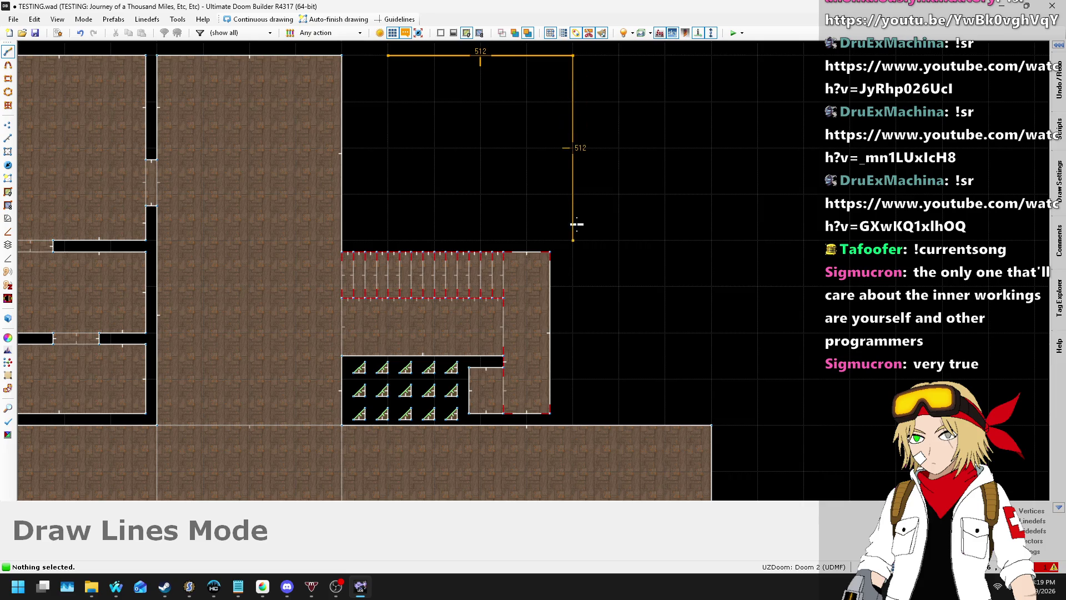
{"action": "left_click", "coordinate": [573, 239]}
{"action": "left_click", "coordinate": [388, 240]}
{"action": "left_click", "coordinate": [387, 55]}
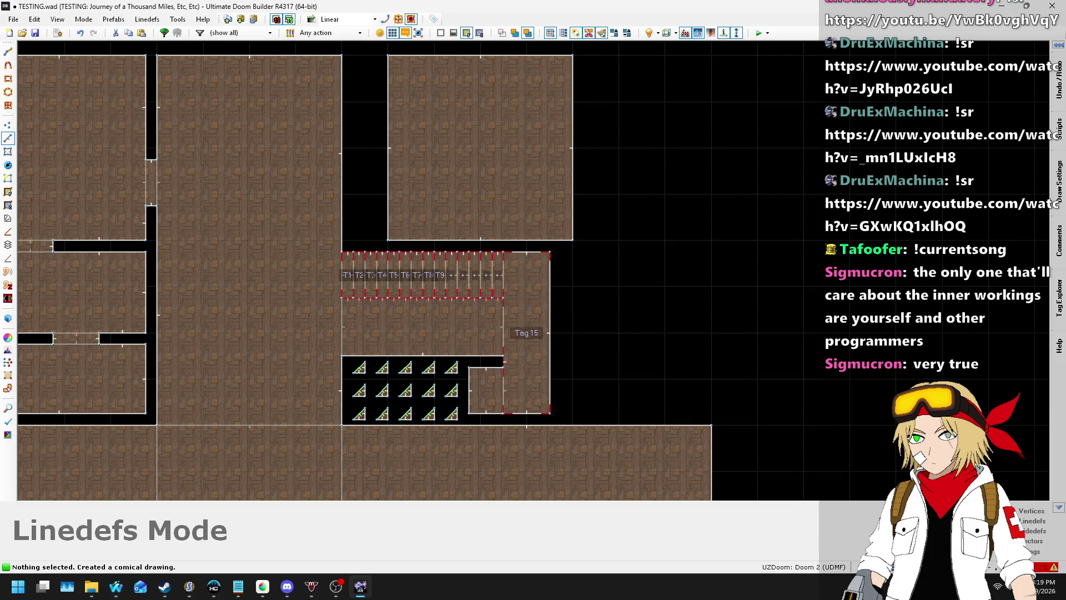
- Switch to a finer grid, select the new room's walls, then clear the selection
{"action": "left_click", "coordinate": [867, 567]}
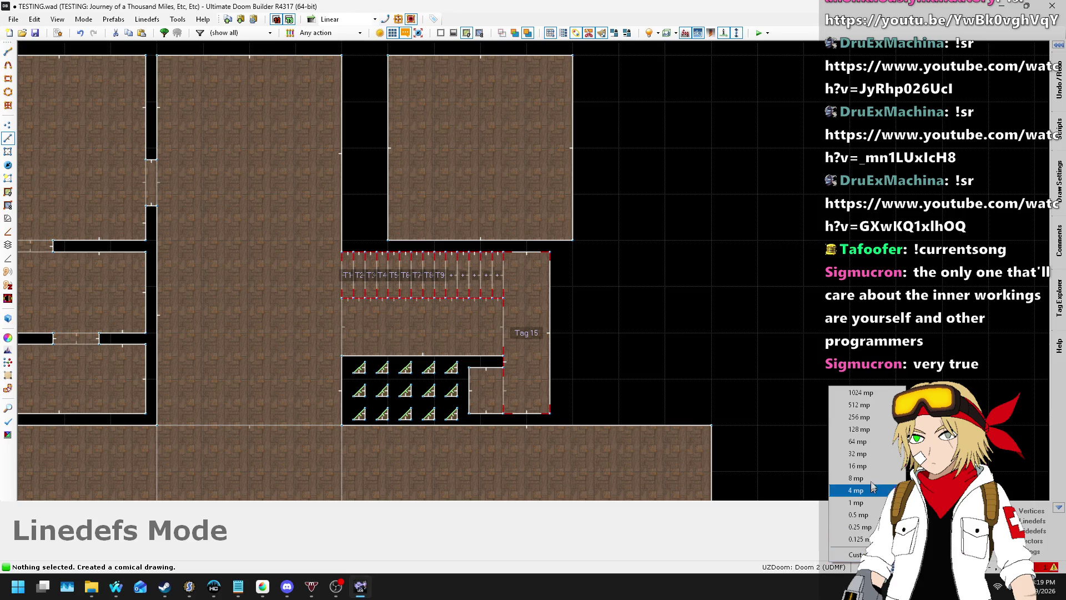
{"action": "left_click", "coordinate": [863, 466]}
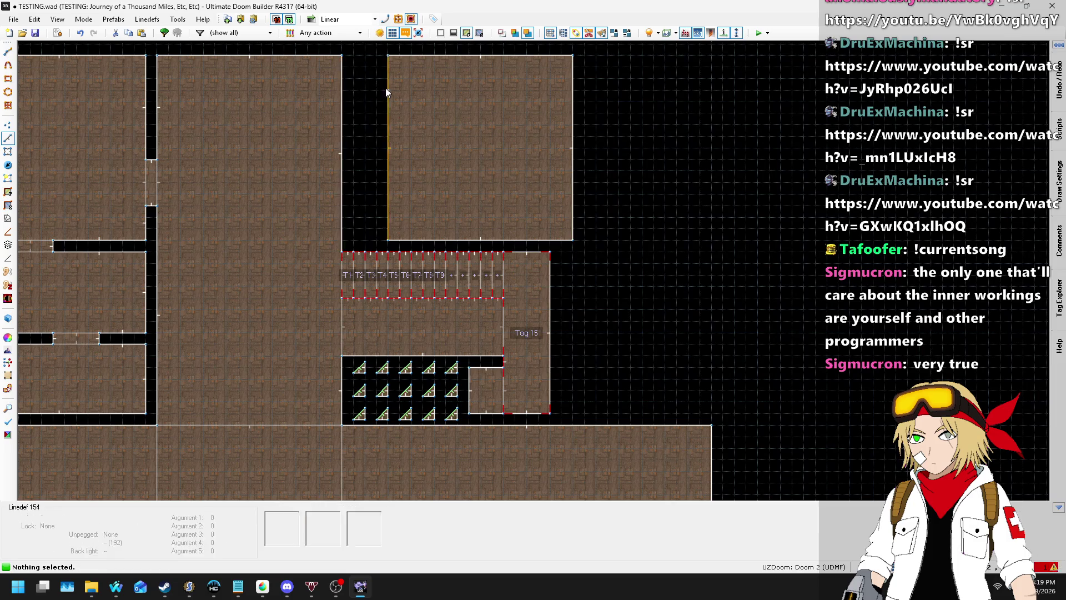
{"action": "mouse_move", "coordinate": [374, 48]}
{"action": "left_mouse_down"}
{"action": "mouse_move", "coordinate": [392, 75]}
{"action": "mouse_move", "coordinate": [592, 226]}
{"action": "mouse_move", "coordinate": [591, 246]}
{"action": "left_mouse_up"}
{"action": "scroll", "coordinate": [389, 116], "scroll_direction": "up", "scroll_amount": 3}
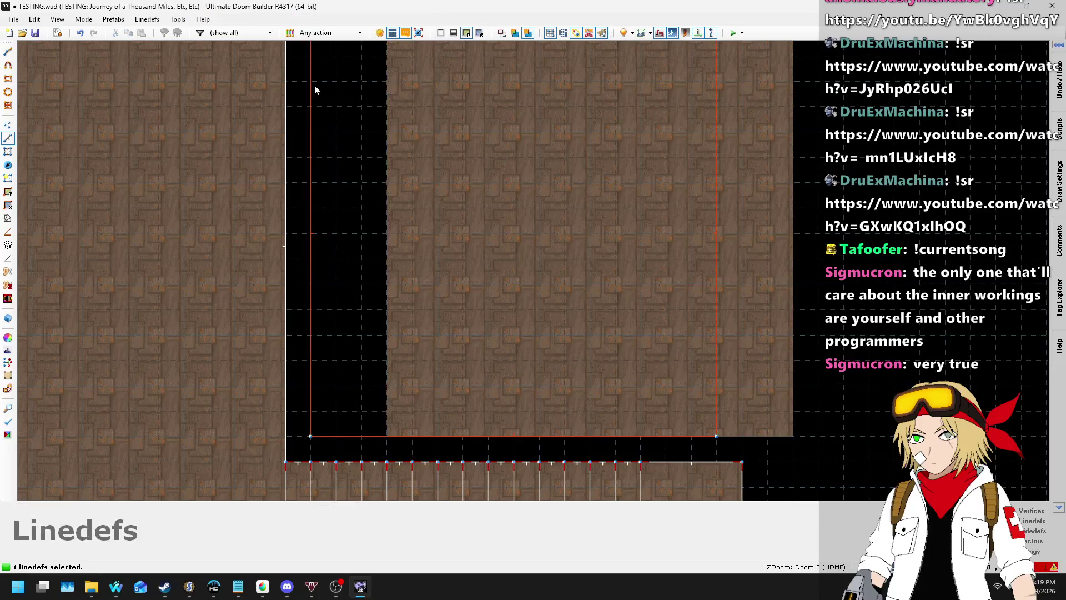
{"action": "scroll", "coordinate": [422, 200], "scroll_direction": "down", "scroll_amount": 6}
{"action": "scroll", "coordinate": [398, 250], "scroll_direction": "up", "scroll_amount": 4}
{"action": "key", "text": "c"}
{"action": "scroll", "coordinate": [442, 253], "scroll_direction": "up", "scroll_amount": 2}
- Draw a 32×128 connector passage in the gap between the hall and the room
{"action": "key", "text": "d"}
{"action": "left_click", "coordinate": [437, 250]}
{"action": "left_click", "coordinate": [461, 250]}
{"action": "left_click", "coordinate": [462, 351]}
{"action": "left_click", "coordinate": [437, 351]}
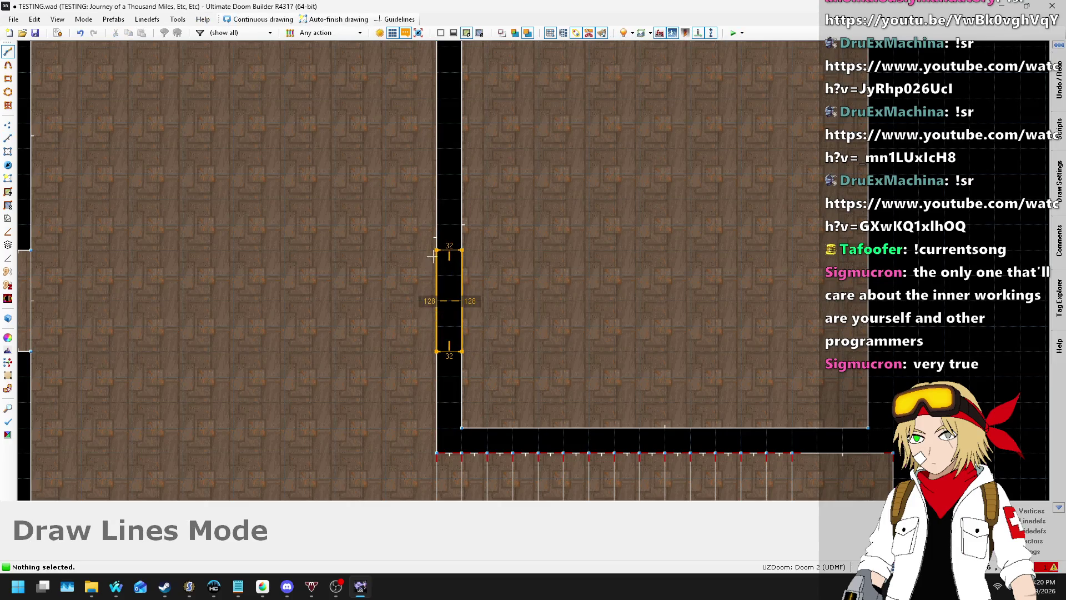
{"action": "key", "text": "Return"}
{"action": "scroll", "coordinate": [544, 145], "scroll_direction": "down", "scroll_amount": 5}
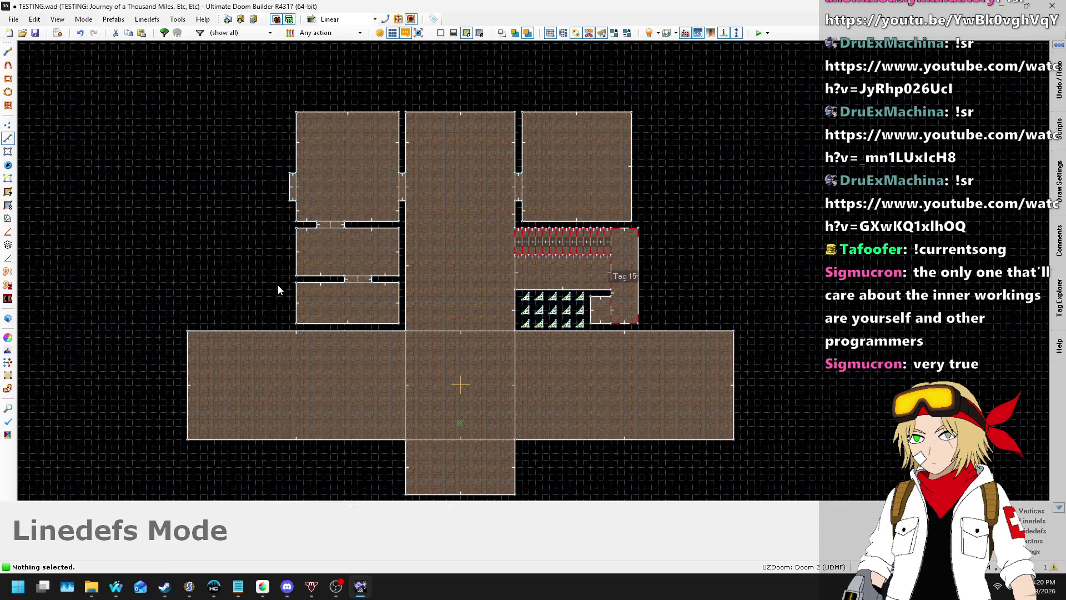
{"action": "scroll", "coordinate": [248, 301], "scroll_direction": "up", "scroll_amount": 3}
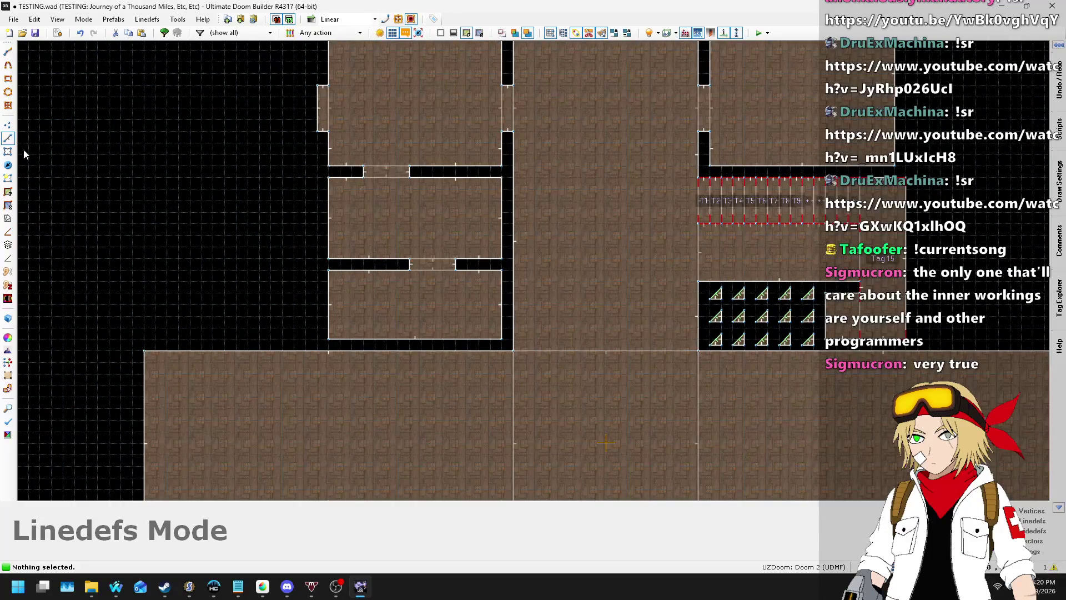
- Insert two vertices on the wide room's top edge and pull them up into a squared wing top
{"action": "left_click", "coordinate": [8, 125]}
{"action": "right_click", "coordinate": [167, 351]}
{"action": "right_click", "coordinate": [306, 352]}
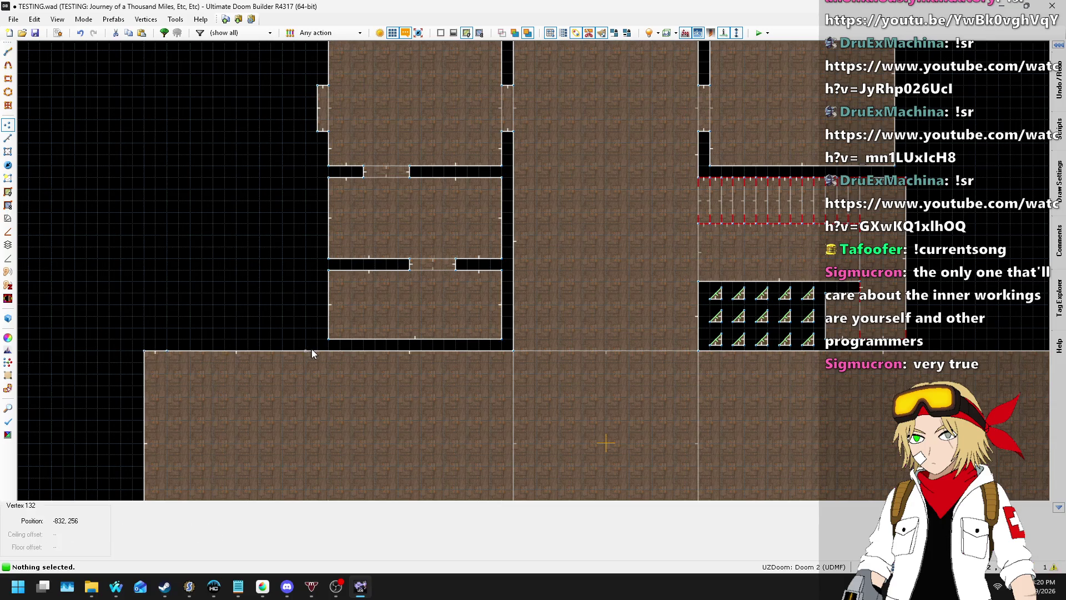
{"action": "mouse_move", "coordinate": [167, 351]}
{"action": "left_mouse_down"}
{"action": "mouse_move", "coordinate": [134, 173]}
{"action": "mouse_move", "coordinate": [151, 177]}
{"action": "left_mouse_up"}
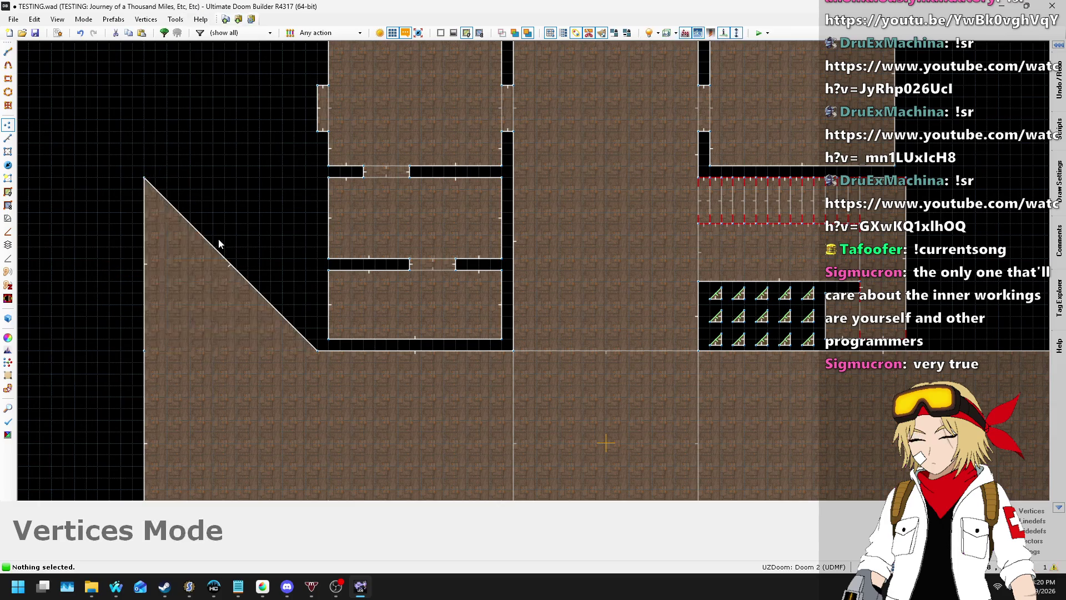
{"action": "left_click_drag", "start_coordinate": [230, 249], "coordinate": [322, 173]}
{"action": "key", "text": "d"}
{"action": "key", "text": "Escape"}
{"action": "key", "text": "ctrl+z"}
{"action": "mouse_move", "coordinate": [254, 267]}
{"action": "left_mouse_down"}
{"action": "mouse_move", "coordinate": [298, 190]}
{"action": "mouse_move", "coordinate": [317, 178]}
{"action": "left_mouse_up"}
{"action": "key", "text": "Delete"}
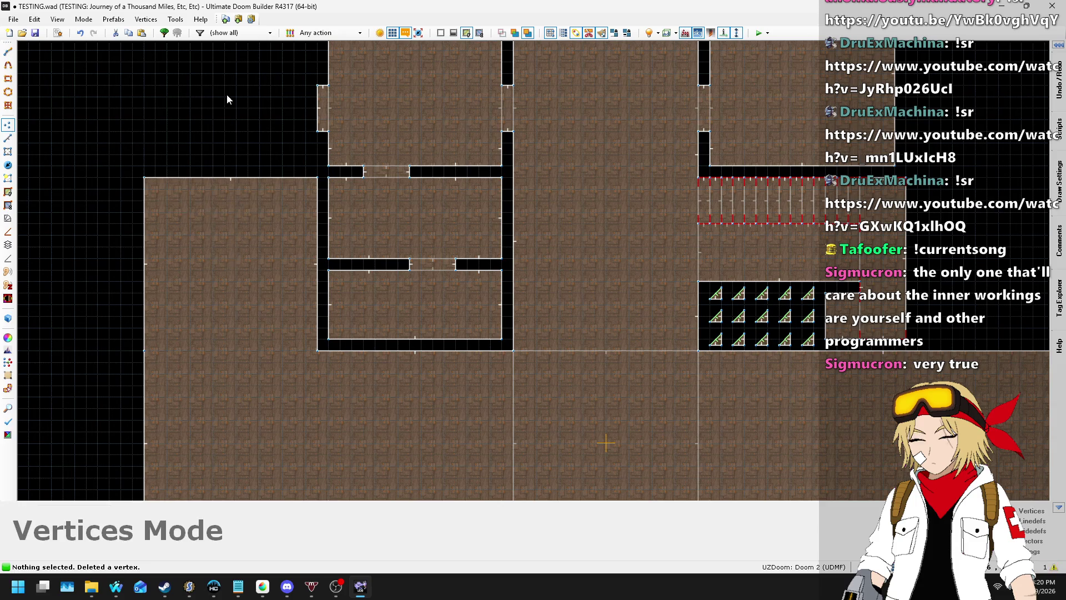
- Extend the wing's bottom edge downward and delete the leftover notch vertex
{"action": "scroll", "coordinate": [250, 188], "scroll_direction": "down", "scroll_amount": 2}
{"action": "scroll", "coordinate": [305, 454], "scroll_direction": "up", "scroll_amount": 4}
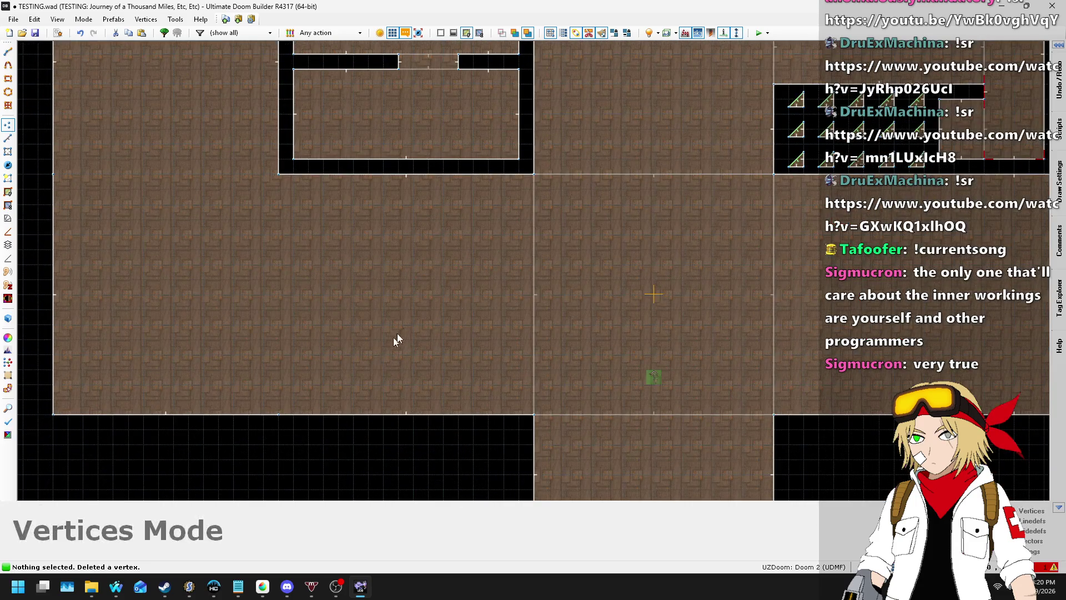
{"action": "scroll", "coordinate": [383, 347], "scroll_direction": "down", "scroll_amount": 3}
{"action": "left_click_drag", "start_coordinate": [292, 373], "coordinate": [324, 469]}
{"action": "left_click_drag", "start_coordinate": [197, 370], "coordinate": [195, 472]}
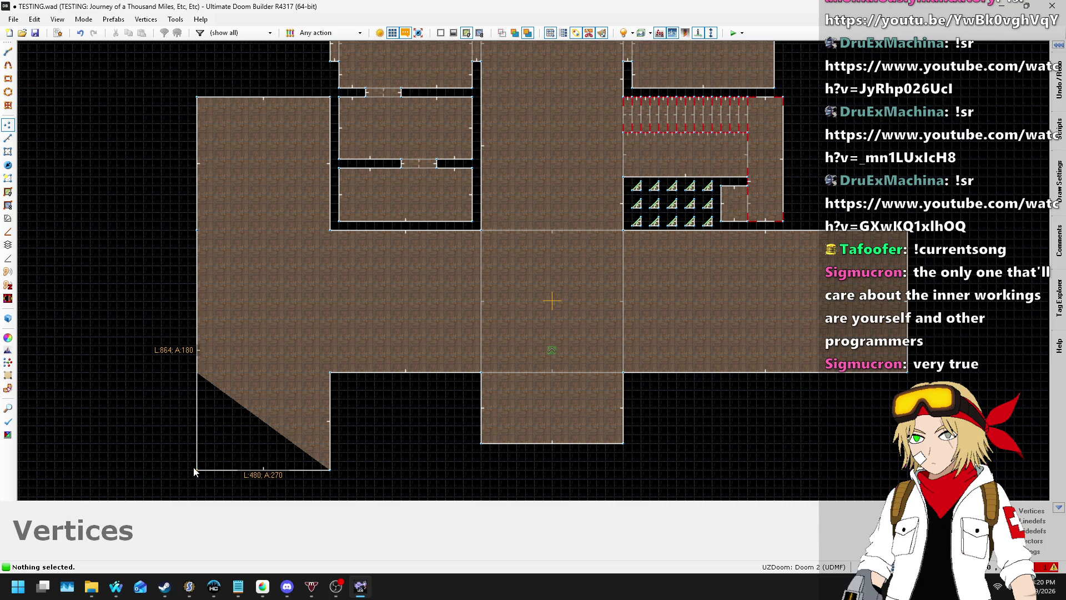
{"action": "key", "text": "Delete"}
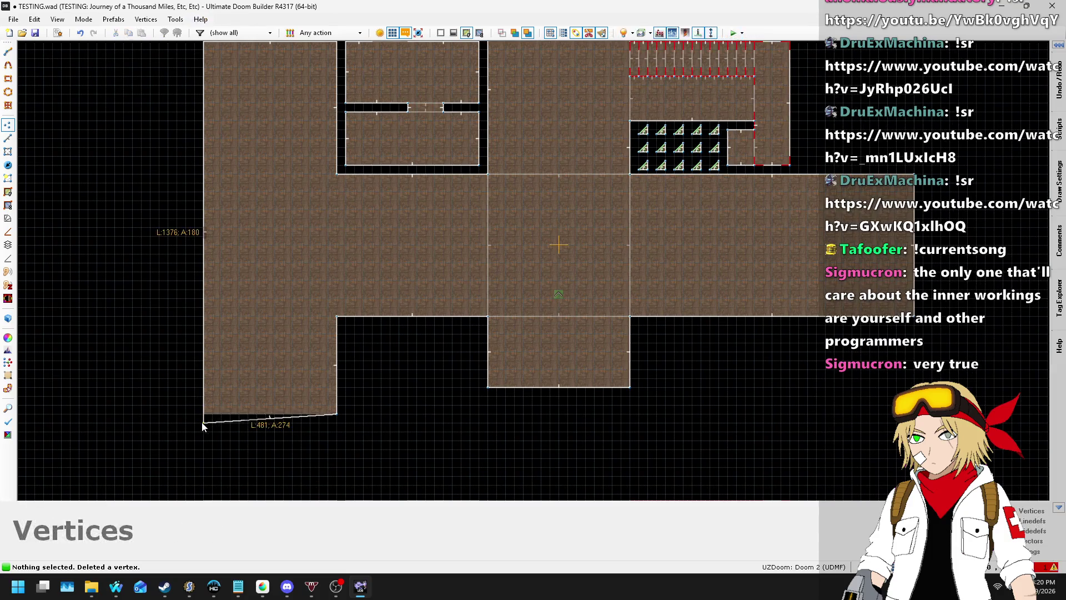
- Keep the grid at 32 units and undo a trial vertex on the wing's left wall
{"action": "scroll", "coordinate": [214, 414], "scroll_direction": "down", "scroll_amount": 5}
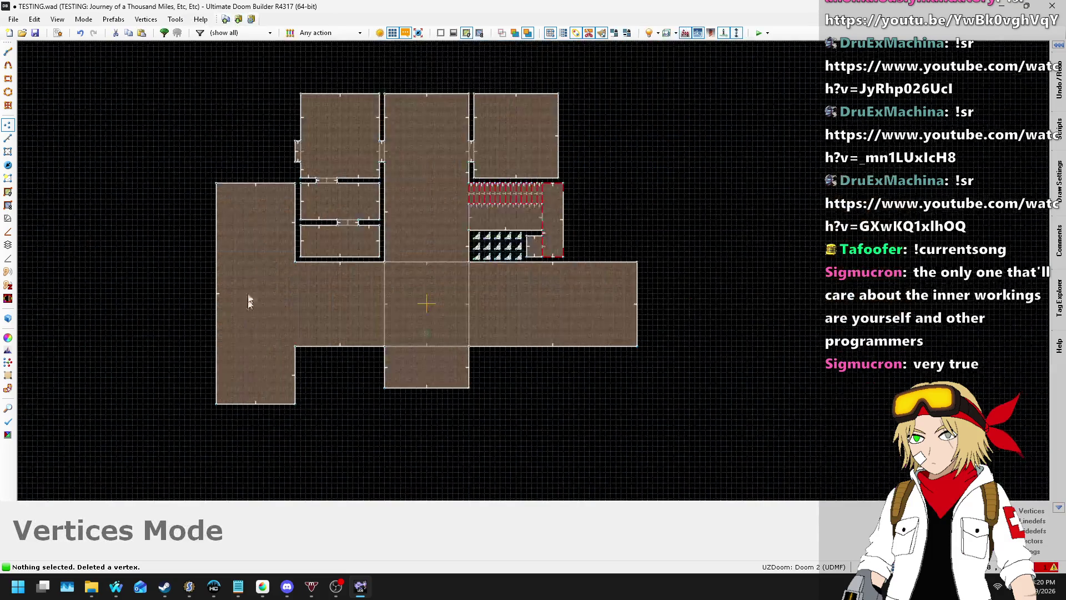
{"action": "scroll", "coordinate": [248, 305], "scroll_direction": "up", "scroll_amount": 5}
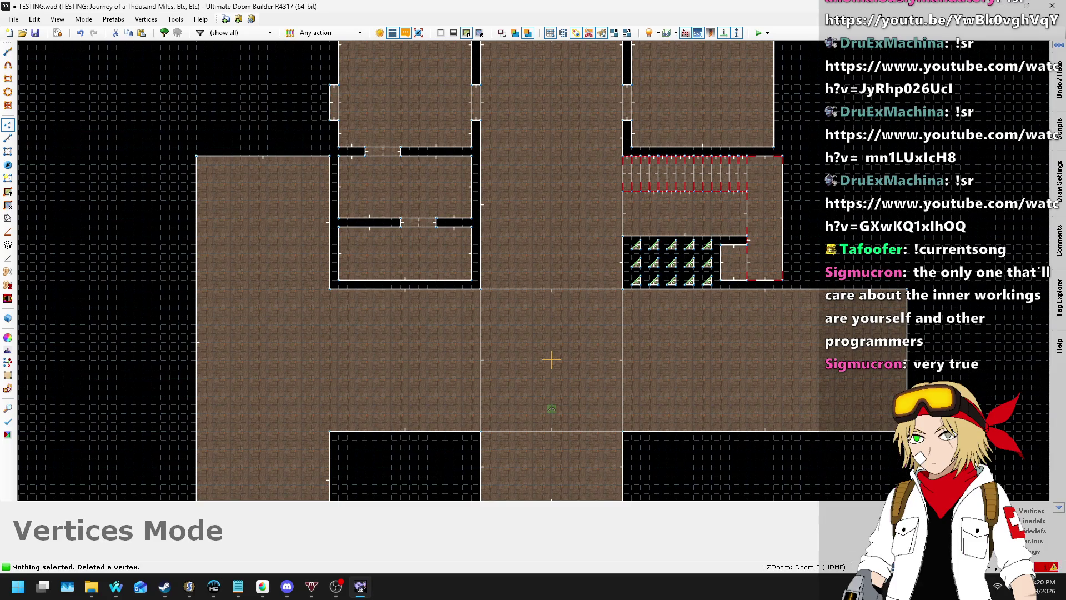
{"action": "left_click", "coordinate": [877, 567]}
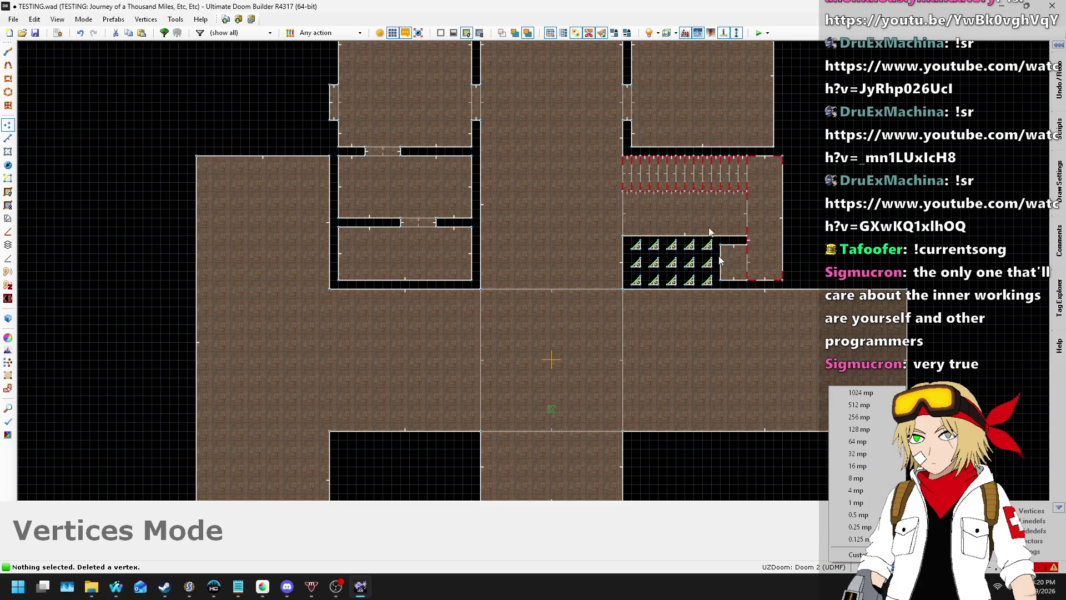
{"action": "left_click", "coordinate": [733, 289]}
{"action": "right_click", "coordinate": [196, 289]}
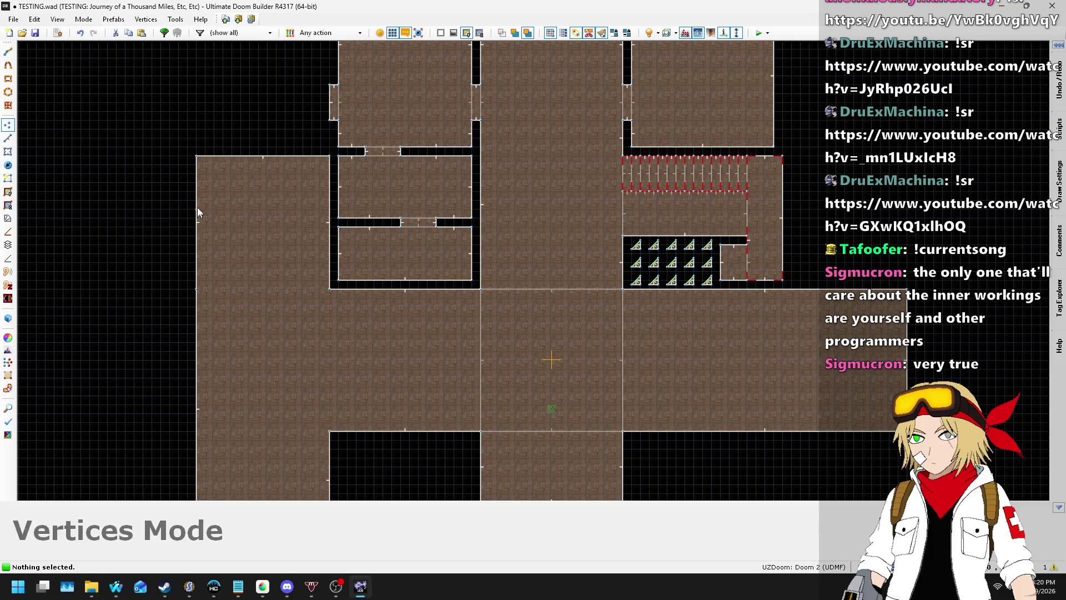
{"action": "key", "text": "ctrl+z"}
{"action": "left_click", "coordinate": [8, 137]}
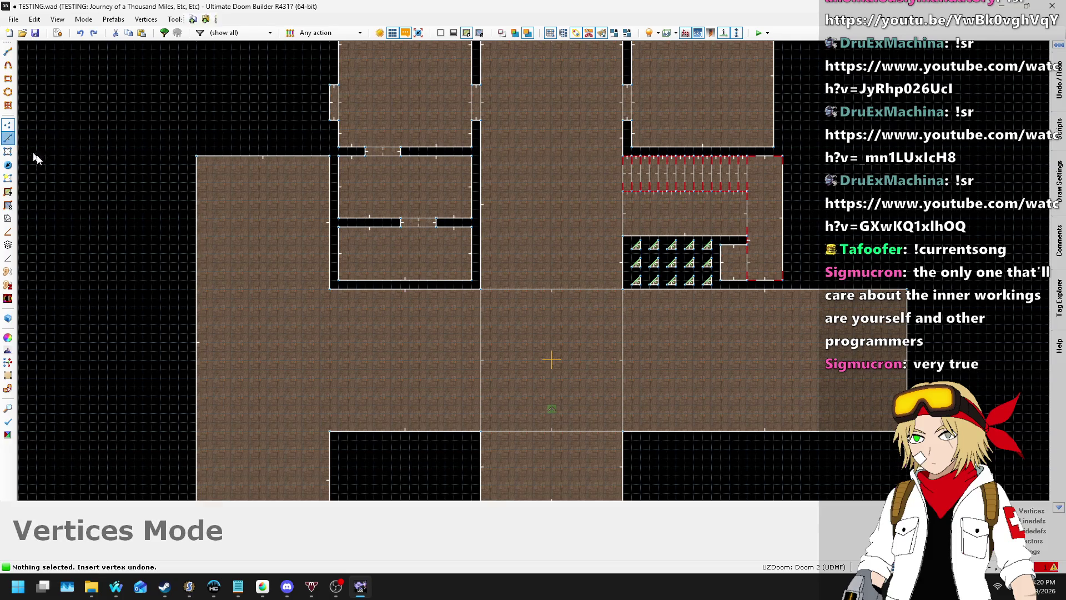
- Start a line on the left wing's left wall, then cancel the unfinished drawing
{"action": "key", "text": "d"}
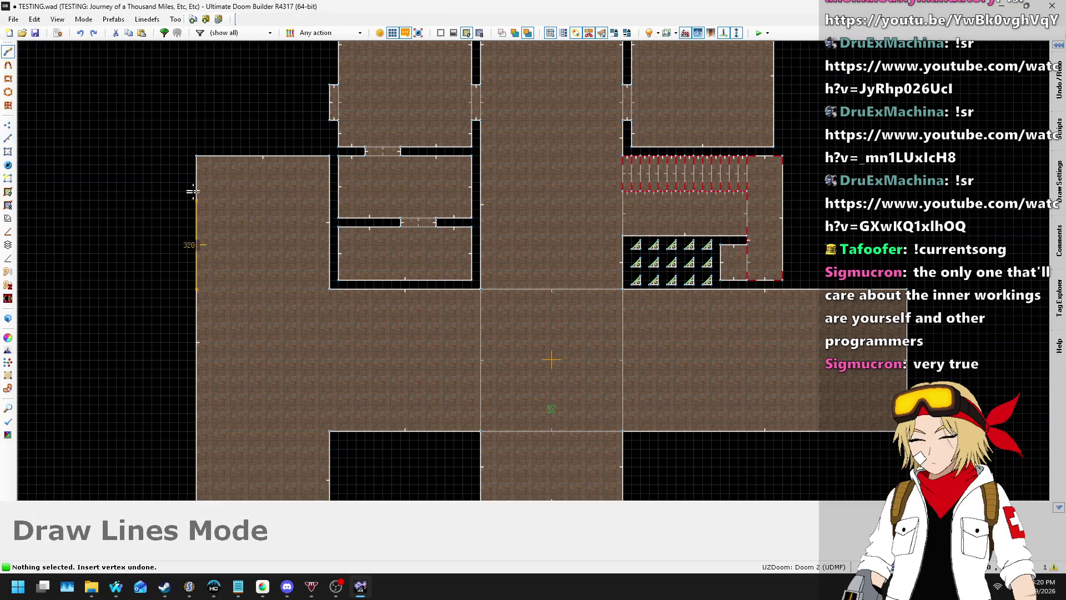
{"action": "scroll", "coordinate": [203, 222], "scroll_direction": "up", "scroll_amount": 4}
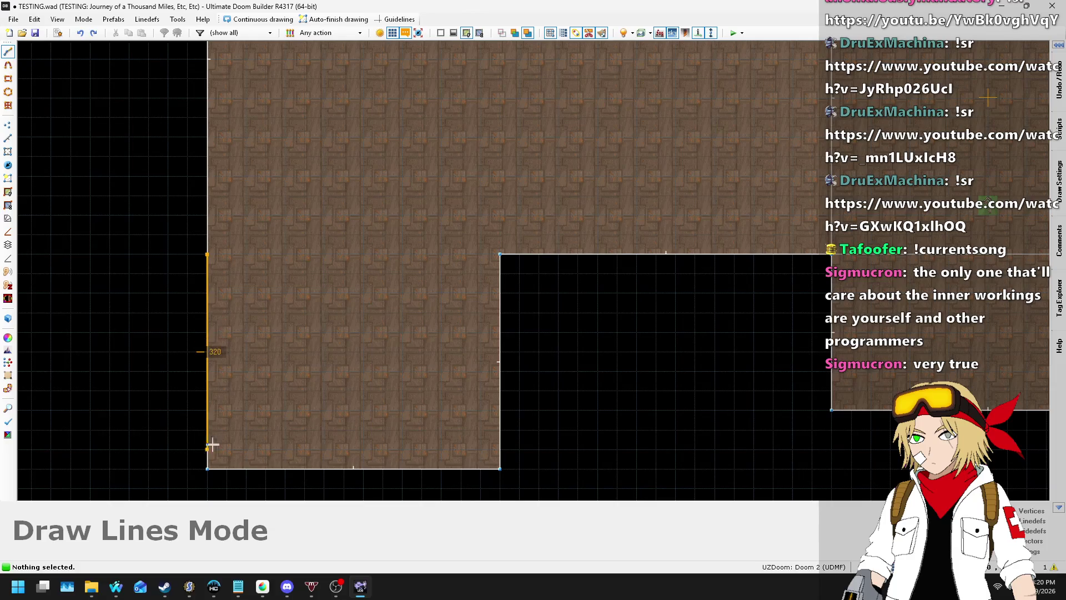
{"action": "scroll", "coordinate": [211, 389], "scroll_direction": "down", "scroll_amount": 2}
{"action": "scroll", "coordinate": [224, 223], "scroll_direction": "up", "scroll_amount": 2}
{"action": "left_click", "coordinate": [200, 190]}
{"action": "scroll", "coordinate": [200, 328], "scroll_direction": "down", "scroll_amount": 1}
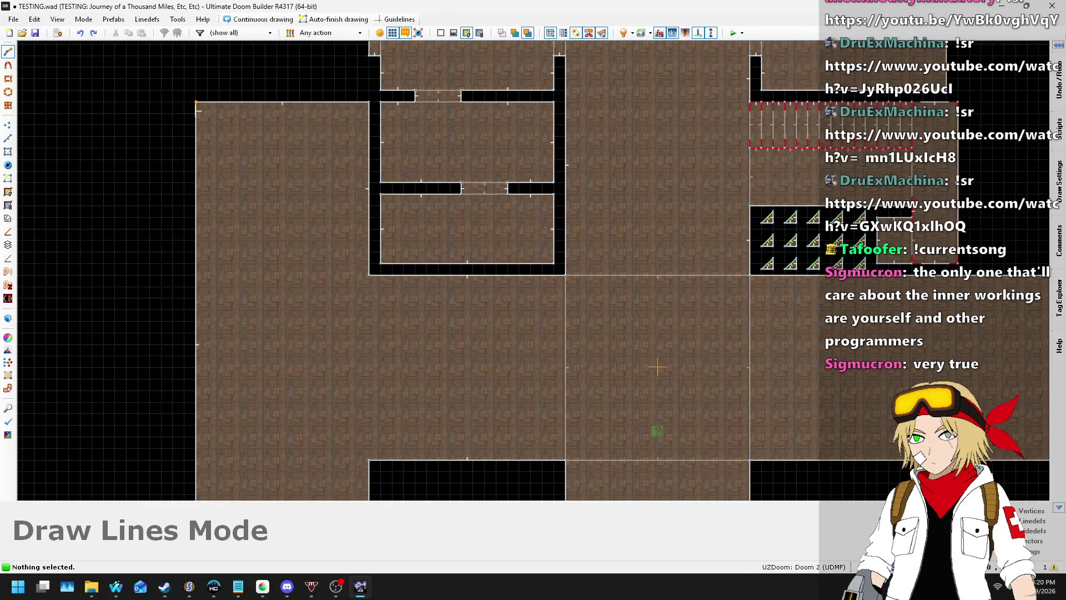
{"action": "scroll", "coordinate": [198, 108], "scroll_direction": "down", "scroll_amount": 1}
{"action": "scroll", "coordinate": [229, 250], "scroll_direction": "up", "scroll_amount": 1}
{"action": "key", "text": "Escape"}
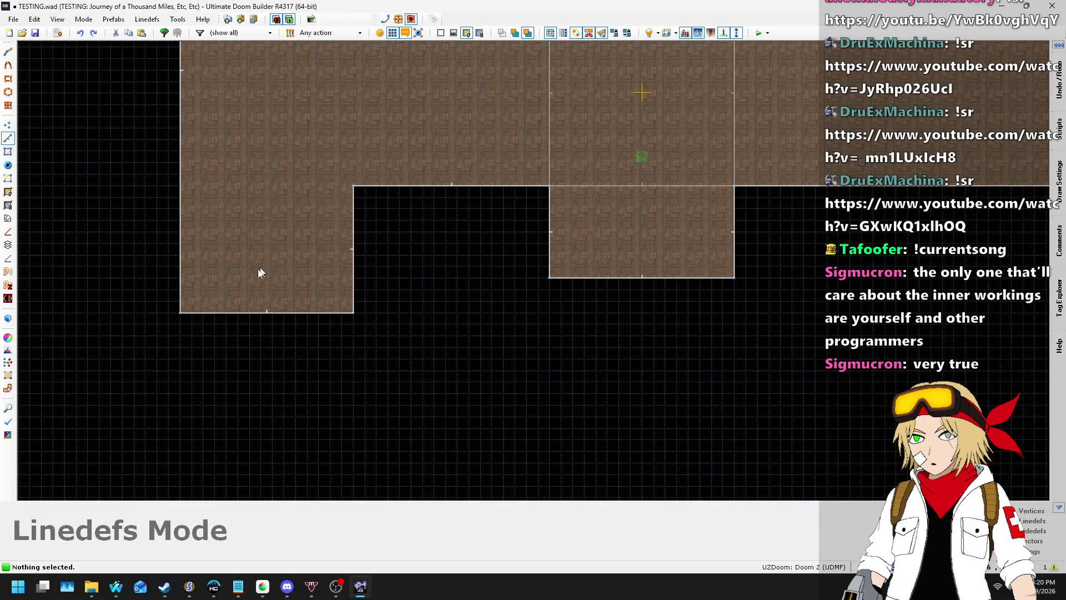
- Drag the left wing's bottom linedef further down, below the central south room
{"action": "left_click_drag", "start_coordinate": [279, 314], "coordinate": [281, 351]}
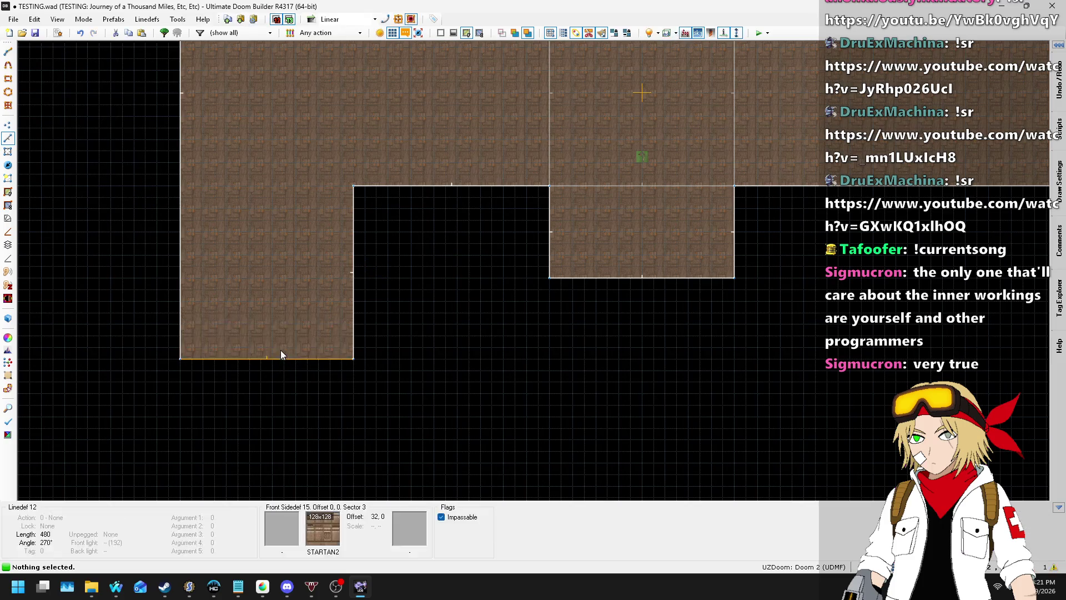
{"action": "scroll", "coordinate": [305, 387], "scroll_direction": "down", "scroll_amount": 4}
{"action": "scroll", "coordinate": [274, 272], "scroll_direction": "up", "scroll_amount": 2}
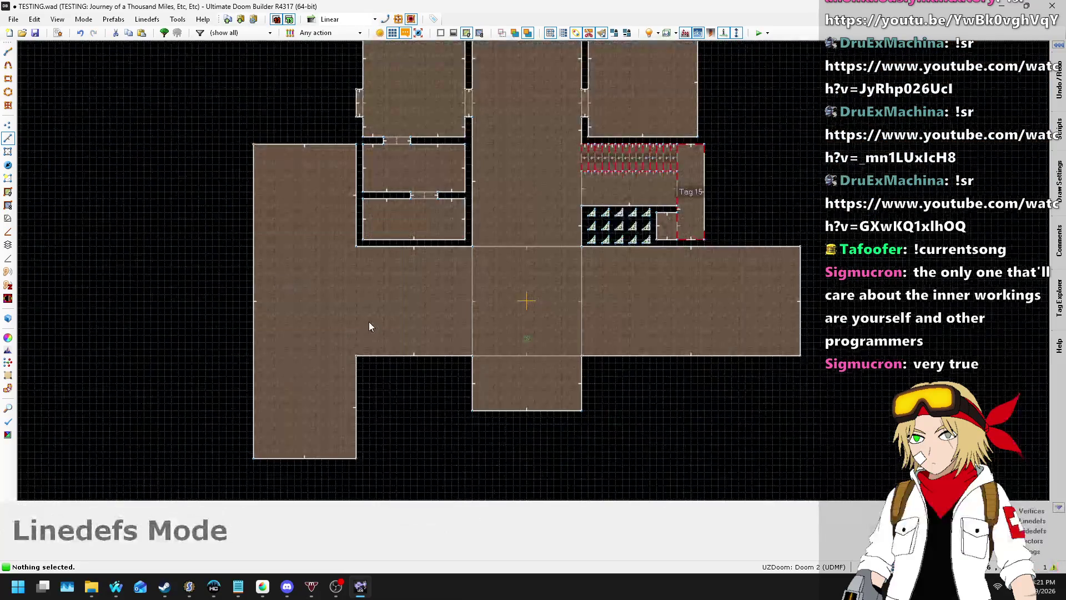
{"action": "scroll", "coordinate": [404, 242], "scroll_direction": "up", "scroll_amount": 1}
{"action": "scroll", "coordinate": [492, 266], "scroll_direction": "down", "scroll_amount": 1}
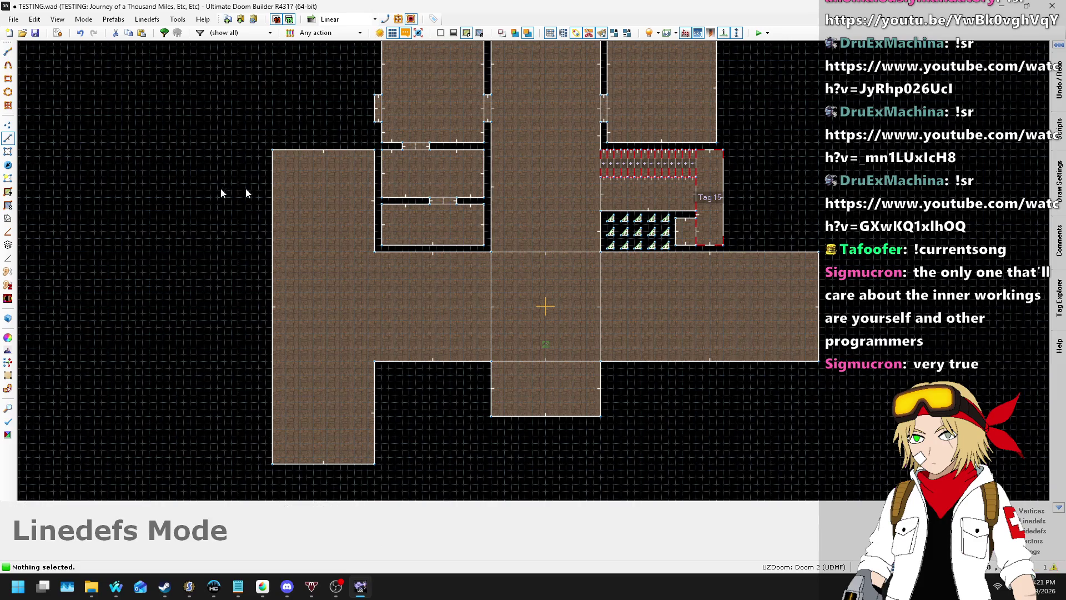
{"action": "left_click", "coordinate": [8, 125]}
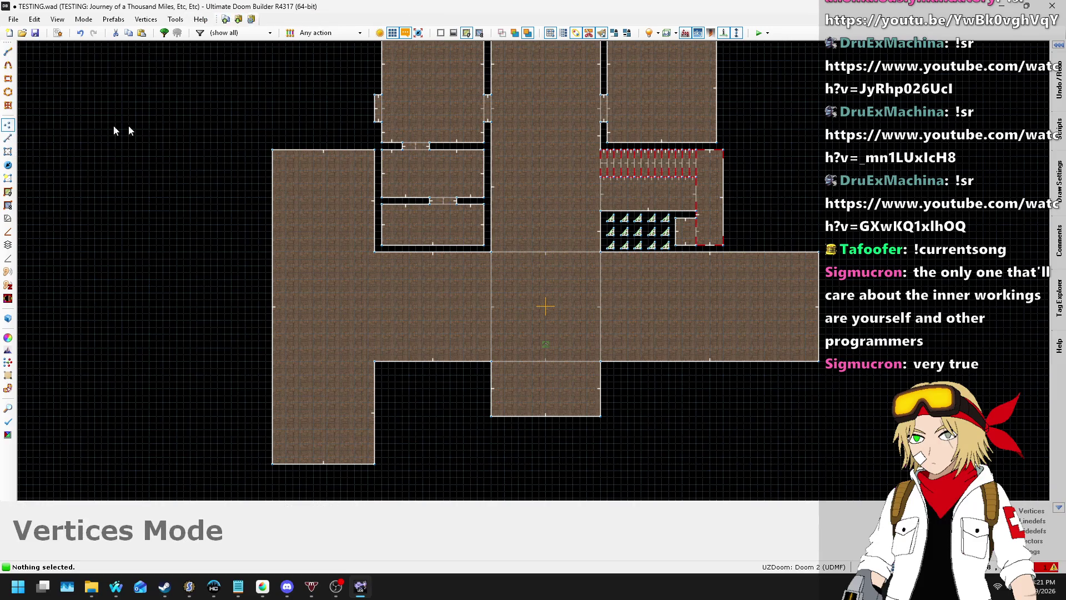
- Shift the left wing's top-left corner vertex slightly leftward
{"action": "scroll", "coordinate": [769, 141], "scroll_direction": "up", "scroll_amount": 4}
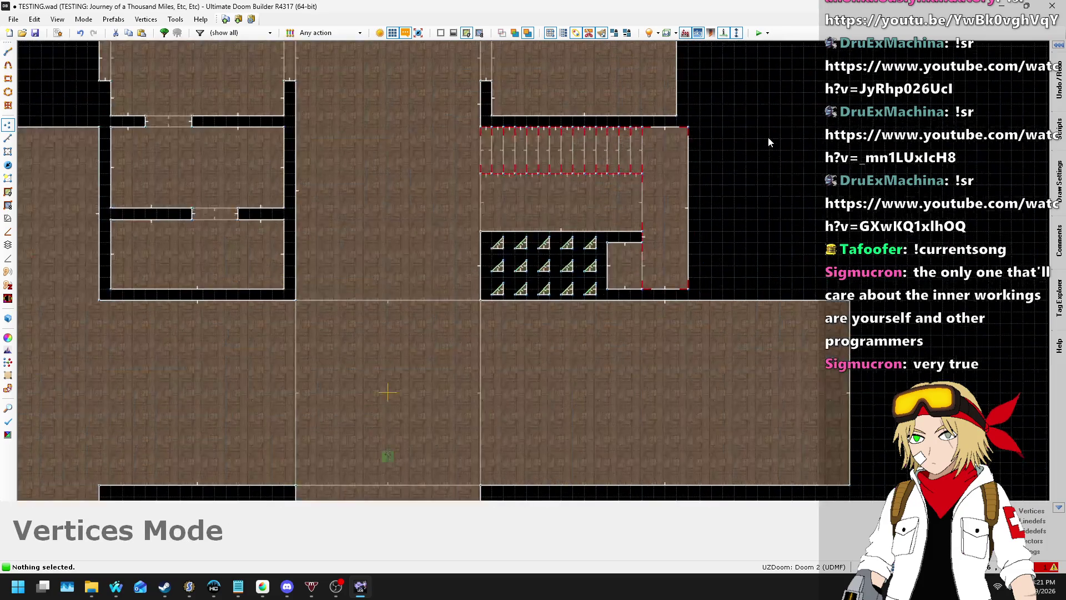
{"action": "scroll", "coordinate": [769, 141], "scroll_direction": "down", "scroll_amount": 5}
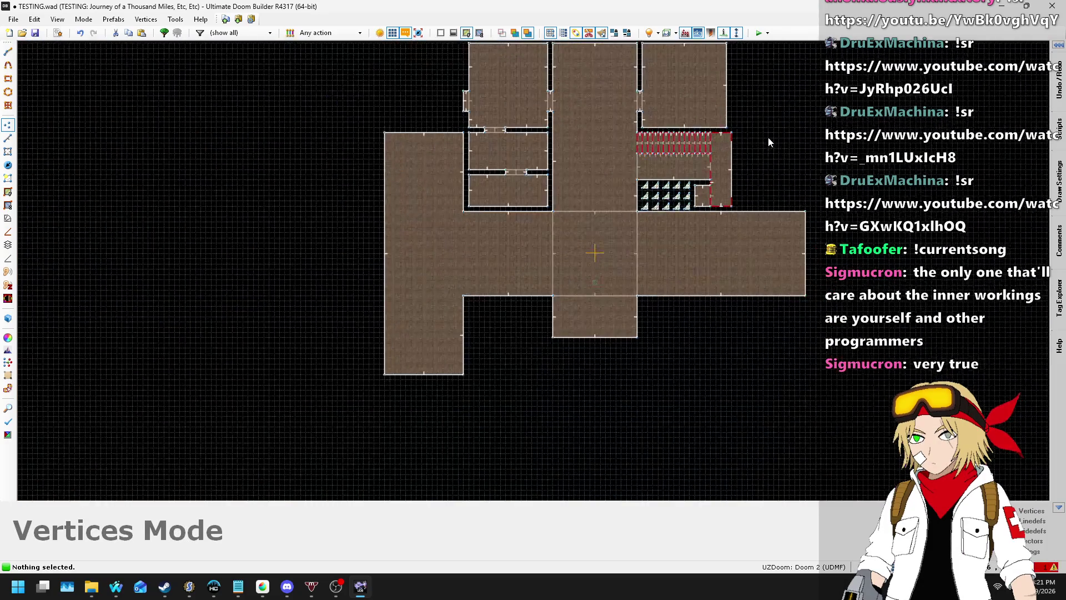
{"action": "scroll", "coordinate": [449, 187], "scroll_direction": "up", "scroll_amount": 4}
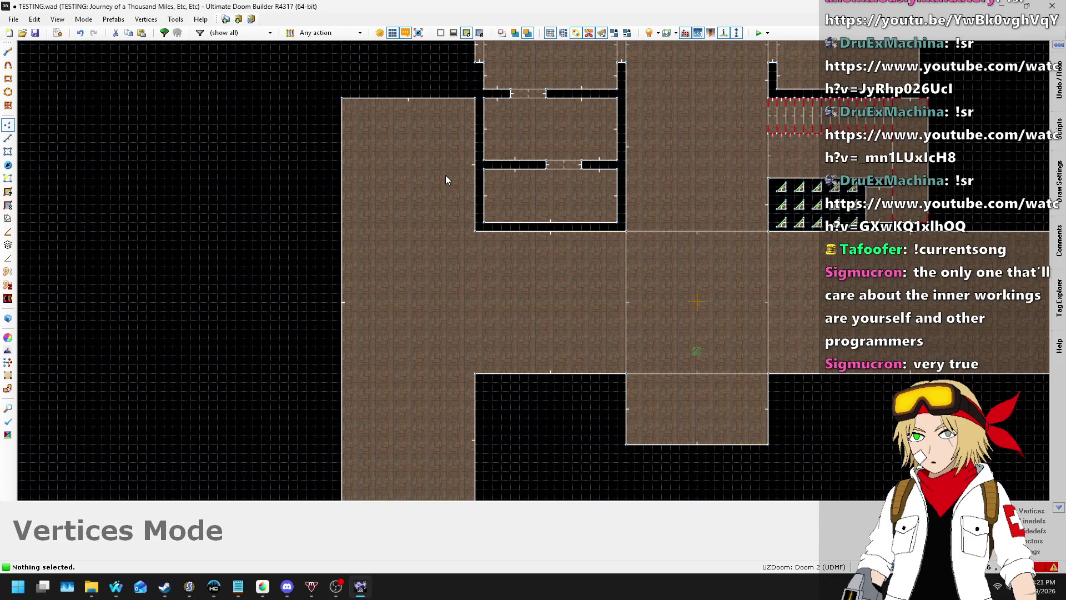
{"action": "scroll", "coordinate": [445, 175], "scroll_direction": "down", "scroll_amount": 3}
{"action": "scroll", "coordinate": [689, 222], "scroll_direction": "up", "scroll_amount": 7}
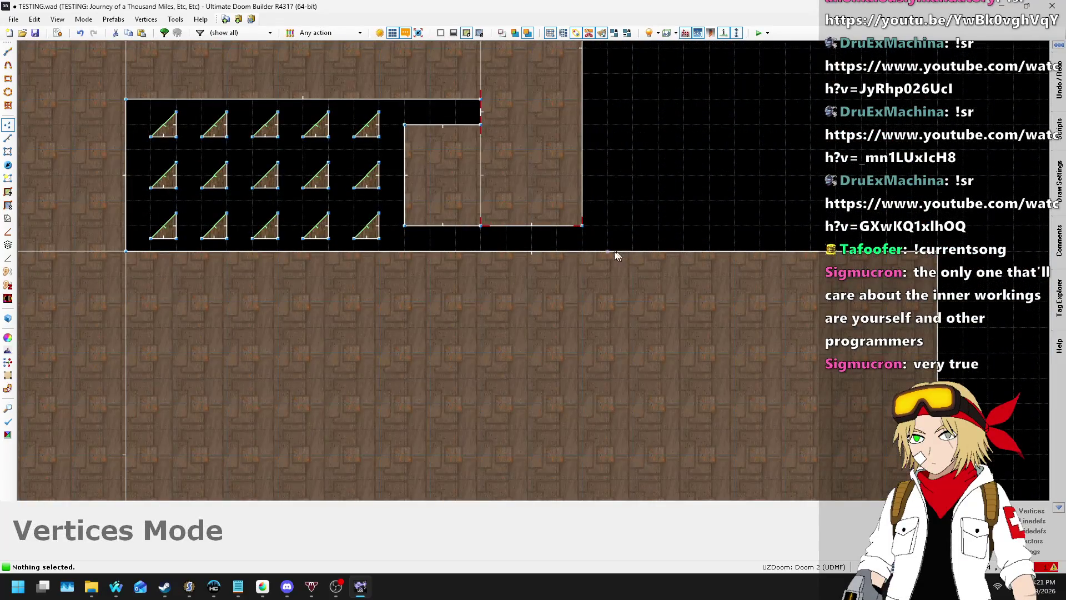
{"action": "scroll", "coordinate": [617, 261], "scroll_direction": "down", "scroll_amount": 4}
{"action": "scroll", "coordinate": [660, 294], "scroll_direction": "down", "scroll_amount": 5}
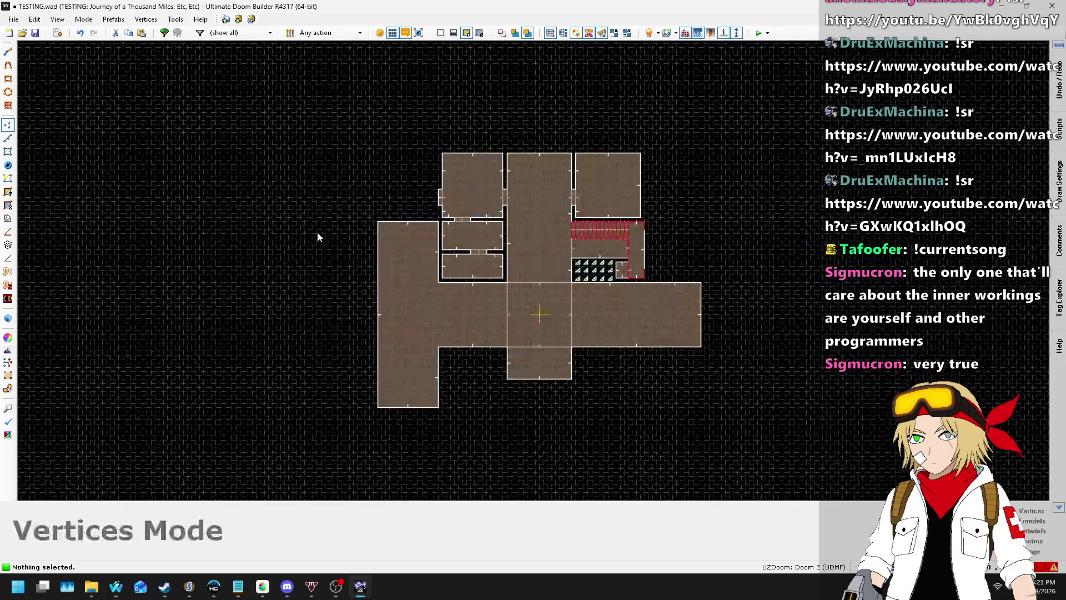
{"action": "scroll", "coordinate": [459, 229], "scroll_direction": "up", "scroll_amount": 7}
{"action": "left_click_drag", "start_coordinate": [453, 187], "coordinate": [438, 187]}
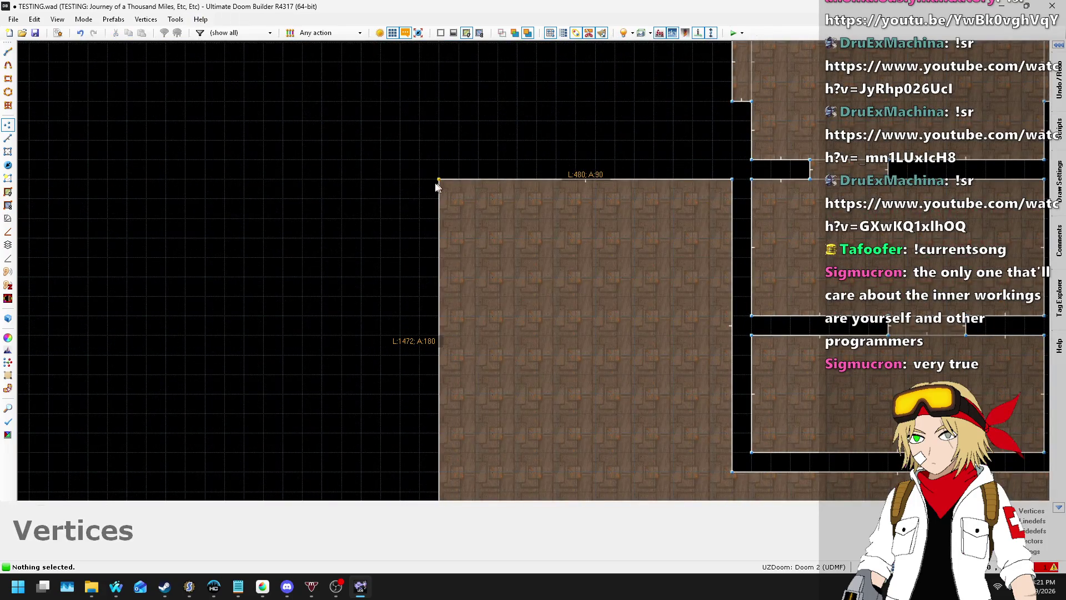
{"action": "scroll", "coordinate": [434, 187], "scroll_direction": "down", "scroll_amount": 5}
{"action": "scroll", "coordinate": [622, 258], "scroll_direction": "up", "scroll_amount": 6}
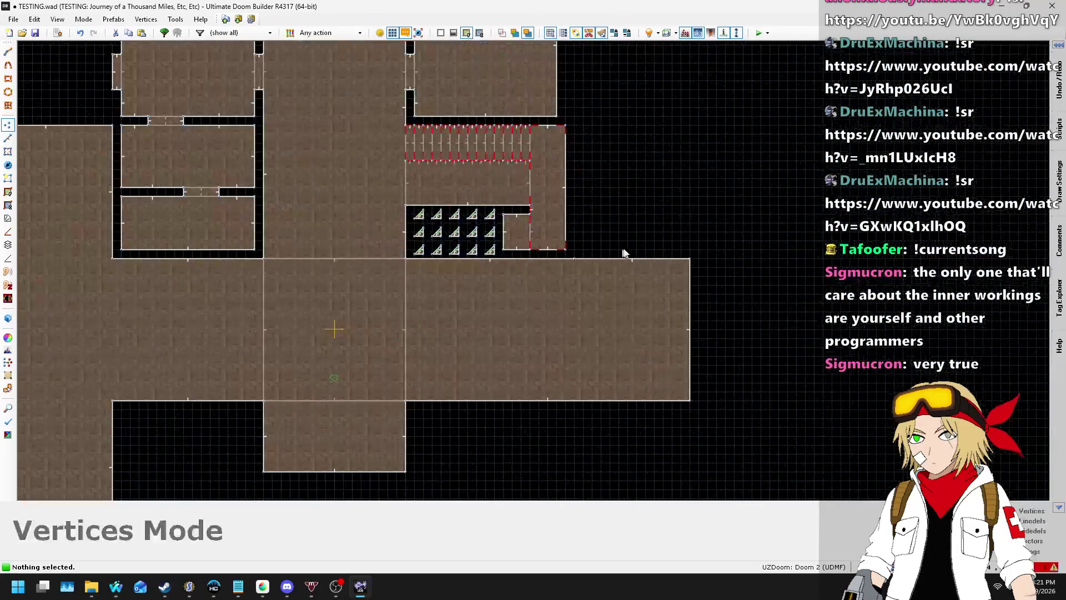
- Raise the right room's two top corners and its top linedef up level with the left wing
{"action": "mouse_move", "coordinate": [512, 269]}
{"action": "left_mouse_down"}
{"action": "mouse_move", "coordinate": [531, 72]}
{"action": "mouse_move", "coordinate": [512, 72]}
{"action": "left_mouse_up"}
{"action": "left_click_drag", "start_coordinate": [766, 269], "coordinate": [769, 75]}
{"action": "scroll", "coordinate": [676, 234], "scroll_direction": "down", "scroll_amount": 4}
{"action": "scroll", "coordinate": [655, 197], "scroll_direction": "up", "scroll_amount": 5}
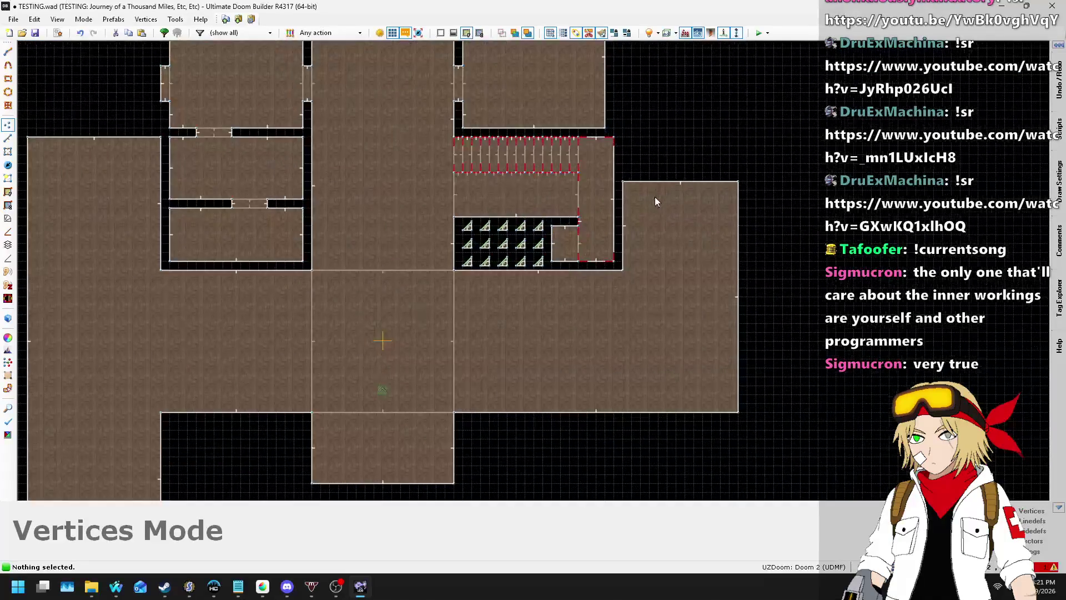
{"action": "scroll", "coordinate": [657, 196], "scroll_direction": "down", "scroll_amount": 3}
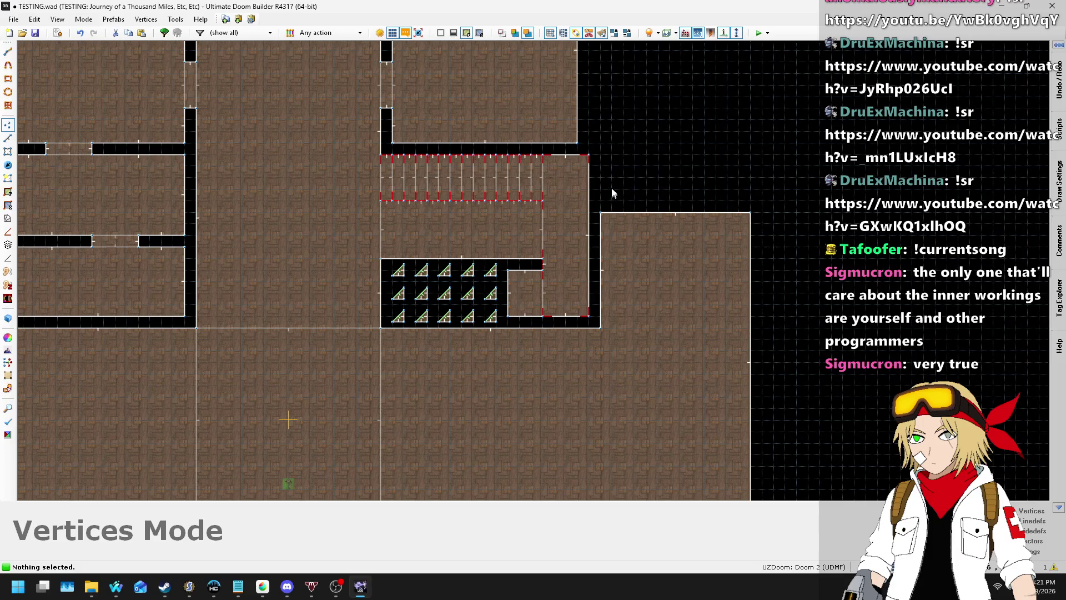
{"action": "scroll", "coordinate": [646, 167], "scroll_direction": "down", "scroll_amount": 3}
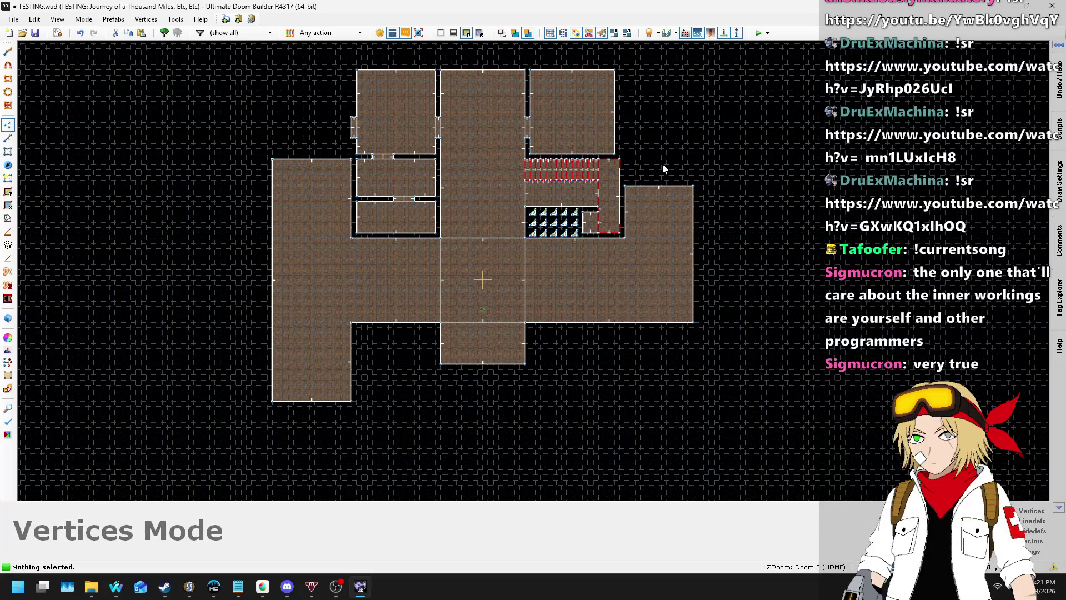
{"action": "scroll", "coordinate": [669, 174], "scroll_direction": "up", "scroll_amount": 4}
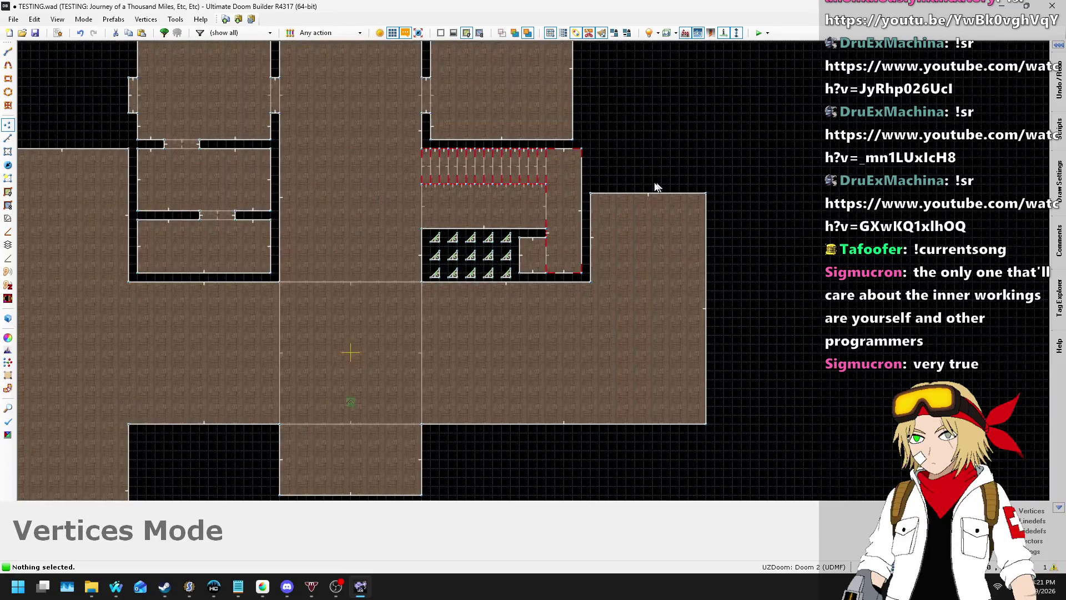
{"action": "left_click", "coordinate": [7, 137]}
{"action": "left_click_drag", "start_coordinate": [694, 190], "coordinate": [688, 106]}
{"action": "scroll", "coordinate": [639, 189], "scroll_direction": "down", "scroll_amount": 3}
{"action": "scroll", "coordinate": [501, 225], "scroll_direction": "up", "scroll_amount": 2}
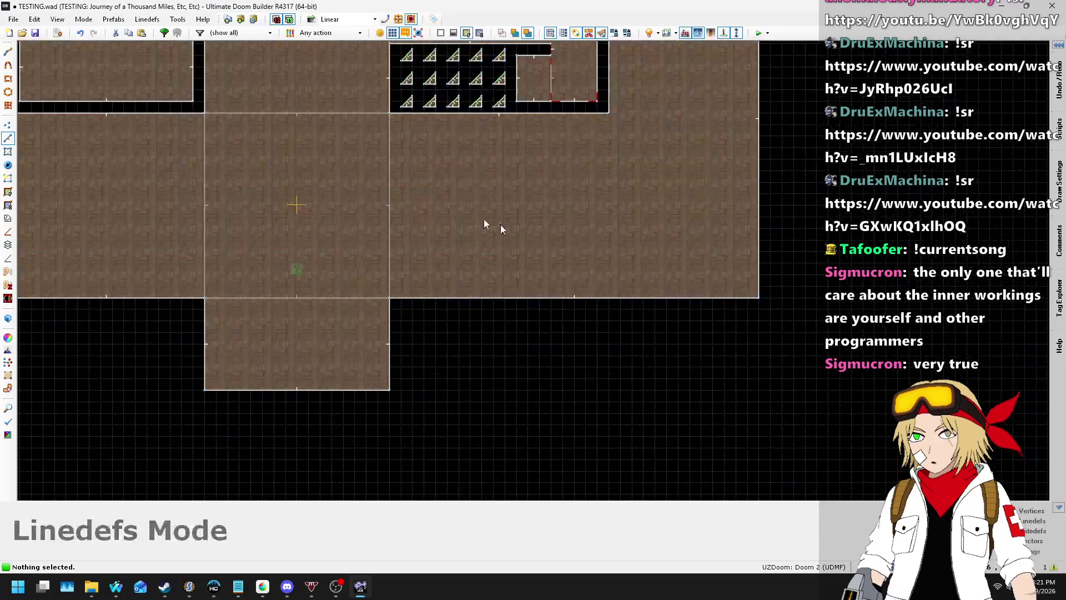
- Try a lower-right leg on the right room by inserting and dragging bottom vertices down
{"action": "key", "text": "v"}
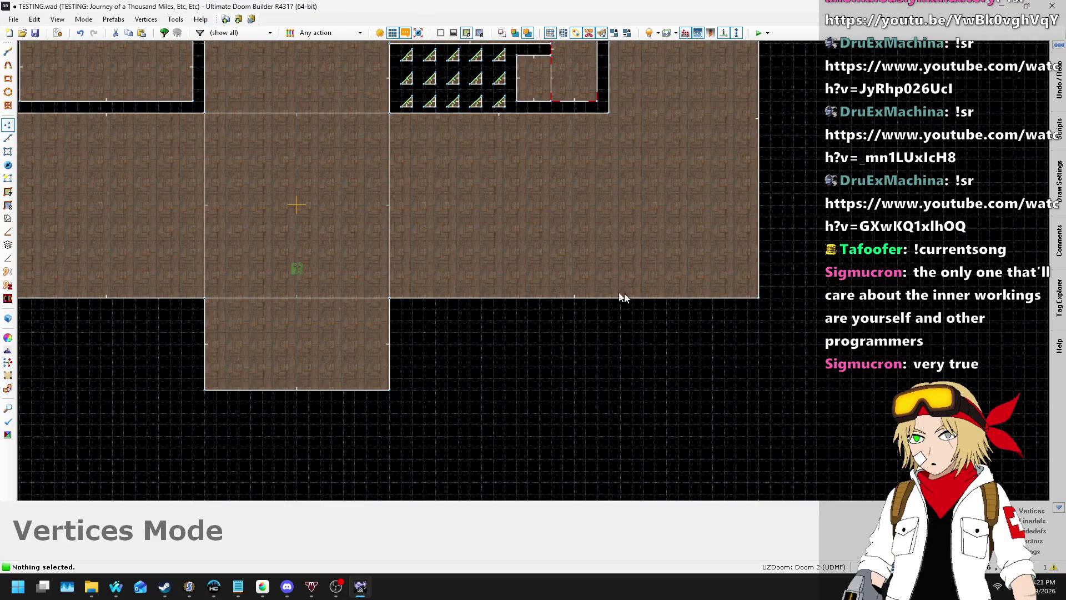
{"action": "key", "text": "Insert"}
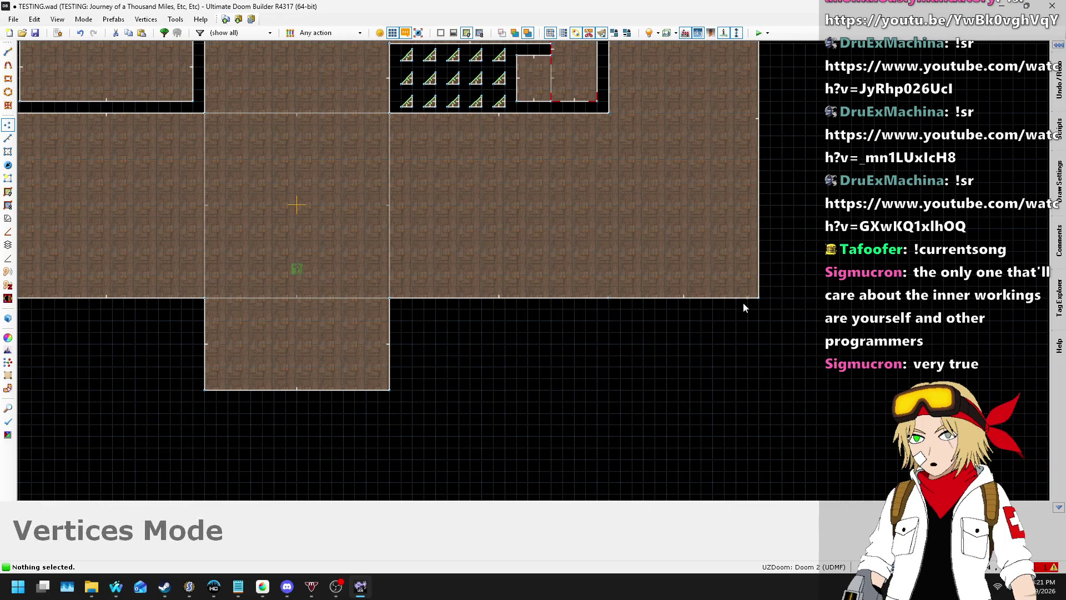
{"action": "mouse_move", "coordinate": [655, 299]}
{"action": "left_mouse_down"}
{"action": "mouse_move", "coordinate": [633, 440]}
{"action": "mouse_move", "coordinate": [607, 448]}
{"action": "mouse_move", "coordinate": [605, 476]}
{"action": "left_mouse_up"}
{"action": "key", "text": "Insert"}
{"action": "left_click_drag", "start_coordinate": [761, 302], "coordinate": [759, 477]}
{"action": "scroll", "coordinate": [596, 378], "scroll_direction": "down", "scroll_amount": 4}
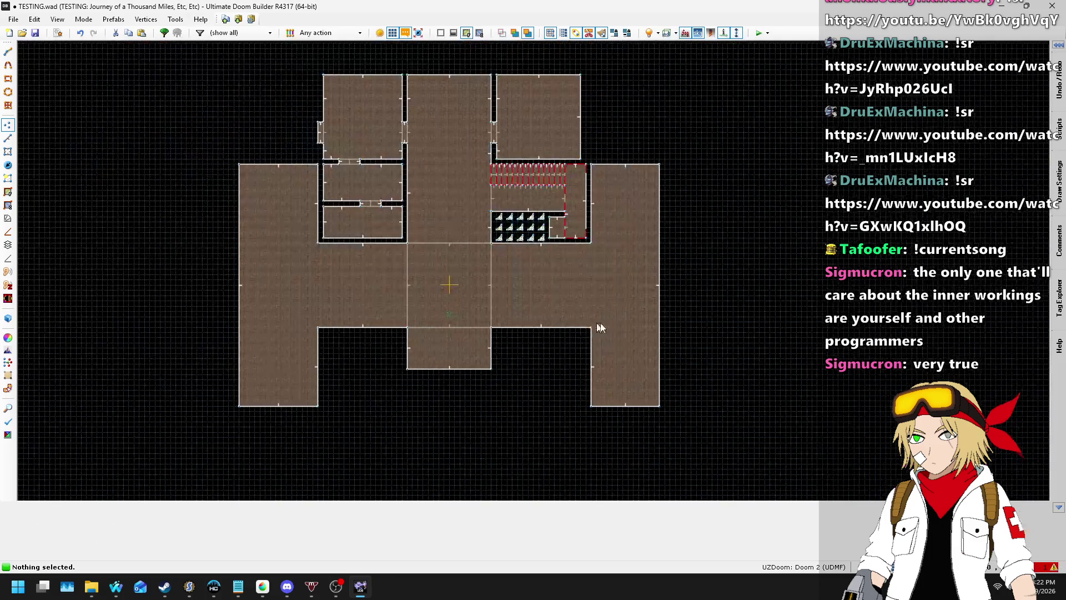
{"action": "scroll", "coordinate": [613, 315], "scroll_direction": "up", "scroll_amount": 3}
{"action": "scroll", "coordinate": [578, 316], "scroll_direction": "down", "scroll_amount": 5}
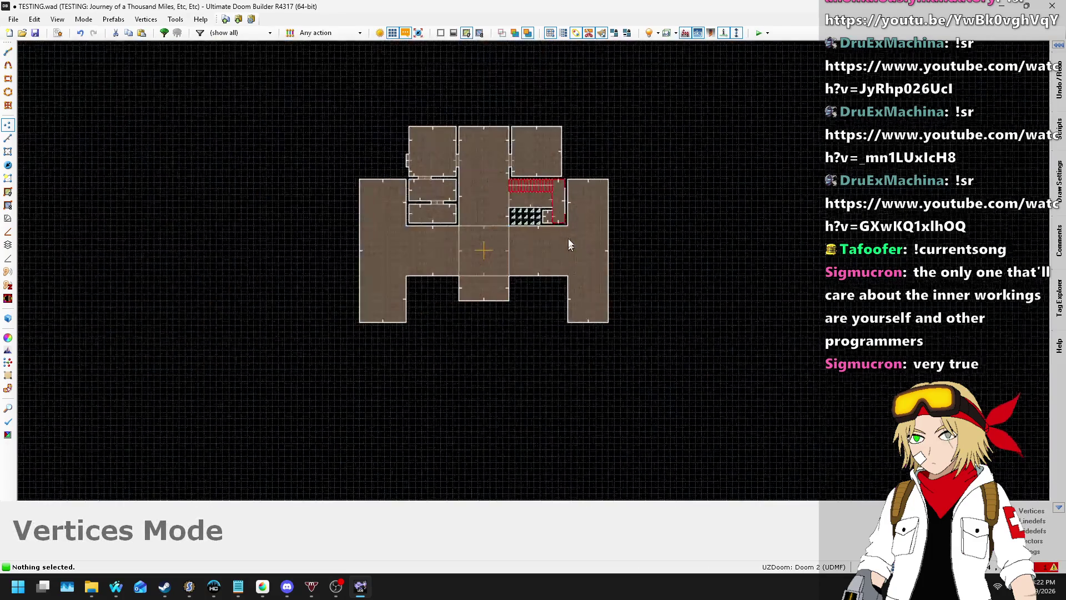
{"action": "scroll", "coordinate": [541, 238], "scroll_direction": "up", "scroll_amount": 4}
{"action": "mouse_move", "coordinate": [591, 337]}
{"action": "left_mouse_down"}
{"action": "mouse_move", "coordinate": [675, 522]}
{"action": "mouse_move", "coordinate": [642, 493]}
{"action": "mouse_move", "coordinate": [591, 479]}
{"action": "left_mouse_up"}
- Undo the trial lower-right leg and view the map in 3D Visual Mode
{"action": "key", "text": "ctrl+z"}
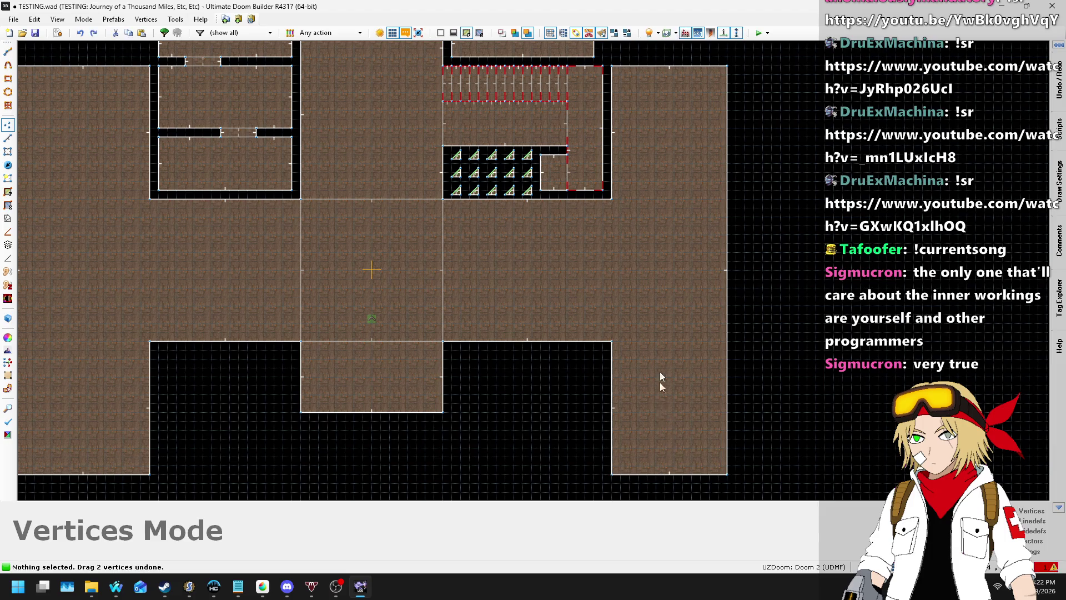
{"action": "scroll", "coordinate": [657, 294], "scroll_direction": "down", "scroll_amount": 3}
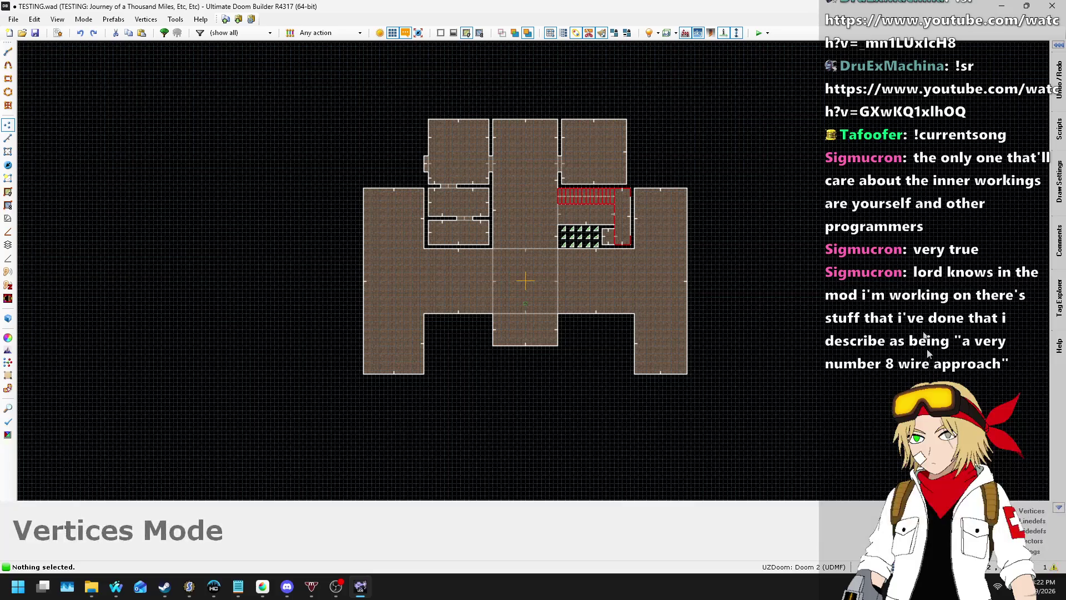
{"action": "key", "text": "ctrl+z"}
{"action": "key", "text": "ctrl+z"}
{"action": "scroll", "coordinate": [681, 262], "scroll_direction": "up", "scroll_amount": 1}
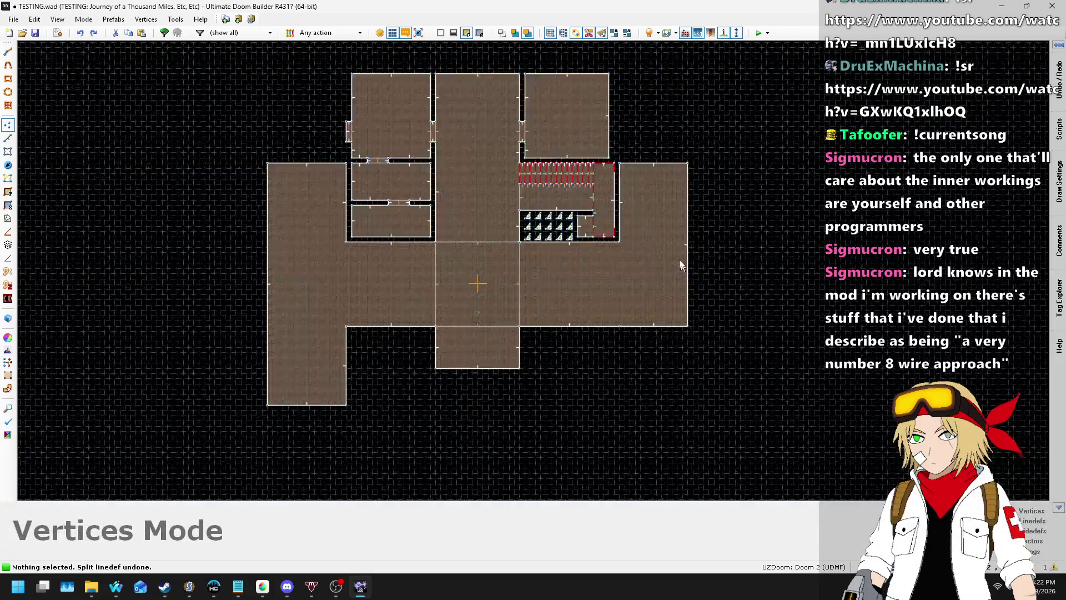
{"action": "scroll", "coordinate": [683, 247], "scroll_direction": "up", "scroll_amount": 2}
{"action": "scroll", "coordinate": [684, 248], "scroll_direction": "down", "scroll_amount": 2}
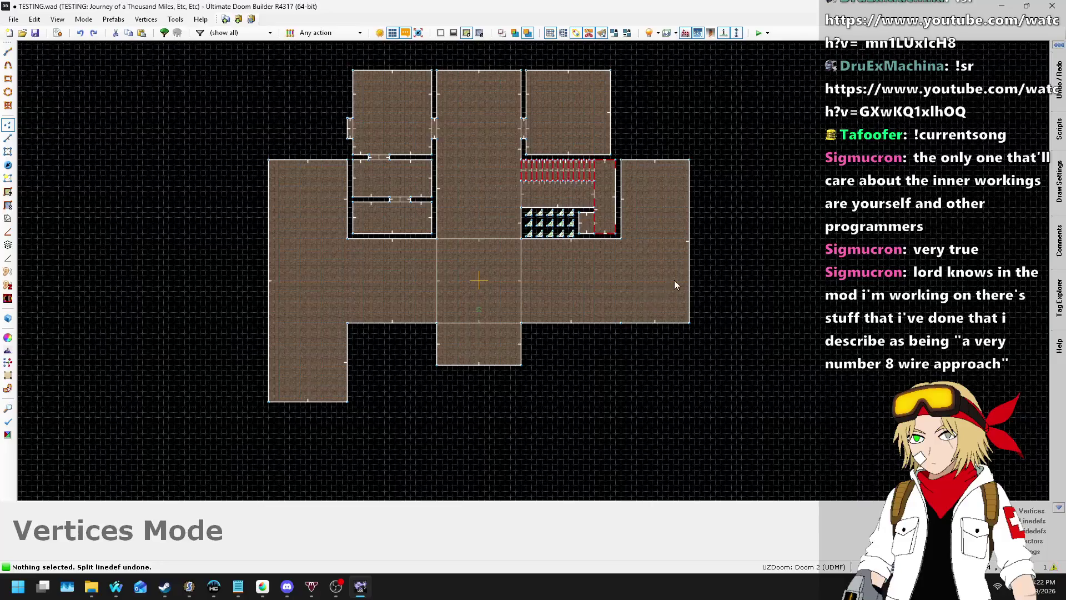
{"action": "key", "text": "q"}
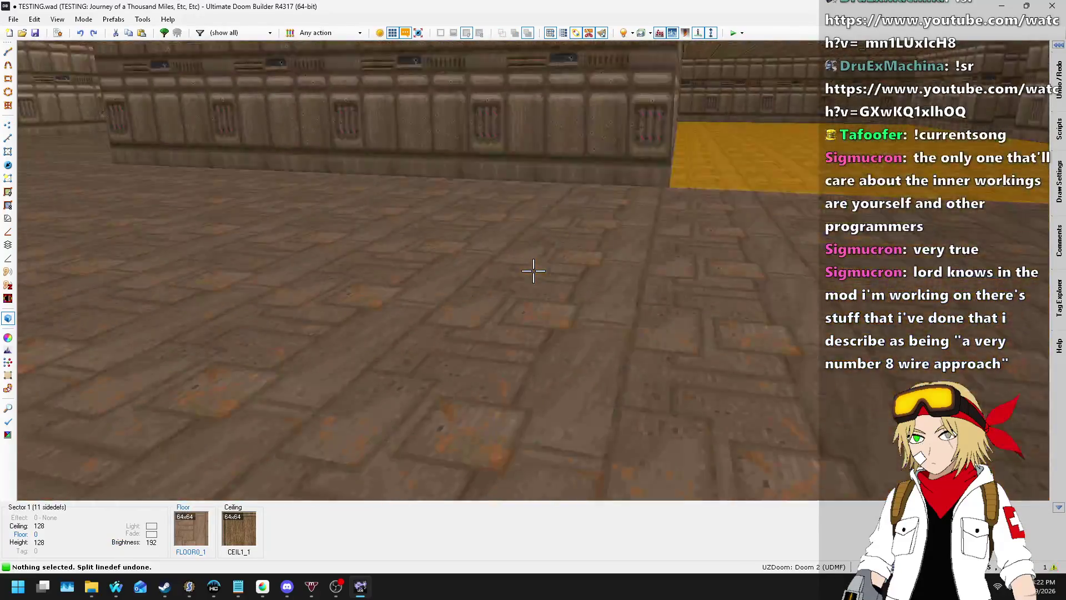
{"action": "key", "text": "s"}
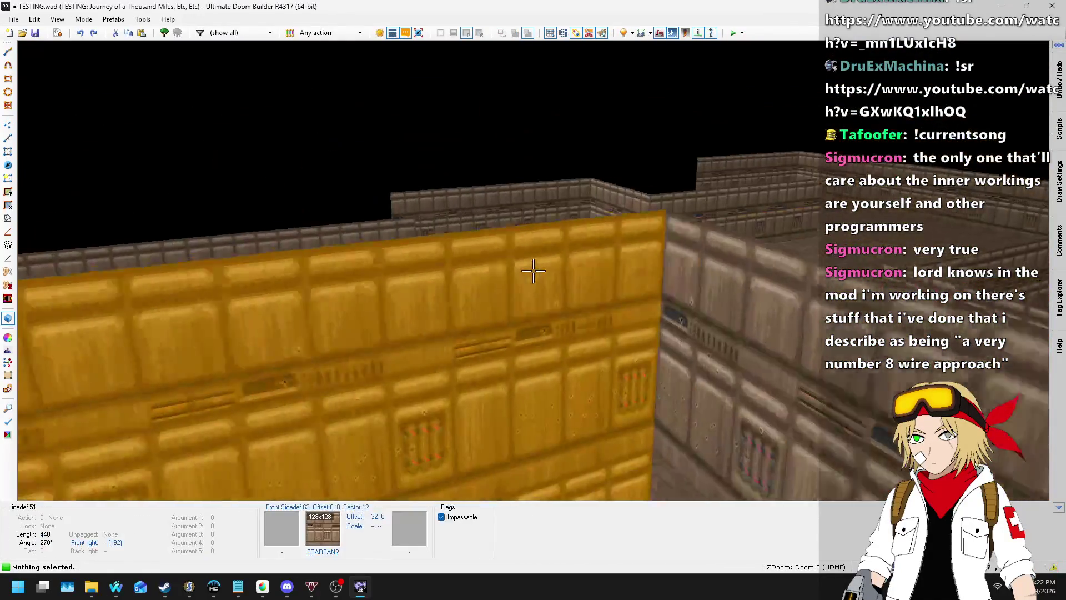